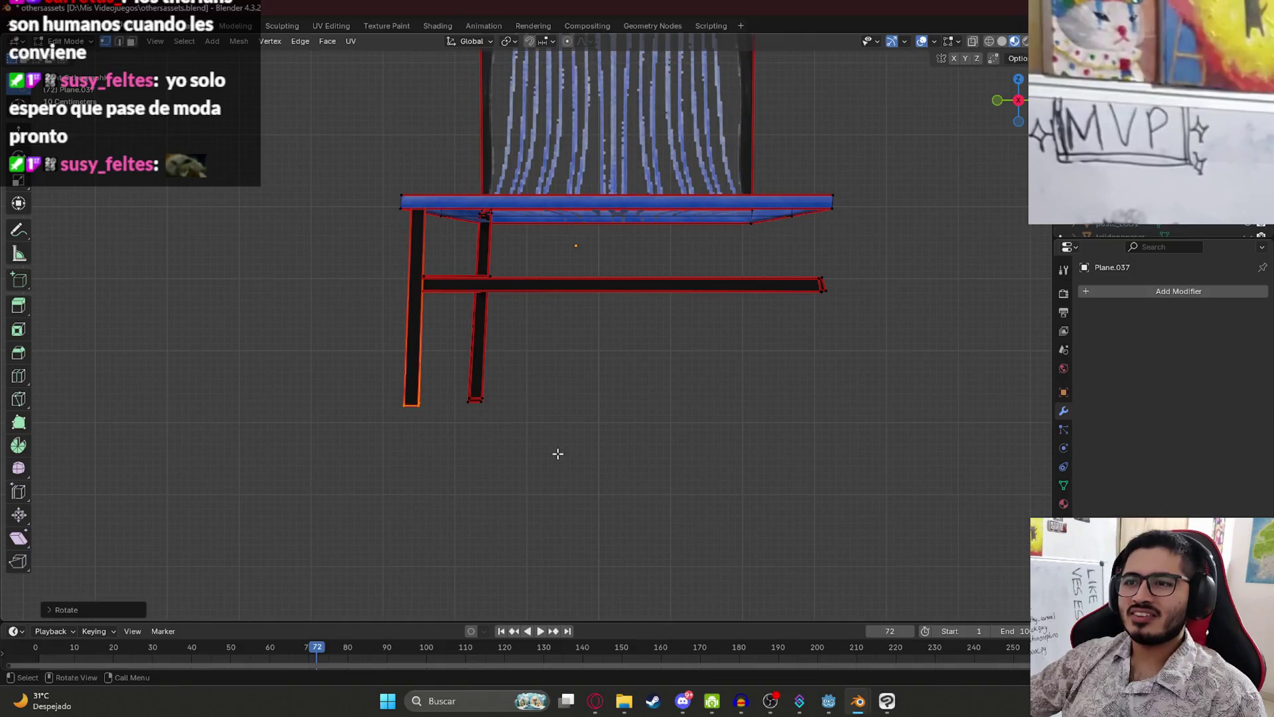
Step: Lower the second leg's bottom edge along Z to level it with the first leg
{"action": "left_click", "coordinate": [471, 402]}
{"action": "key", "text": "g"}
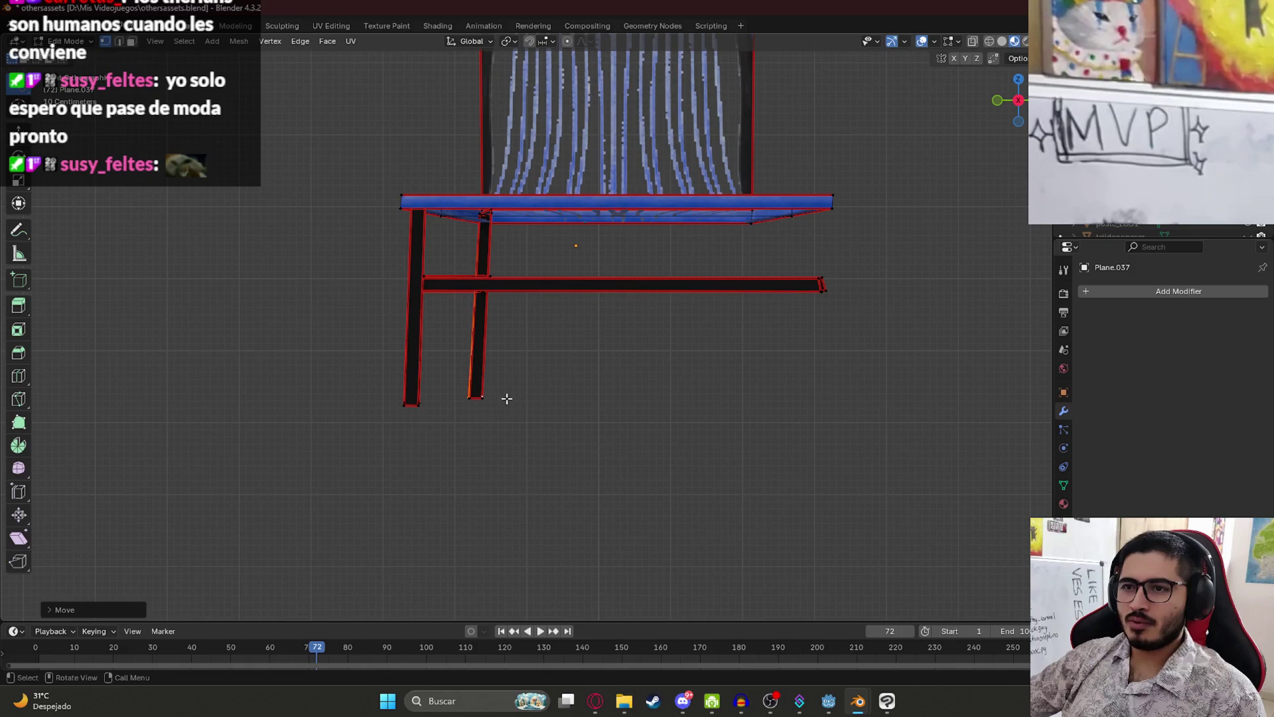
{"action": "key", "text": "z"}
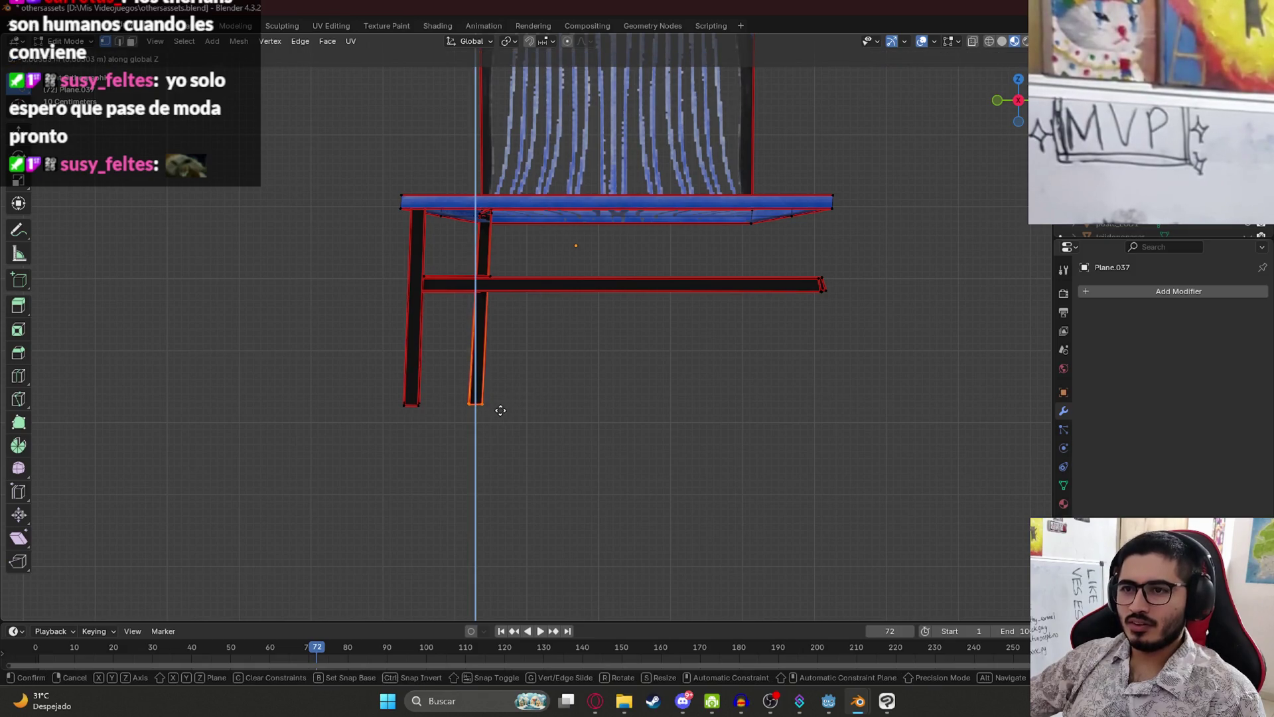
{"action": "left_click", "coordinate": [501, 412]}
Step: Select both legs in face mode and shift them to the seat's left end
{"action": "mouse_move", "coordinate": [549, 320]}
{"action": "middle_mouse_down"}
{"action": "mouse_move", "coordinate": [566, 322]}
{"action": "mouse_move", "coordinate": [336, 348]}
{"action": "middle_mouse_up"}
{"action": "scroll", "coordinate": [336, 348], "scroll_direction": "up", "scroll_amount": 2}
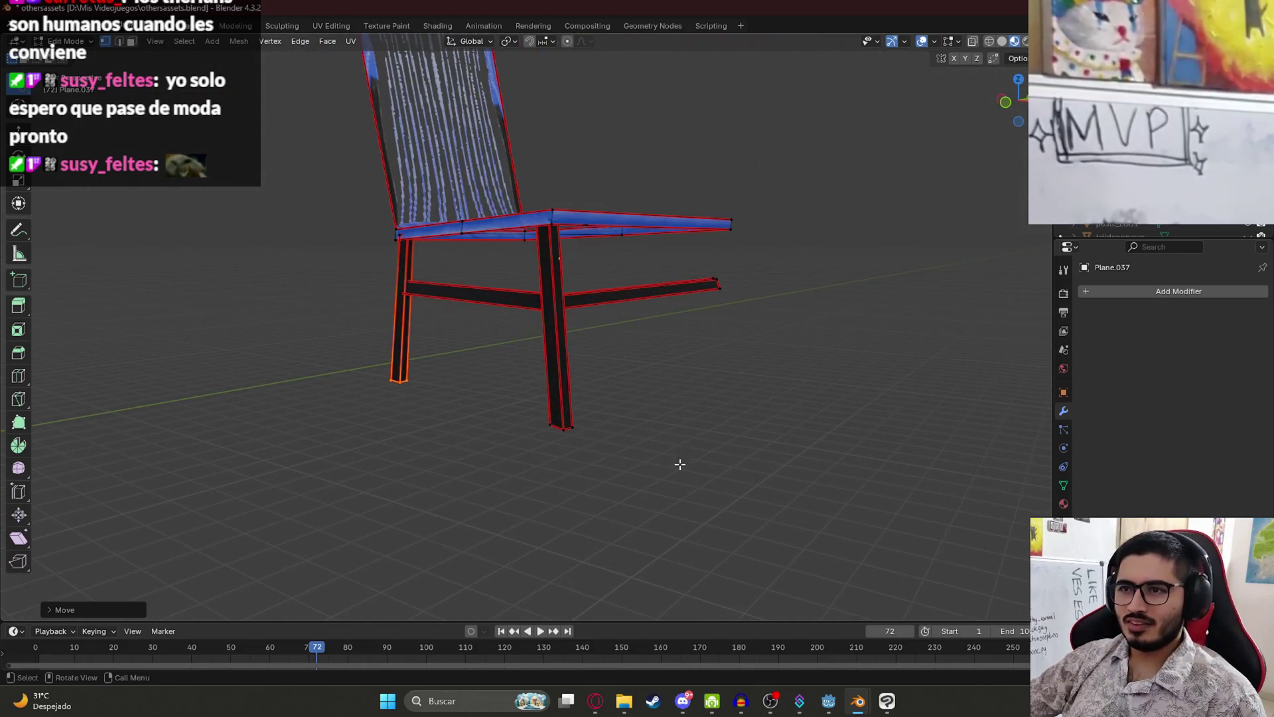
{"action": "left_click", "coordinate": [133, 44]}
{"action": "mouse_move", "coordinate": [737, 500]}
{"action": "left_mouse_down"}
{"action": "mouse_move", "coordinate": [569, 350]}
{"action": "mouse_move", "coordinate": [413, 415]}
{"action": "left_mouse_up"}
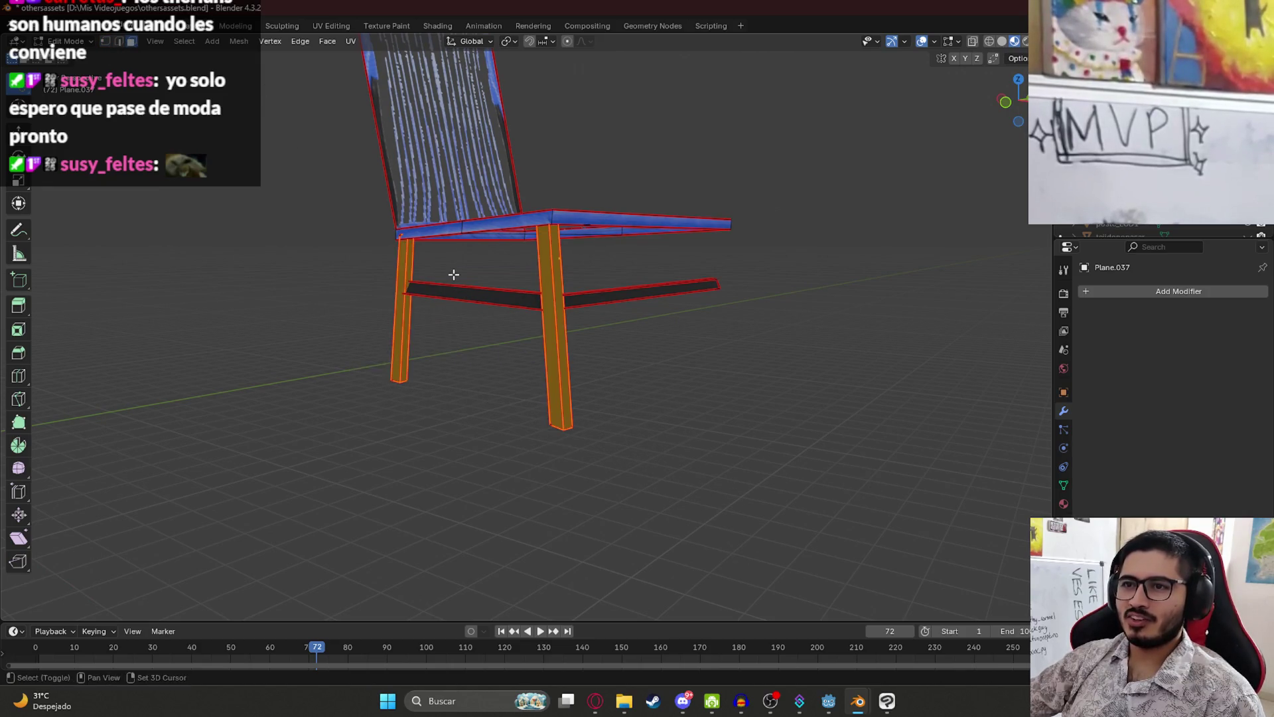
{"action": "middle_click_drag", "start_coordinate": [450, 275], "coordinate": [664, 361]}
{"action": "key", "text": "g"}
{"action": "left_click", "coordinate": [469, 421]}
{"action": "middle_click_drag", "start_coordinate": [468, 421], "coordinate": [580, 416]}
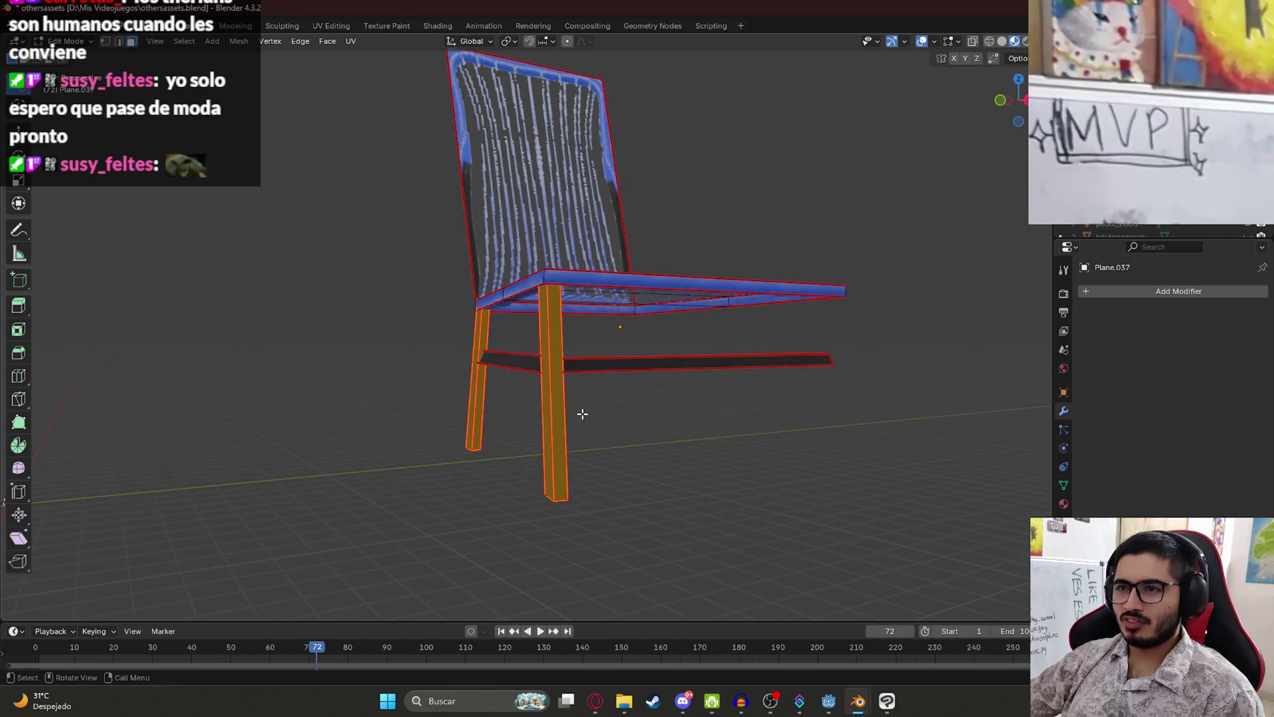
{"action": "key", "text": "KP_1"}
{"action": "key", "text": "KP_3"}
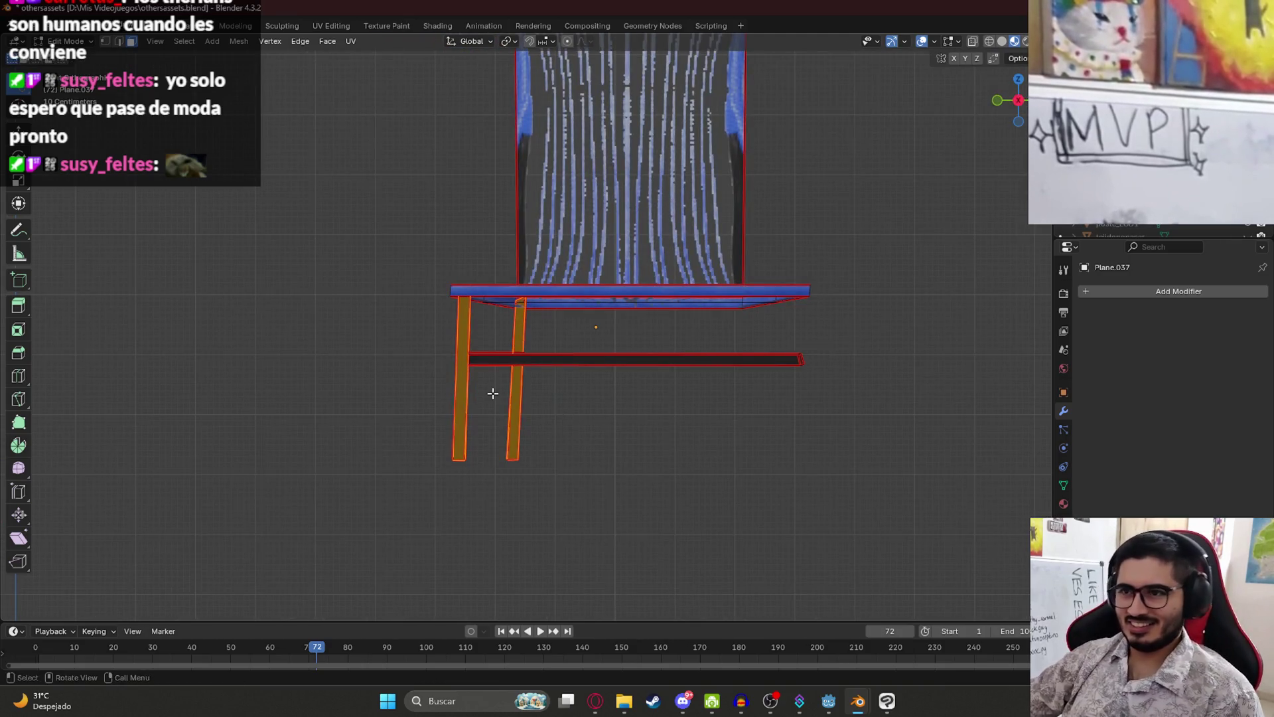
Step: Duplicate the two legs and mirror the copies with a scale of -1
{"action": "key", "text": "shift+d"}
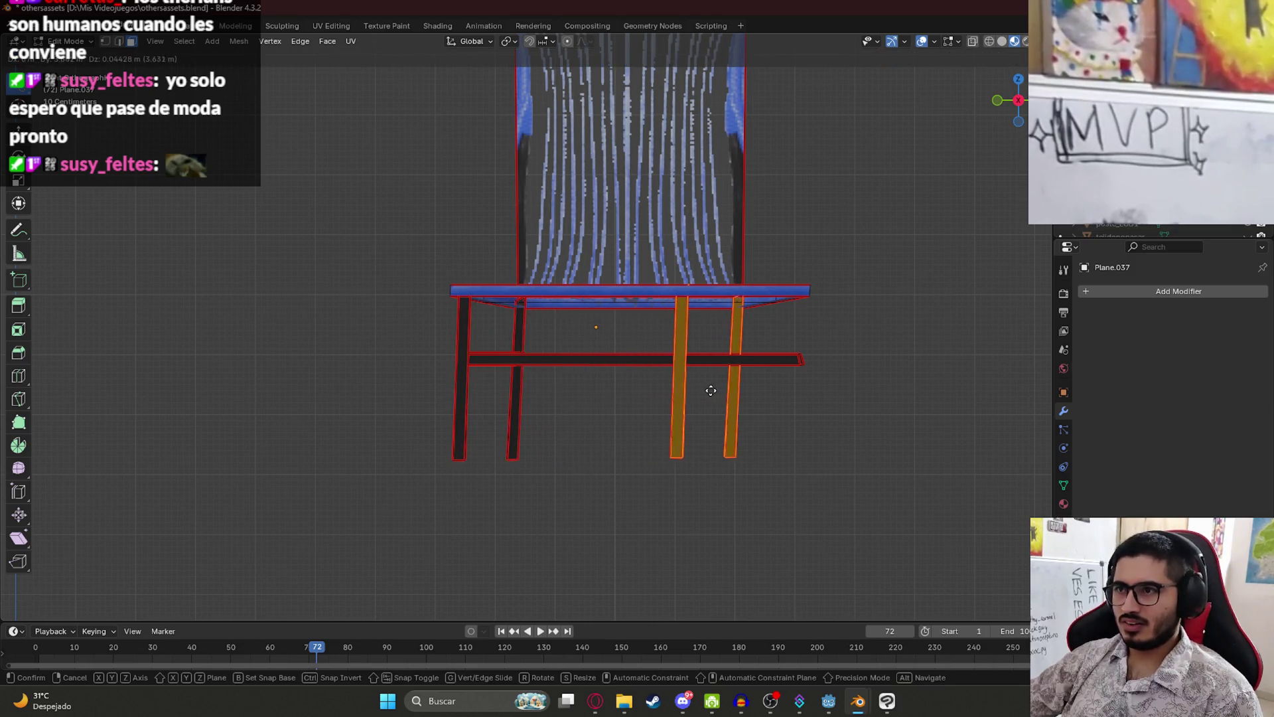
{"action": "key", "text": "x"}
{"action": "key", "text": "y"}
{"action": "left_click", "coordinate": [751, 401]}
{"action": "type", "text": "s-1"}
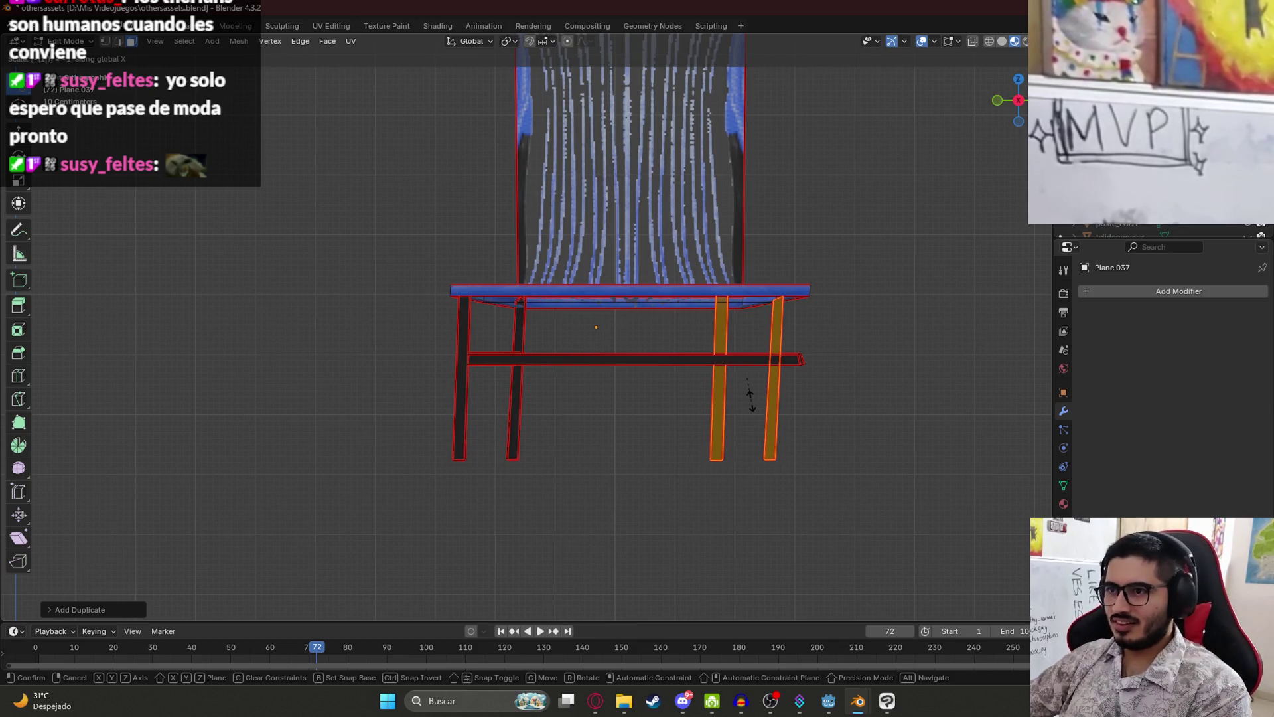
{"action": "key", "text": "Return"}
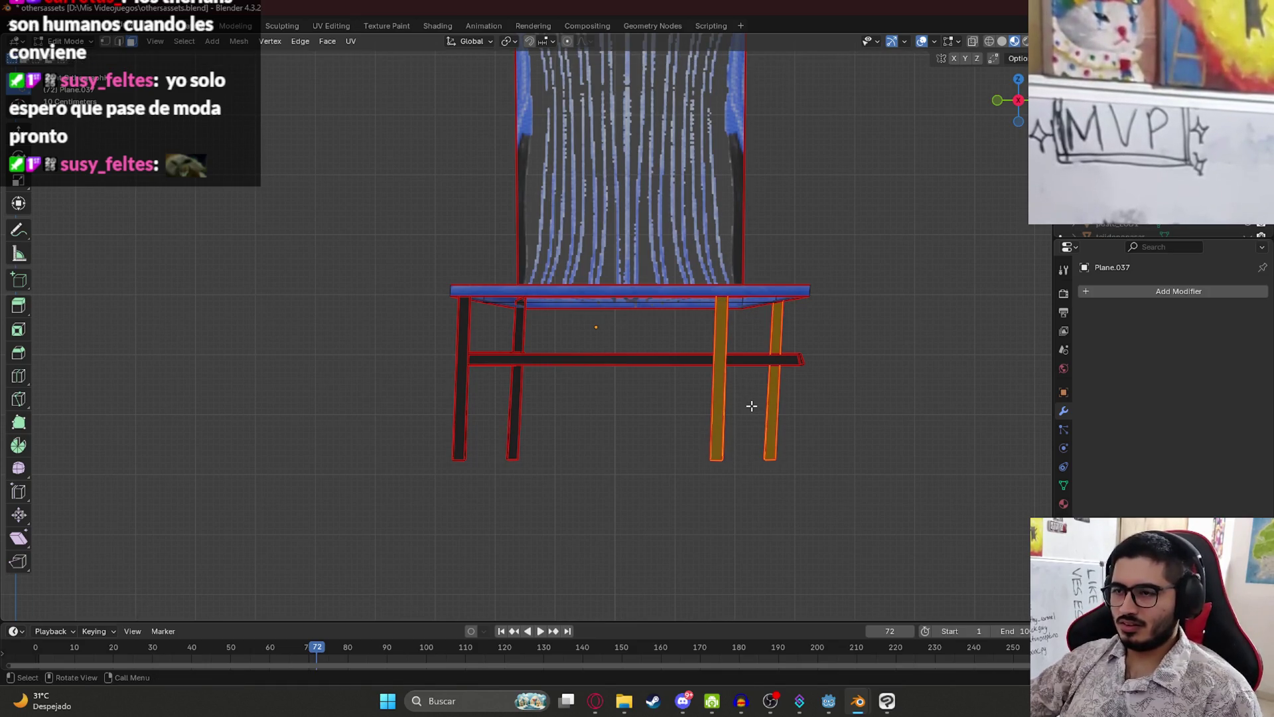
Step: Adjust the copies' spacing along Y and slide them along X under the seat's right end
{"action": "key", "text": "s"}
{"action": "key", "text": "y"}
{"action": "left_click", "coordinate": [752, 406]}
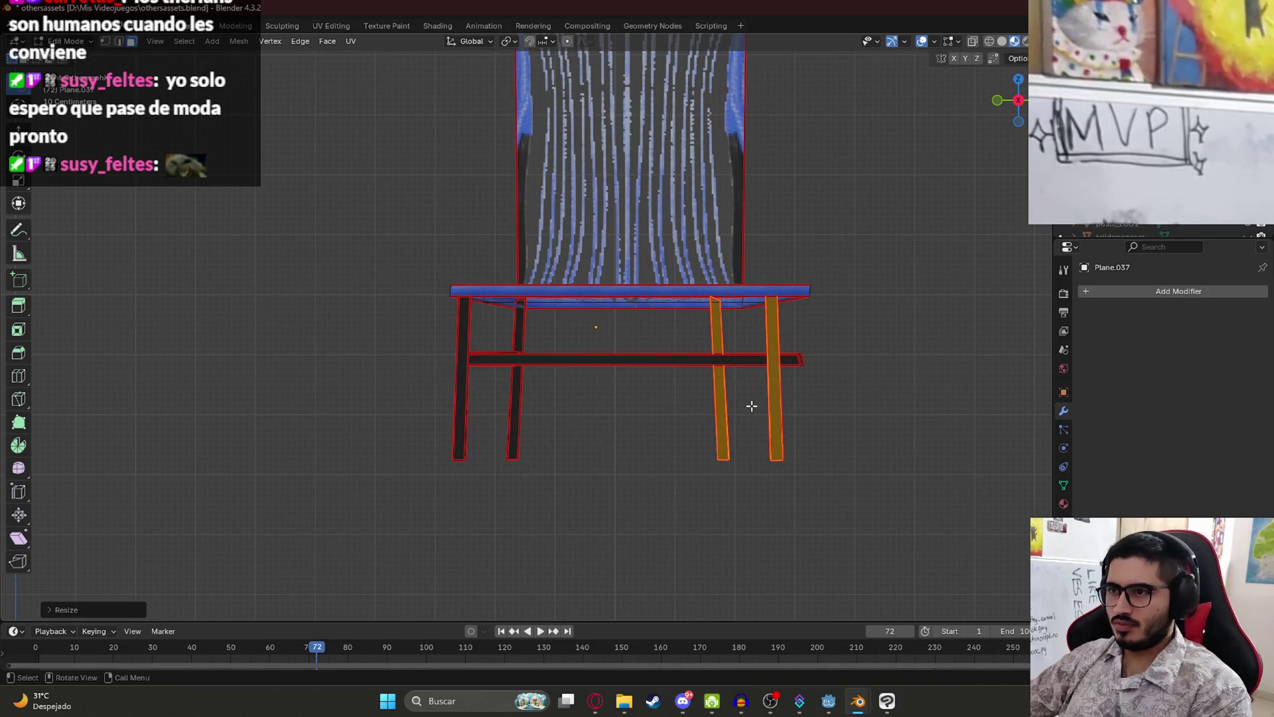
{"action": "key", "text": "g"}
{"action": "key", "text": "x"}
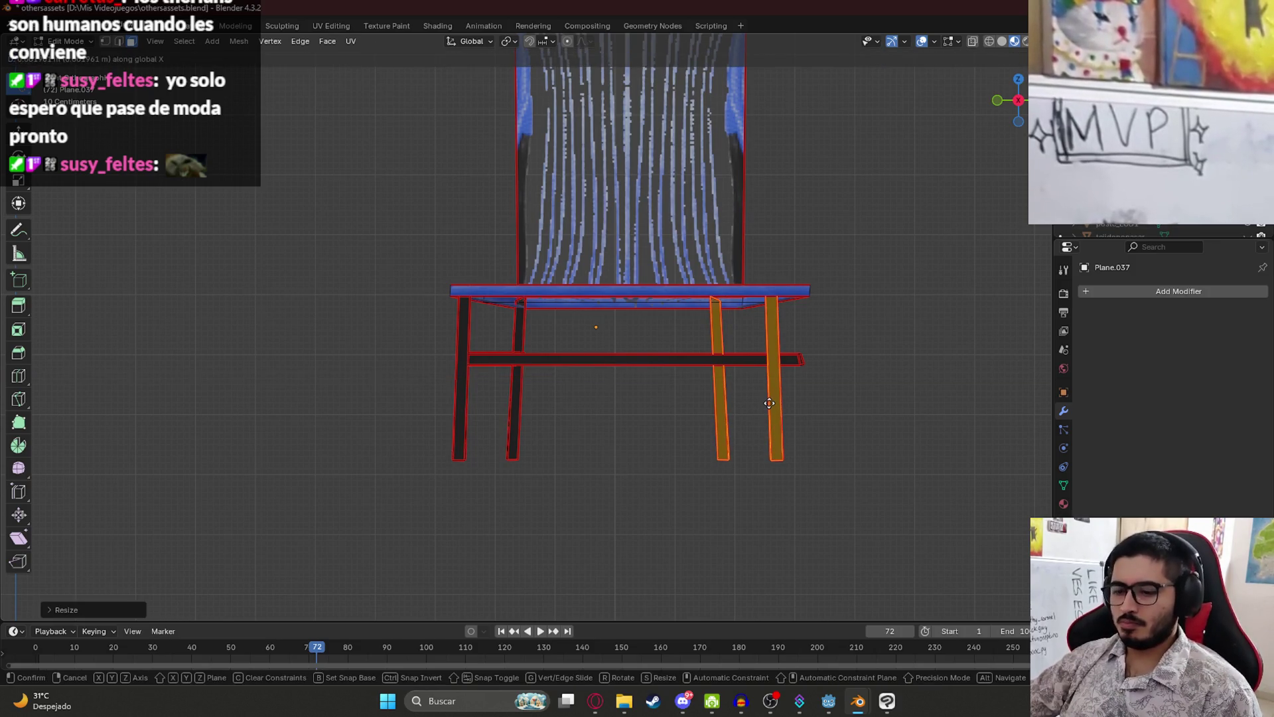
{"action": "left_click", "coordinate": [786, 400]}
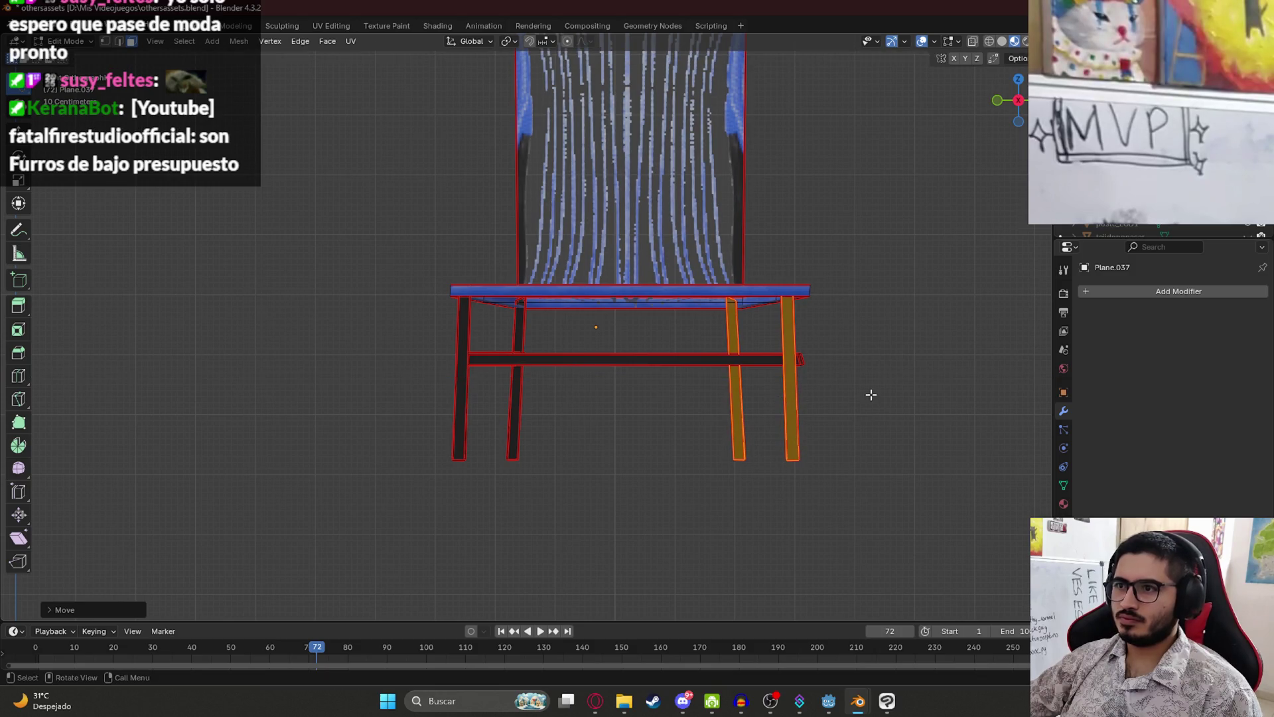
{"action": "left_click", "coordinate": [872, 395]}
{"action": "middle_click_drag", "start_coordinate": [870, 390], "coordinate": [689, 390]}
Step: Switch to wireframe shading and select the lower stretcher's edge loop
{"action": "key", "text": "z"}
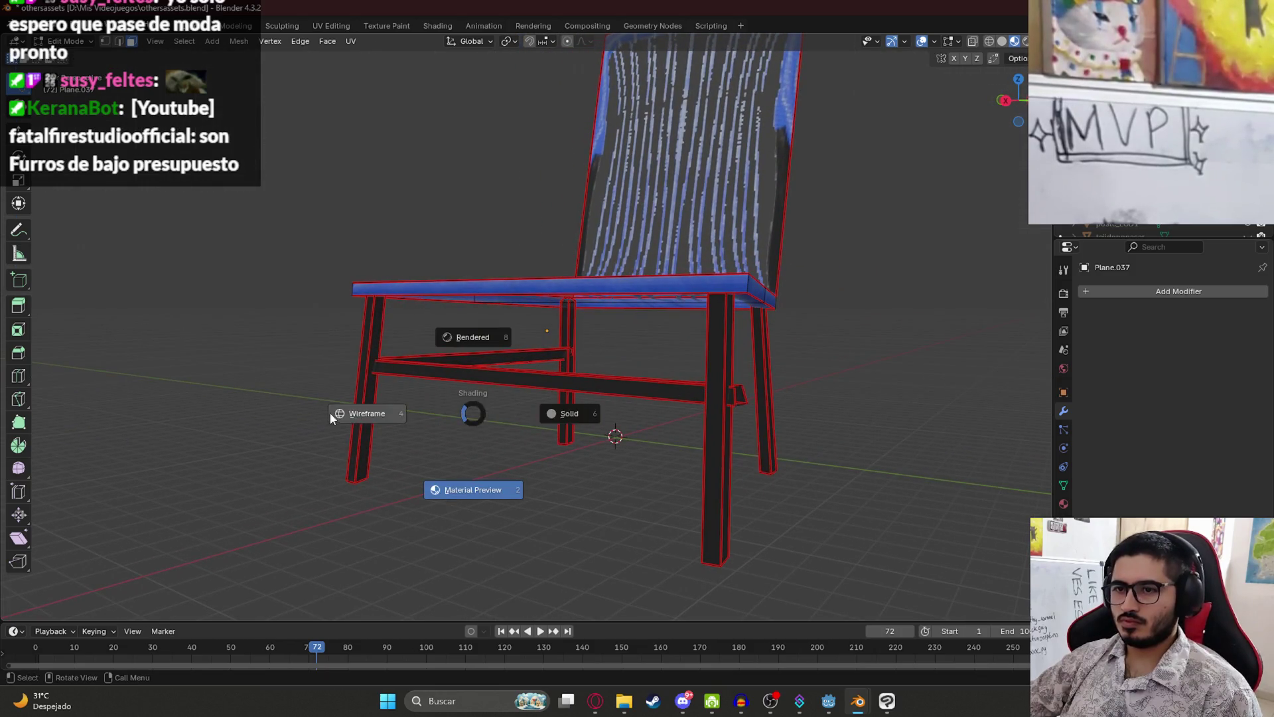
{"action": "left_click", "coordinate": [331, 413]}
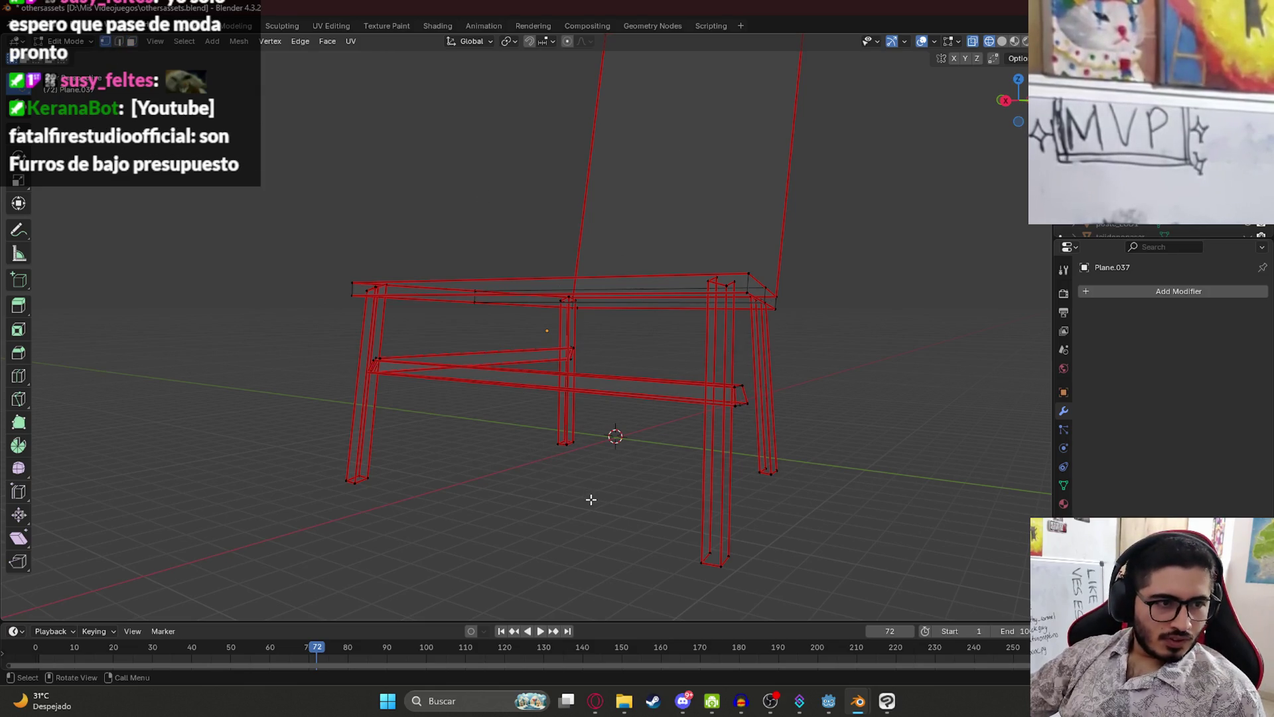
{"action": "mouse_move", "coordinate": [737, 367]}
{"action": "left_mouse_down"}
{"action": "mouse_move", "coordinate": [734, 395]}
{"action": "mouse_move", "coordinate": [737, 381]}
{"action": "left_mouse_up"}
{"action": "left_click", "coordinate": [735, 385]}
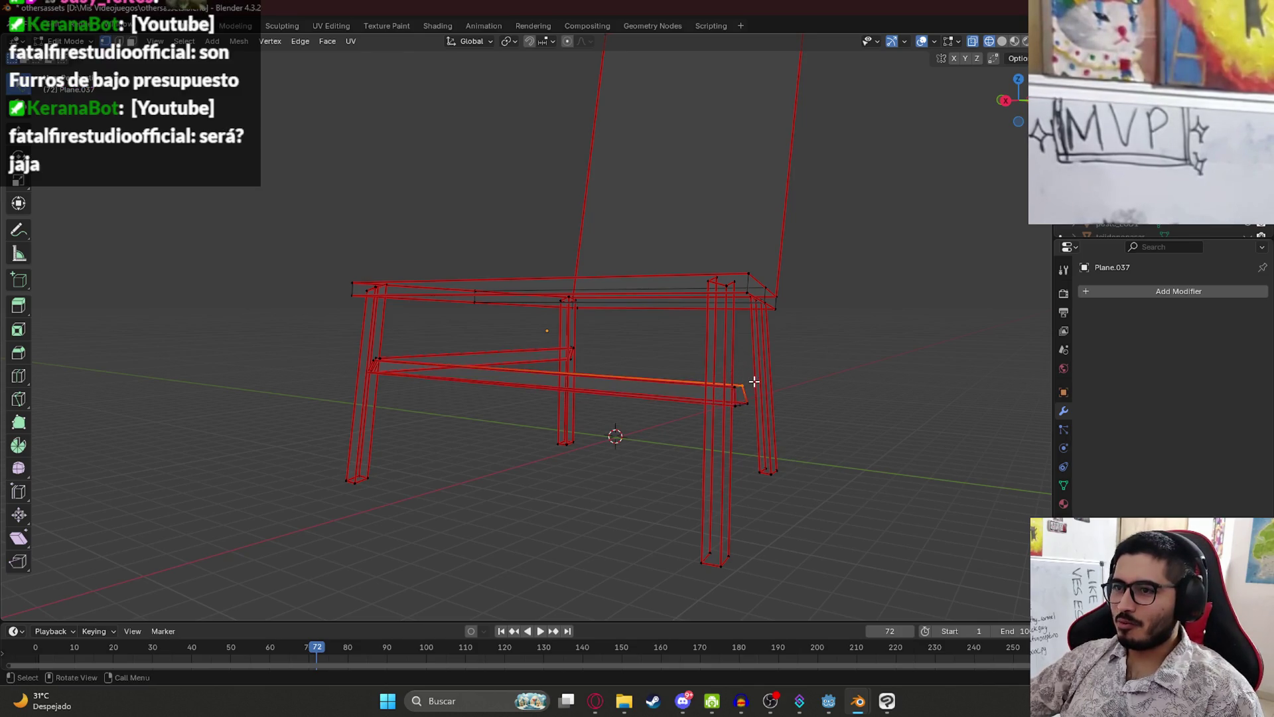
{"action": "left_click", "coordinate": [736, 389], "text": "alt"}
Step: In right orthographic view, move the stretcher end along Y so it stops at the leg
{"action": "key", "text": "KP_1"}
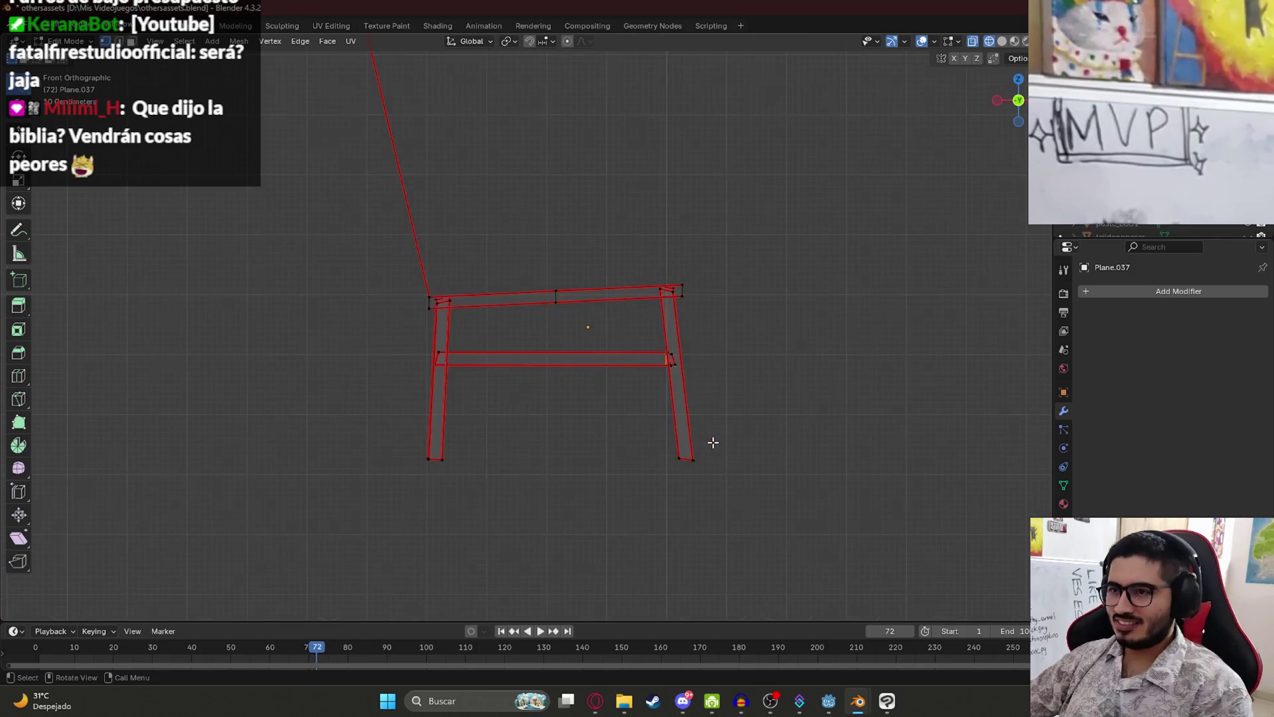
{"action": "key", "text": "KP_3"}
{"action": "scroll", "coordinate": [724, 395], "scroll_direction": "up", "scroll_amount": 5}
{"action": "key", "text": "g"}
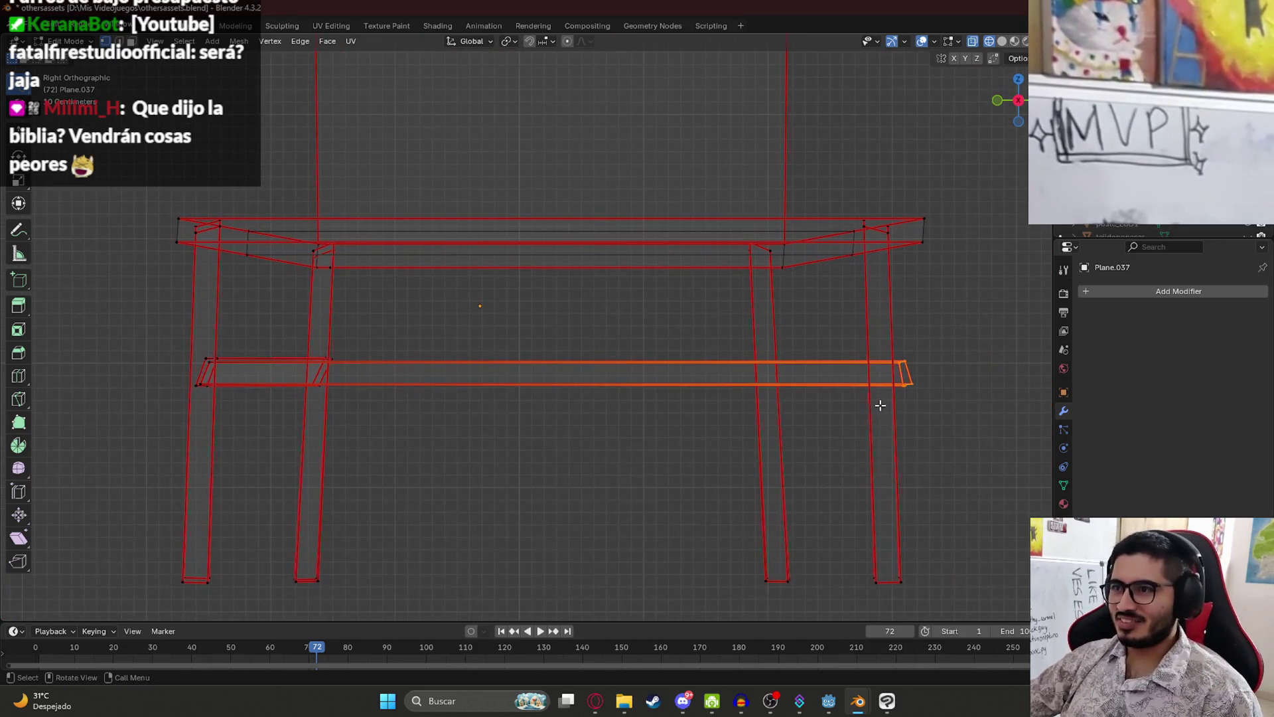
{"action": "key", "text": "y"}
{"action": "left_click", "coordinate": [852, 407]}
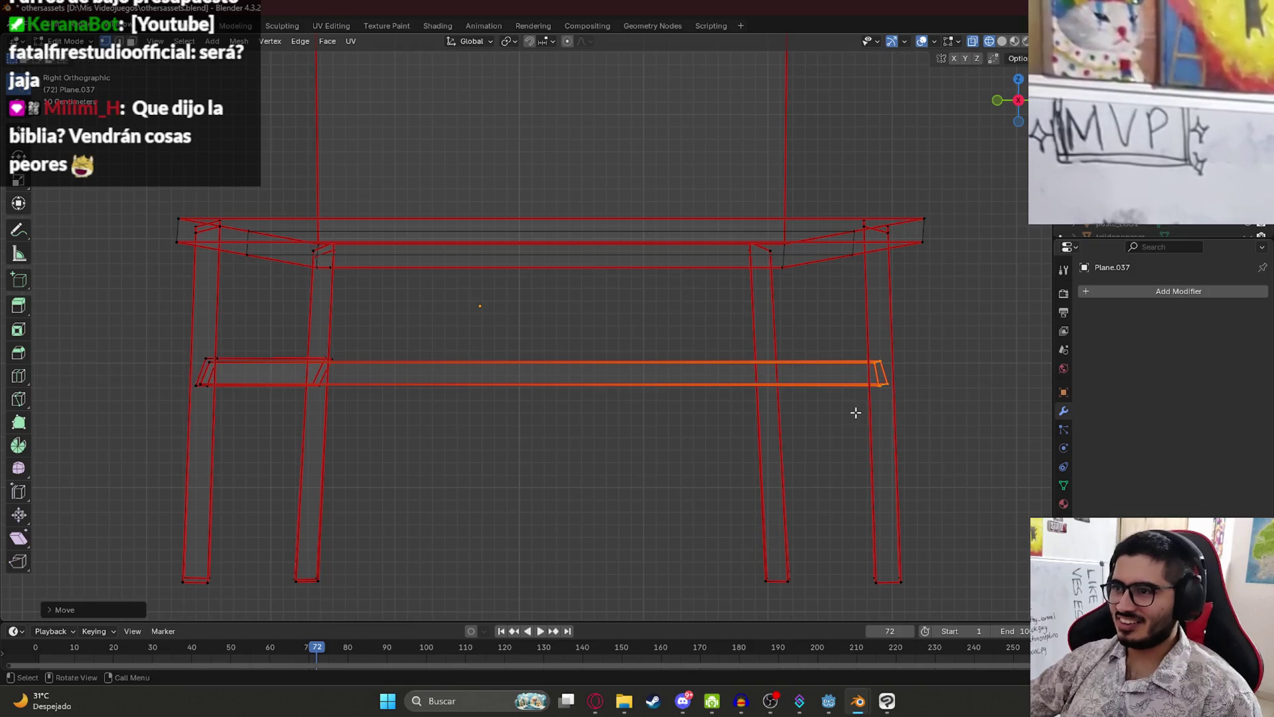
Step: Return to object mode with Material Preview shading
{"action": "key", "text": "Tab"}
{"action": "key", "text": "z"}
{"action": "left_click", "coordinate": [715, 528]}
{"action": "mouse_move", "coordinate": [536, 490]}
{"action": "middle_mouse_down"}
{"action": "mouse_move", "coordinate": [646, 426]}
{"action": "mouse_move", "coordinate": [348, 416]}
{"action": "middle_mouse_up"}
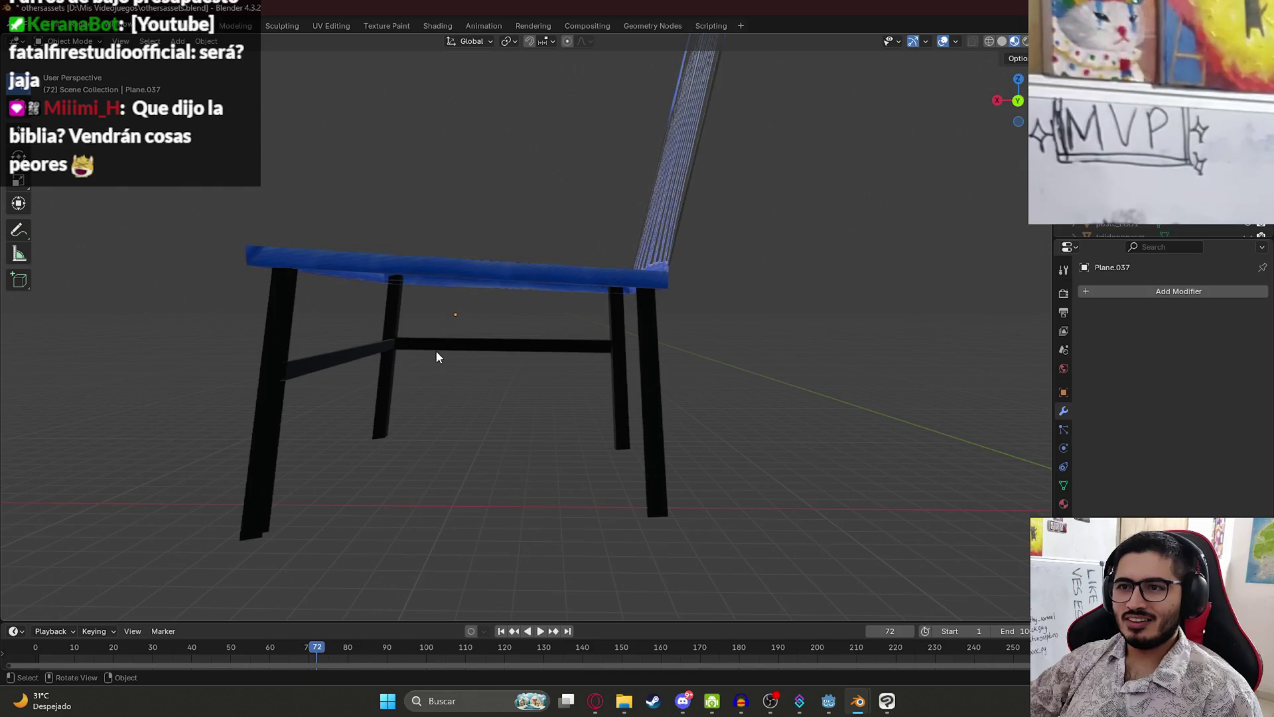
Step: Save othersassets.blend and select the crossbar face in right orthographic view
{"action": "key", "text": "Tab"}
{"action": "key", "text": "ctrl+s"}
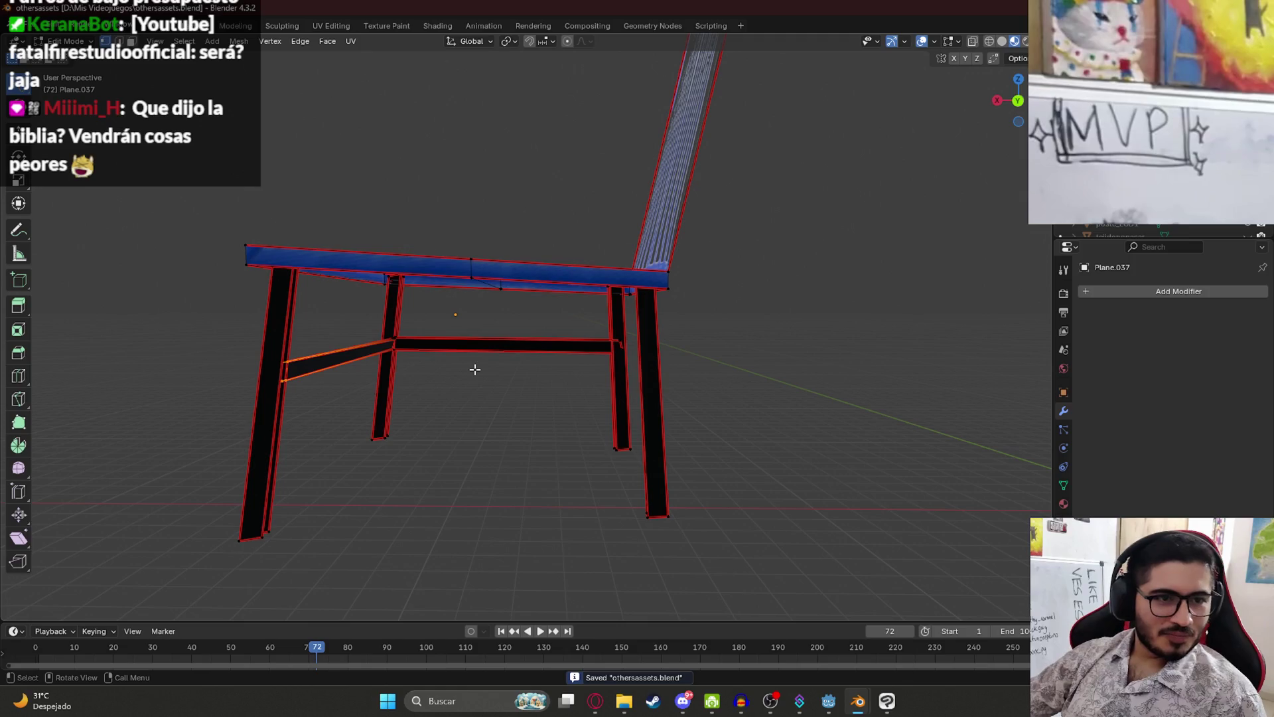
{"action": "scroll", "coordinate": [464, 404], "scroll_direction": "up", "scroll_amount": 2}
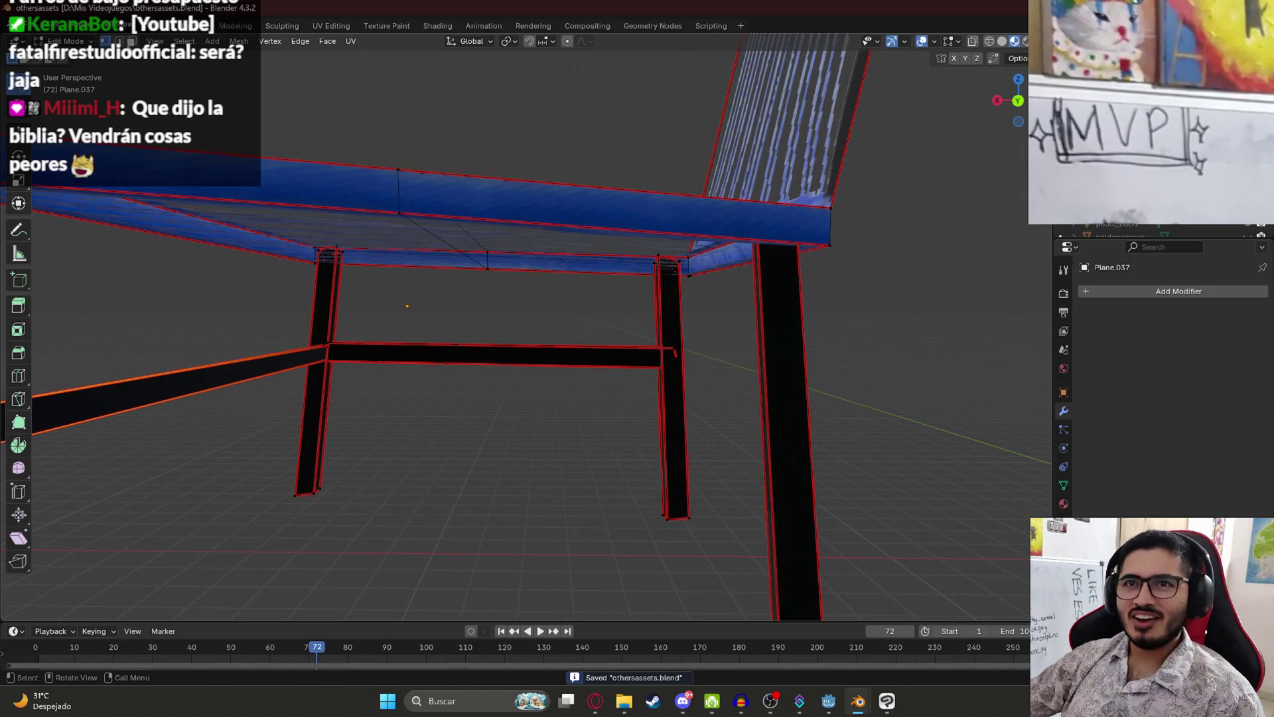
{"action": "right_click_drag", "start_coordinate": [427, 322], "coordinate": [512, 289], "text": "ctrl"}
{"action": "middle_click_drag", "start_coordinate": [513, 289], "coordinate": [506, 337]}
{"action": "mouse_move", "coordinate": [671, 309]}
{"action": "right_mouse_down", "text": "ctrl"}
{"action": "mouse_move", "coordinate": [614, 385]}
{"action": "mouse_move", "coordinate": [667, 312]}
{"action": "right_mouse_up", "text": "ctrl"}
{"action": "left_click", "coordinate": [541, 304]}
{"action": "left_click", "coordinate": [659, 360]}
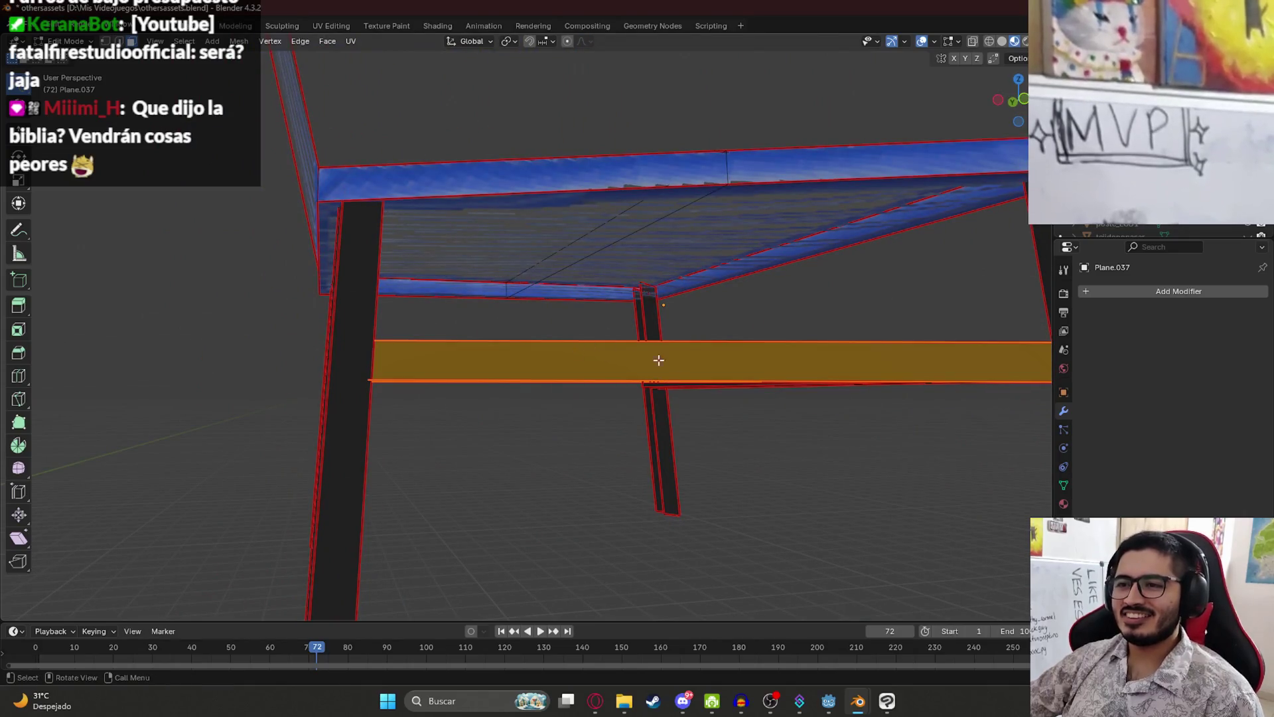
{"action": "scroll", "coordinate": [691, 387], "scroll_direction": "down", "scroll_amount": 5}
{"action": "key", "text": "KP_1"}
{"action": "key", "text": "KP_3"}
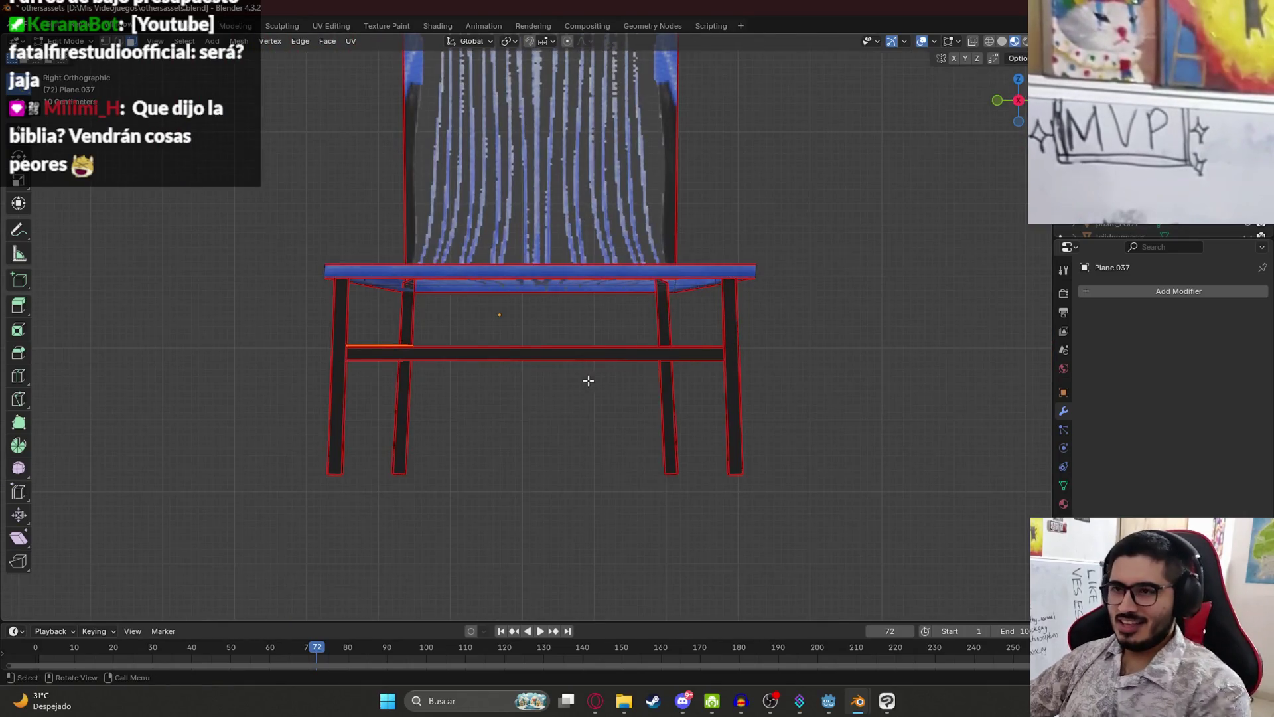
Step: Duplicate the crossbar face along Y and scale the copy down
{"action": "key", "text": "g"}
{"action": "key", "text": "y"}
{"action": "left_click", "coordinate": [671, 421]}
{"action": "key", "text": "s"}
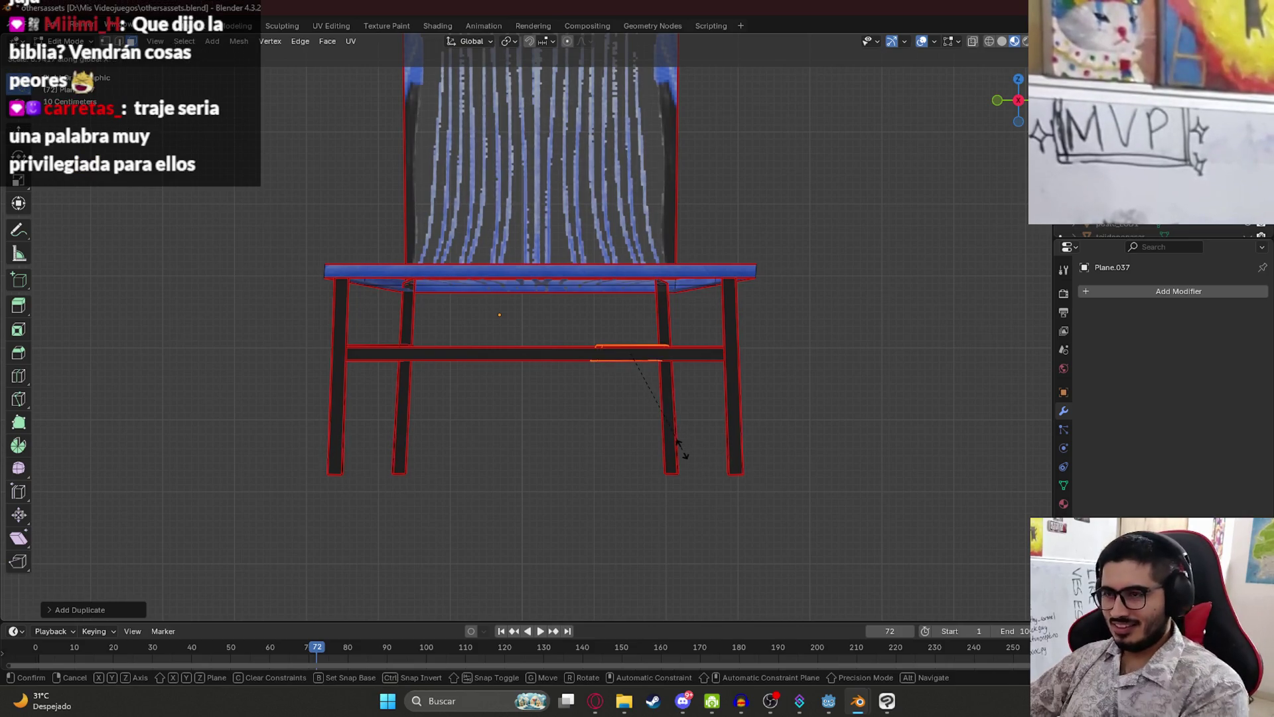
{"action": "left_click", "coordinate": [682, 449]}
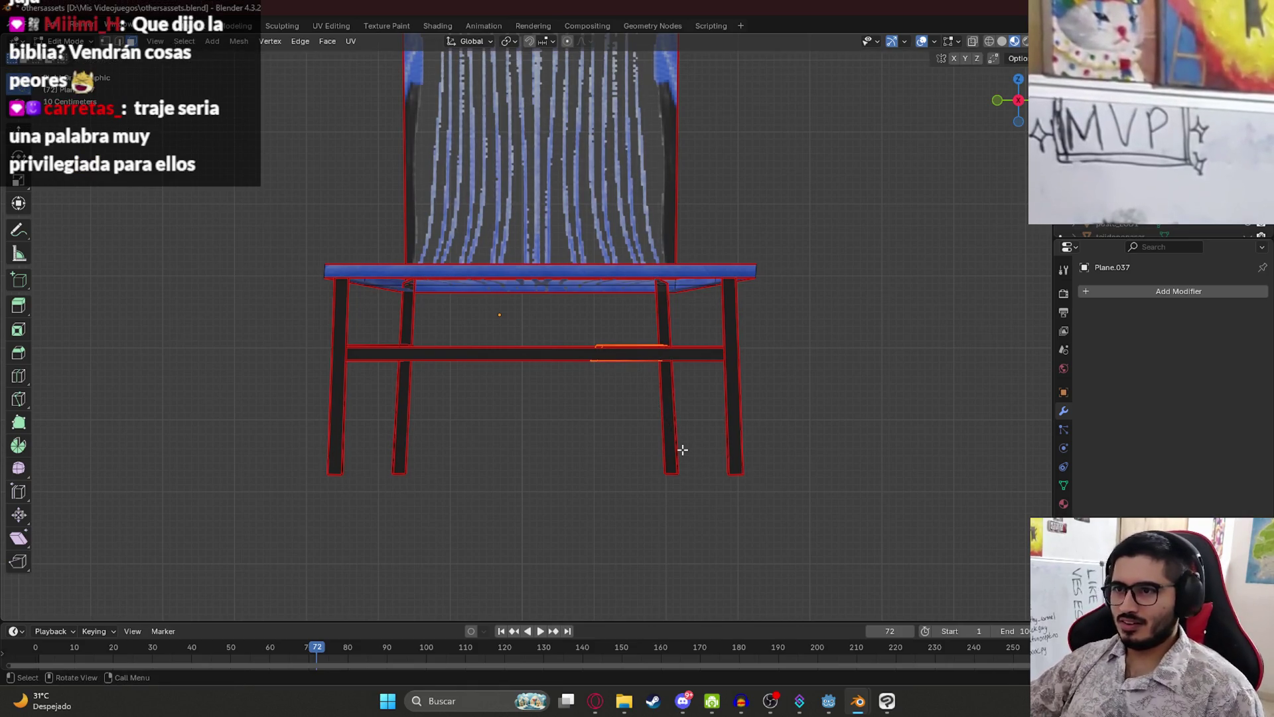
Step: Stretch the copy along Y and move it between the right-hand legs, then leave edit mode
{"action": "key", "text": "s"}
{"action": "key", "text": "y"}
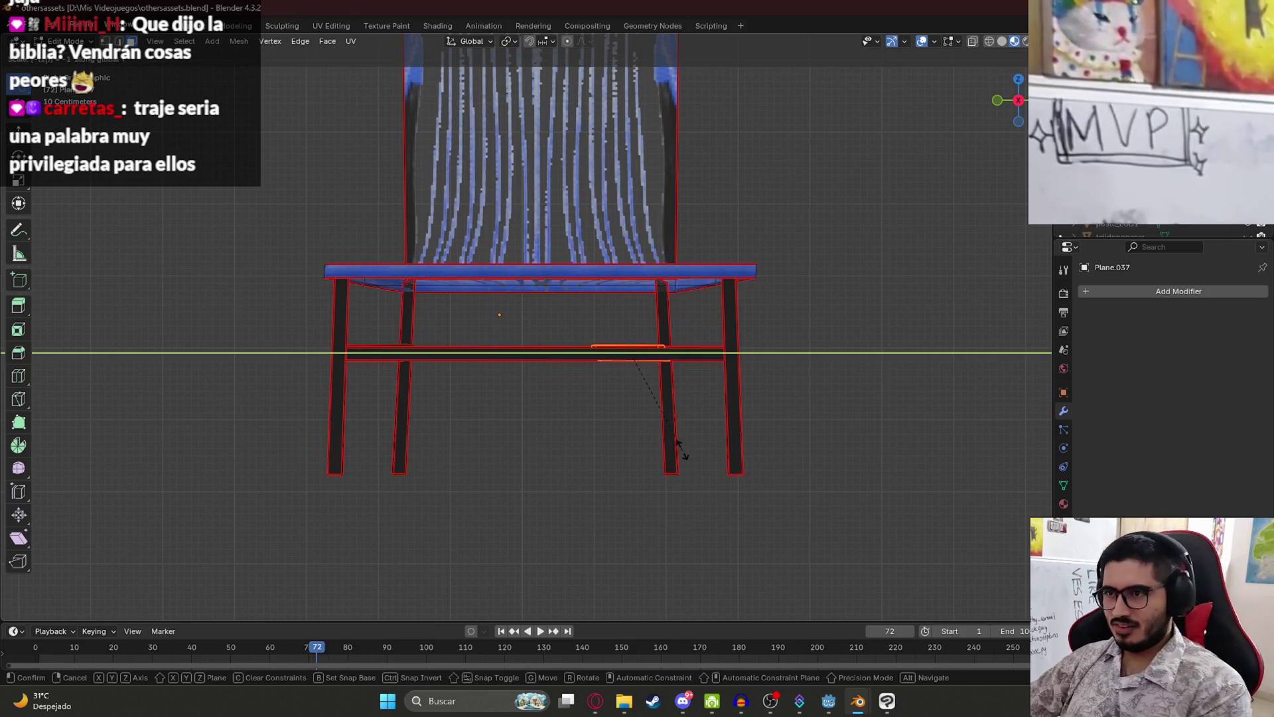
{"action": "left_click", "coordinate": [683, 449]}
{"action": "key", "text": "g"}
{"action": "key", "text": "y"}
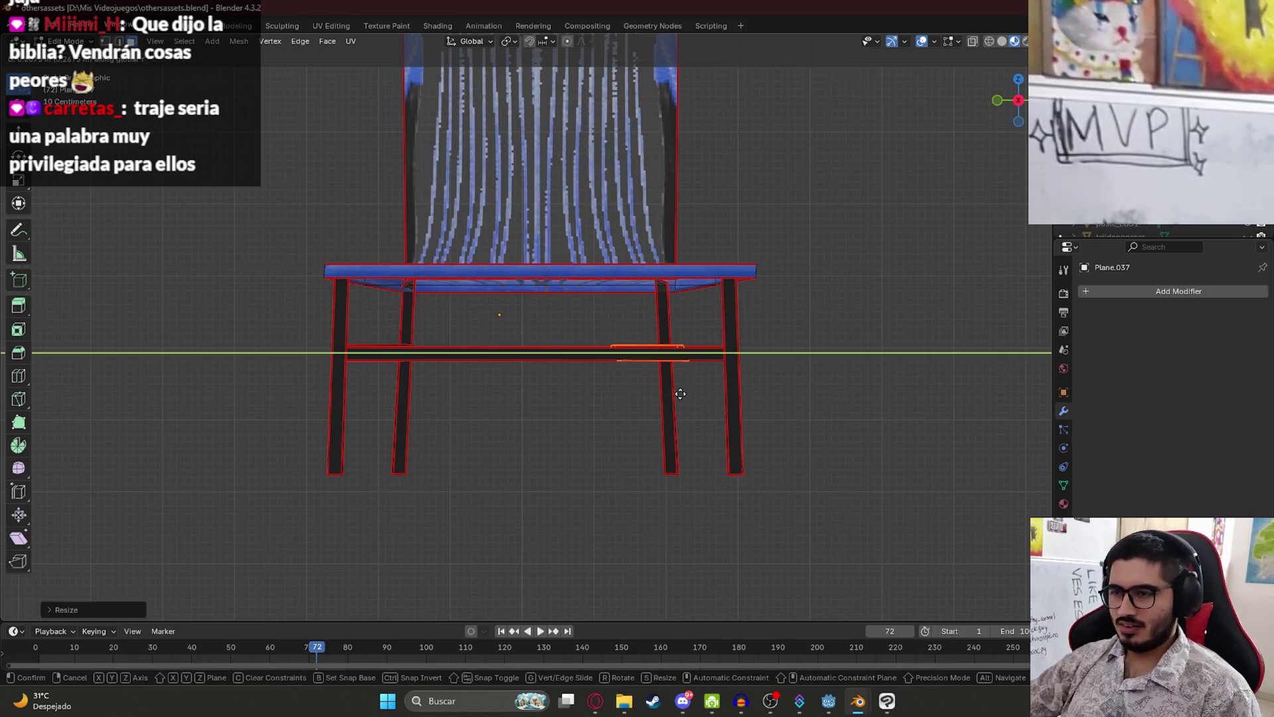
{"action": "left_click", "coordinate": [730, 399]}
{"action": "key", "text": "Tab"}
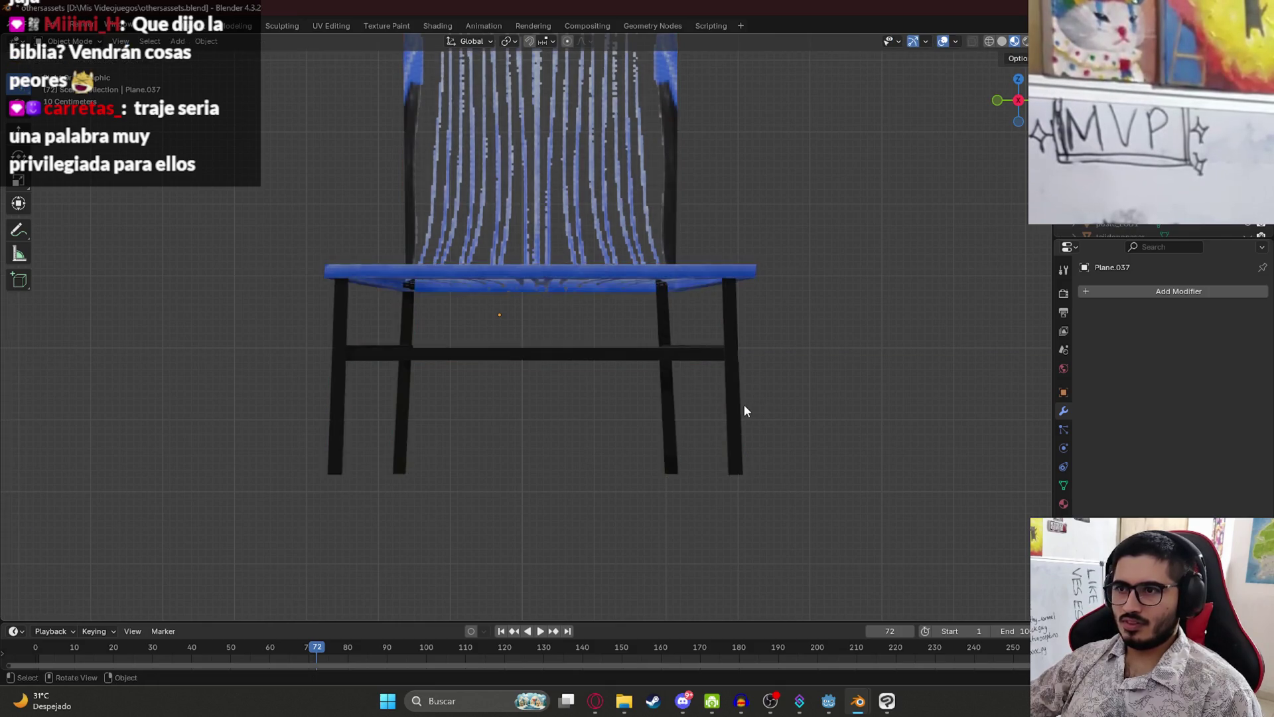
Step: Select the chair and save othersassets.blend
{"action": "scroll", "coordinate": [643, 403], "scroll_direction": "down", "scroll_amount": 2}
{"action": "scroll", "coordinate": [564, 398], "scroll_direction": "up", "scroll_amount": 2}
{"action": "left_click", "coordinate": [348, 372]}
{"action": "middle_click_drag", "start_coordinate": [348, 372], "coordinate": [531, 390]}
{"action": "key", "text": "ctrl+s"}
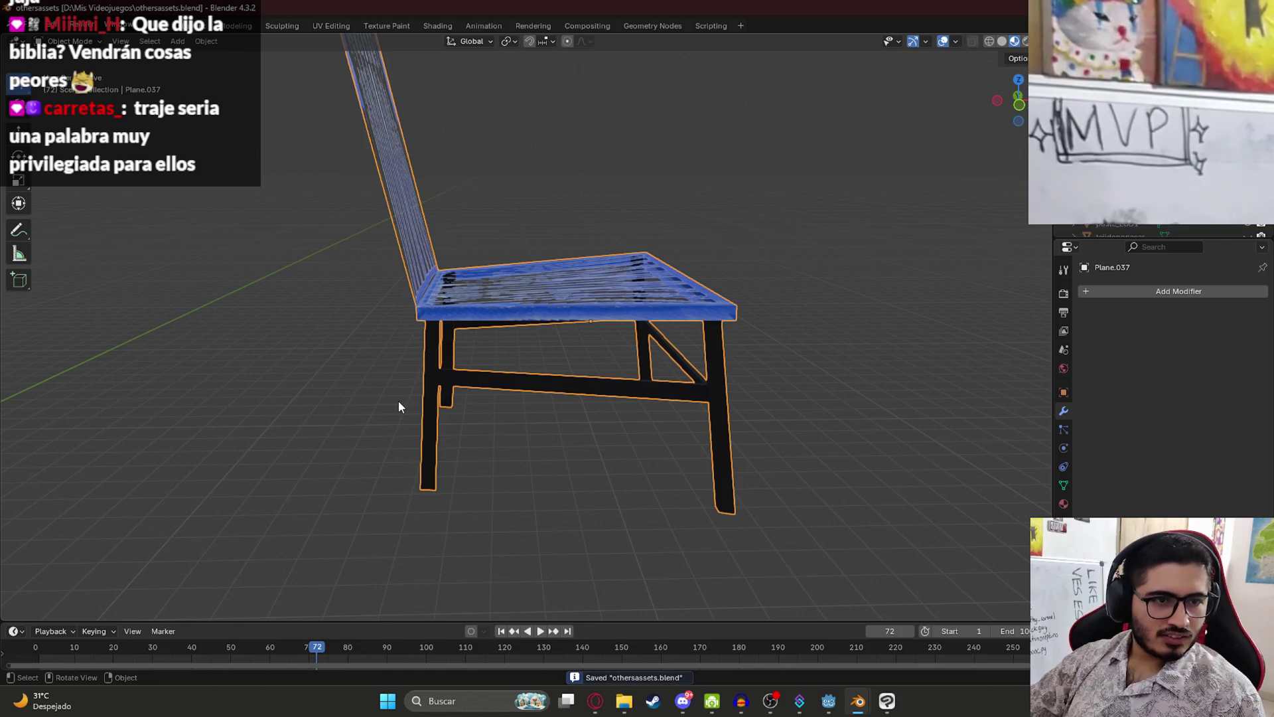
Step: Try widening the backrest's top edge in front view, then undo it
{"action": "mouse_move", "coordinate": [468, 394]}
{"action": "middle_mouse_down"}
{"action": "mouse_move", "coordinate": [532, 384]}
{"action": "mouse_move", "coordinate": [604, 253]}
{"action": "mouse_move", "coordinate": [515, 208]}
{"action": "mouse_move", "coordinate": [511, 186]}
{"action": "middle_mouse_up"}
{"action": "scroll", "coordinate": [515, 208], "scroll_direction": "up", "scroll_amount": 2}
{"action": "key", "text": "Tab"}
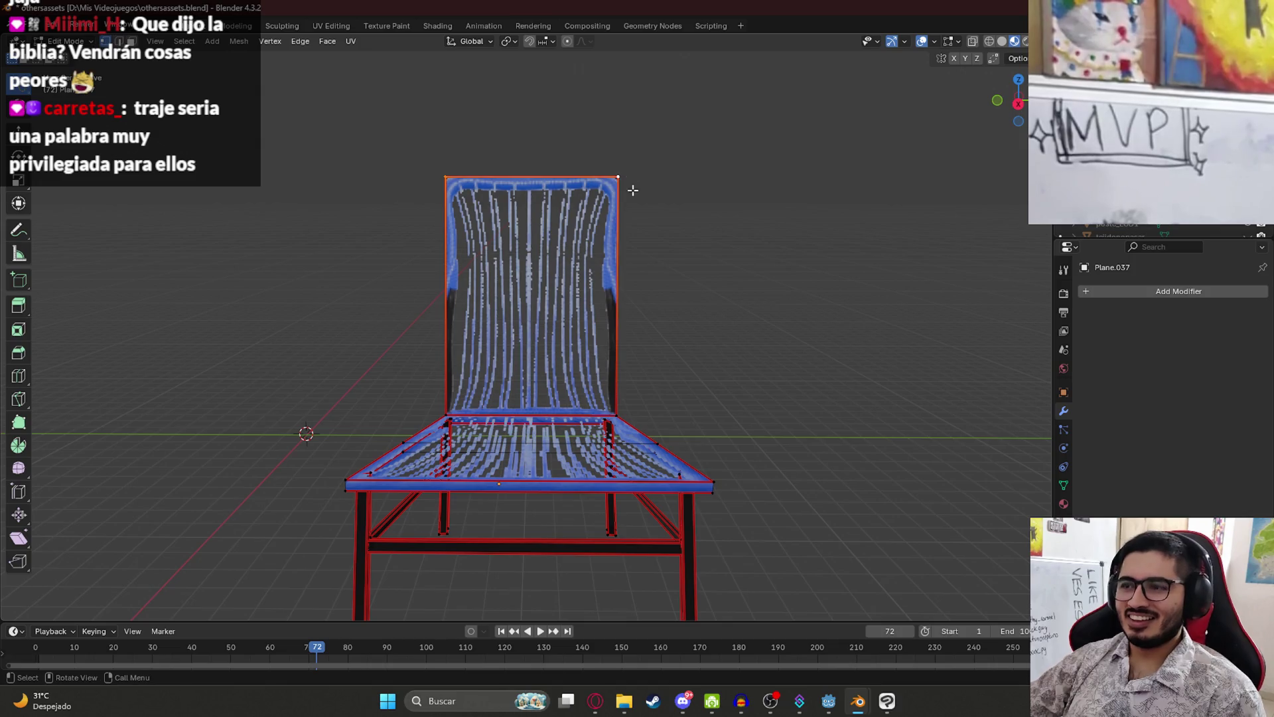
{"action": "key", "text": "KP_3"}
{"action": "key", "text": "KP_1"}
{"action": "key", "text": "s"}
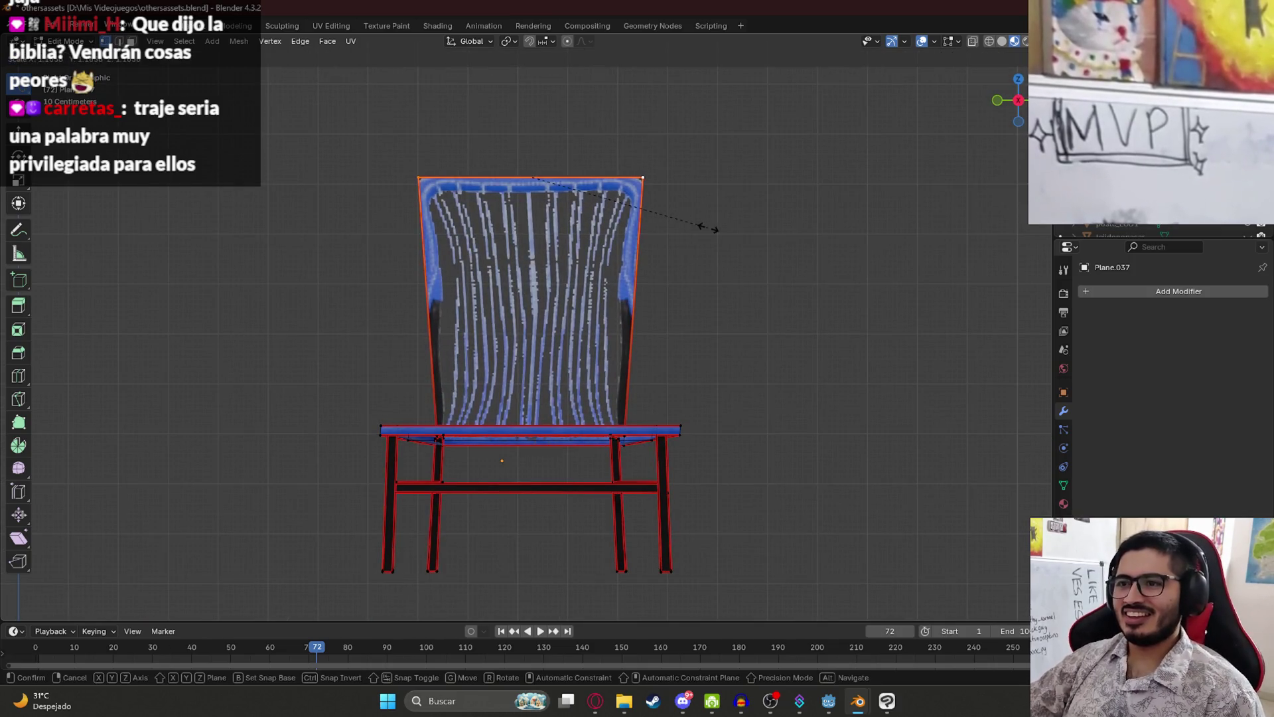
{"action": "left_click", "coordinate": [693, 246]}
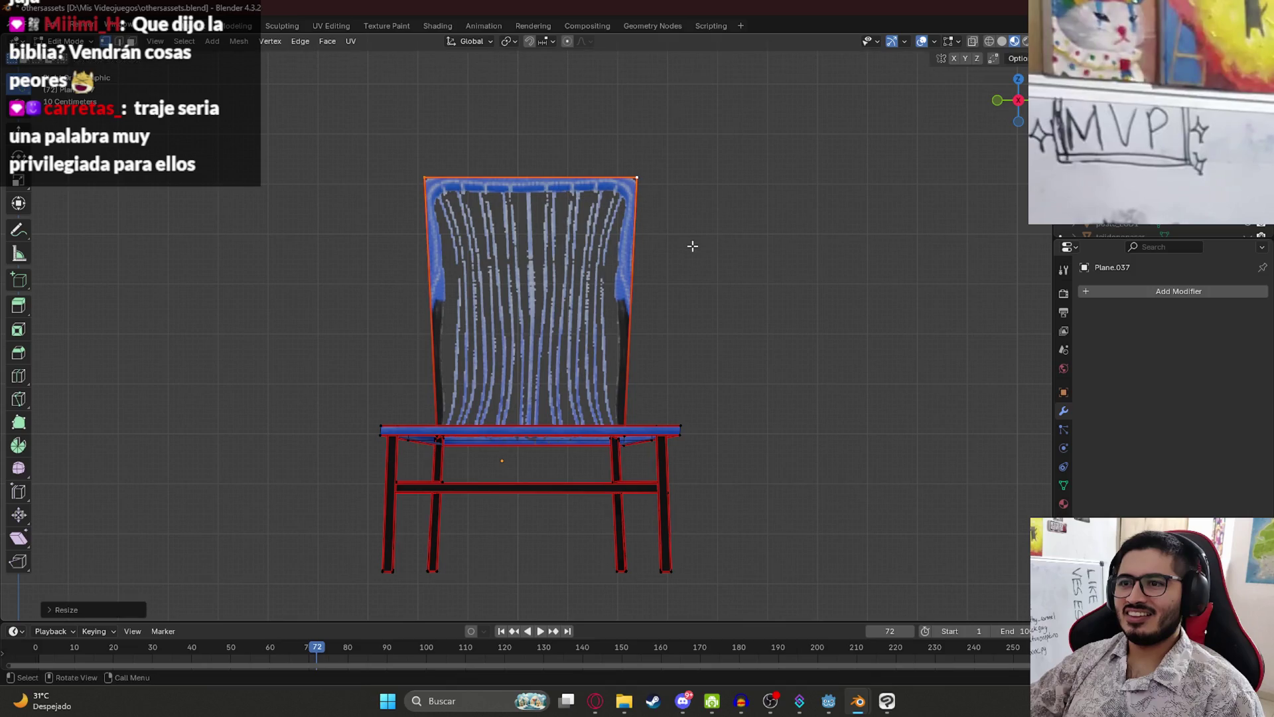
{"action": "key", "text": "ctrl+z"}
Step: Leave edit mode and save the blend file again
{"action": "scroll", "coordinate": [525, 356], "scroll_direction": "up", "scroll_amount": 3}
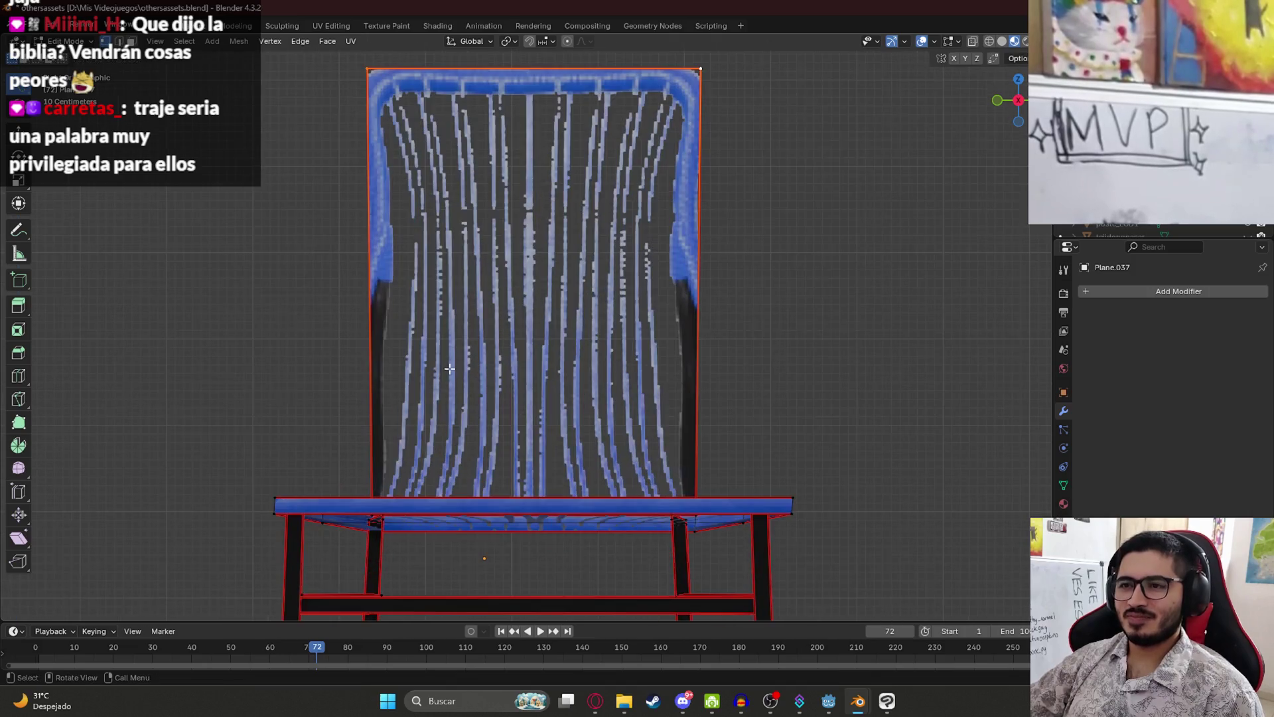
{"action": "scroll", "coordinate": [671, 322], "scroll_direction": "down", "scroll_amount": 6}
{"action": "key", "text": "Tab"}
{"action": "mouse_move", "coordinate": [674, 328]}
{"action": "middle_mouse_down"}
{"action": "mouse_move", "coordinate": [421, 364]}
{"action": "mouse_move", "coordinate": [566, 395]}
{"action": "middle_mouse_up"}
{"action": "key", "text": "ctrl+s"}
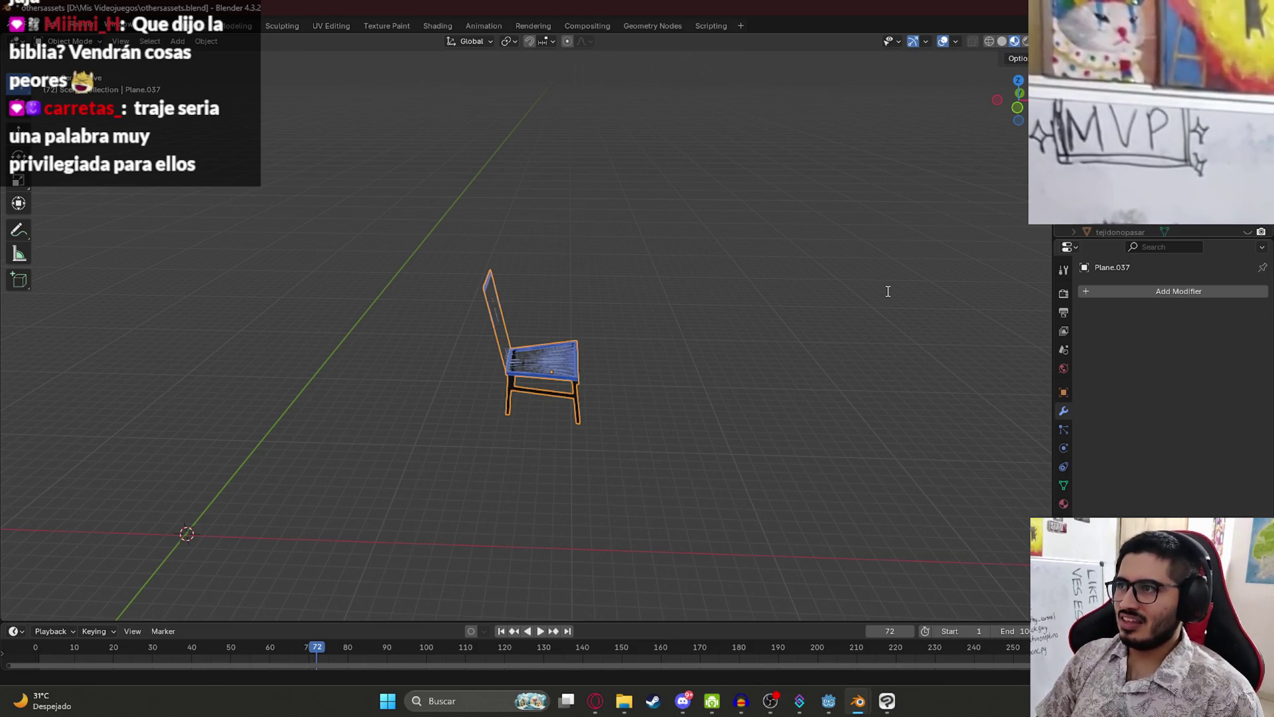
Step: Rename the chair object to busasientochofer
{"action": "key", "text": "Return"}
{"action": "scroll", "coordinate": [1155, 166], "scroll_direction": "down", "scroll_amount": 2}
{"action": "scroll", "coordinate": [1155, 166], "scroll_direction": "down", "scroll_amount": 2}
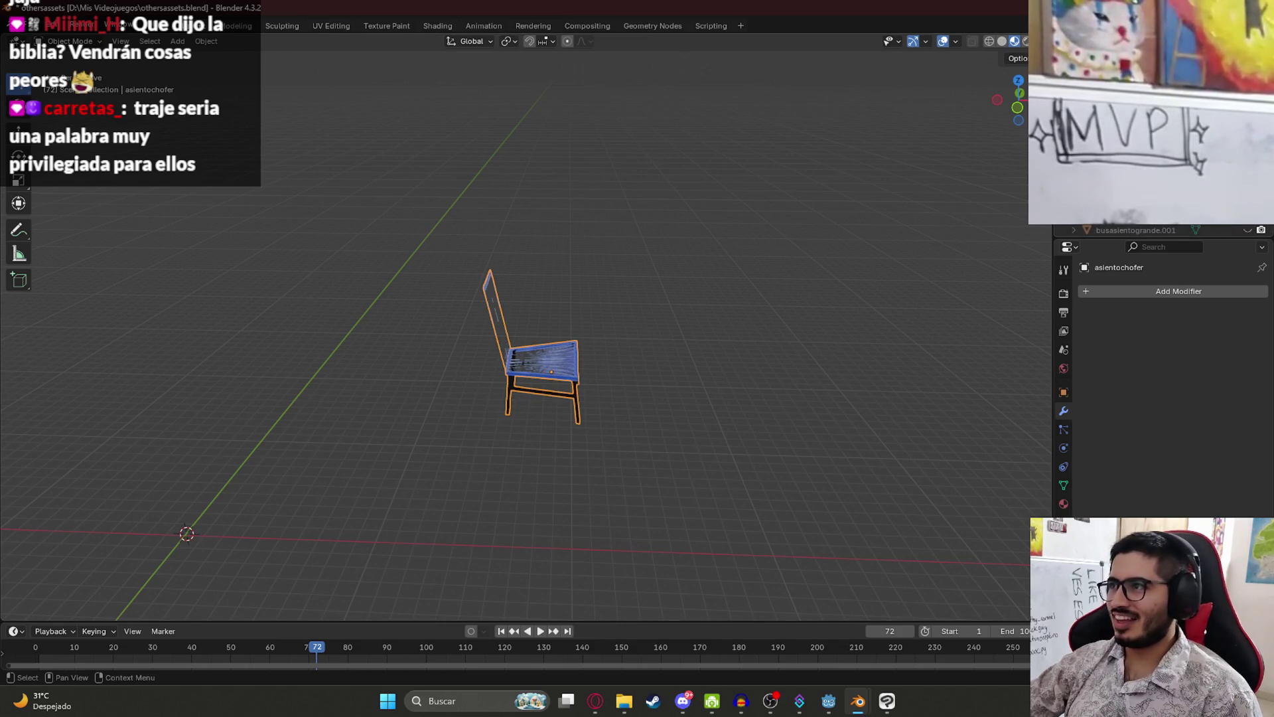
{"action": "left_click", "coordinate": [1248, 216]}
{"action": "left_click", "coordinate": [1248, 216]}
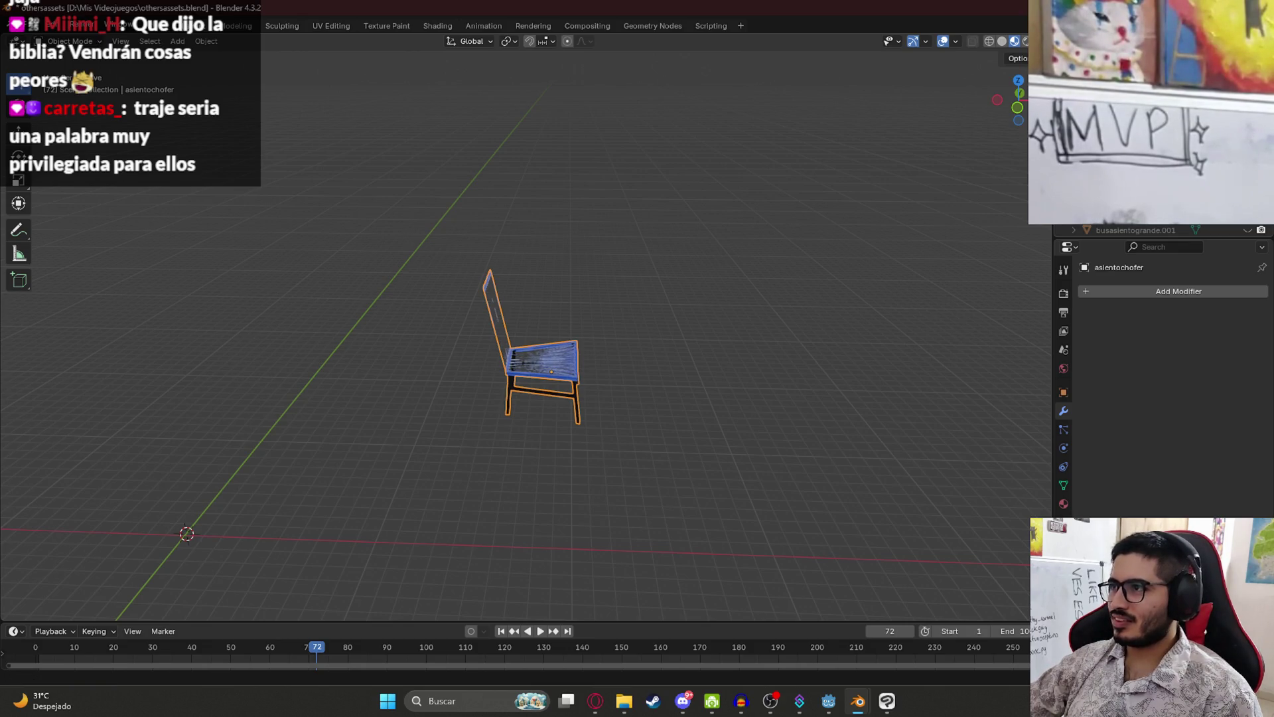
{"action": "scroll", "coordinate": [1142, 159], "scroll_direction": "down", "scroll_amount": 4}
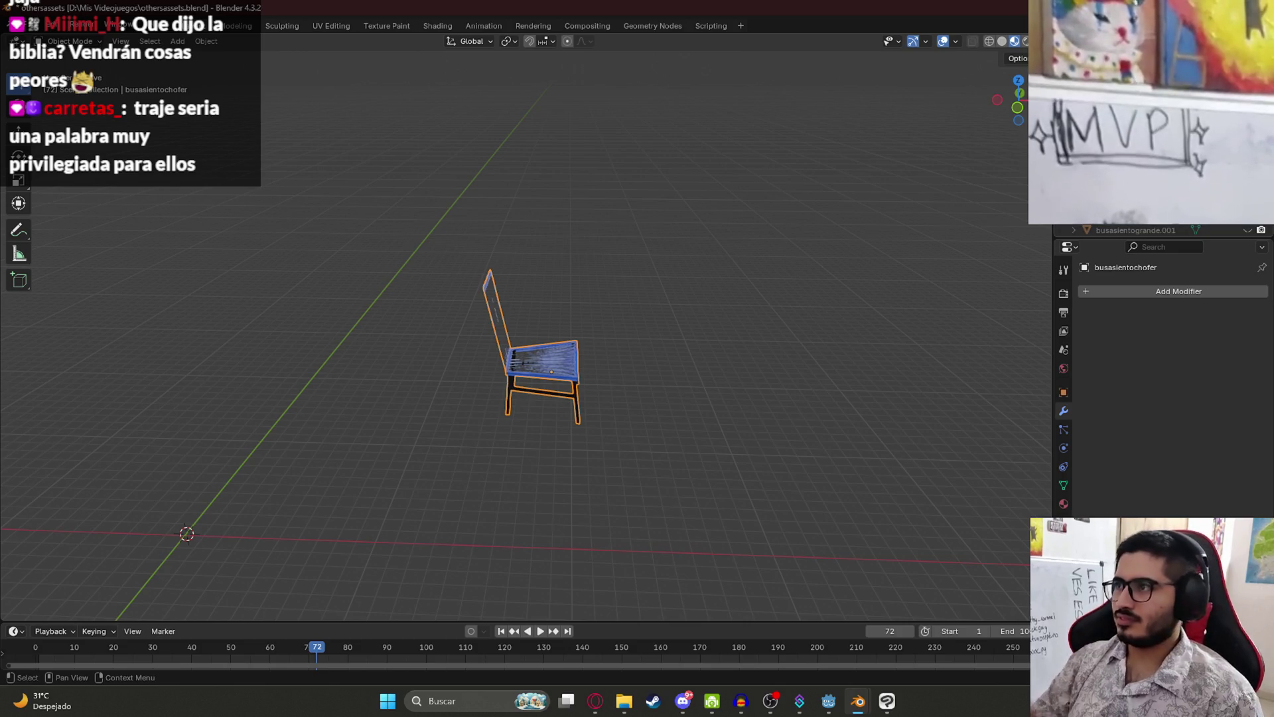
{"action": "left_click", "coordinate": [1141, 159]}
Step: Toggle several seat objects' visibility on and off in the Outliner to identify them
{"action": "left_click", "coordinate": [1247, 216]}
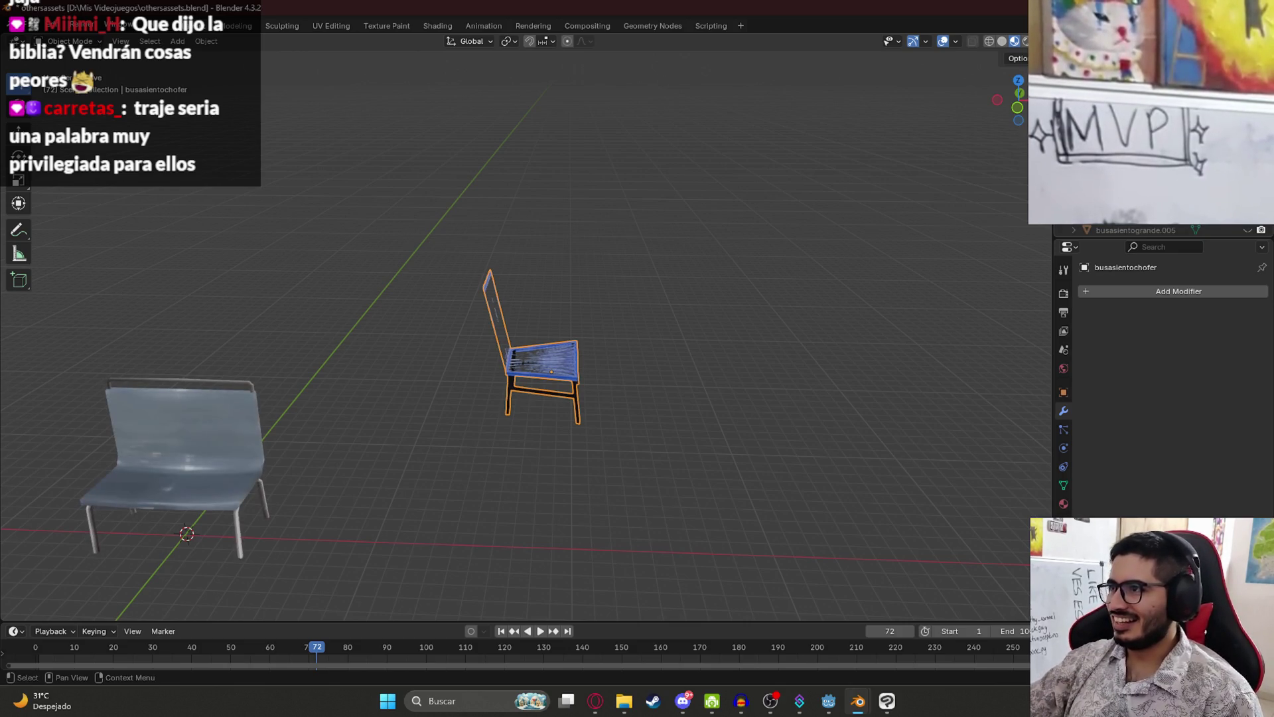
{"action": "left_click", "coordinate": [1248, 216]}
{"action": "left_click", "coordinate": [1248, 201]}
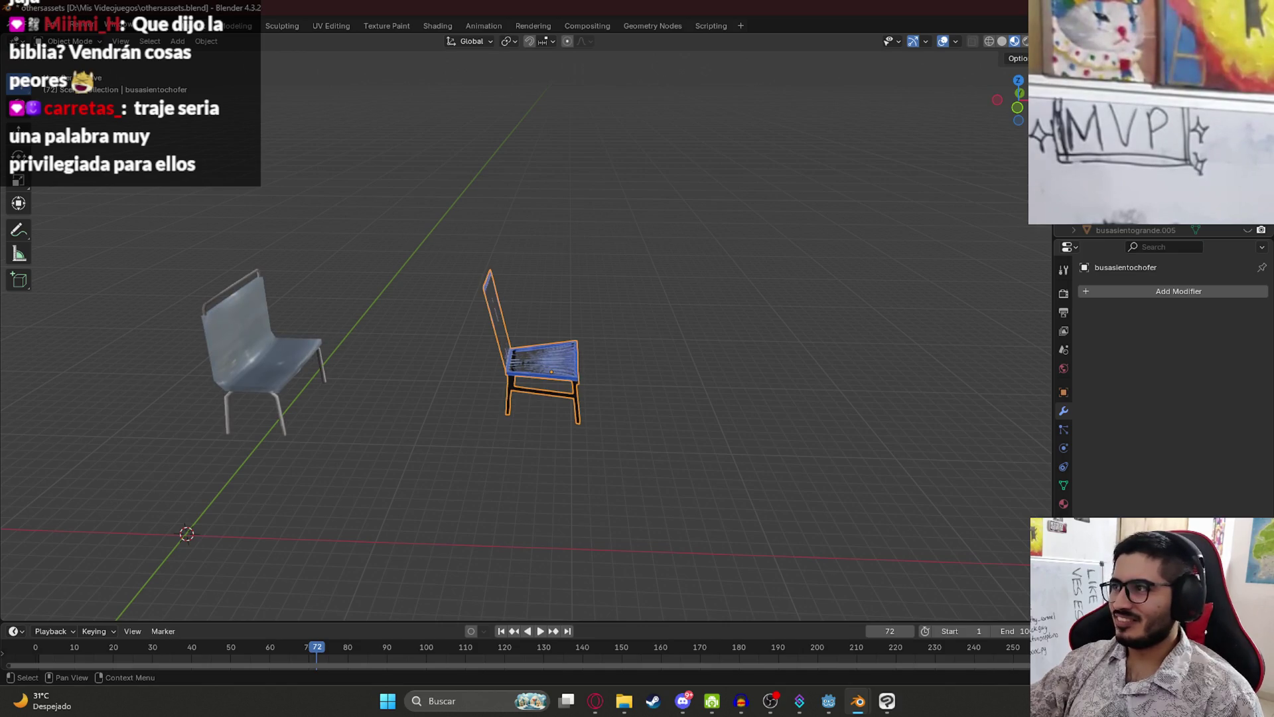
{"action": "left_click", "coordinate": [1248, 201]}
{"action": "left_click", "coordinate": [1248, 187]}
{"action": "left_click", "coordinate": [1248, 187]}
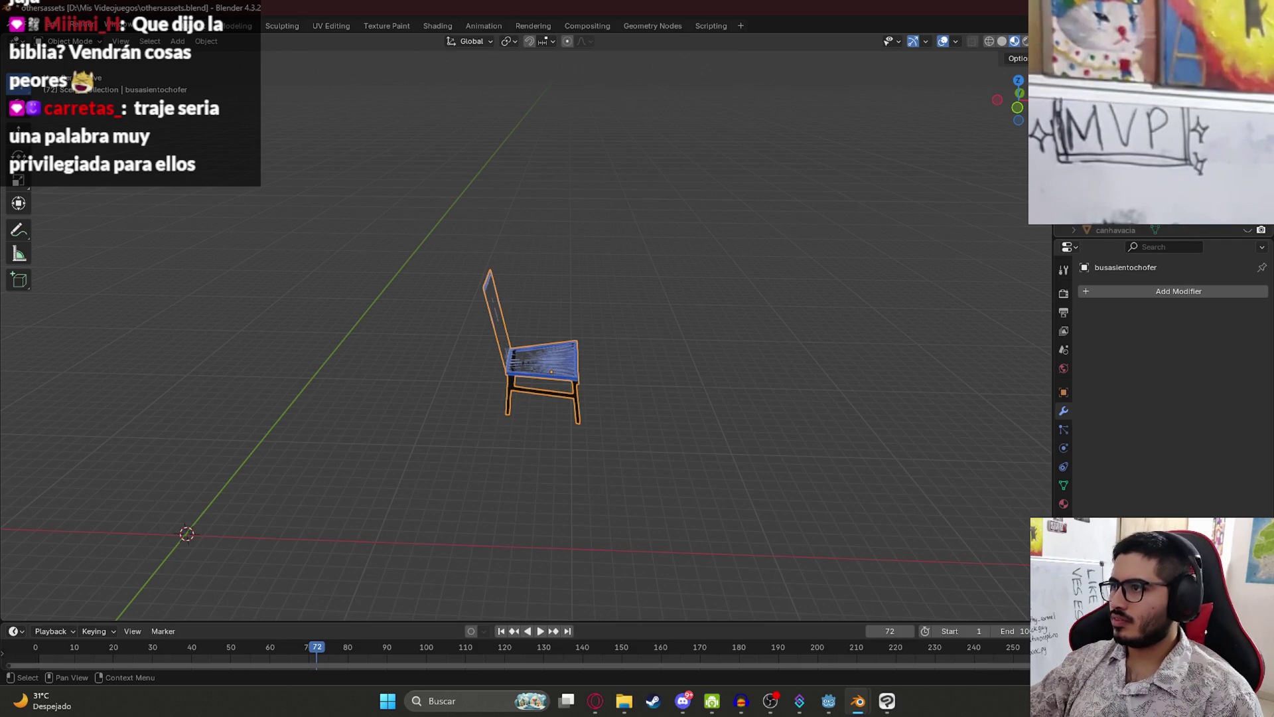
Step: Unhide the grey bus seat rows, filling the gaps, plus the bus interior shell
{"action": "left_click", "coordinate": [1248, 172]}
{"action": "left_click", "coordinate": [1248, 158]}
{"action": "left_click", "coordinate": [1248, 143]}
{"action": "left_click", "coordinate": [1248, 128]}
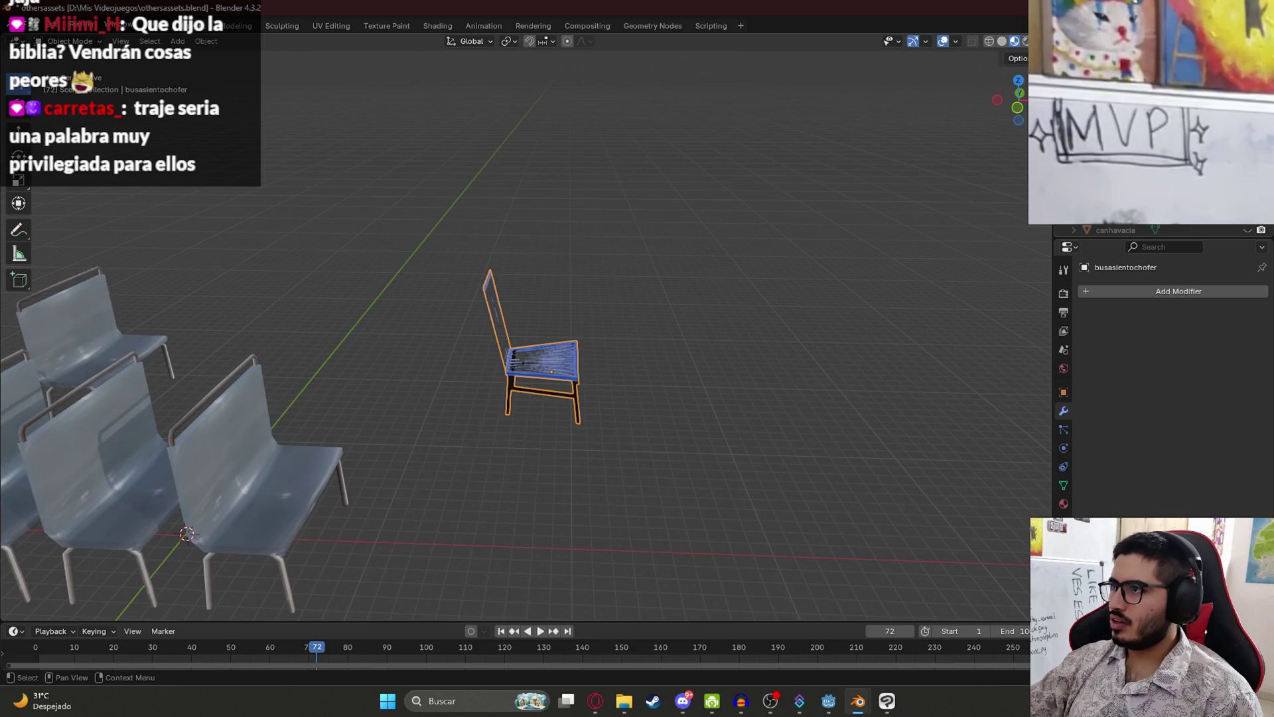
{"action": "left_click", "coordinate": [1248, 113]}
{"action": "left_click", "coordinate": [1248, 99]}
{"action": "left_click", "coordinate": [1248, 85]}
{"action": "left_click", "coordinate": [1248, 70]}
{"action": "scroll", "coordinate": [1162, 166], "scroll_direction": "up", "scroll_amount": 1}
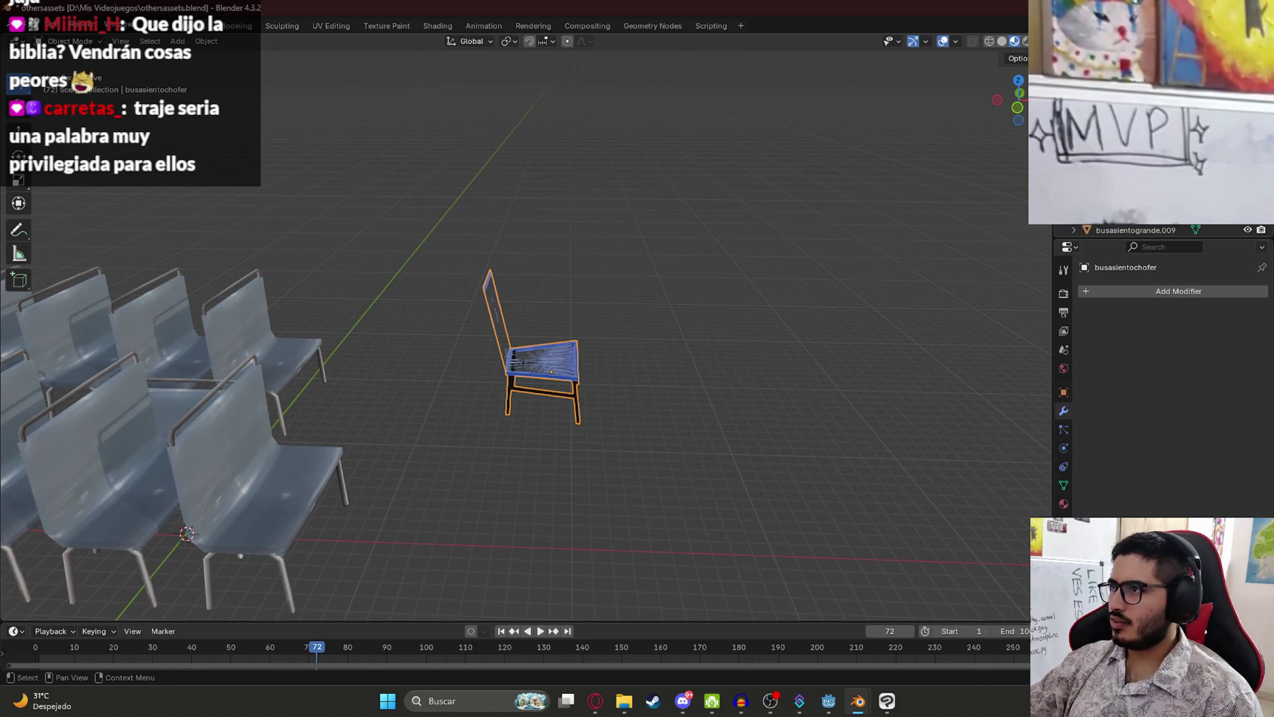
{"action": "left_click", "coordinate": [1248, 84]}
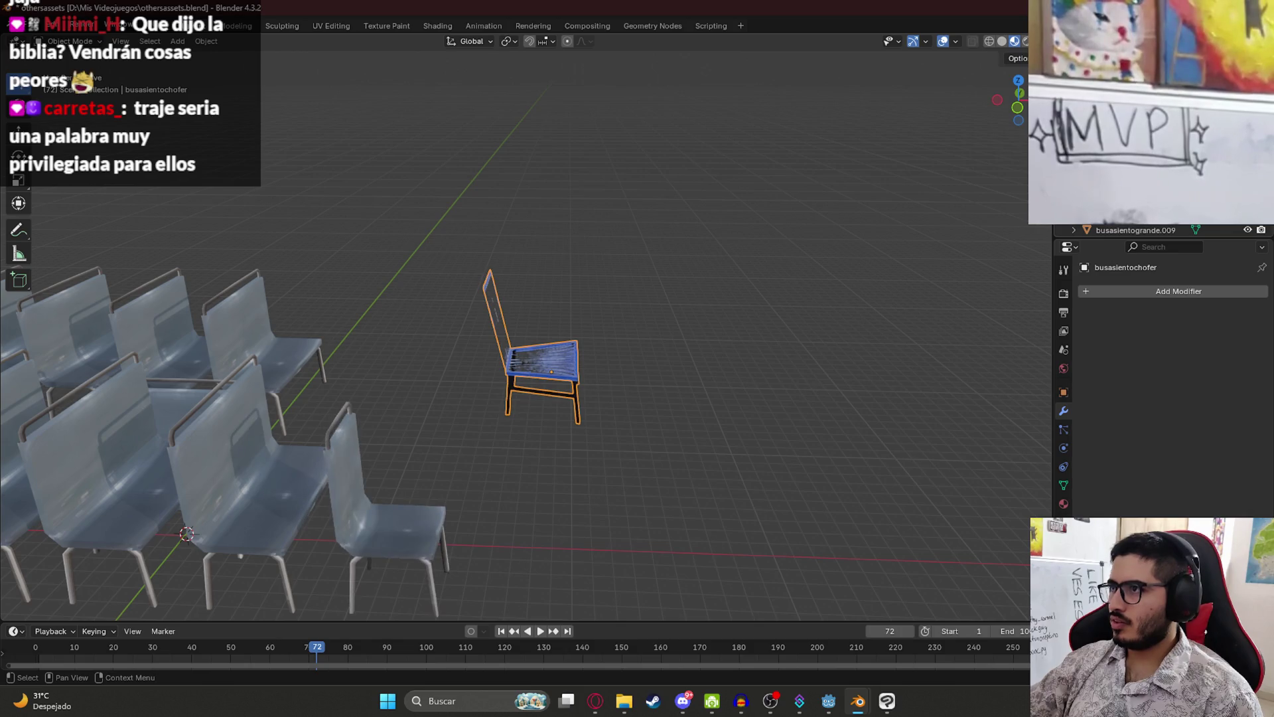
{"action": "left_click", "coordinate": [1248, 69]}
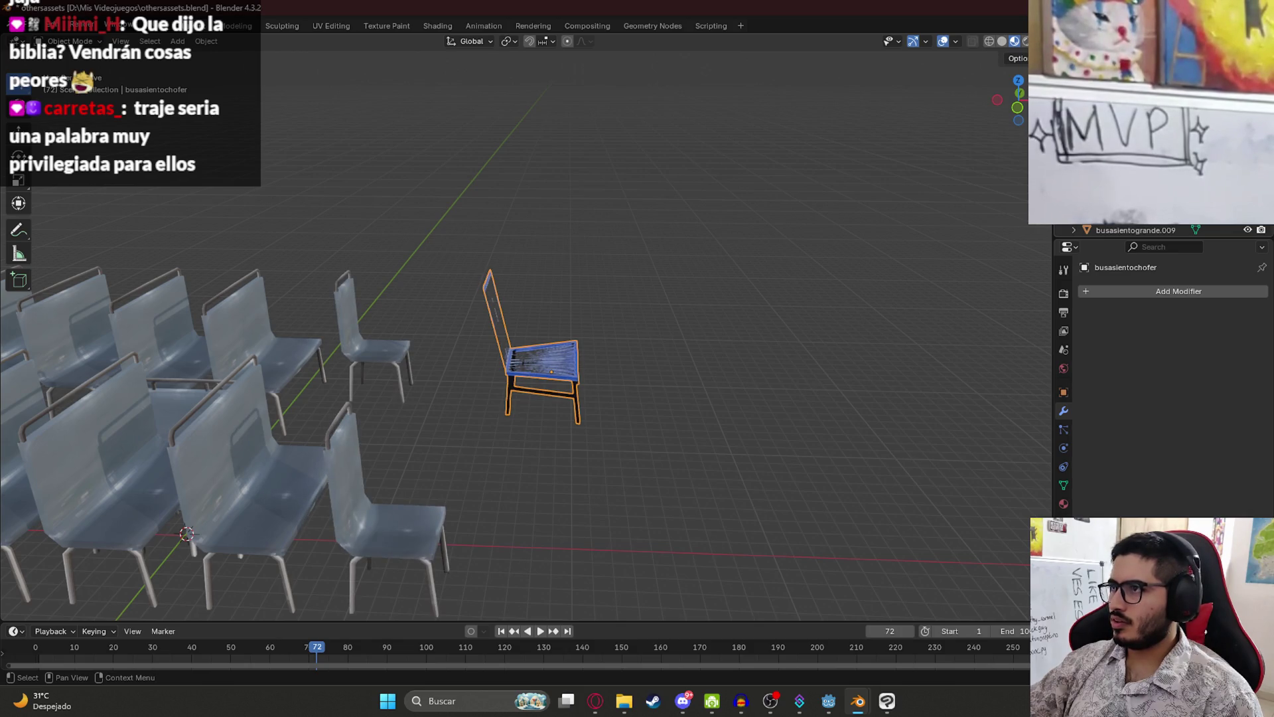
{"action": "scroll", "coordinate": [1162, 166], "scroll_direction": "down", "scroll_amount": 1}
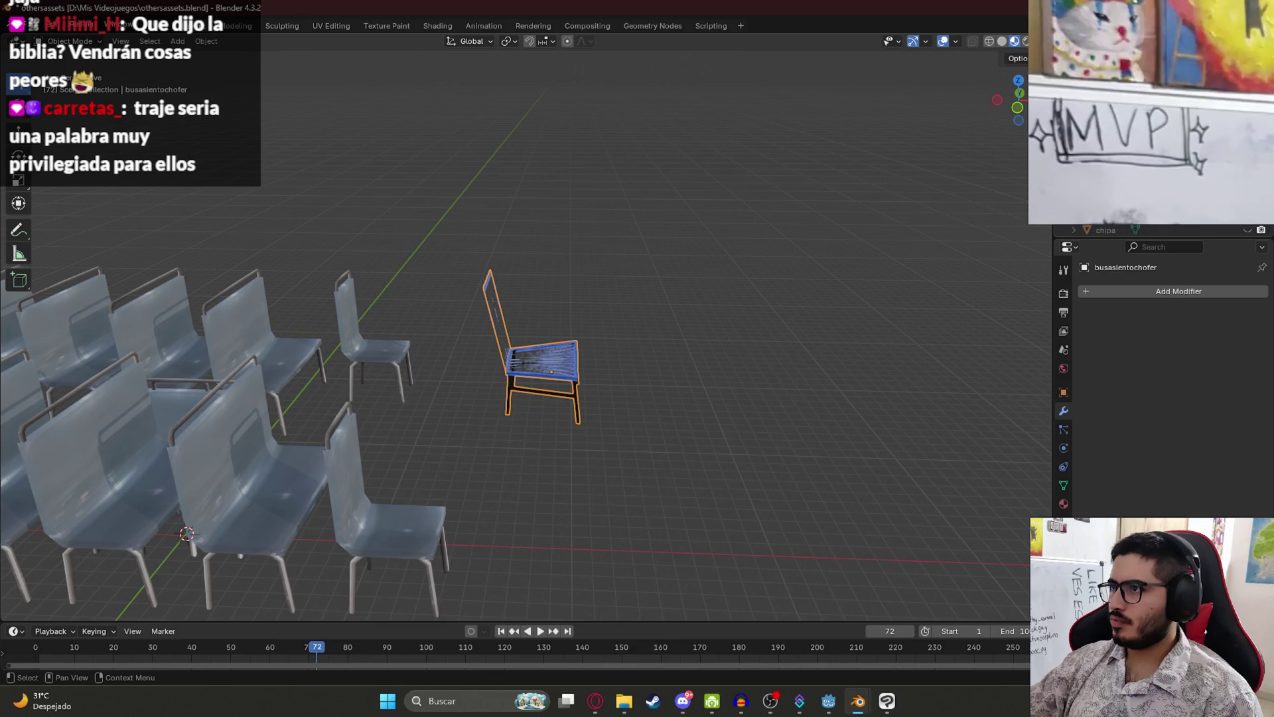
{"action": "left_click", "coordinate": [1248, 99]}
Step: Look down into the bus, reveal all hidden objects, then undo the reveal
{"action": "scroll", "coordinate": [657, 256], "scroll_direction": "down", "scroll_amount": 3}
{"action": "middle_click_drag", "start_coordinate": [657, 255], "coordinate": [657, 295]}
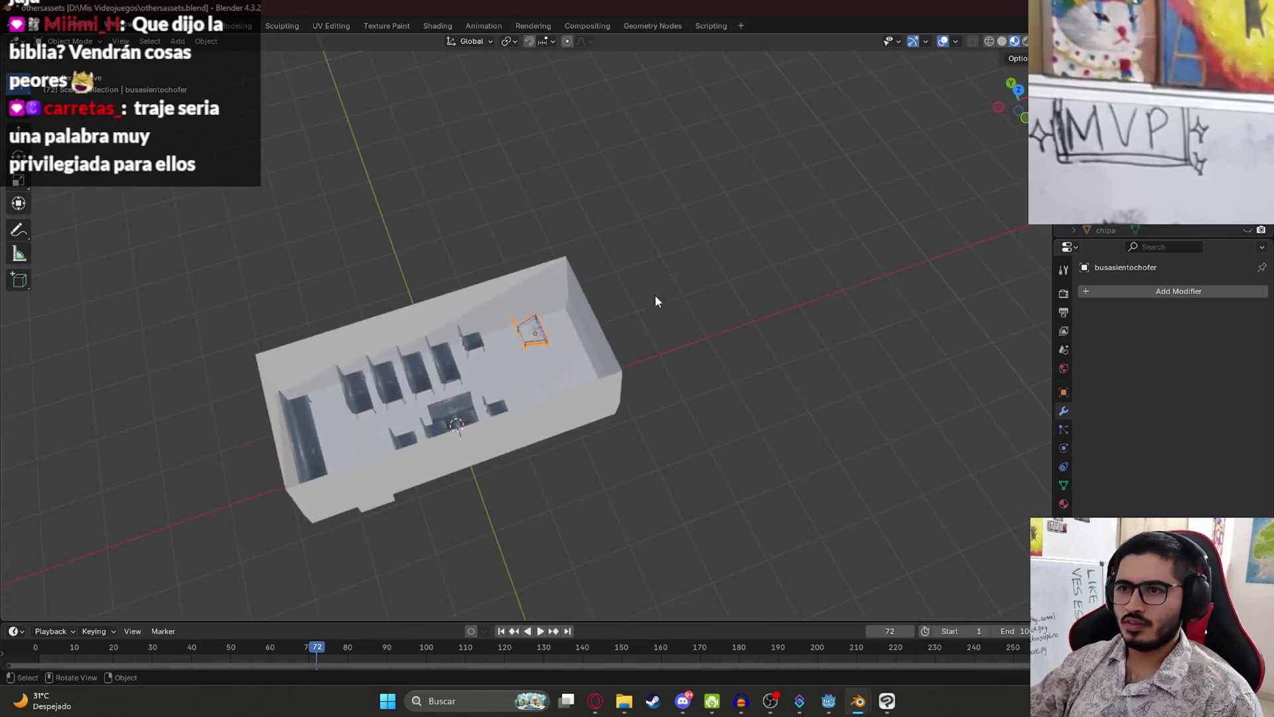
{"action": "scroll", "coordinate": [796, 246], "scroll_direction": "up", "scroll_amount": 4}
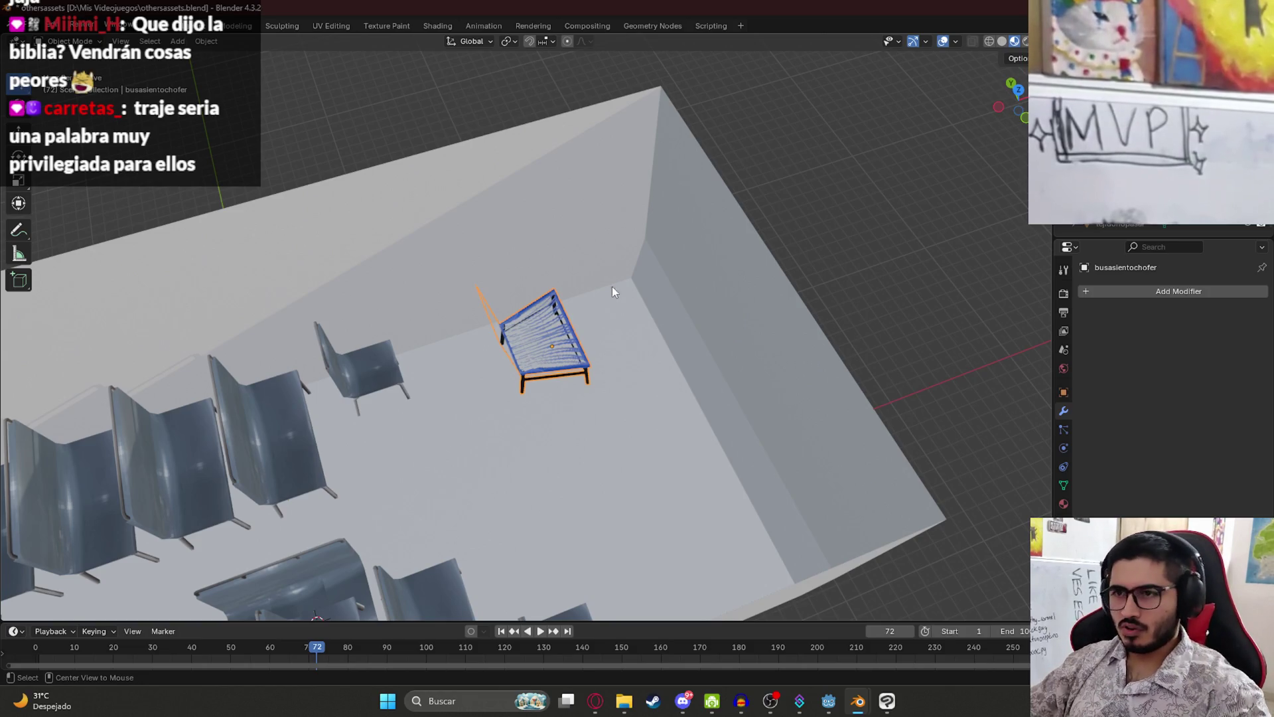
{"action": "key", "text": "alt+h"}
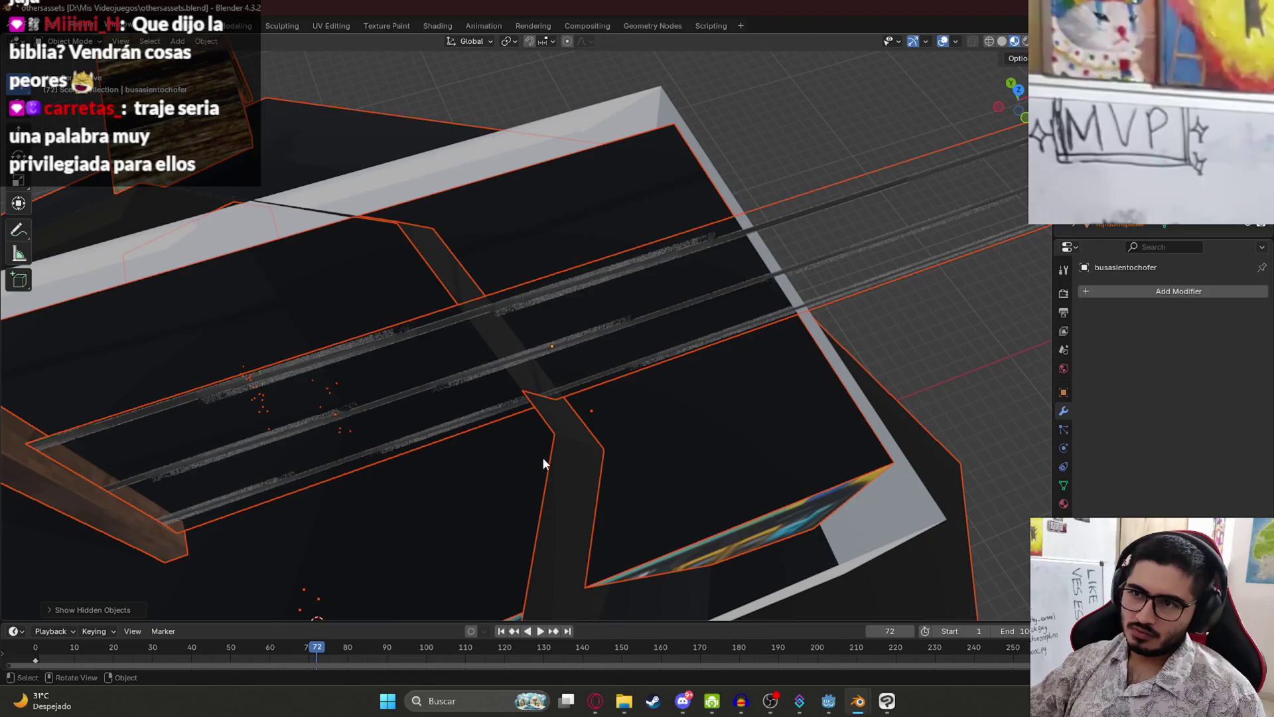
{"action": "key", "text": "ctrl+z"}
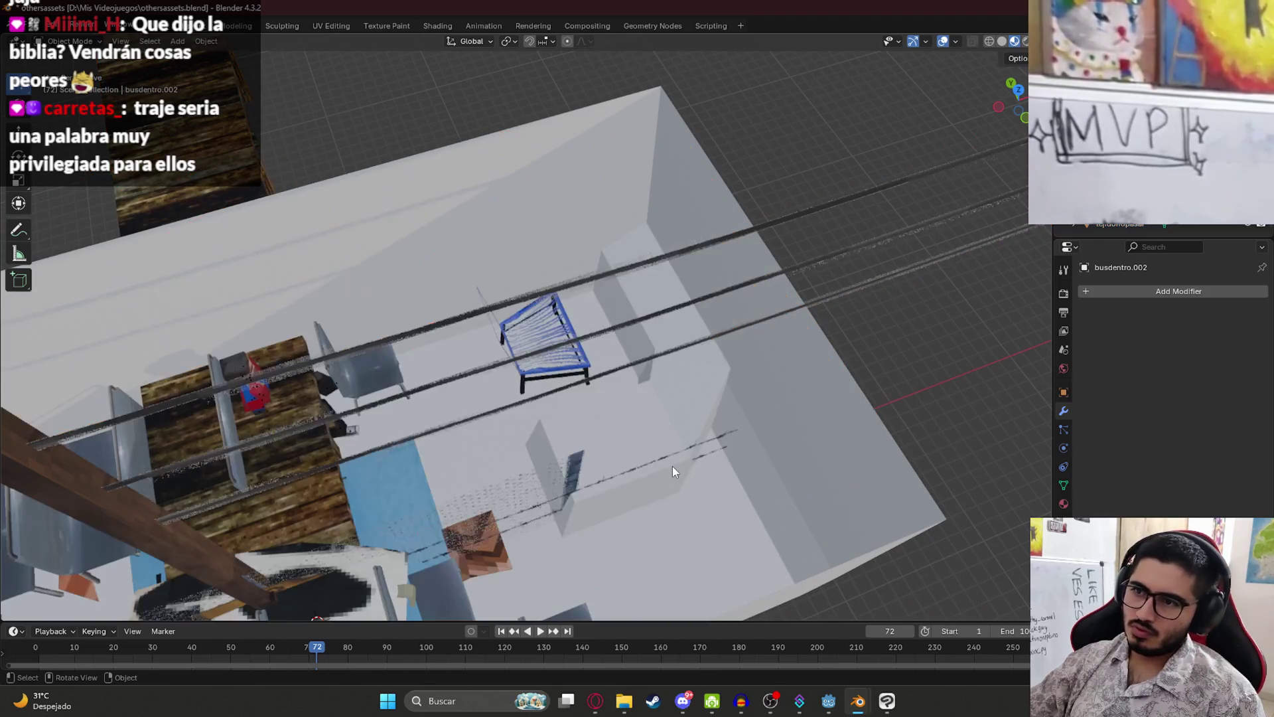
Step: Hide the ceiling pieces again and show the bustablero dashboard beside the chair
{"action": "left_click", "coordinate": [654, 417]}
{"action": "scroll", "coordinate": [1155, 166], "scroll_direction": "up", "scroll_amount": 3}
{"action": "key", "text": "ctrl+z"}
{"action": "key", "text": "ctrl+z"}
{"action": "key", "text": "ctrl+z"}
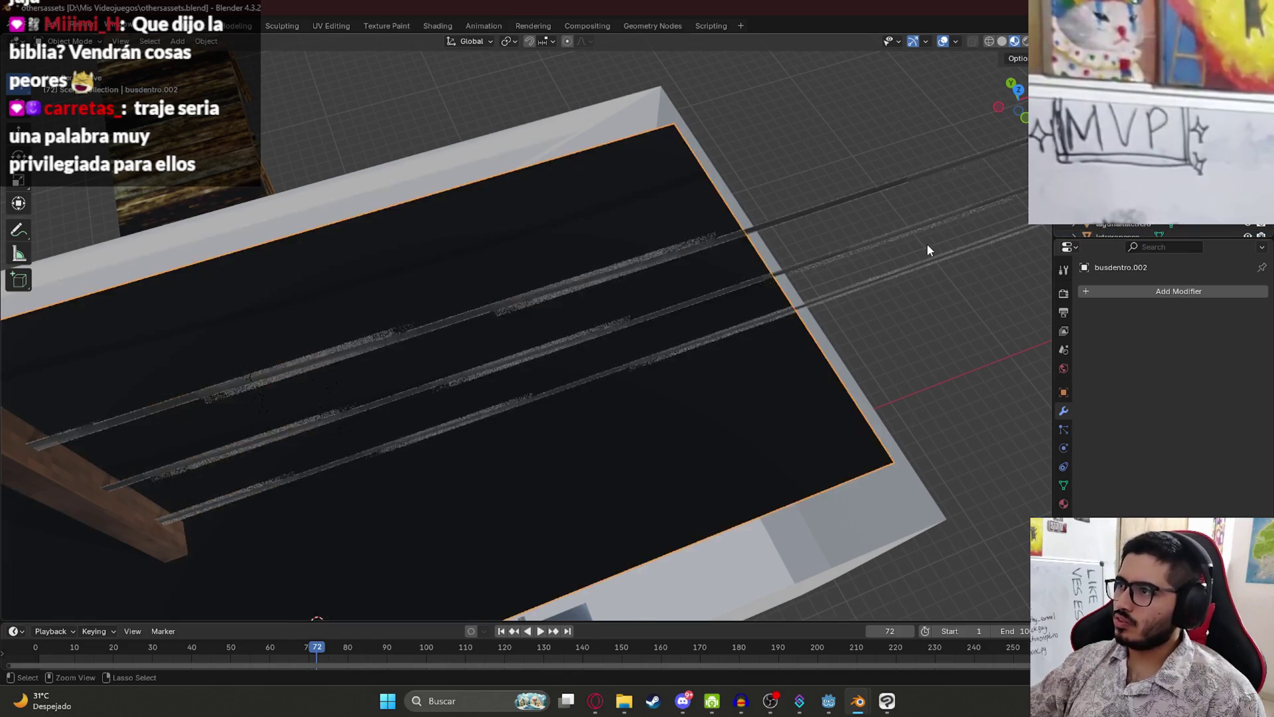
{"action": "key", "text": "ctrl+z"}
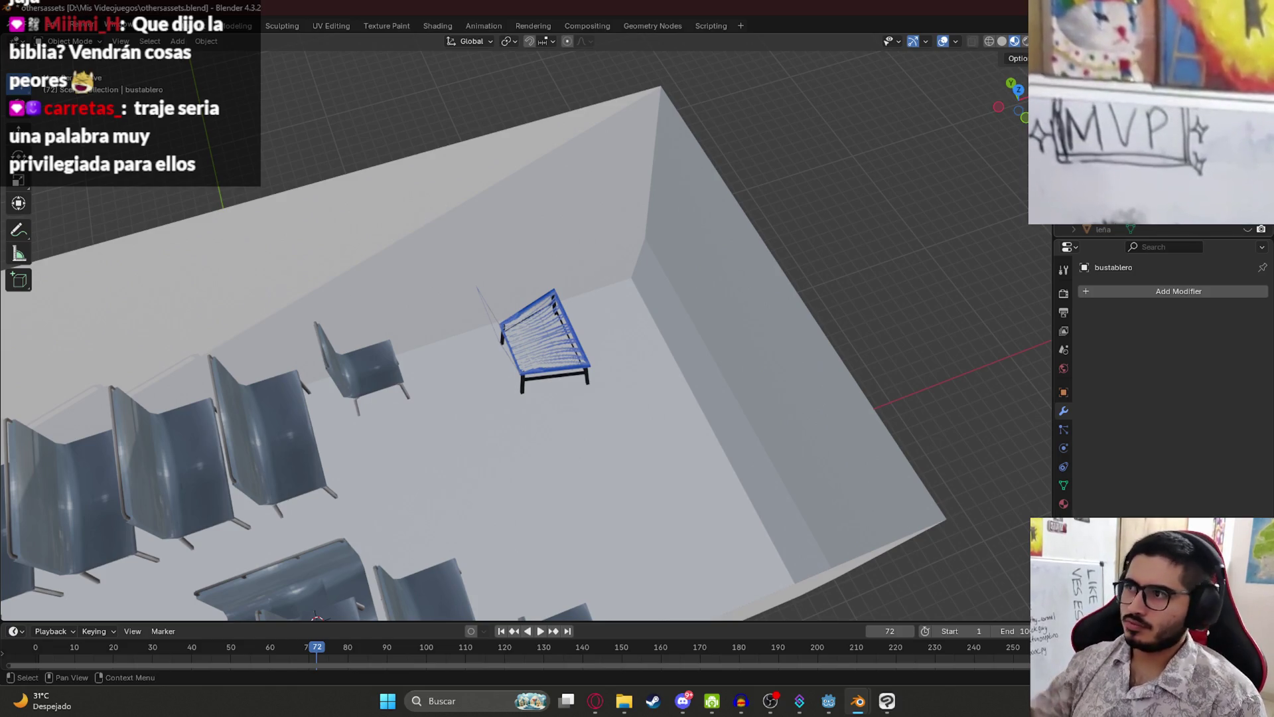
{"action": "key", "text": "ctrl+z"}
{"action": "key", "text": "ctrl+z"}
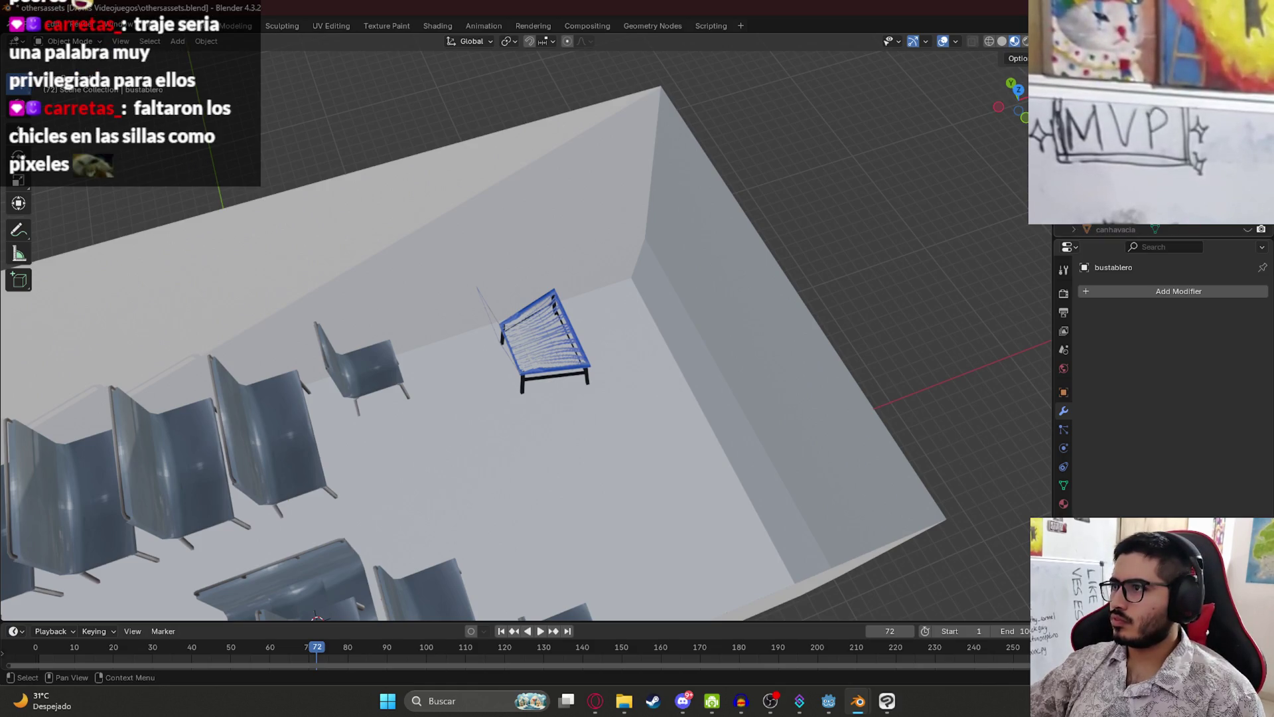
{"action": "key", "text": "ctrl+z"}
{"action": "key", "text": "ctrl+z"}
{"action": "key", "text": "ctrl+shift+z"}
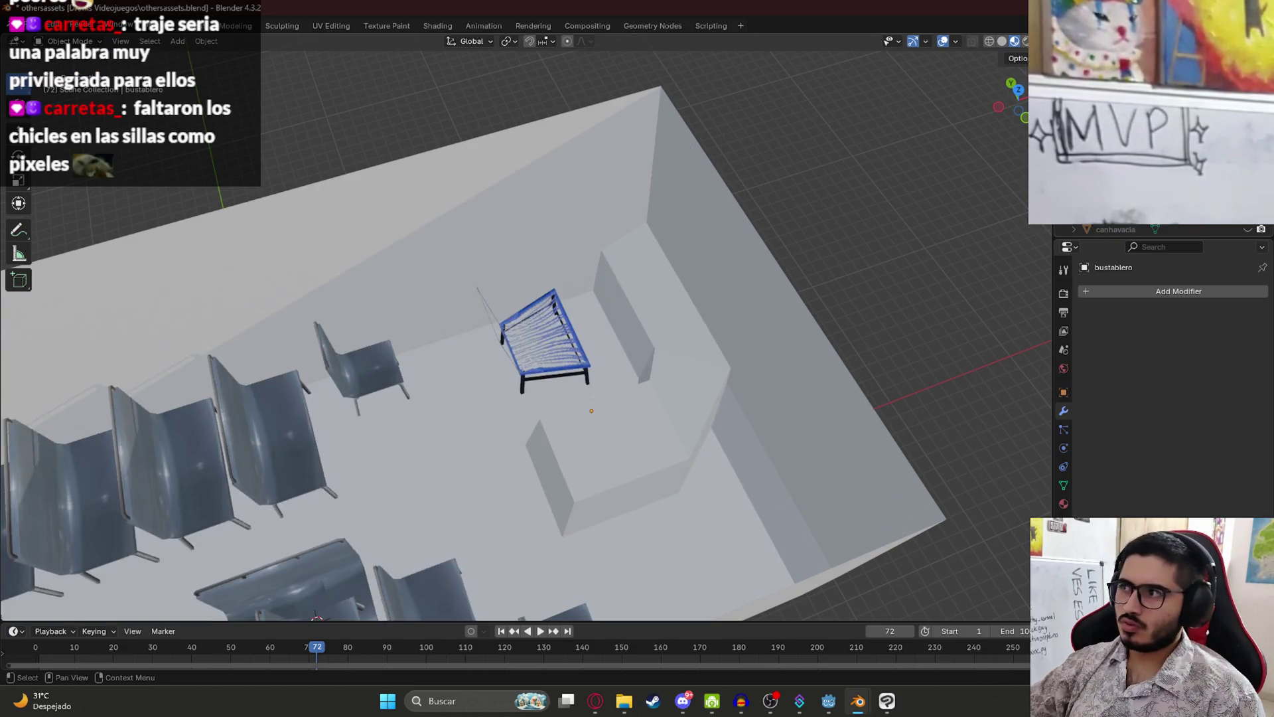
Step: Select the driver's chair and frame the view on it
{"action": "left_click", "coordinate": [538, 343]}
{"action": "key", "text": "KP_Decimal"}
{"action": "mouse_move", "coordinate": [512, 305]}
{"action": "middle_mouse_down"}
{"action": "mouse_move", "coordinate": [471, 301]}
{"action": "mouse_move", "coordinate": [687, 253]}
{"action": "mouse_move", "coordinate": [639, 283]}
{"action": "mouse_move", "coordinate": [619, 325]}
{"action": "mouse_move", "coordinate": [545, 355]}
{"action": "mouse_move", "coordinate": [481, 343]}
{"action": "mouse_move", "coordinate": [477, 326]}
{"action": "mouse_move", "coordinate": [505, 320]}
{"action": "mouse_move", "coordinate": [535, 276]}
{"action": "mouse_move", "coordinate": [523, 207]}
{"action": "mouse_move", "coordinate": [536, 344]}
{"action": "middle_mouse_up"}
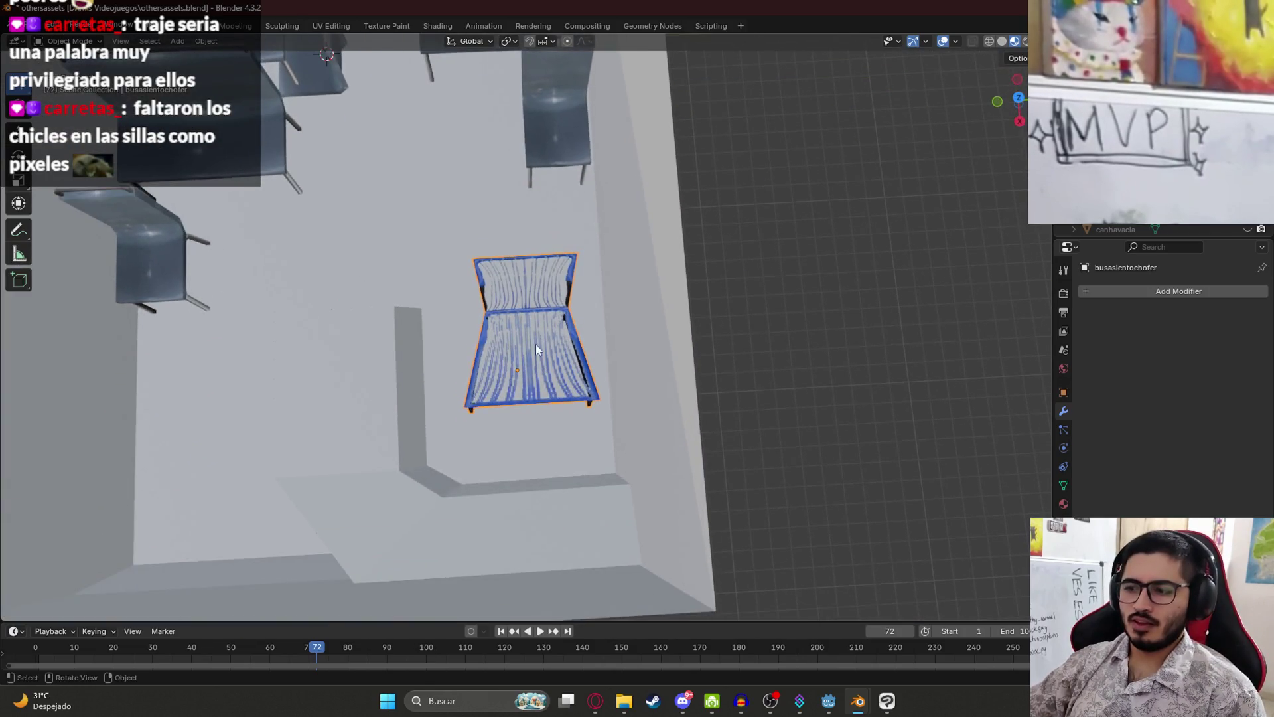
Step: Scale up the driver's chair from a top-down view
{"action": "key", "text": "KP_7"}
{"action": "key", "text": "s"}
{"action": "left_click", "coordinate": [656, 378]}
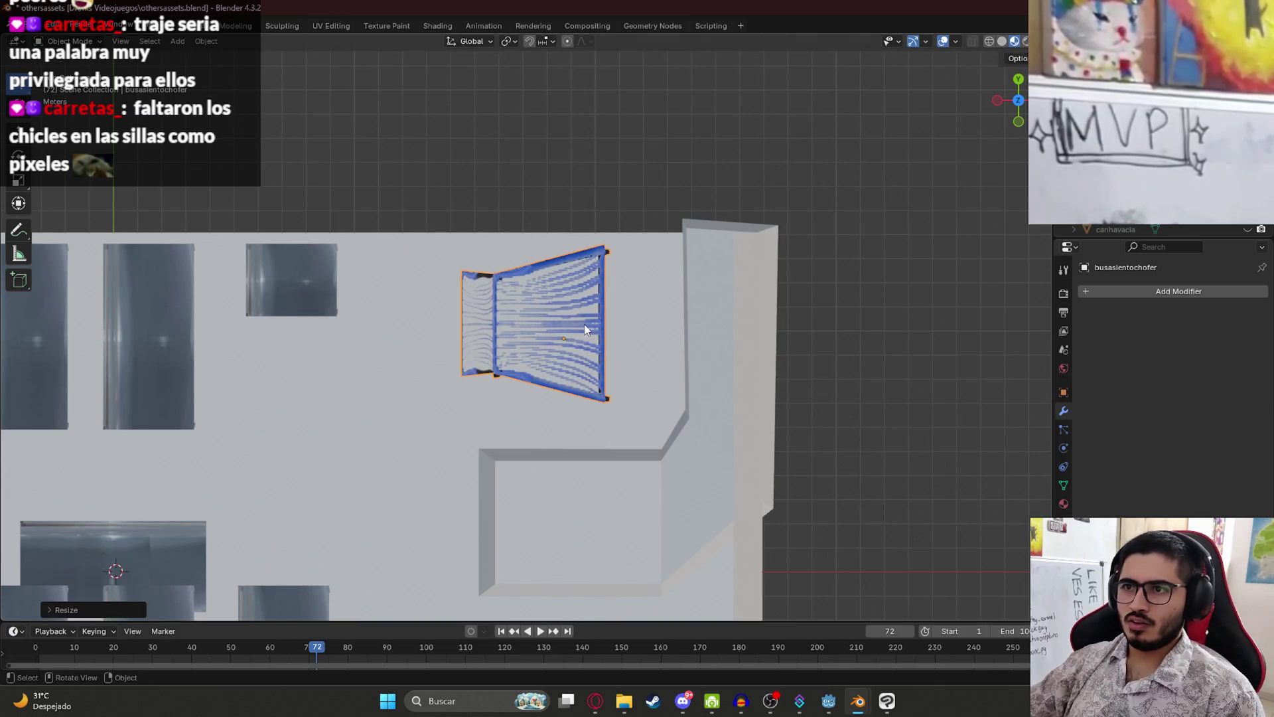
{"action": "scroll", "coordinate": [597, 305], "scroll_direction": "up", "scroll_amount": 2}
Step: In Edit Mode with X-ray on, select the frame's top edge and shift it along Y
{"action": "key", "text": "Tab"}
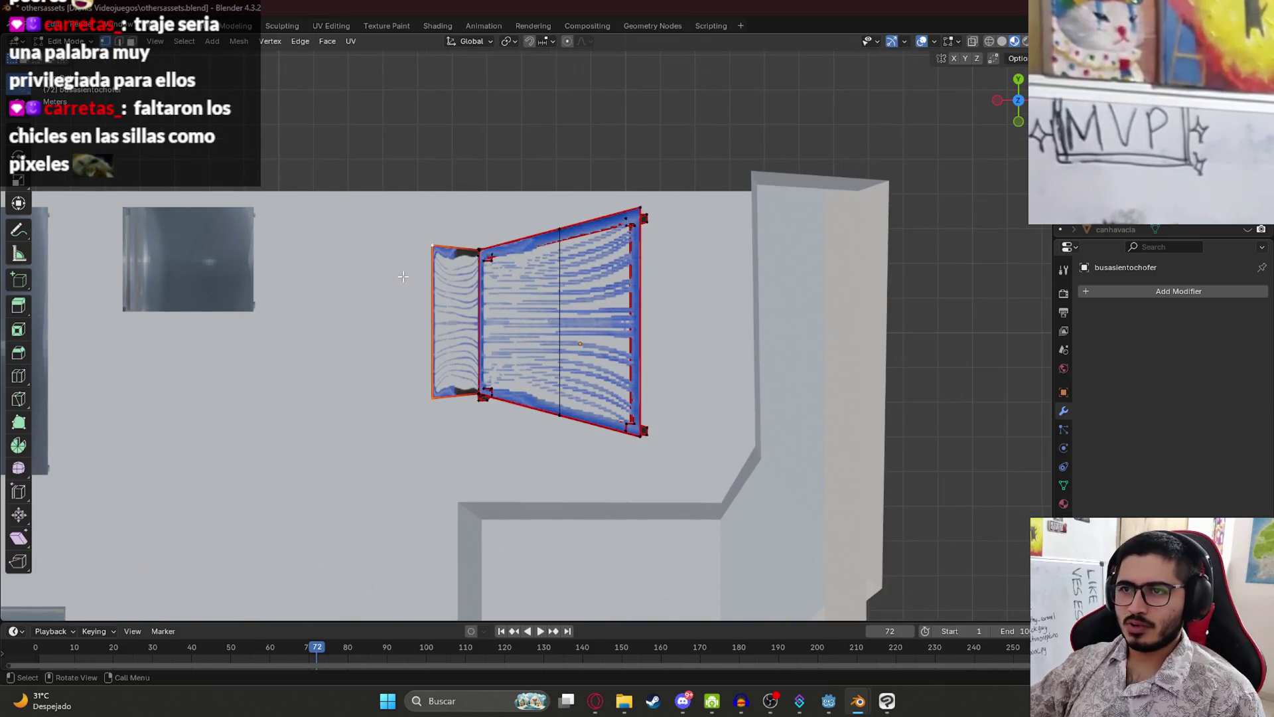
{"action": "key", "text": "shift+z"}
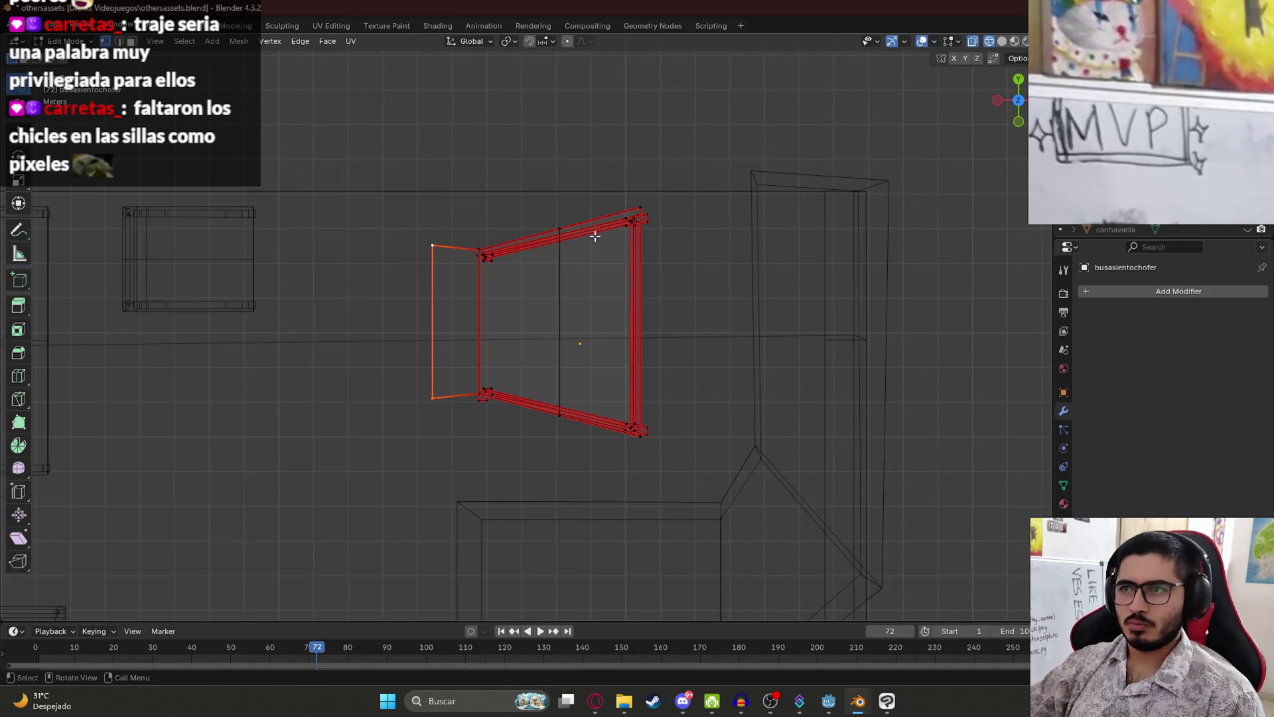
{"action": "left_click", "coordinate": [618, 234], "text": "alt"}
{"action": "left_click", "coordinate": [646, 248], "text": "alt"}
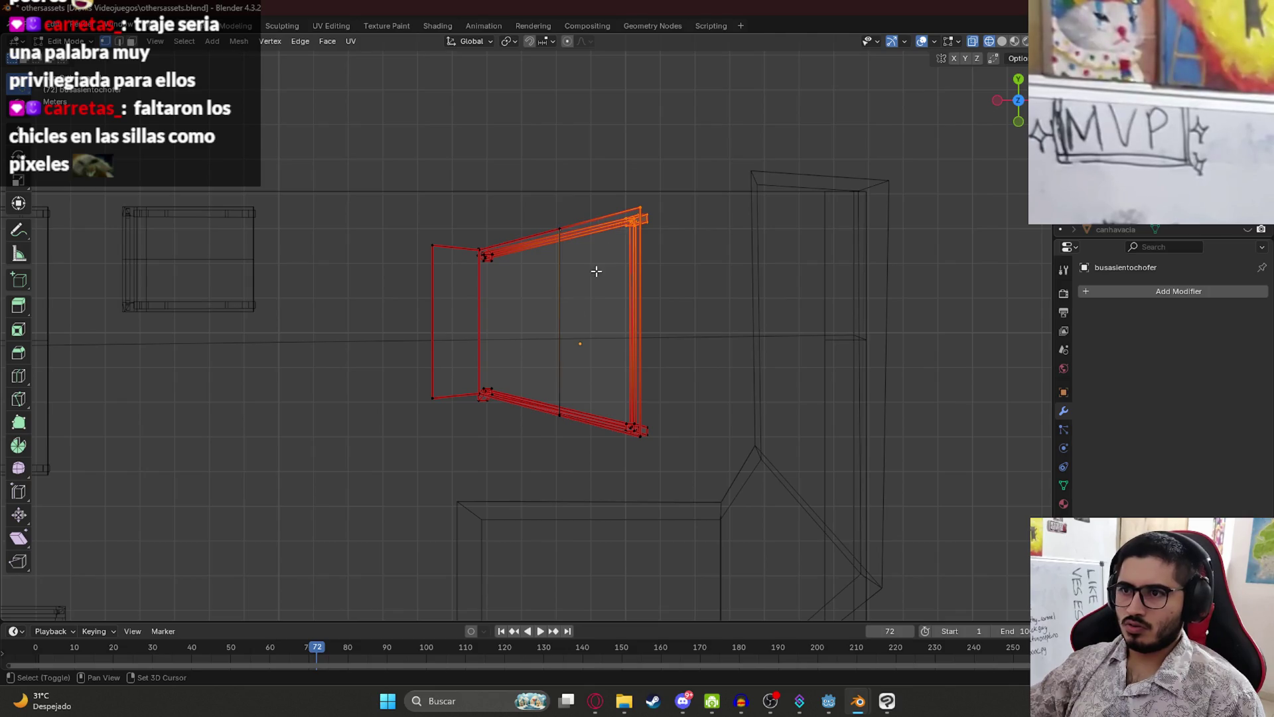
{"action": "left_click_drag", "start_coordinate": [630, 181], "coordinate": [675, 265]}
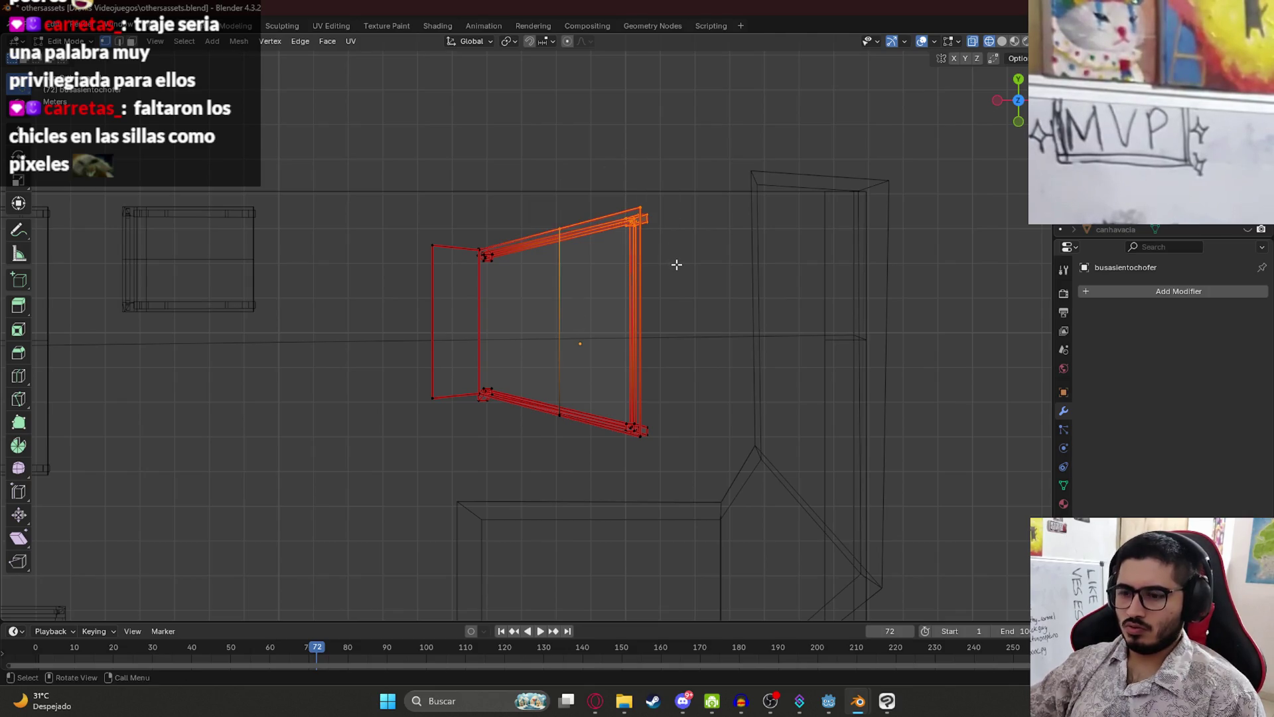
{"action": "key", "text": "g"}
{"action": "key", "text": "y"}
{"action": "left_click", "coordinate": [661, 188]}
Step: Move the other frame edges and the top middle vertex along Y to straighten the top
{"action": "mouse_move", "coordinate": [661, 188]}
{"action": "left_mouse_down"}
{"action": "mouse_move", "coordinate": [697, 170]}
{"action": "mouse_move", "coordinate": [696, 241]}
{"action": "left_mouse_up"}
{"action": "key", "text": "g"}
{"action": "key", "text": "y"}
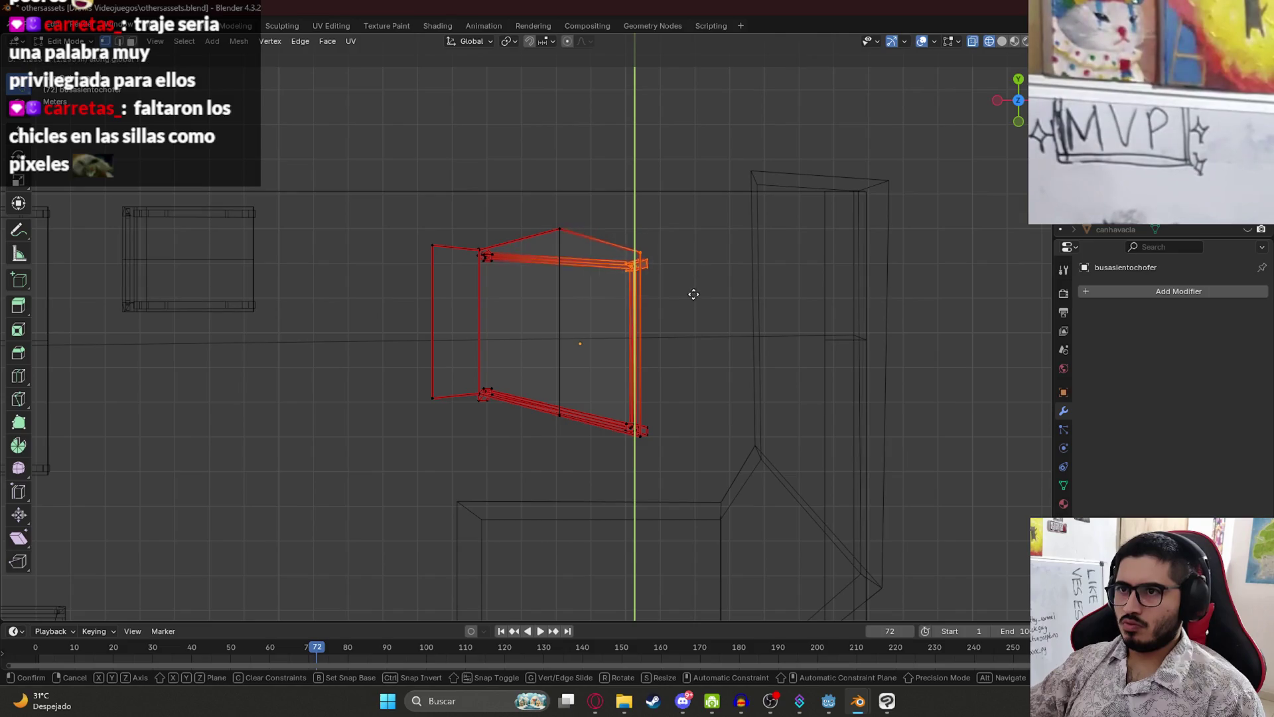
{"action": "left_click", "coordinate": [693, 279]}
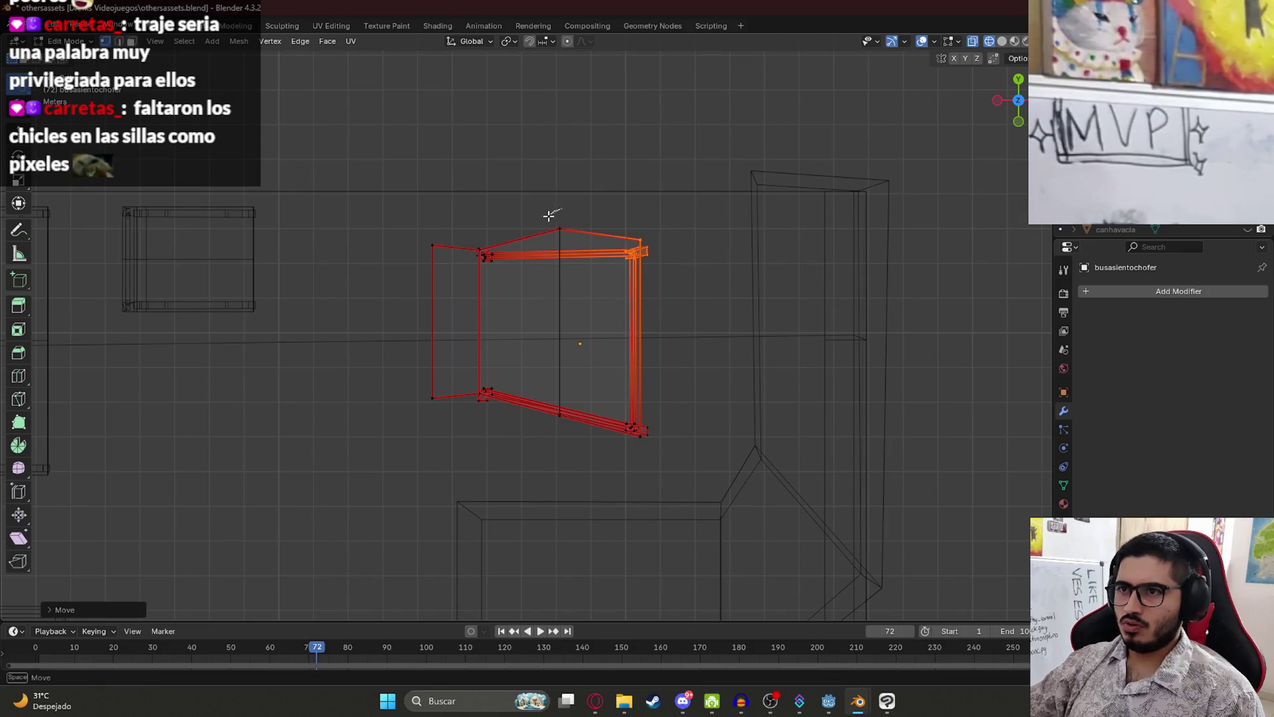
{"action": "left_click", "coordinate": [575, 228]}
{"action": "key", "text": "g"}
{"action": "key", "text": "y"}
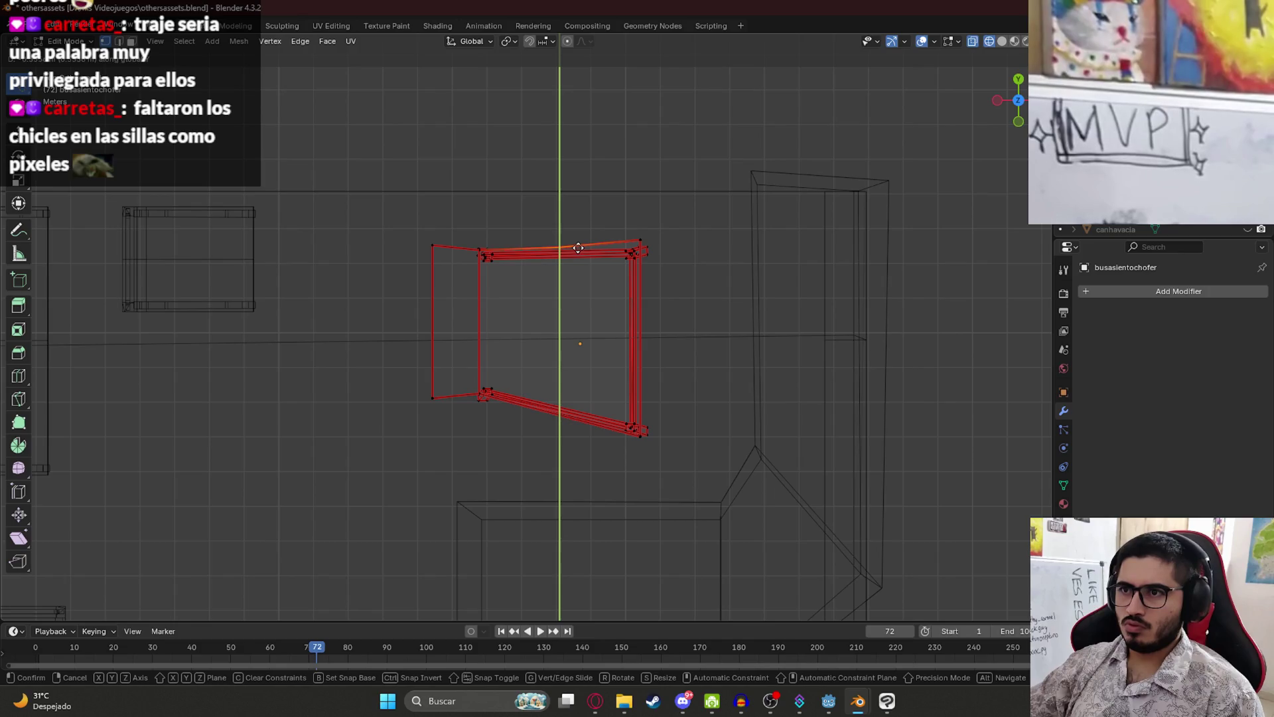
{"action": "left_click", "coordinate": [578, 247]}
{"action": "key", "text": "g"}
{"action": "key", "text": "Escape"}
Step: Level the top-right corner vertex along Y and save the file
{"action": "left_click", "coordinate": [642, 242]}
{"action": "key", "text": "g"}
{"action": "key", "text": "y"}
{"action": "left_click", "coordinate": [647, 232]}
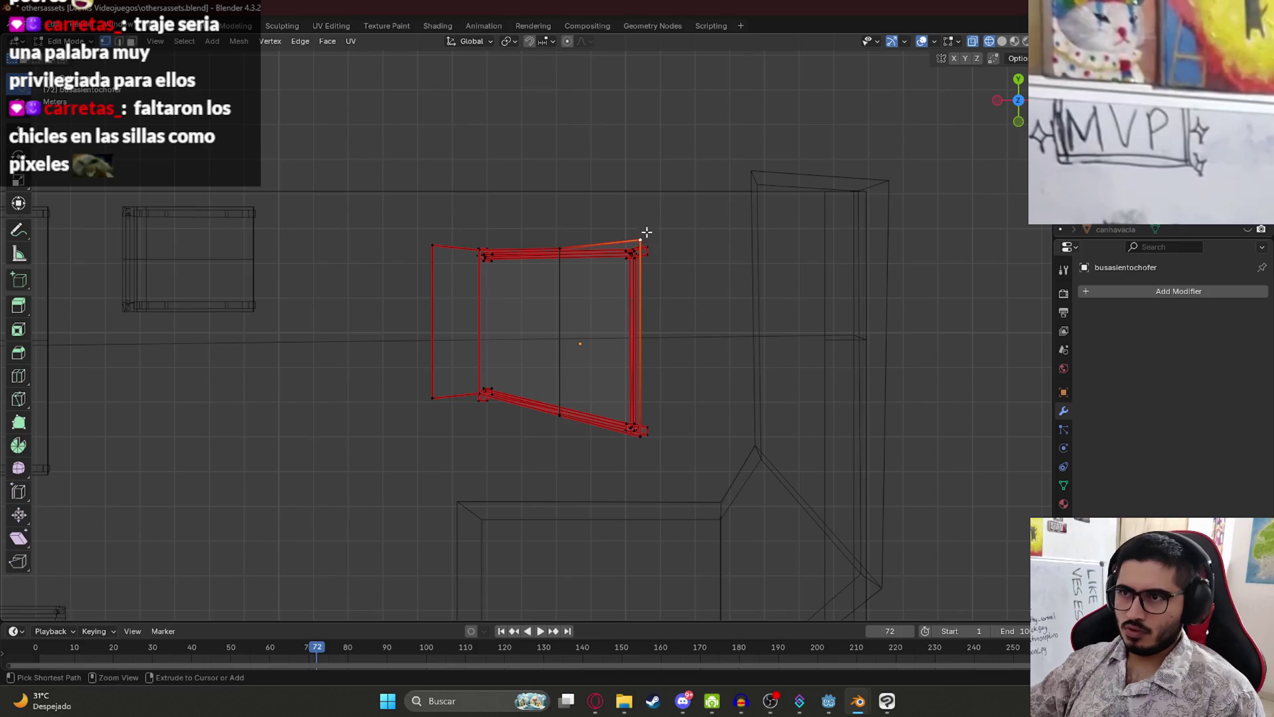
{"action": "key", "text": "g"}
{"action": "key", "text": "y"}
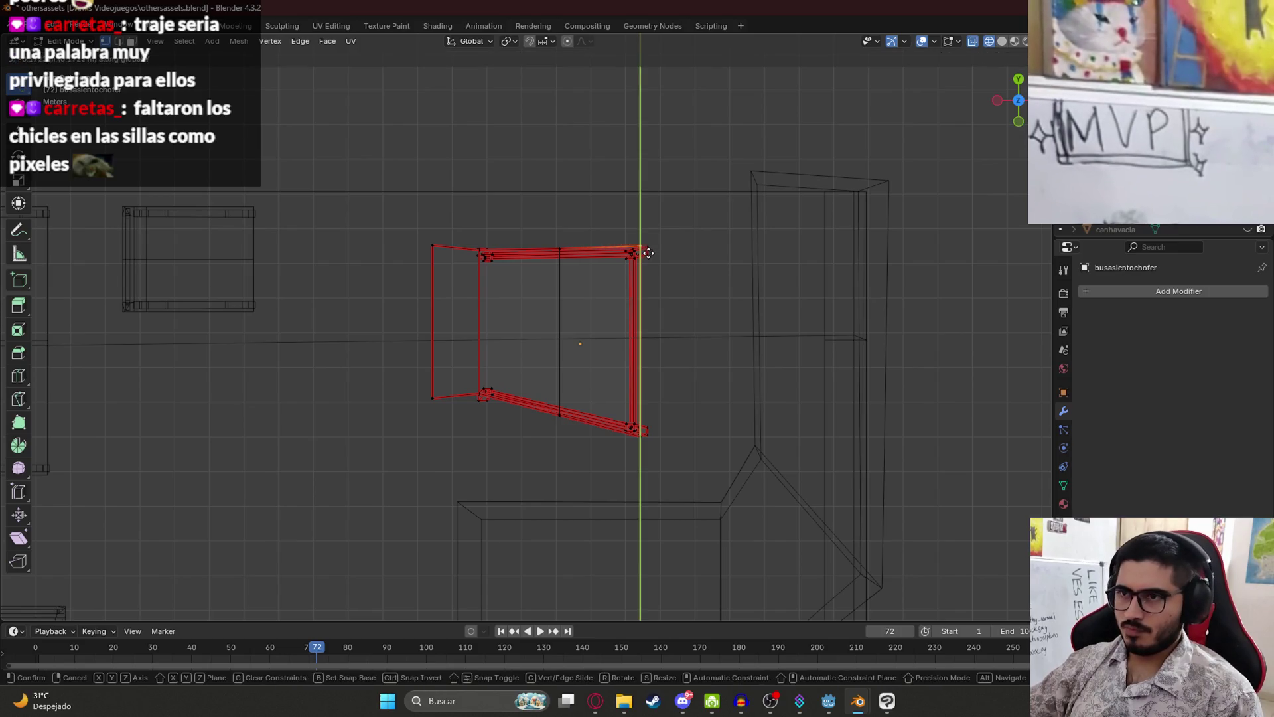
{"action": "left_click", "coordinate": [648, 253]}
{"action": "key", "text": "ctrl+s"}
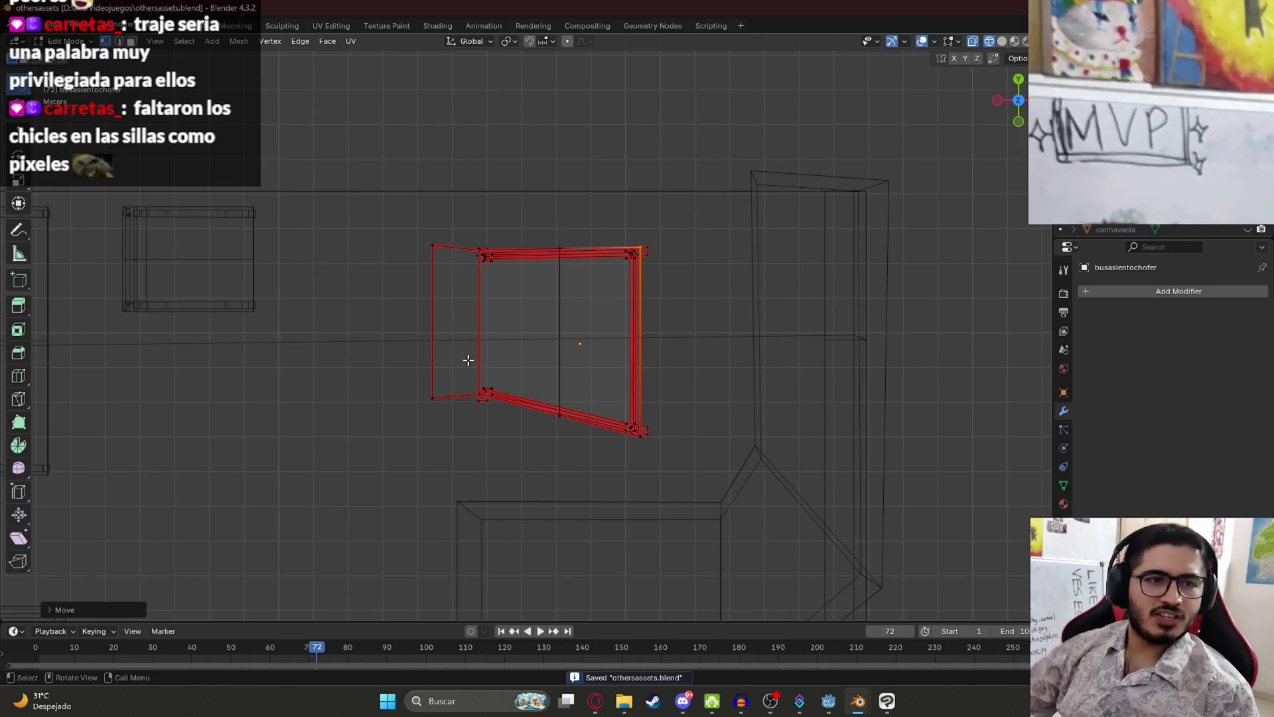
Step: Level the bottom edge by moving its right corner and middle vertices along Y
{"action": "middle_click_drag", "start_coordinate": [655, 422], "coordinate": [640, 378], "text": "shift"}
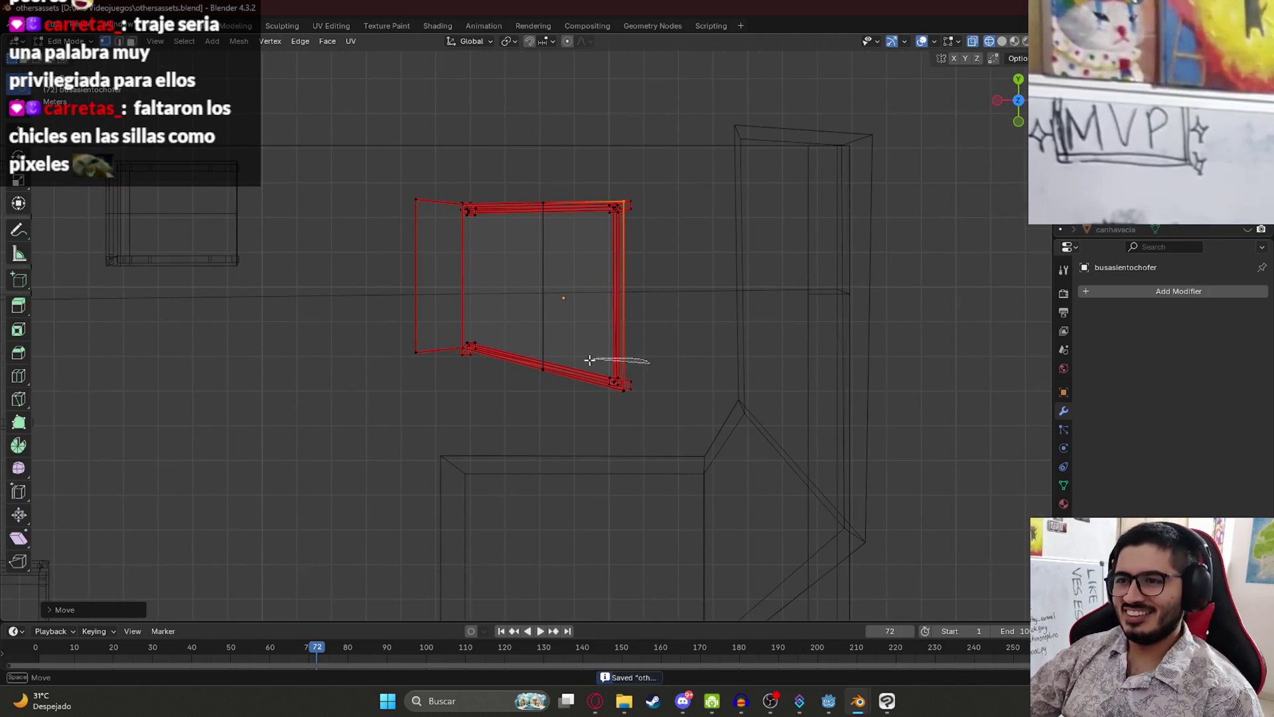
{"action": "left_click", "coordinate": [649, 360]}
{"action": "key", "text": "g"}
{"action": "key", "text": "y"}
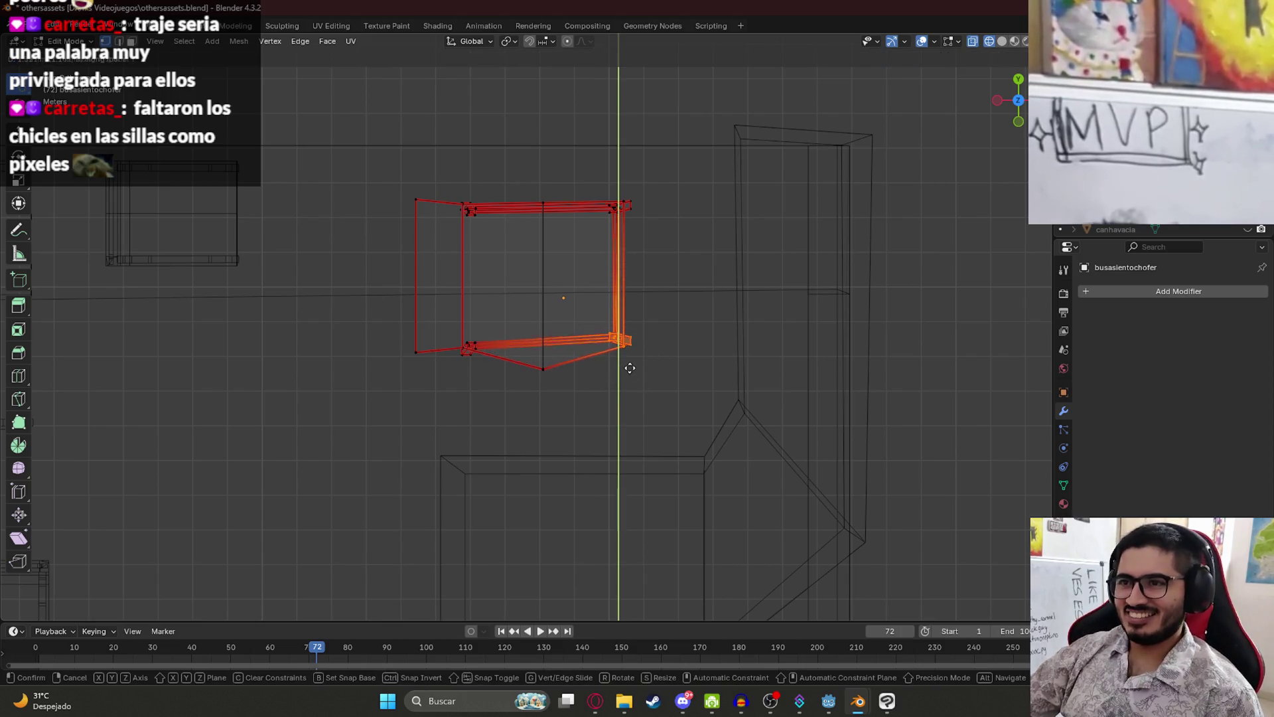
{"action": "left_click", "coordinate": [632, 377]}
{"action": "left_click", "coordinate": [542, 359]}
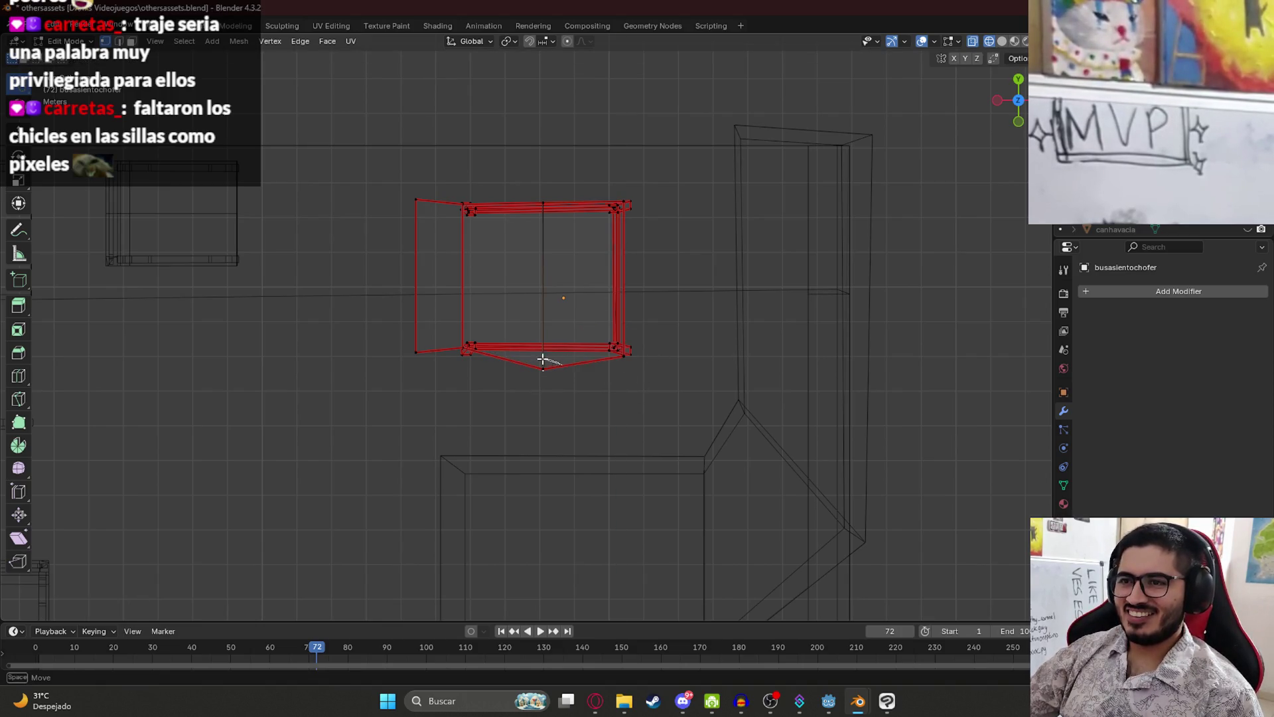
{"action": "key", "text": "g"}
{"action": "key", "text": "y"}
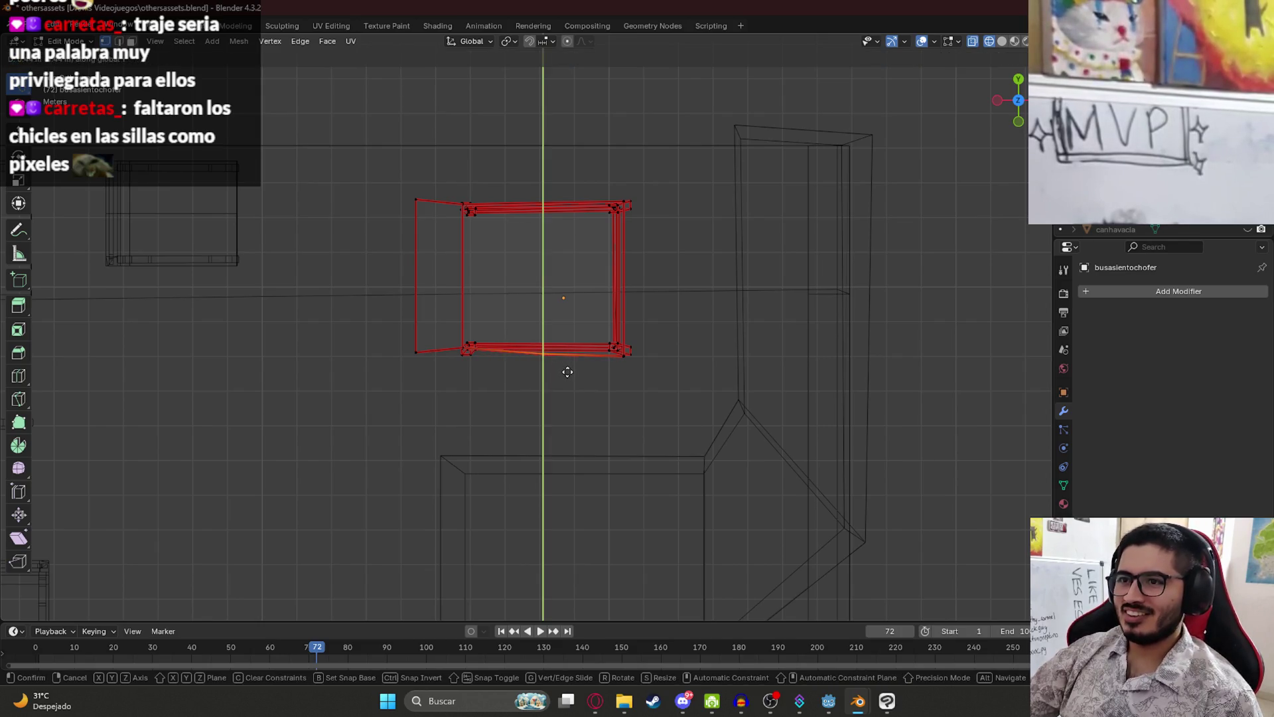
{"action": "left_click", "coordinate": [567, 370]}
Step: Adjust the bottom-right corner vertex along Y to finish squaring the frame
{"action": "scroll", "coordinate": [630, 358], "scroll_direction": "up", "scroll_amount": 2}
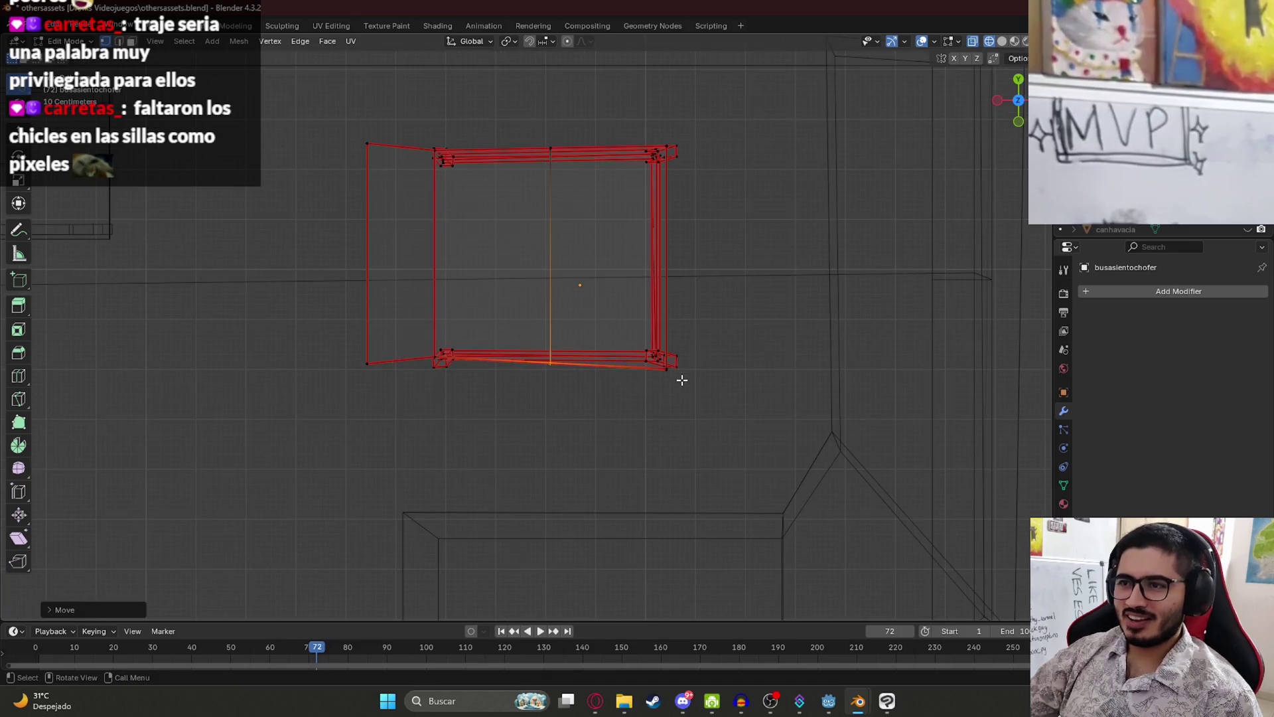
{"action": "left_click", "coordinate": [666, 367]}
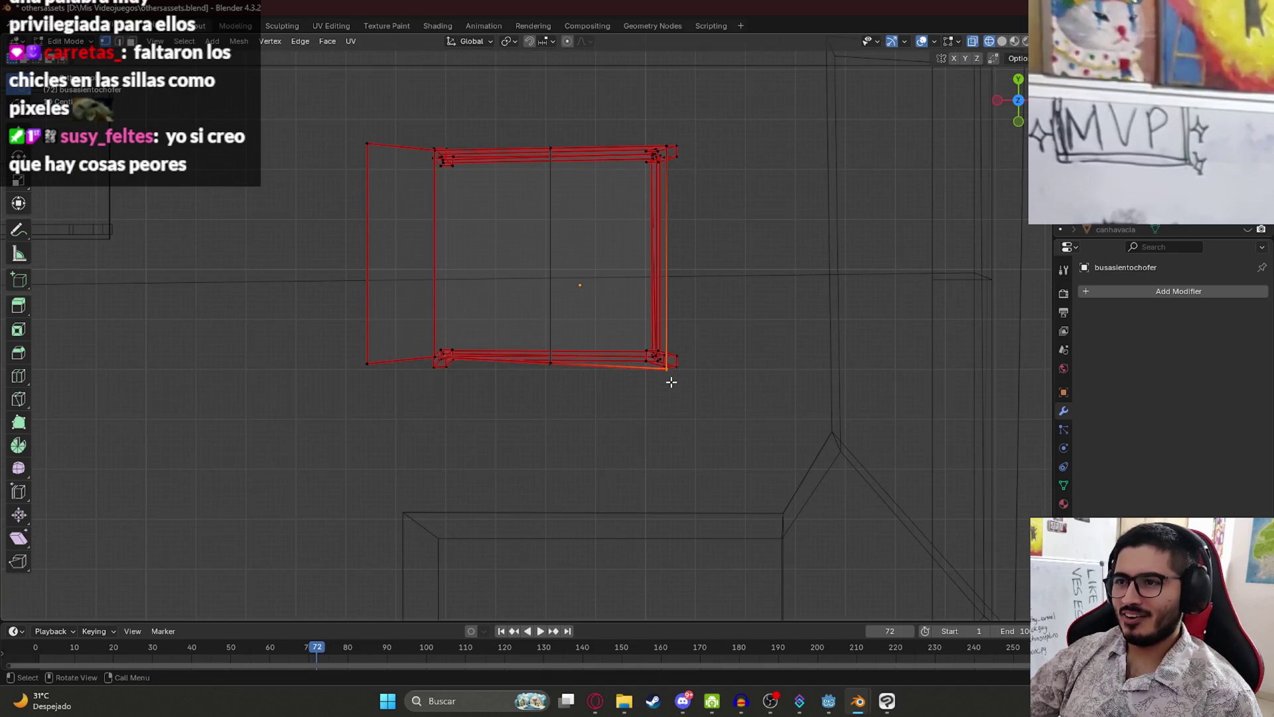
{"action": "key", "text": "g"}
{"action": "key", "text": "y"}
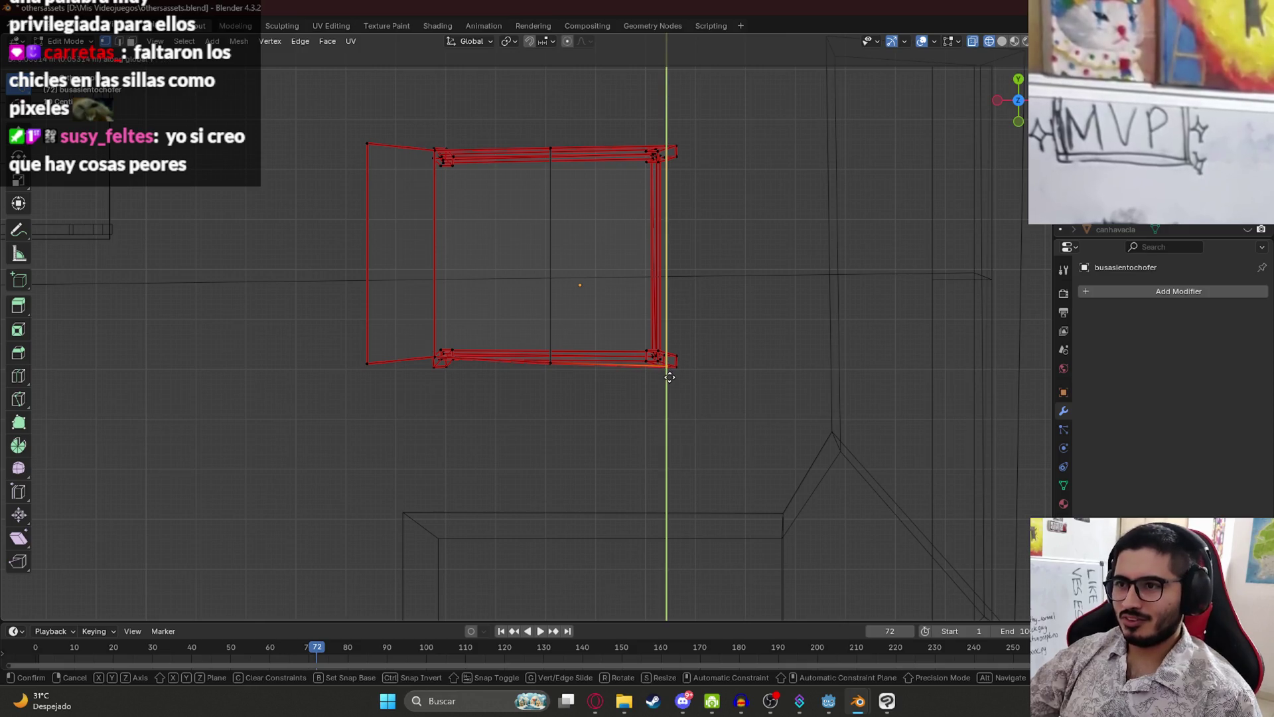
{"action": "left_click", "coordinate": [657, 398]}
Step: Switch to Material Preview, return to Object Mode, save, and select the driver's chair
{"action": "middle_click_drag", "start_coordinate": [646, 433], "coordinate": [587, 351]}
{"action": "key", "text": "z"}
{"action": "left_click", "coordinate": [559, 430]}
{"action": "mouse_move", "coordinate": [559, 429]}
{"action": "middle_mouse_down"}
{"action": "mouse_move", "coordinate": [505, 371]}
{"action": "mouse_move", "coordinate": [559, 429]}
{"action": "mouse_move", "coordinate": [621, 398]}
{"action": "mouse_move", "coordinate": [543, 350]}
{"action": "mouse_move", "coordinate": [566, 410]}
{"action": "mouse_move", "coordinate": [660, 393]}
{"action": "mouse_move", "coordinate": [585, 360]}
{"action": "mouse_move", "coordinate": [745, 330]}
{"action": "mouse_move", "coordinate": [722, 448]}
{"action": "mouse_move", "coordinate": [730, 441]}
{"action": "mouse_move", "coordinate": [635, 398]}
{"action": "middle_mouse_up"}
{"action": "key", "text": "Tab"}
{"action": "left_click", "coordinate": [559, 429]}
{"action": "key", "text": "ctrl+s"}
{"action": "left_click", "coordinate": [496, 335]}
{"action": "scroll", "coordinate": [551, 375], "scroll_direction": "up", "scroll_amount": 3}
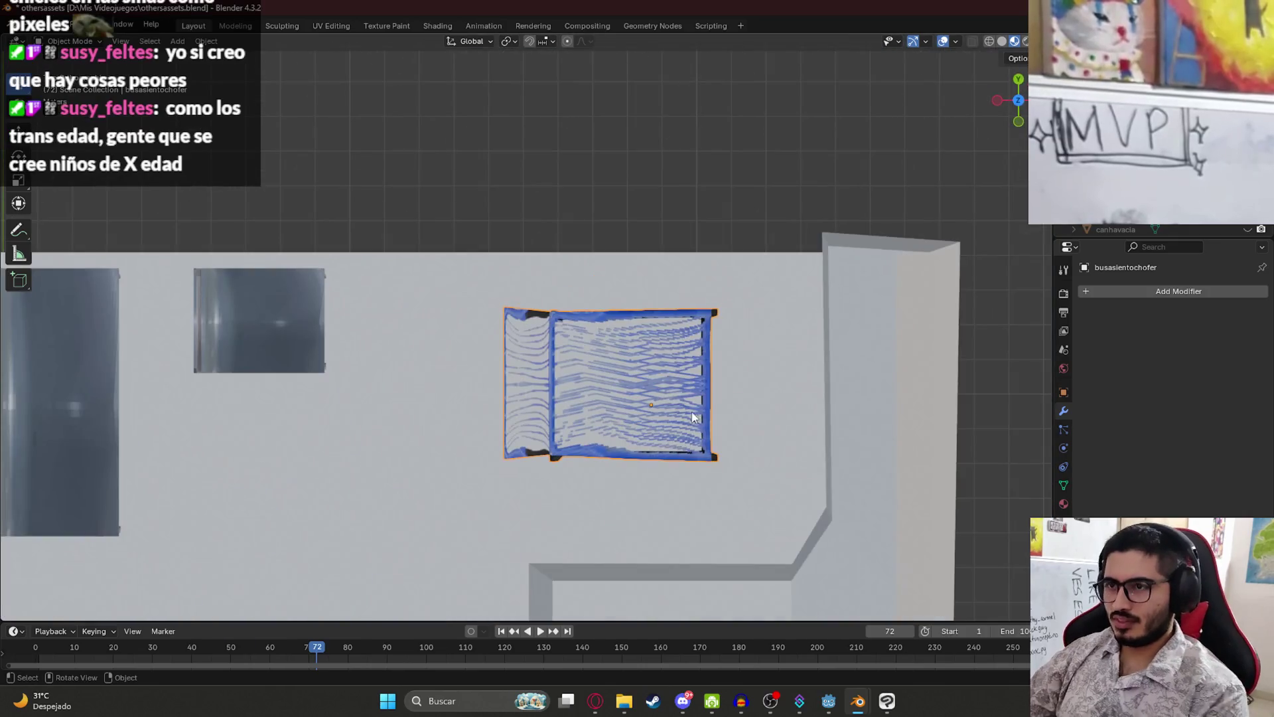
Step: Move the driver's chair into place, scale it, and adjust its height along Z
{"action": "key", "text": "g"}
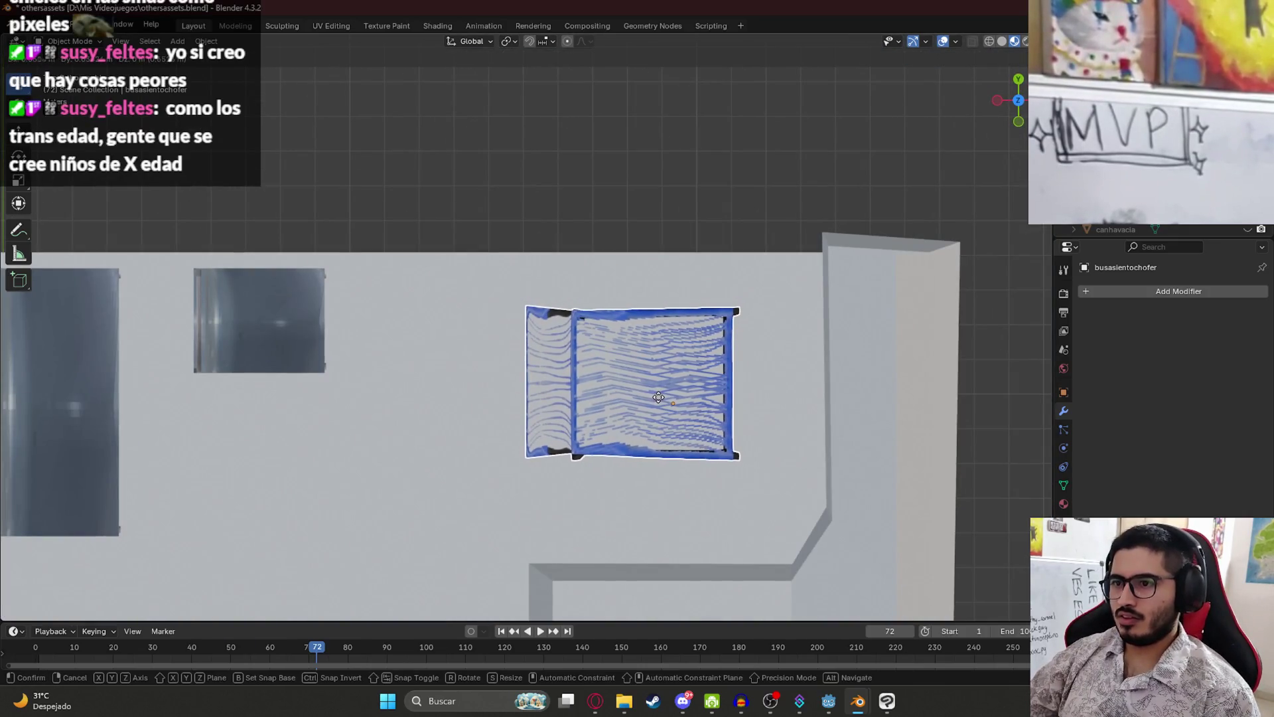
{"action": "left_click", "coordinate": [649, 391]}
{"action": "scroll", "coordinate": [656, 437], "scroll_direction": "down", "scroll_amount": 2}
{"action": "mouse_move", "coordinate": [656, 436]}
{"action": "middle_mouse_down"}
{"action": "mouse_move", "coordinate": [780, 319]}
{"action": "mouse_move", "coordinate": [729, 319]}
{"action": "mouse_move", "coordinate": [707, 358]}
{"action": "middle_mouse_up"}
{"action": "key", "text": "s"}
{"action": "left_click", "coordinate": [619, 473]}
{"action": "key", "text": "g"}
{"action": "key", "text": "z"}
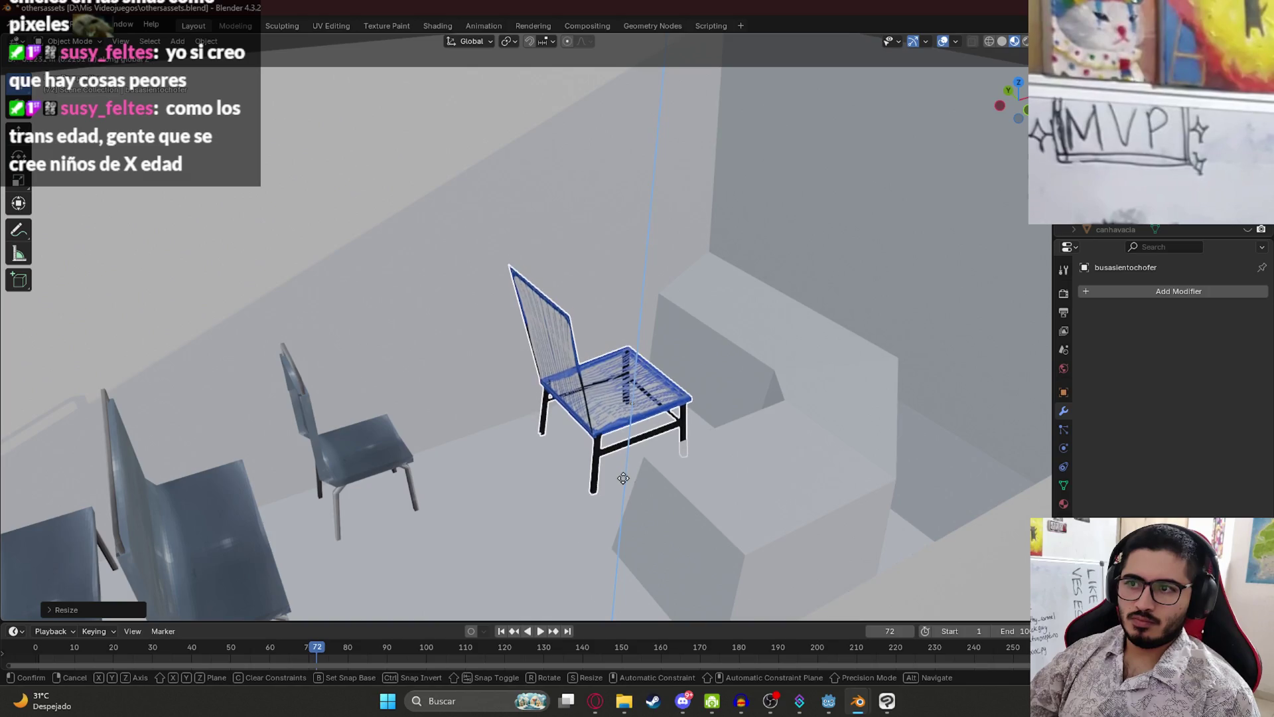
{"action": "left_click", "coordinate": [621, 474]}
{"action": "middle_click_drag", "start_coordinate": [620, 474], "coordinate": [689, 388]}
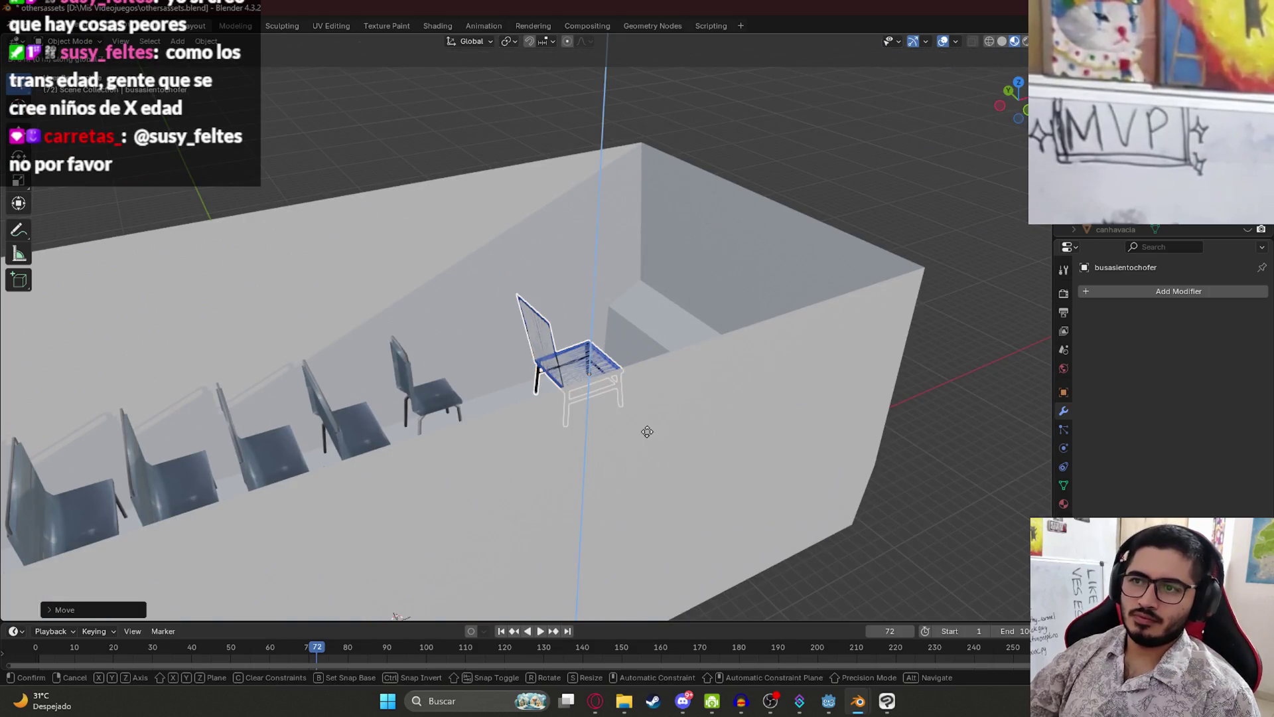
{"action": "scroll", "coordinate": [817, 360], "scroll_direction": "up", "scroll_amount": 3}
Step: Deselect the chair and save the file
{"action": "left_click", "coordinate": [816, 360]}
{"action": "mouse_move", "coordinate": [816, 360]}
{"action": "middle_mouse_down"}
{"action": "mouse_move", "coordinate": [520, 348]}
{"action": "mouse_move", "coordinate": [421, 412]}
{"action": "mouse_move", "coordinate": [540, 345]}
{"action": "mouse_move", "coordinate": [632, 324]}
{"action": "mouse_move", "coordinate": [525, 486]}
{"action": "middle_mouse_up"}
{"action": "key", "text": "ctrl+s"}
{"action": "scroll", "coordinate": [632, 317], "scroll_direction": "up", "scroll_amount": 5}
{"action": "scroll", "coordinate": [435, 250], "scroll_direction": "down", "scroll_amount": 5}
Step: Add a new plane mesh to the scene near the driver counter
{"action": "left_click", "coordinate": [628, 425]}
{"action": "mouse_move", "coordinate": [628, 425]}
{"action": "middle_mouse_down"}
{"action": "mouse_move", "coordinate": [577, 456]}
{"action": "mouse_move", "coordinate": [487, 430]}
{"action": "middle_mouse_up"}
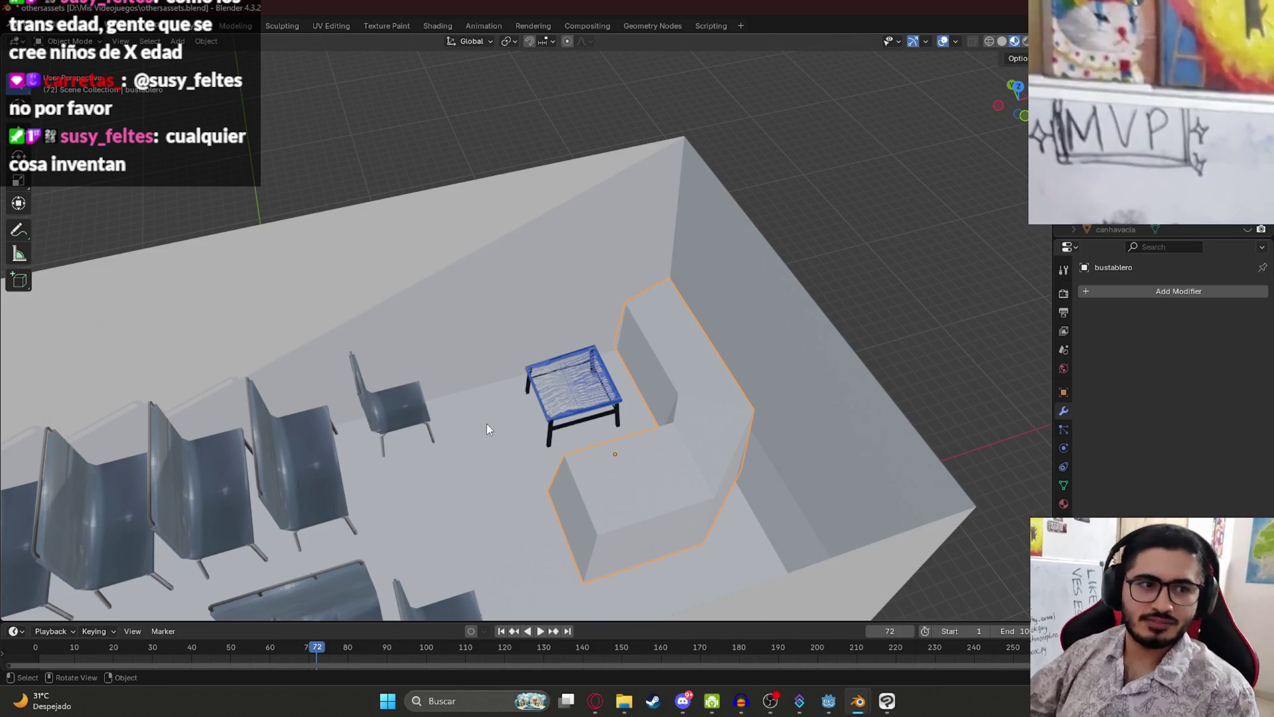
{"action": "scroll", "coordinate": [487, 424], "scroll_direction": "up", "scroll_amount": 1}
{"action": "left_click", "coordinate": [454, 429]}
{"action": "scroll", "coordinate": [465, 428], "scroll_direction": "down", "scroll_amount": 4}
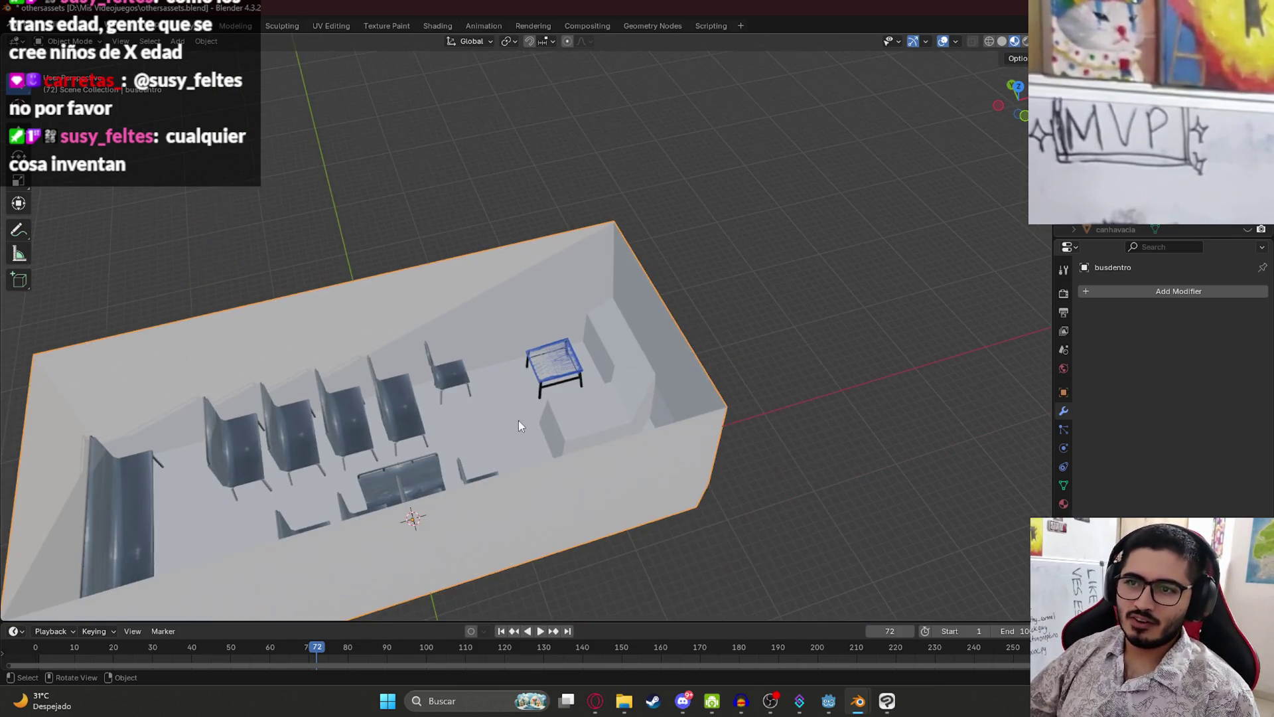
{"action": "key", "text": "shift+a"}
{"action": "mouse_move", "coordinate": [505, 421]}
{"action": "left_click", "coordinate": [551, 421]}
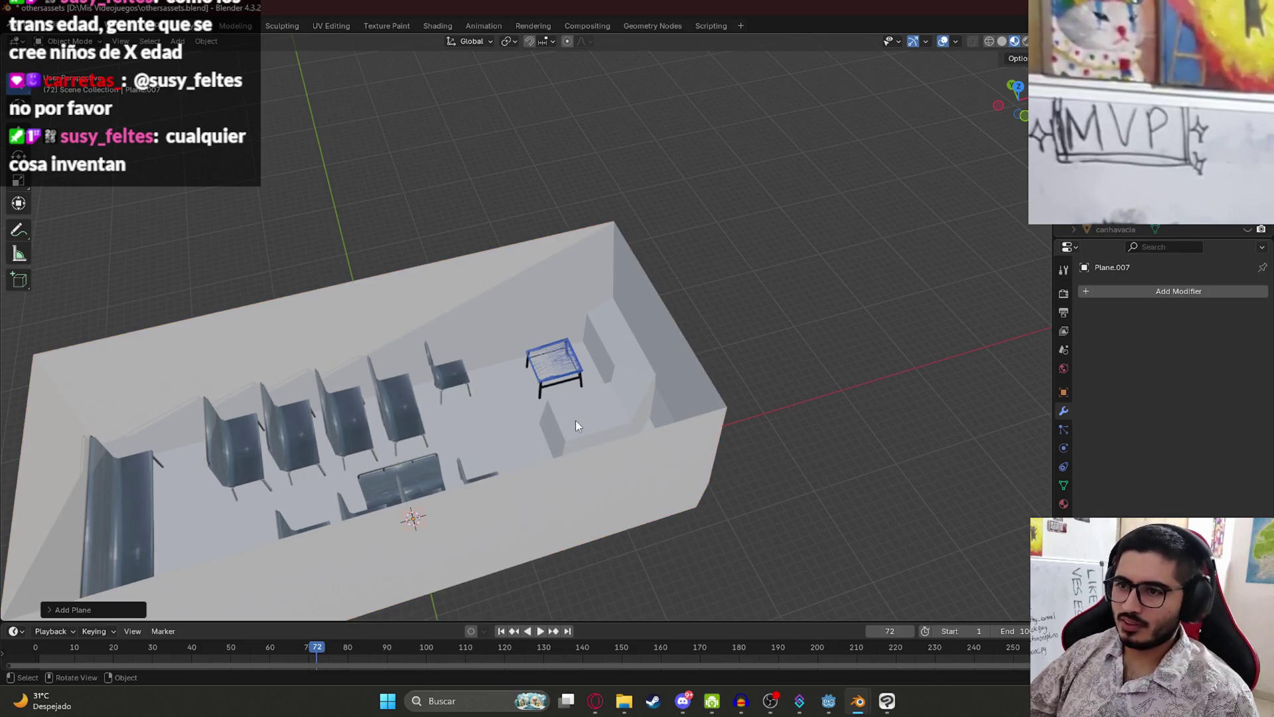
Step: Place the new plane beside the chair, rotate it upright on X and turn it on Z
{"action": "scroll", "coordinate": [531, 418], "scroll_direction": "down", "scroll_amount": 6}
{"action": "key", "text": "KP_7"}
{"action": "scroll", "coordinate": [472, 372], "scroll_direction": "up", "scroll_amount": 8}
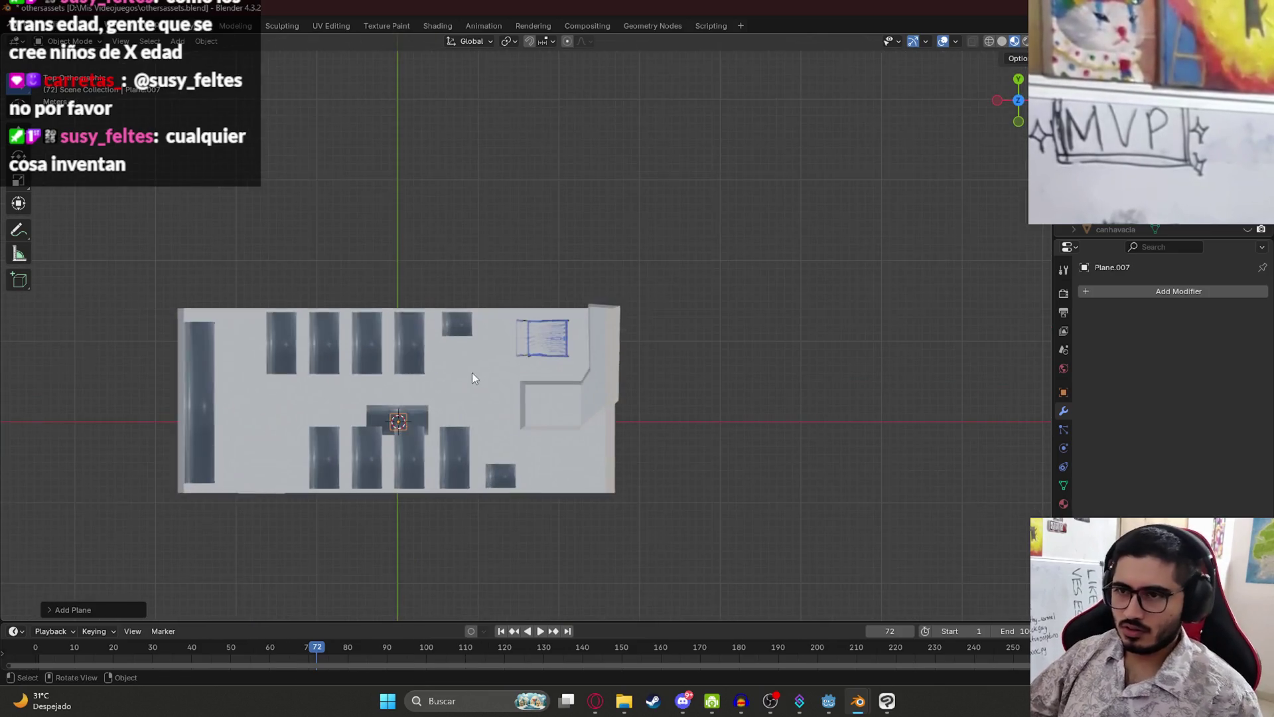
{"action": "key", "text": "g"}
{"action": "left_click", "coordinate": [522, 343]}
{"action": "key", "text": "r"}
{"action": "key", "text": "x"}
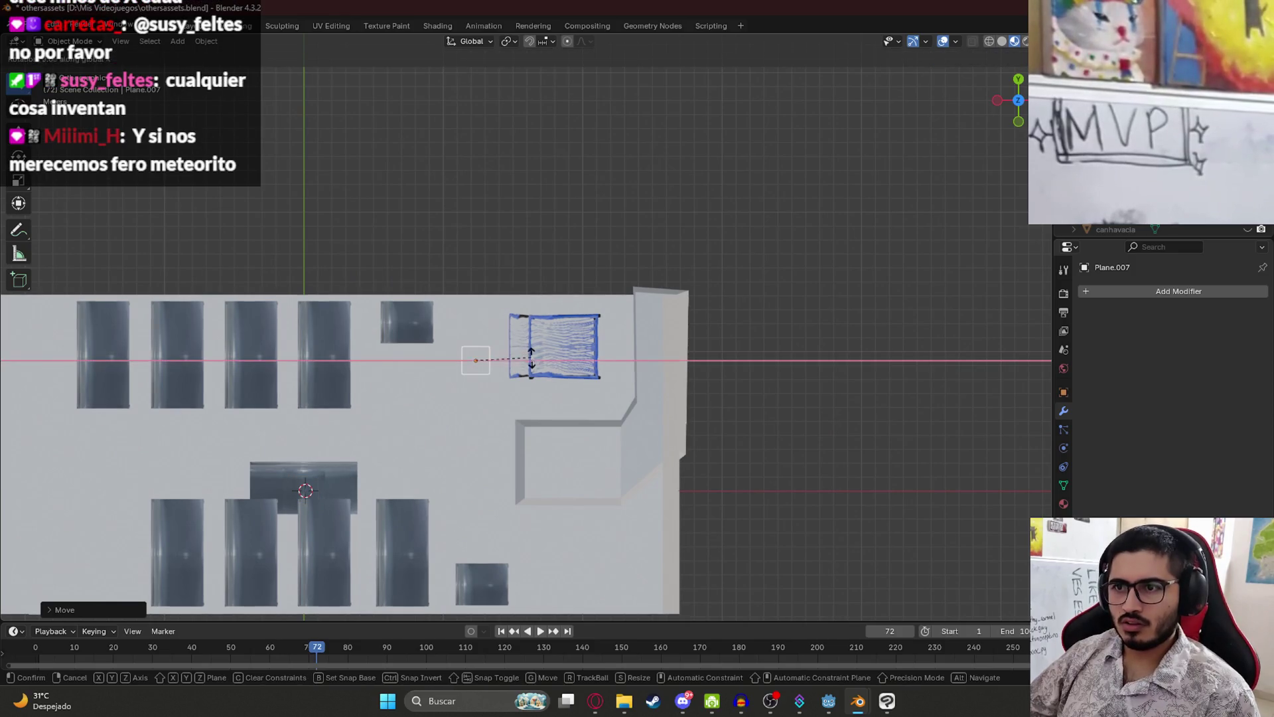
{"action": "left_click", "coordinate": [558, 380]}
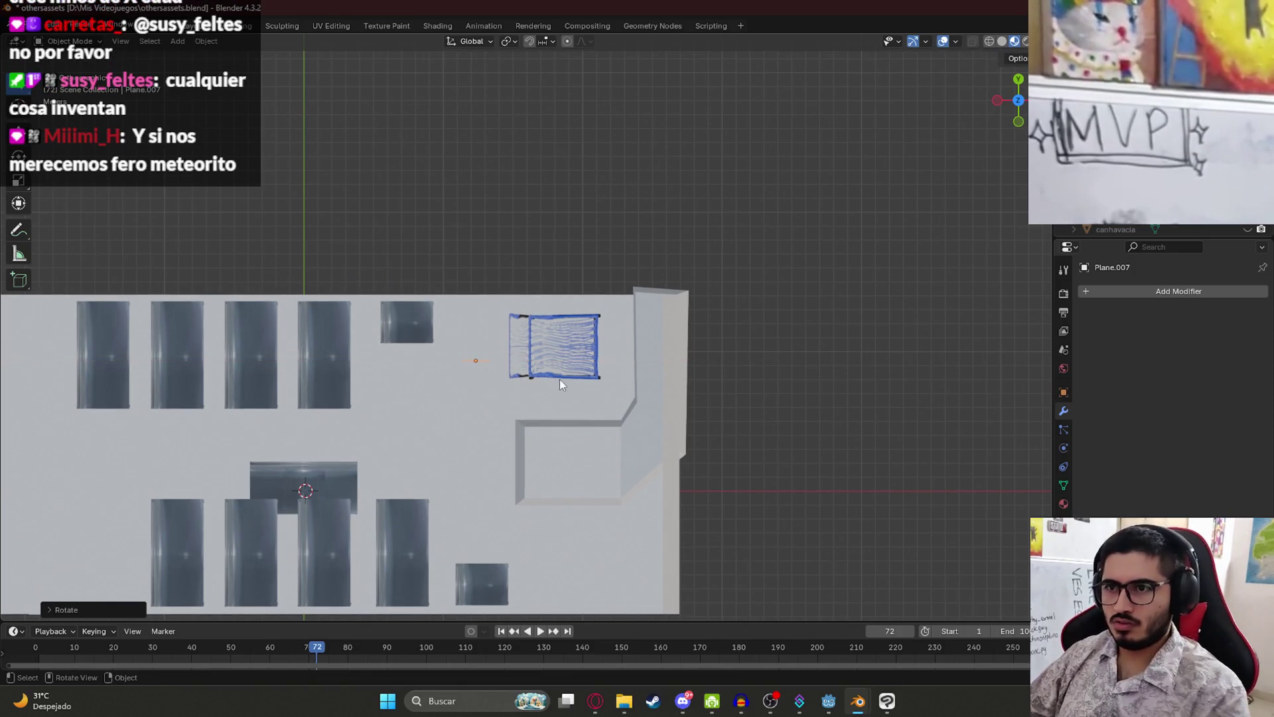
{"action": "key", "text": "r"}
{"action": "key", "text": "z"}
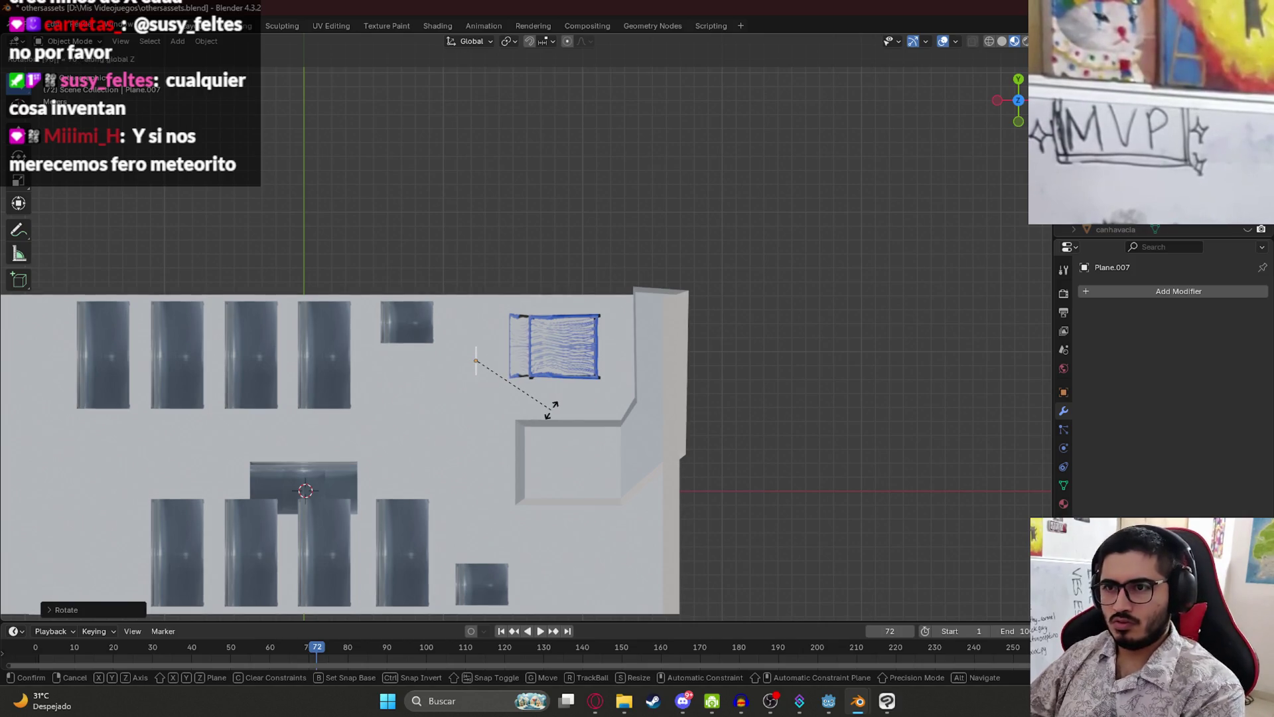
{"action": "left_click", "coordinate": [551, 408]}
Step: Adjust the plane's height along Z from a close view
{"action": "scroll", "coordinate": [437, 408], "scroll_direction": "up", "scroll_amount": 3}
{"action": "middle_click_drag", "start_coordinate": [437, 408], "coordinate": [530, 315]}
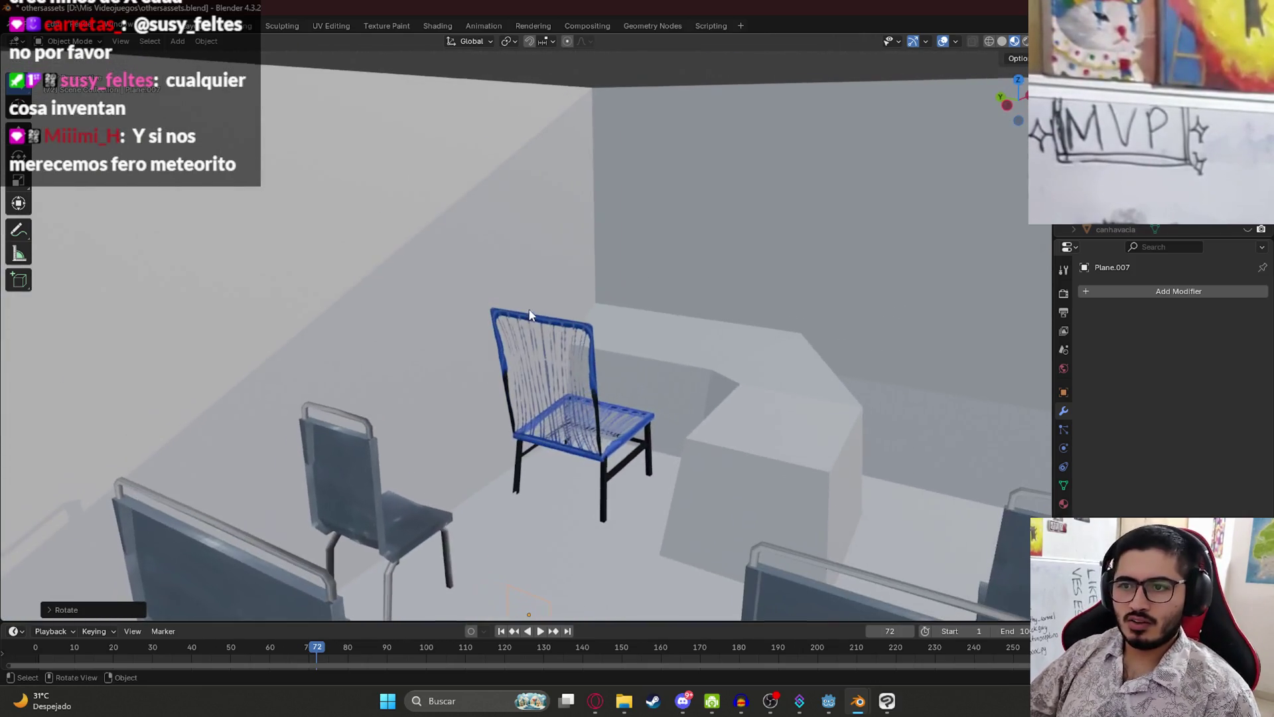
{"action": "key", "text": "g"}
{"action": "key", "text": "z"}
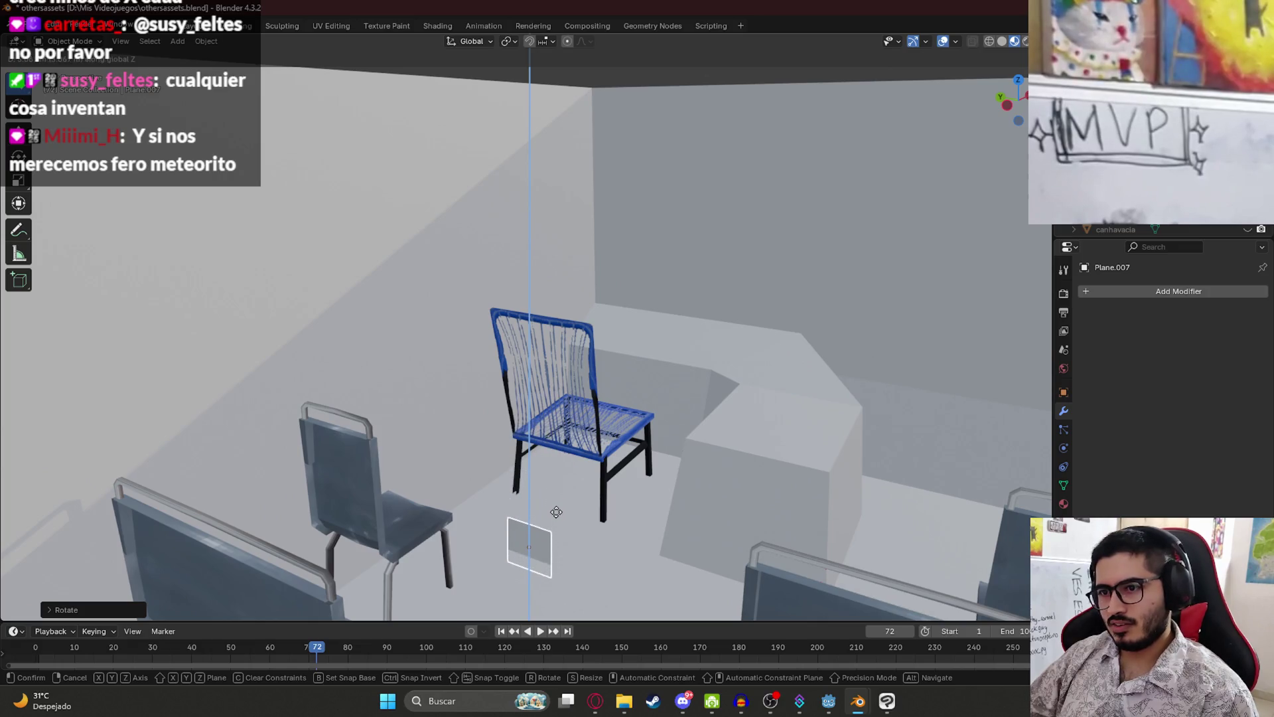
{"action": "left_click", "coordinate": [558, 501]}
Step: Enlarge and lower the panel, then switch to wireframe and enter Edit Mode
{"action": "middle_click_drag", "start_coordinate": [558, 500], "coordinate": [600, 513]}
{"action": "key", "text": "s"}
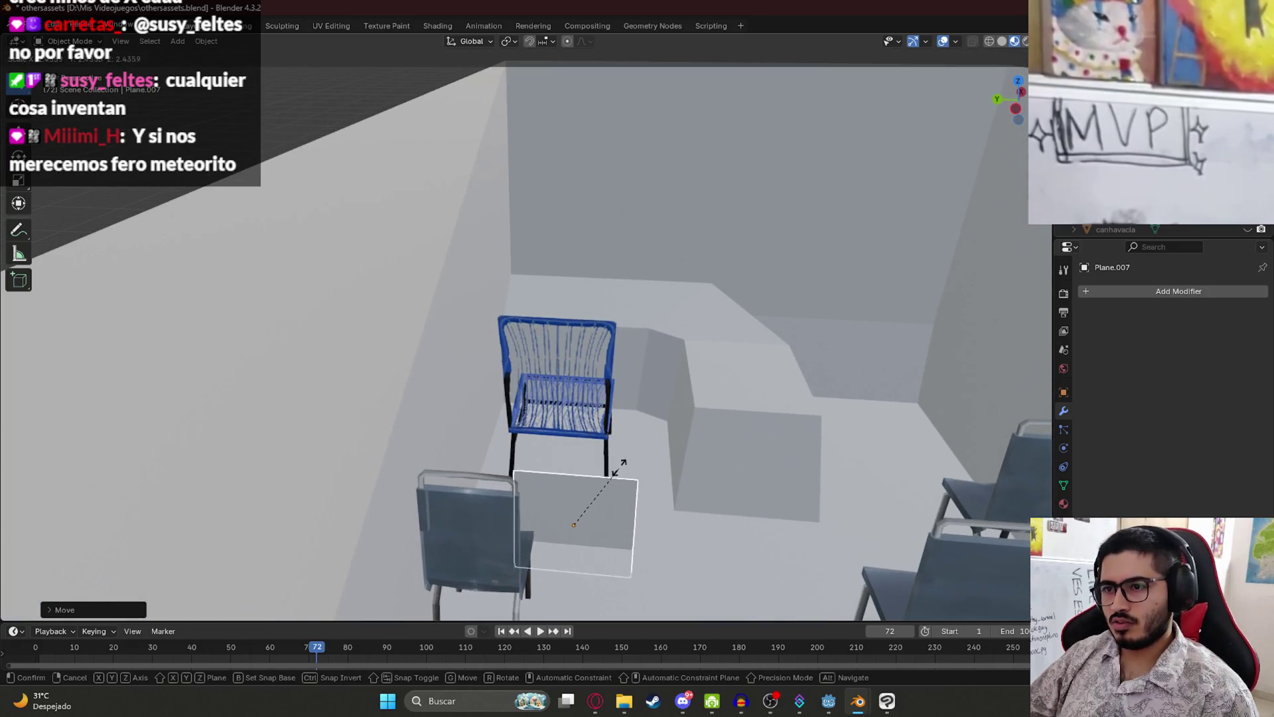
{"action": "left_click", "coordinate": [632, 385]}
{"action": "key", "text": "g"}
{"action": "key", "text": "z"}
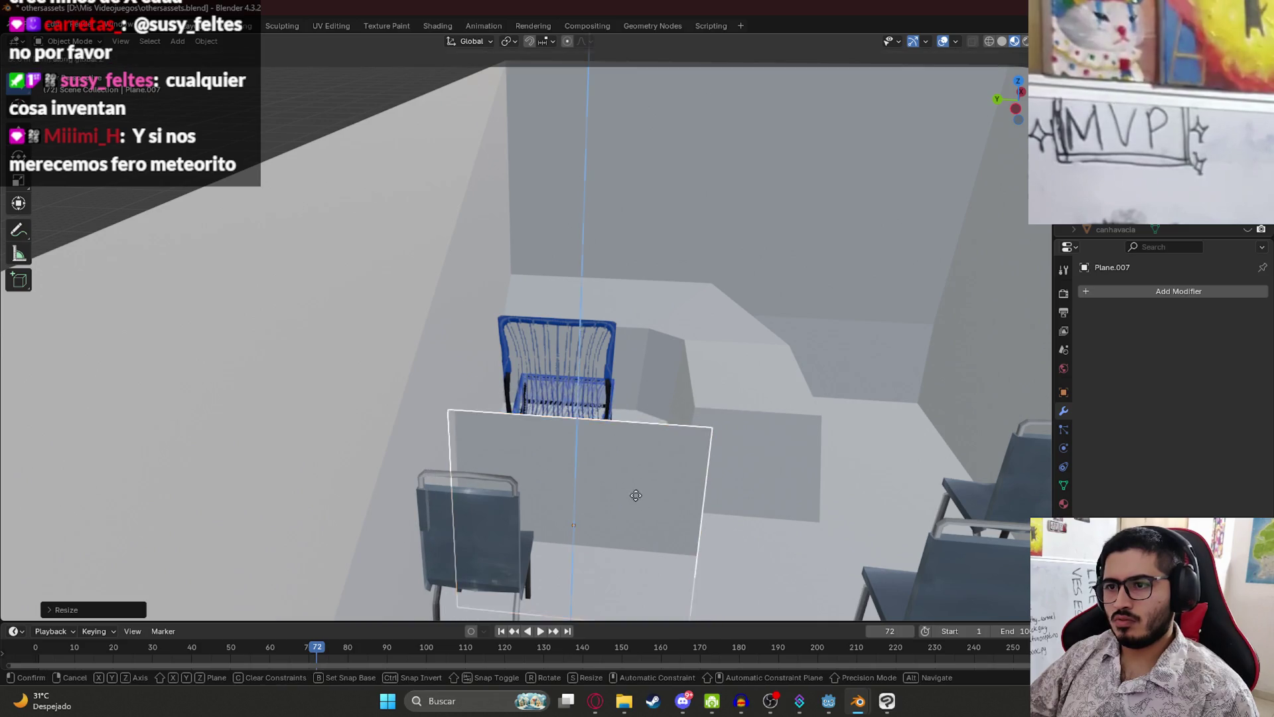
{"action": "left_click", "coordinate": [626, 419]}
{"action": "key", "text": "z"}
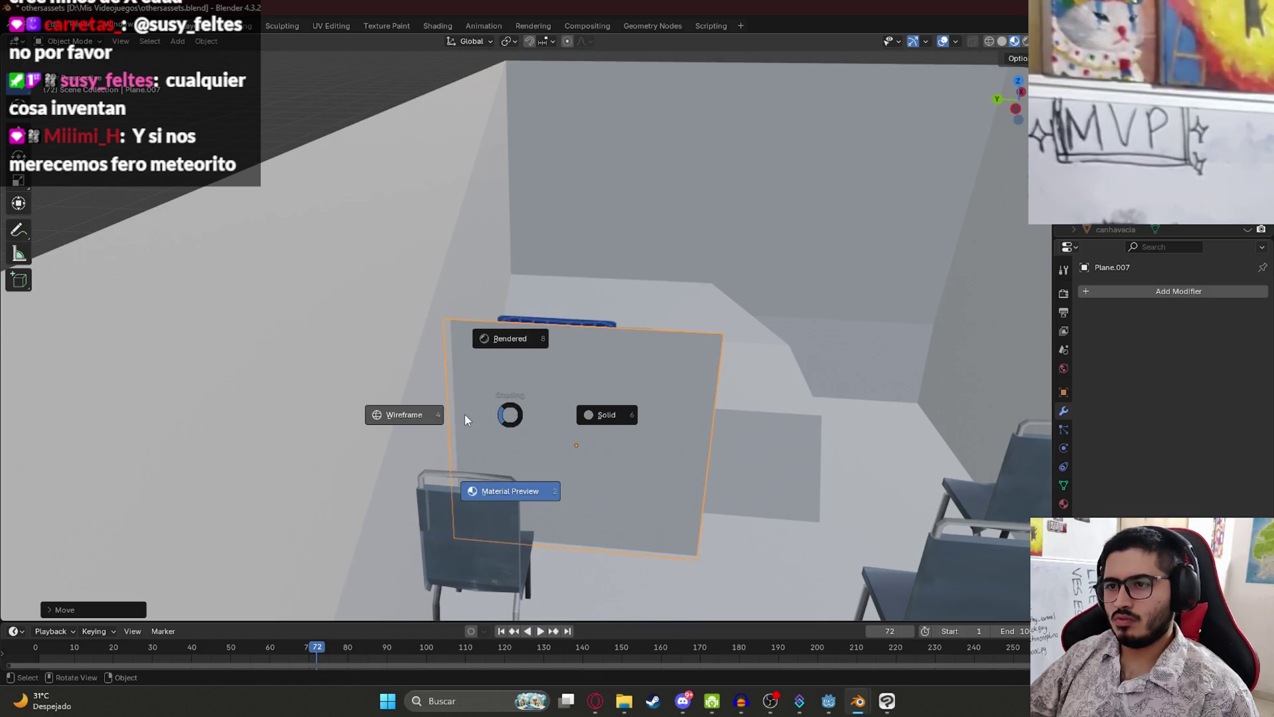
{"action": "left_click", "coordinate": [410, 417]}
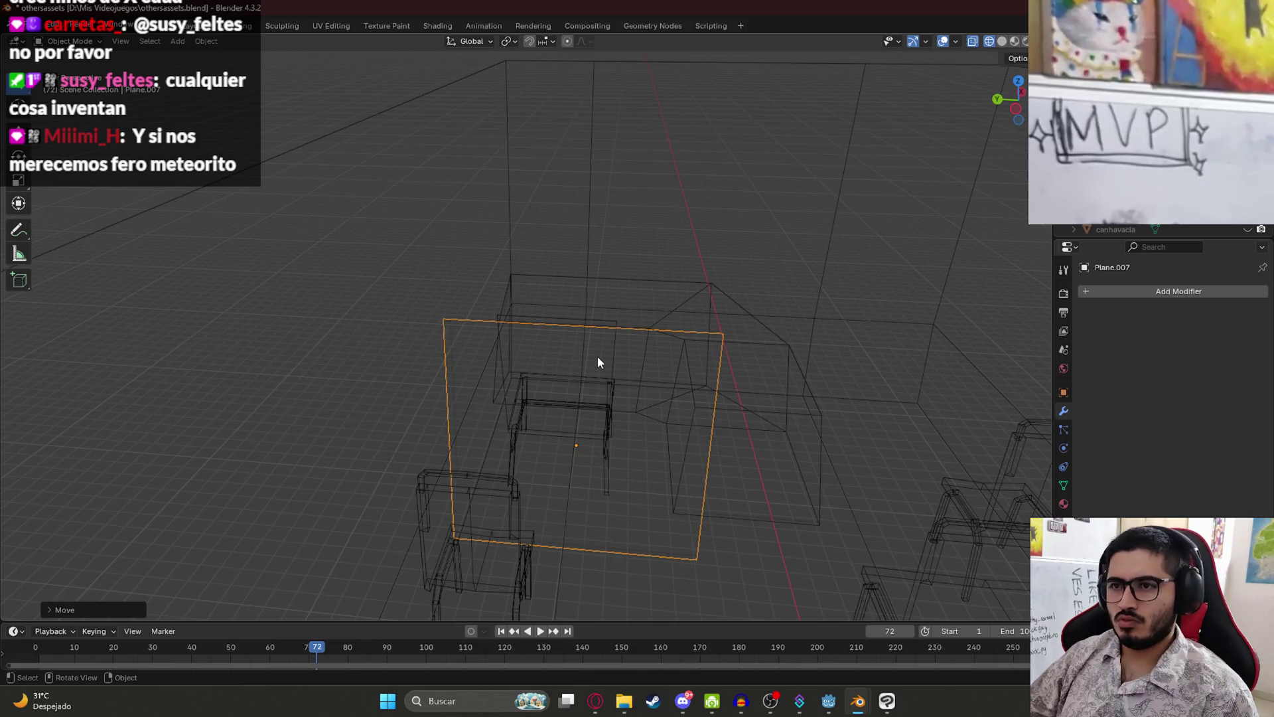
{"action": "key", "text": "Tab"}
Step: Shift the panel's top-left vertex and right edge sideways along Y in solid shading
{"action": "left_click", "coordinate": [460, 322]}
{"action": "mouse_move", "coordinate": [464, 541]}
{"action": "middle_mouse_down"}
{"action": "mouse_move", "coordinate": [501, 521]}
{"action": "mouse_move", "coordinate": [452, 514]}
{"action": "mouse_move", "coordinate": [488, 480]}
{"action": "middle_mouse_up"}
{"action": "key", "text": "z"}
{"action": "left_click", "coordinate": [549, 515]}
{"action": "key", "text": "g"}
{"action": "key", "text": "y"}
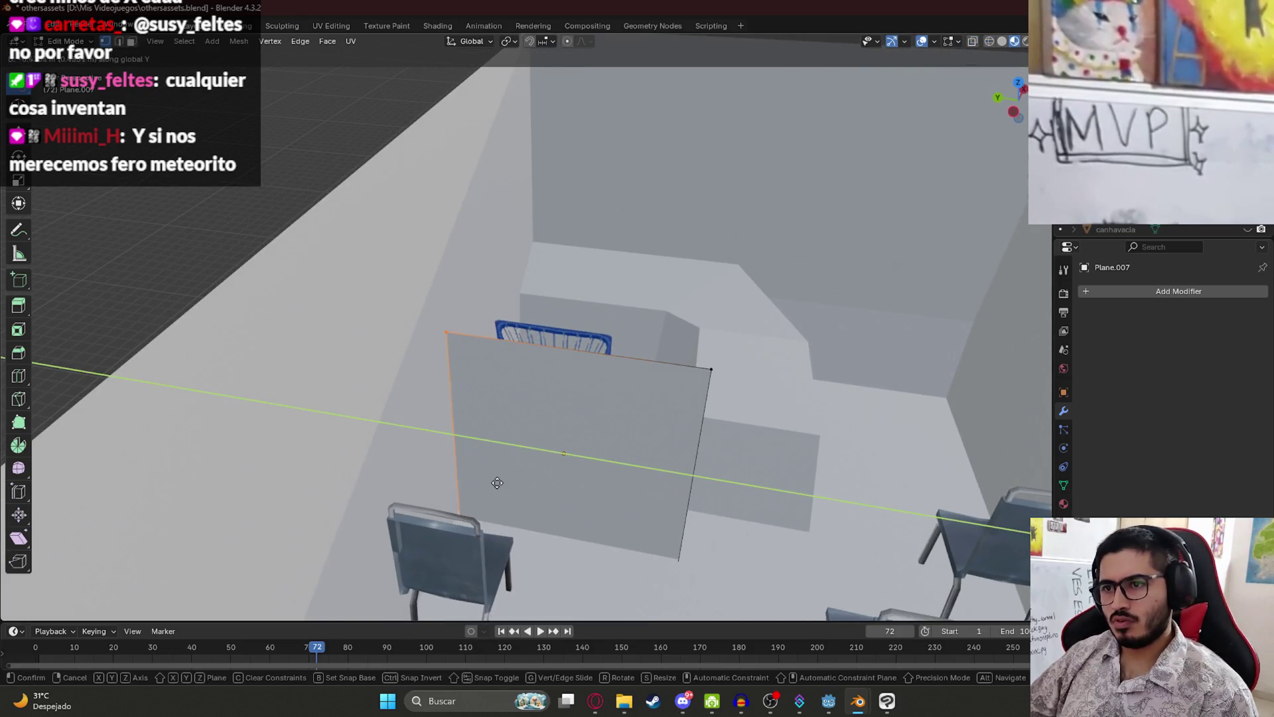
{"action": "left_click", "coordinate": [488, 480]}
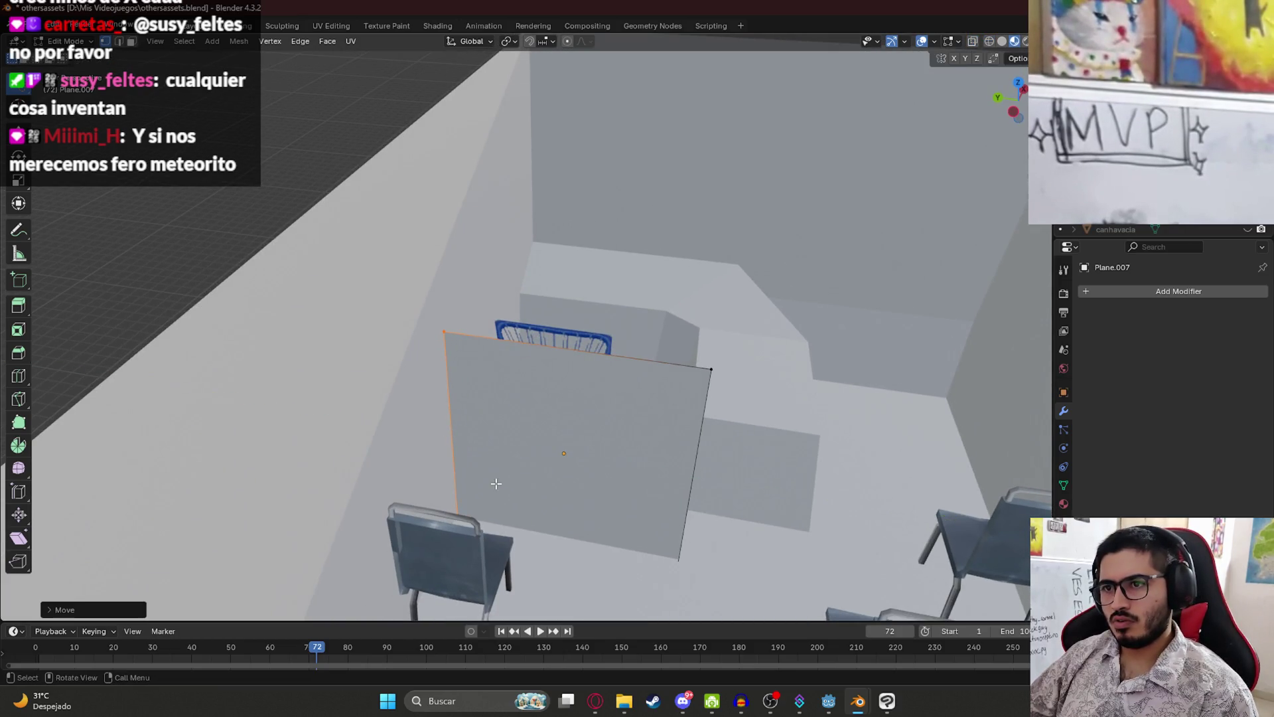
{"action": "left_click", "coordinate": [680, 563]}
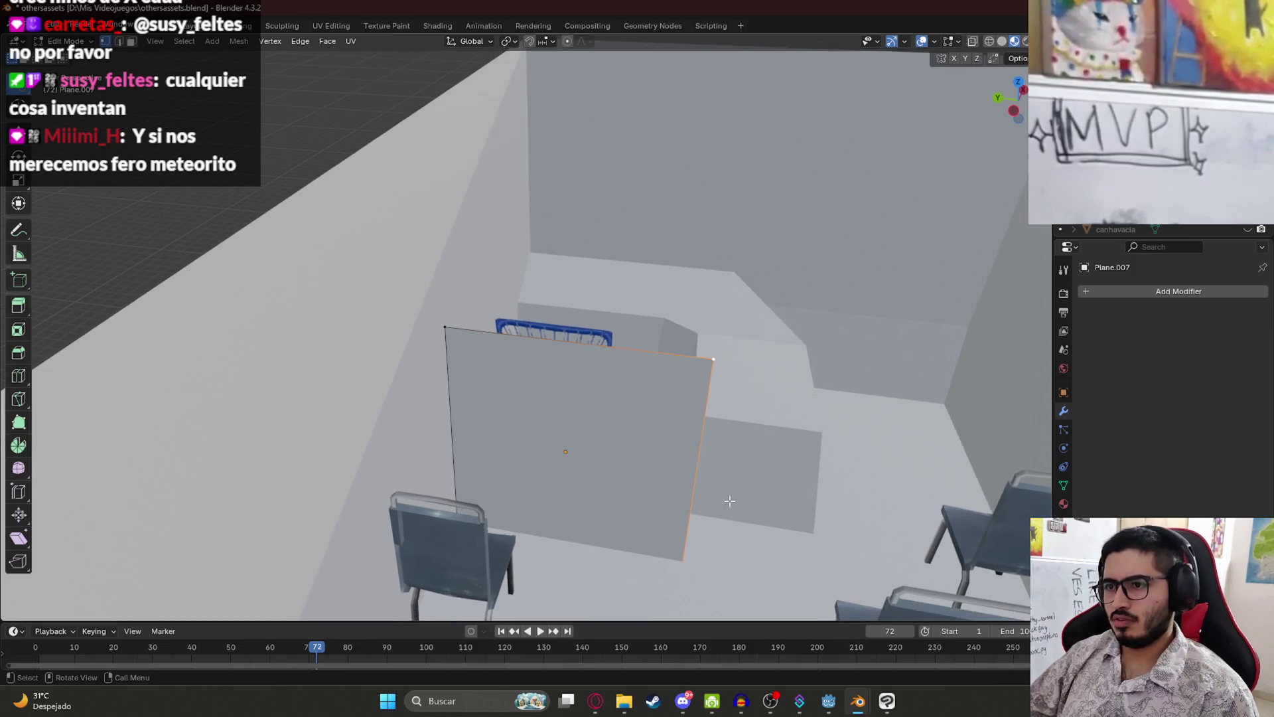
{"action": "key", "text": "g"}
{"action": "key", "text": "y"}
{"action": "left_click", "coordinate": [689, 541]}
Step: Raise the panel's top edge along Z
{"action": "mouse_move", "coordinate": [689, 541]}
{"action": "middle_mouse_down"}
{"action": "mouse_move", "coordinate": [536, 437]}
{"action": "mouse_move", "coordinate": [511, 358]}
{"action": "mouse_move", "coordinate": [560, 278]}
{"action": "mouse_move", "coordinate": [570, 365]}
{"action": "mouse_move", "coordinate": [491, 382]}
{"action": "middle_mouse_up"}
{"action": "left_click", "coordinate": [468, 417]}
{"action": "key", "text": "g"}
{"action": "key", "text": "z"}
{"action": "left_click", "coordinate": [566, 271]}
{"action": "scroll", "coordinate": [491, 382], "scroll_direction": "down", "scroll_amount": 8}
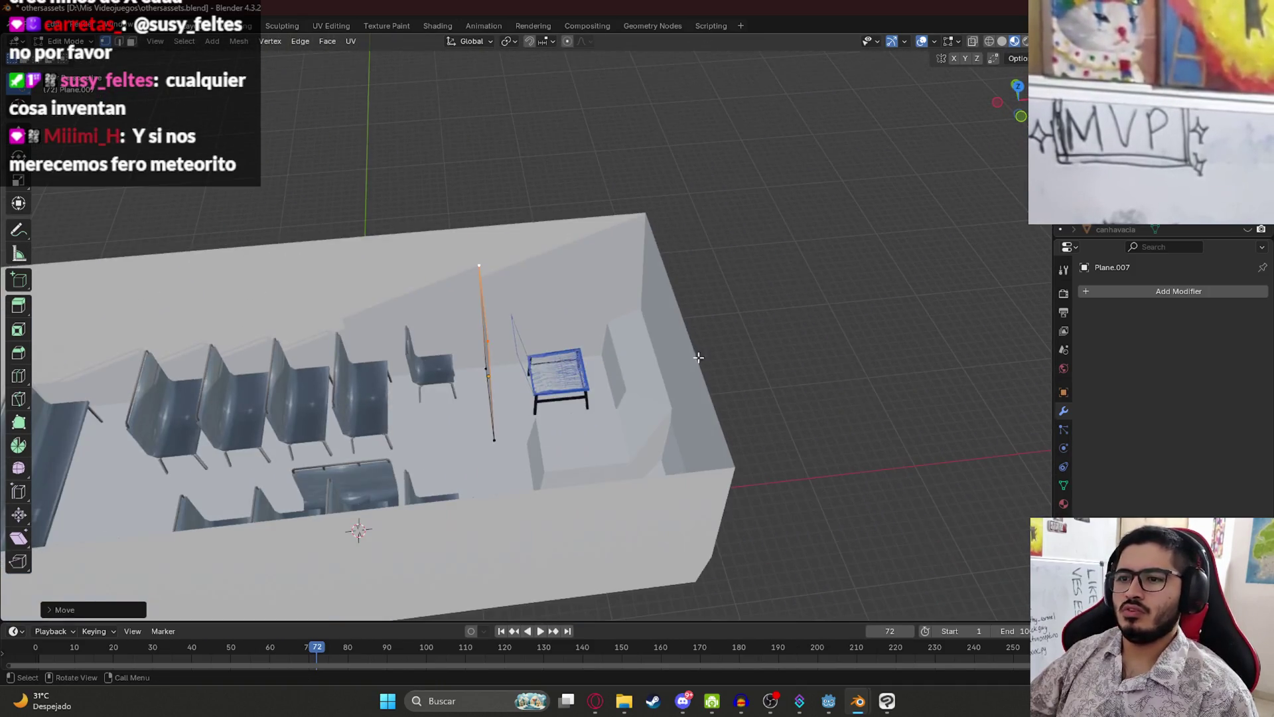
Step: Return to Object Mode and save othersassets.blend
{"action": "key", "text": "Tab"}
{"action": "mouse_move", "coordinate": [757, 337]}
{"action": "middle_mouse_down"}
{"action": "mouse_move", "coordinate": [583, 378]}
{"action": "mouse_move", "coordinate": [537, 309]}
{"action": "mouse_move", "coordinate": [676, 305]}
{"action": "mouse_move", "coordinate": [608, 385]}
{"action": "mouse_move", "coordinate": [721, 400]}
{"action": "mouse_move", "coordinate": [658, 424]}
{"action": "mouse_move", "coordinate": [656, 442]}
{"action": "middle_mouse_up"}
{"action": "key", "text": "ctrl+s"}
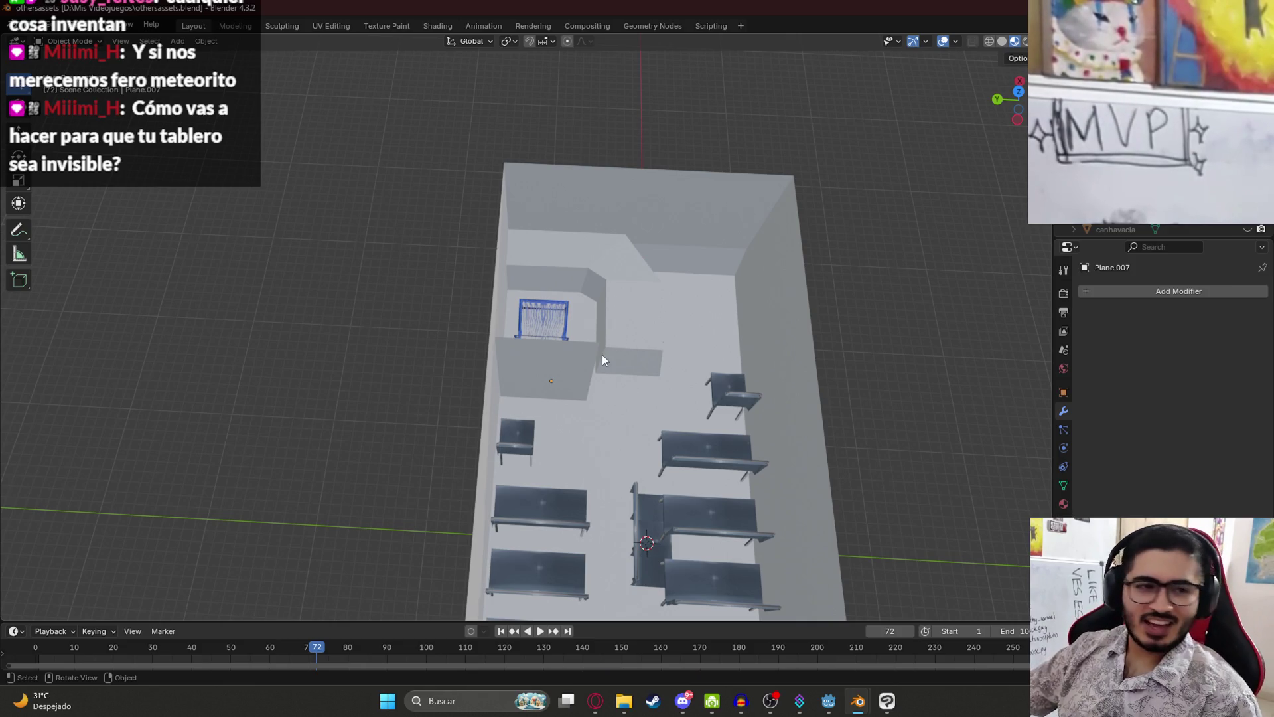
{"action": "key", "text": "ctrl+s"}
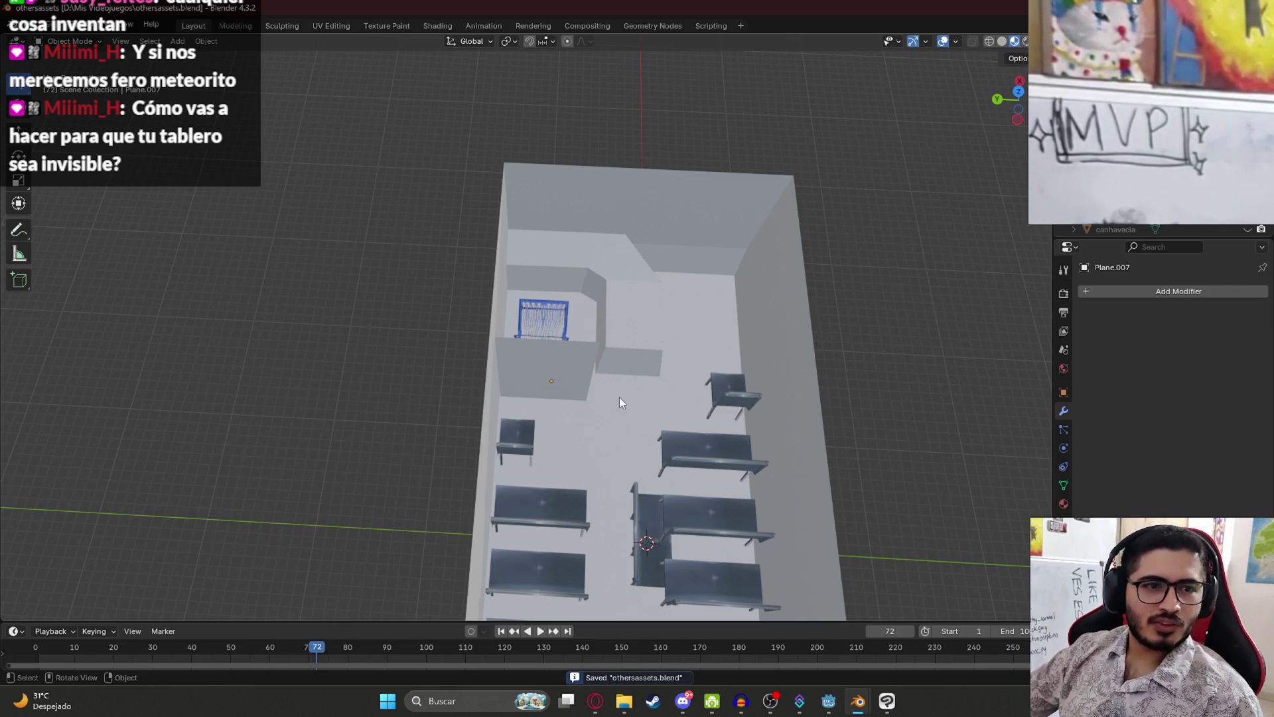
Step: Check the dashboard wall, Plane.007 partition and busdentro interior, then save again
{"action": "mouse_move", "coordinate": [621, 380]}
{"action": "middle_mouse_down", "text": "shift"}
{"action": "mouse_move", "coordinate": [740, 378]}
{"action": "mouse_move", "coordinate": [722, 330]}
{"action": "mouse_move", "coordinate": [639, 448]}
{"action": "mouse_move", "coordinate": [475, 524]}
{"action": "mouse_move", "coordinate": [630, 316]}
{"action": "mouse_move", "coordinate": [516, 312]}
{"action": "mouse_move", "coordinate": [522, 289]}
{"action": "mouse_move", "coordinate": [520, 316]}
{"action": "mouse_move", "coordinate": [389, 410]}
{"action": "mouse_move", "coordinate": [498, 384]}
{"action": "mouse_move", "coordinate": [599, 337]}
{"action": "middle_mouse_up", "text": "shift"}
{"action": "left_click", "coordinate": [739, 359]}
{"action": "left_click", "coordinate": [516, 313]}
{"action": "scroll", "coordinate": [532, 332], "scroll_direction": "up", "scroll_amount": 6}
{"action": "scroll", "coordinate": [560, 336], "scroll_direction": "down", "scroll_amount": 3}
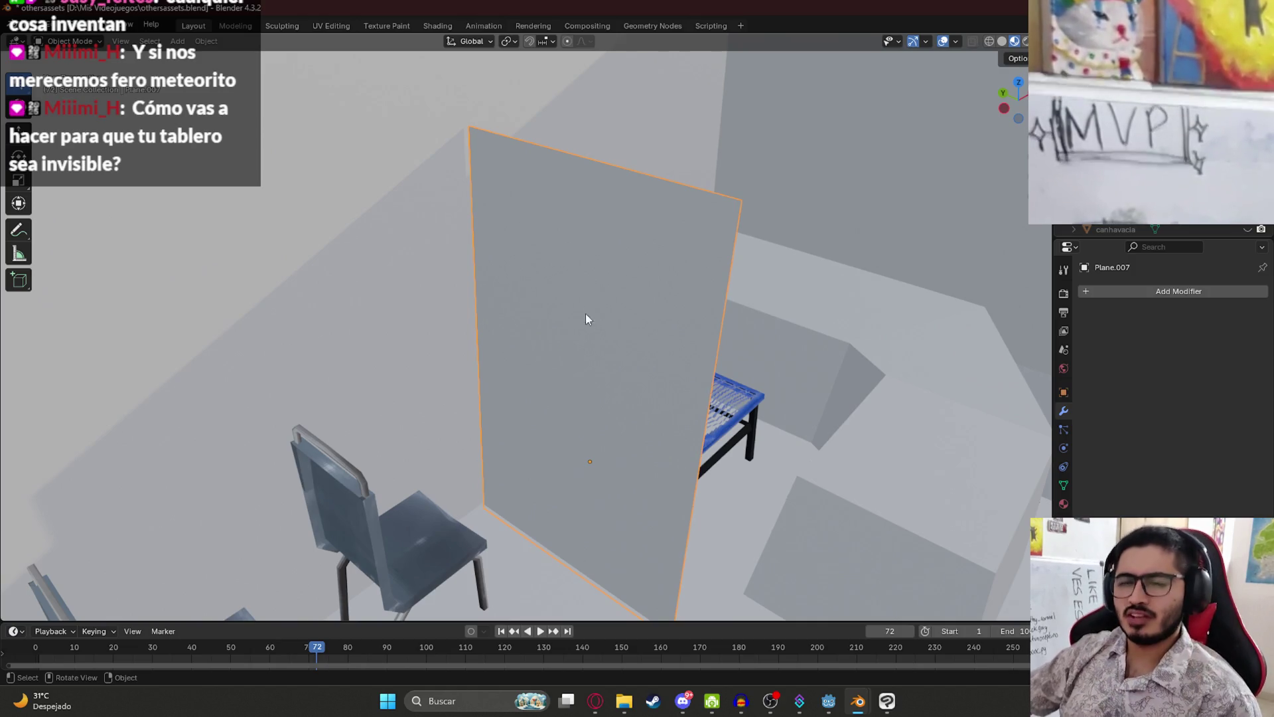
{"action": "mouse_move", "coordinate": [583, 518]}
{"action": "middle_mouse_down"}
{"action": "mouse_move", "coordinate": [674, 523]}
{"action": "mouse_move", "coordinate": [519, 492]}
{"action": "mouse_move", "coordinate": [581, 527]}
{"action": "mouse_move", "coordinate": [753, 468]}
{"action": "mouse_move", "coordinate": [603, 433]}
{"action": "mouse_move", "coordinate": [618, 432]}
{"action": "middle_mouse_up"}
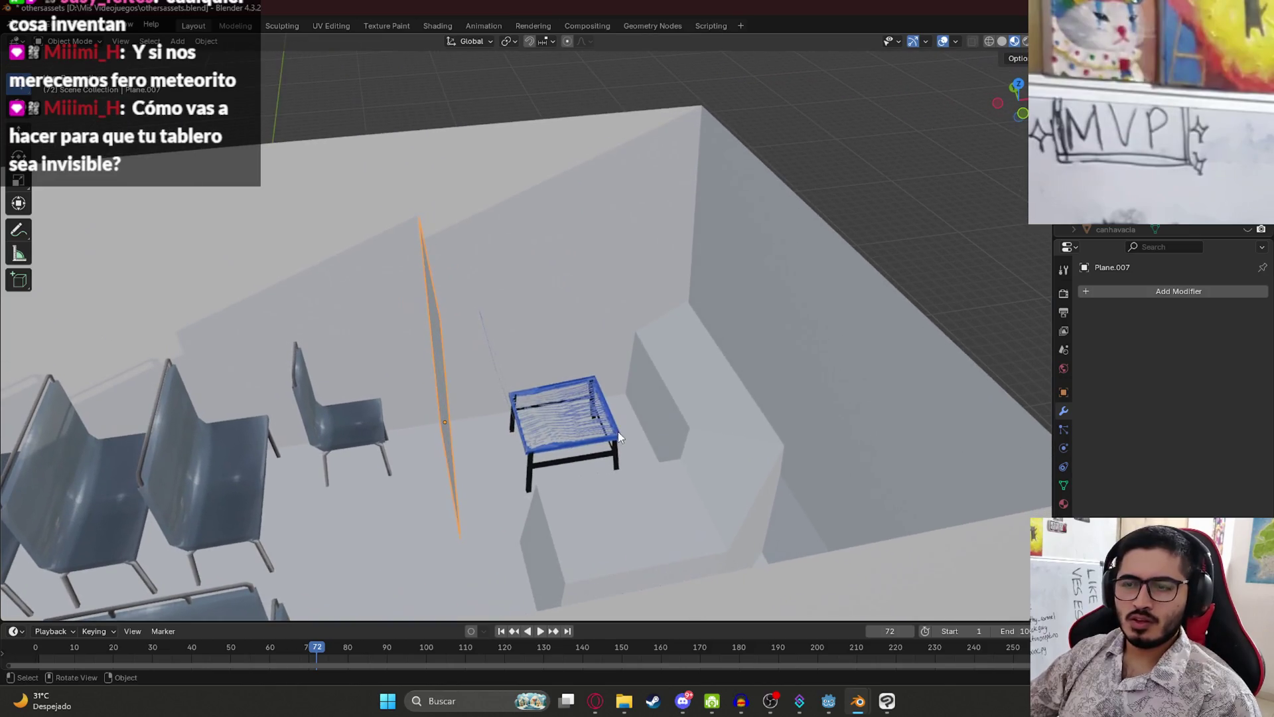
{"action": "scroll", "coordinate": [445, 475], "scroll_direction": "down", "scroll_amount": 5}
{"action": "left_click", "coordinate": [493, 419]}
{"action": "mouse_move", "coordinate": [493, 418]}
{"action": "middle_mouse_down"}
{"action": "mouse_move", "coordinate": [482, 479]}
{"action": "mouse_move", "coordinate": [511, 393]}
{"action": "mouse_move", "coordinate": [571, 373]}
{"action": "mouse_move", "coordinate": [457, 389]}
{"action": "mouse_move", "coordinate": [272, 326]}
{"action": "mouse_move", "coordinate": [416, 296]}
{"action": "mouse_move", "coordinate": [468, 329]}
{"action": "mouse_move", "coordinate": [499, 377]}
{"action": "middle_mouse_up"}
{"action": "key", "text": "ctrl+s"}
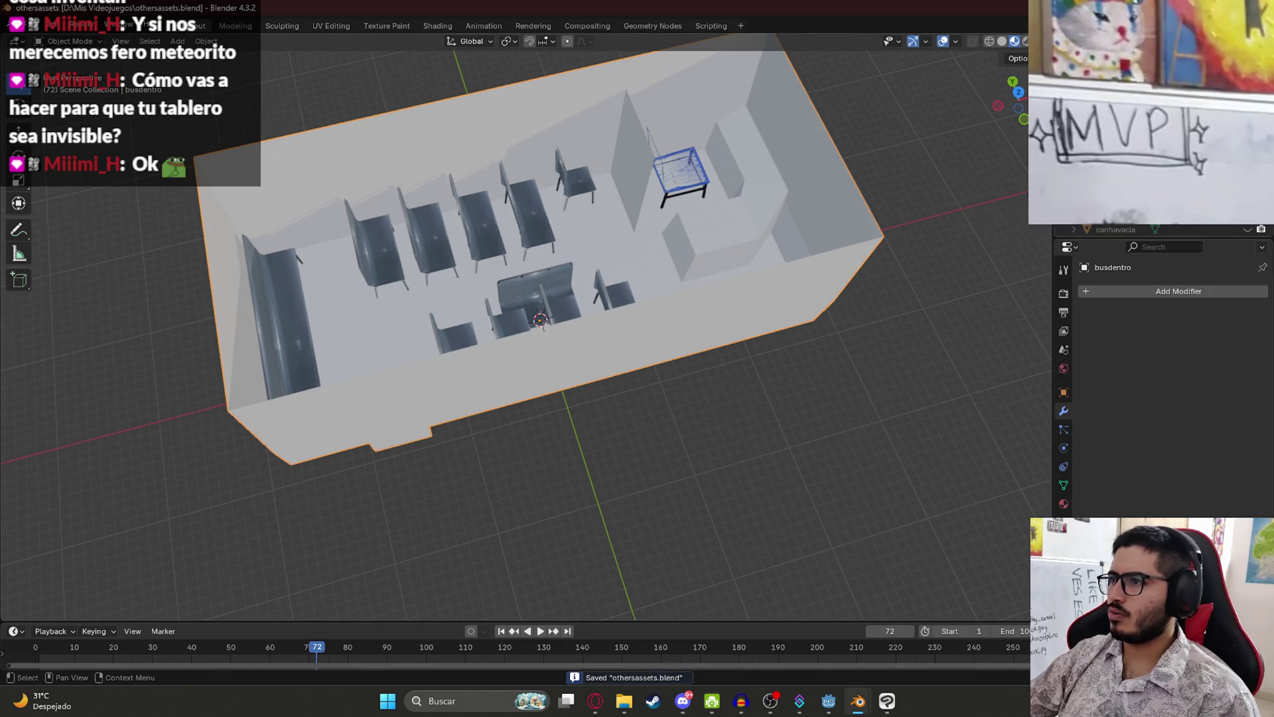
Step: Unhide the bus shell and move it along X beside the interior
{"action": "scroll", "coordinate": [1161, 166], "scroll_direction": "up", "scroll_amount": 2}
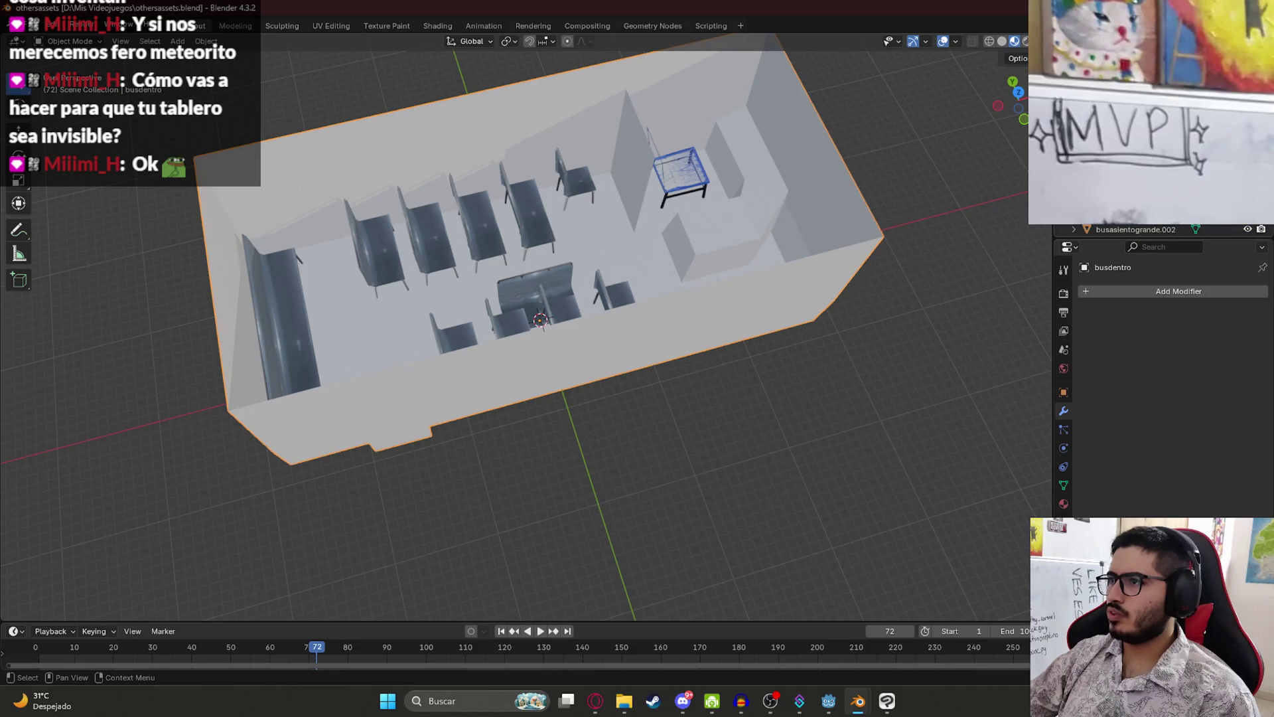
{"action": "key", "text": "alt+h"}
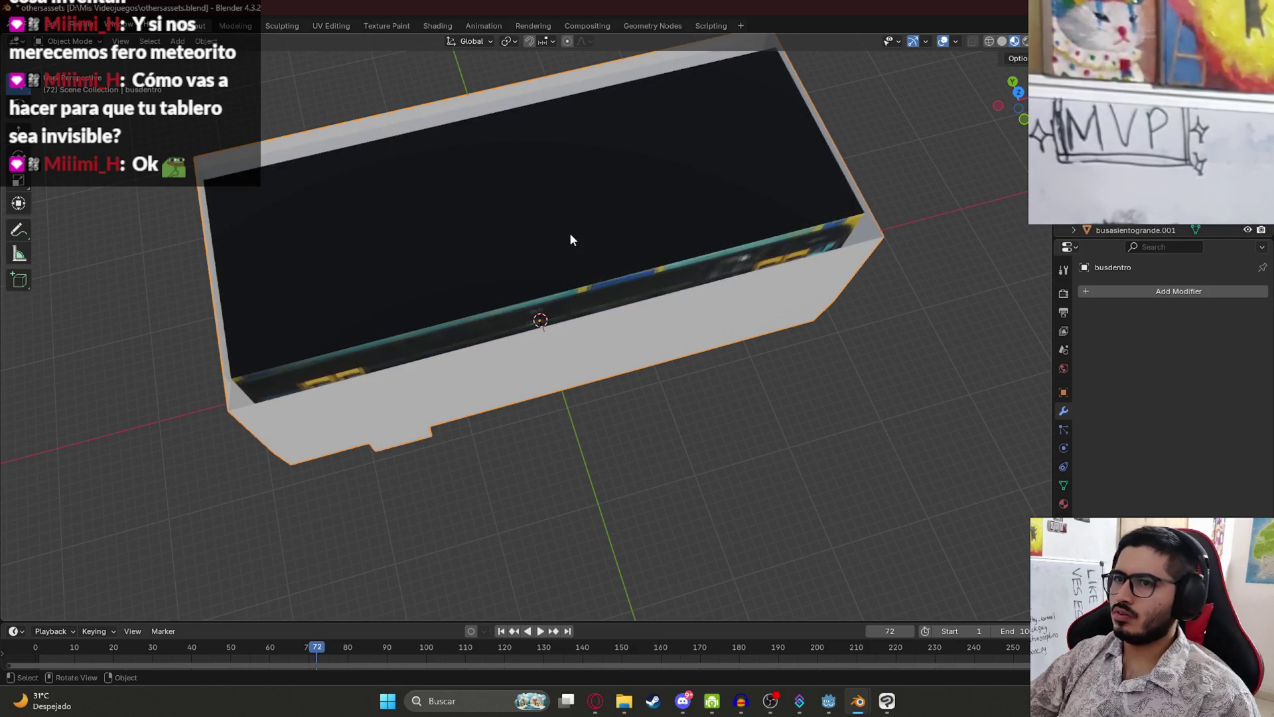
{"action": "scroll", "coordinate": [558, 244], "scroll_direction": "down", "scroll_amount": 3}
{"action": "key", "text": "g"}
{"action": "key", "text": "x"}
{"action": "left_click", "coordinate": [887, 208]}
{"action": "mouse_move", "coordinate": [886, 207]}
{"action": "middle_mouse_down"}
{"action": "mouse_move", "coordinate": [647, 400]}
{"action": "mouse_move", "coordinate": [580, 376]}
{"action": "middle_mouse_up"}
Step: In Edit Mode, select and hide the bus roof faces to expose the inside
{"action": "key", "text": "Tab"}
{"action": "key", "text": "alt+a"}
{"action": "middle_click_drag", "start_coordinate": [565, 279], "coordinate": [456, 390]}
{"action": "left_click", "coordinate": [547, 400], "text": "shift"}
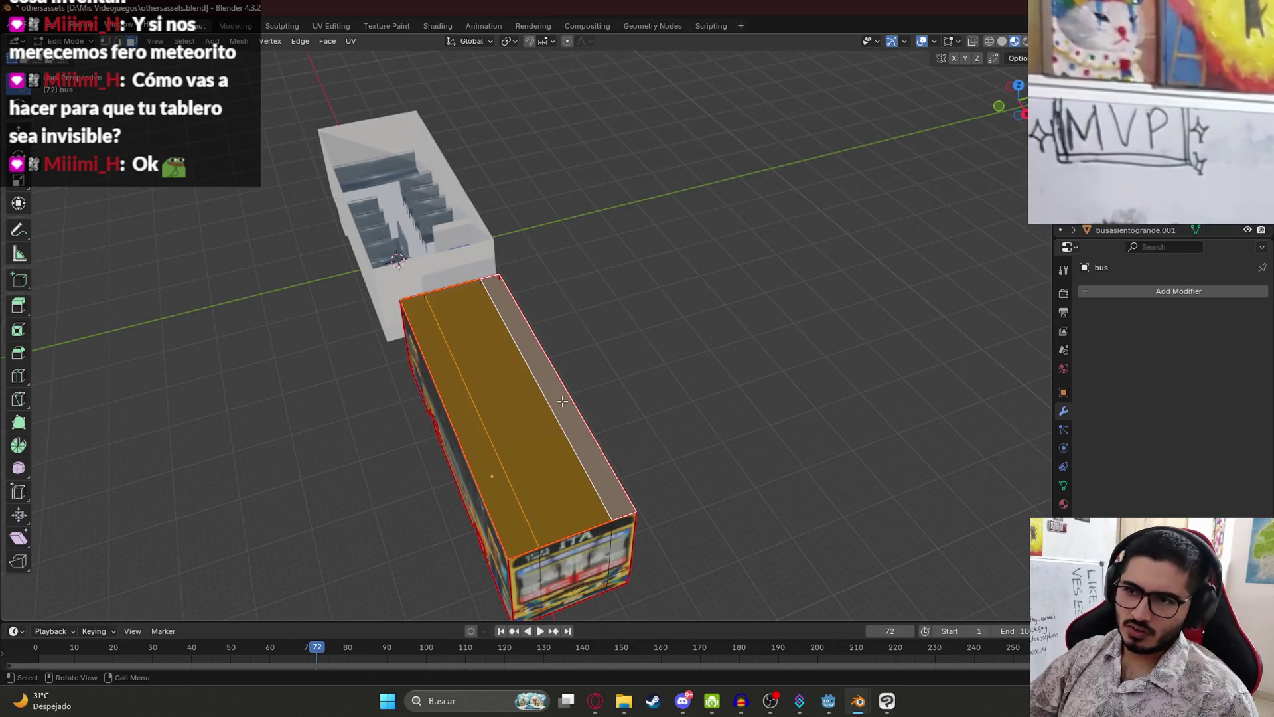
{"action": "key", "text": "h"}
{"action": "mouse_move", "coordinate": [551, 402]}
{"action": "middle_mouse_down"}
{"action": "mouse_move", "coordinate": [490, 407]}
{"action": "mouse_move", "coordinate": [411, 443]}
{"action": "mouse_move", "coordinate": [689, 333]}
{"action": "mouse_move", "coordinate": [549, 321]}
{"action": "mouse_move", "coordinate": [577, 347]}
{"action": "middle_mouse_up"}
Step: Duplicate the wheel-arch box's top and side faces and separate them by selection
{"action": "scroll", "coordinate": [561, 335], "scroll_direction": "up", "scroll_amount": 5}
{"action": "left_click", "coordinate": [560, 336]}
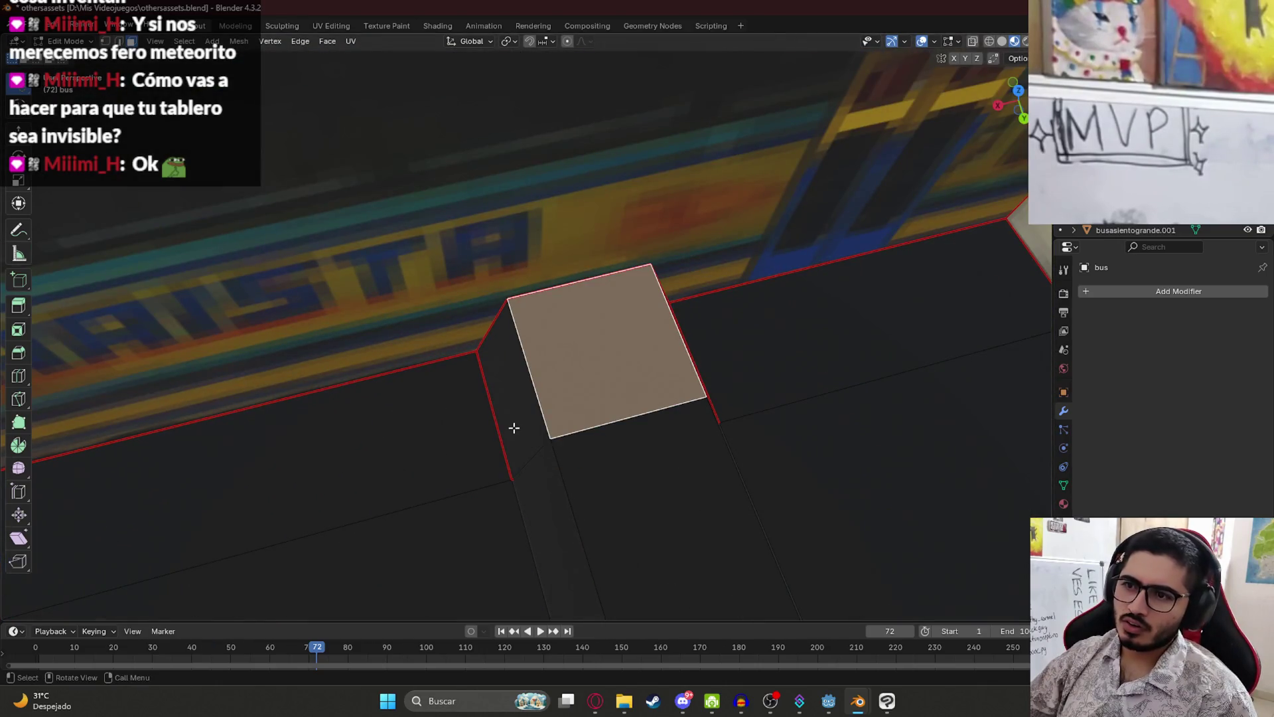
{"action": "left_click", "coordinate": [515, 414], "text": "shift"}
{"action": "middle_click_drag", "start_coordinate": [683, 378], "coordinate": [651, 401]}
{"action": "left_click", "coordinate": [657, 408], "text": "shift"}
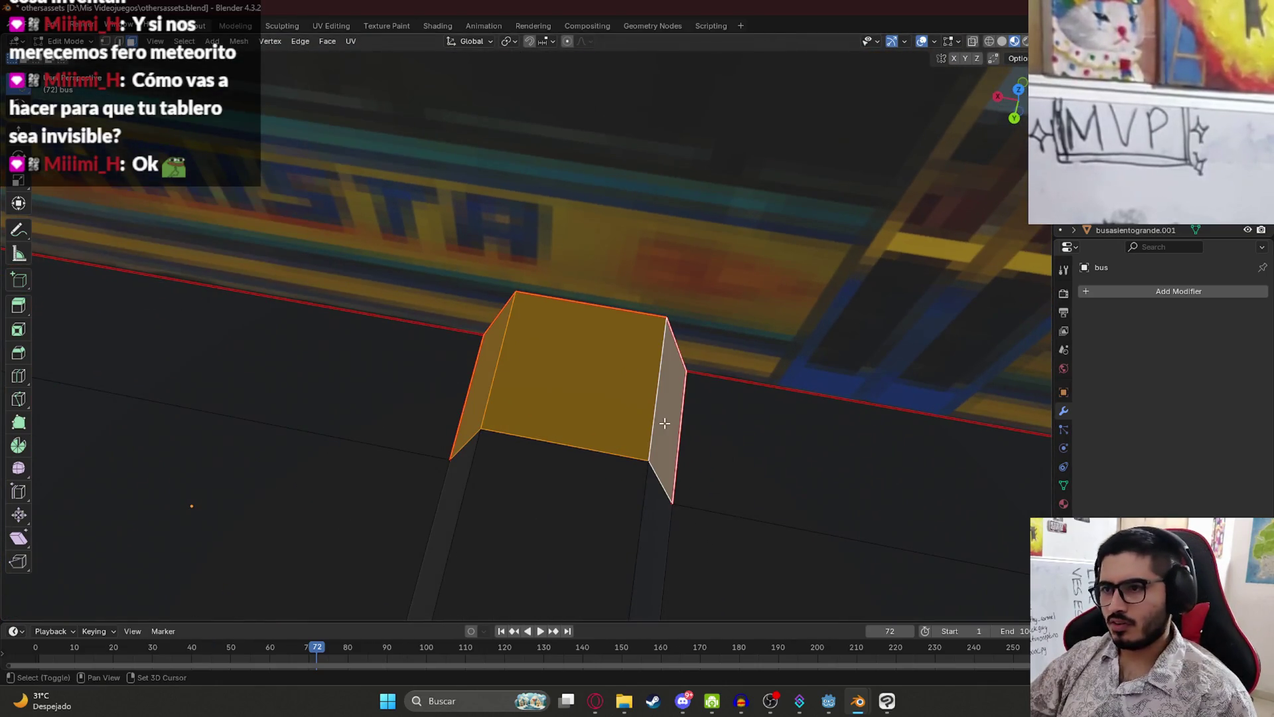
{"action": "scroll", "coordinate": [628, 416], "scroll_direction": "down", "scroll_amount": 4}
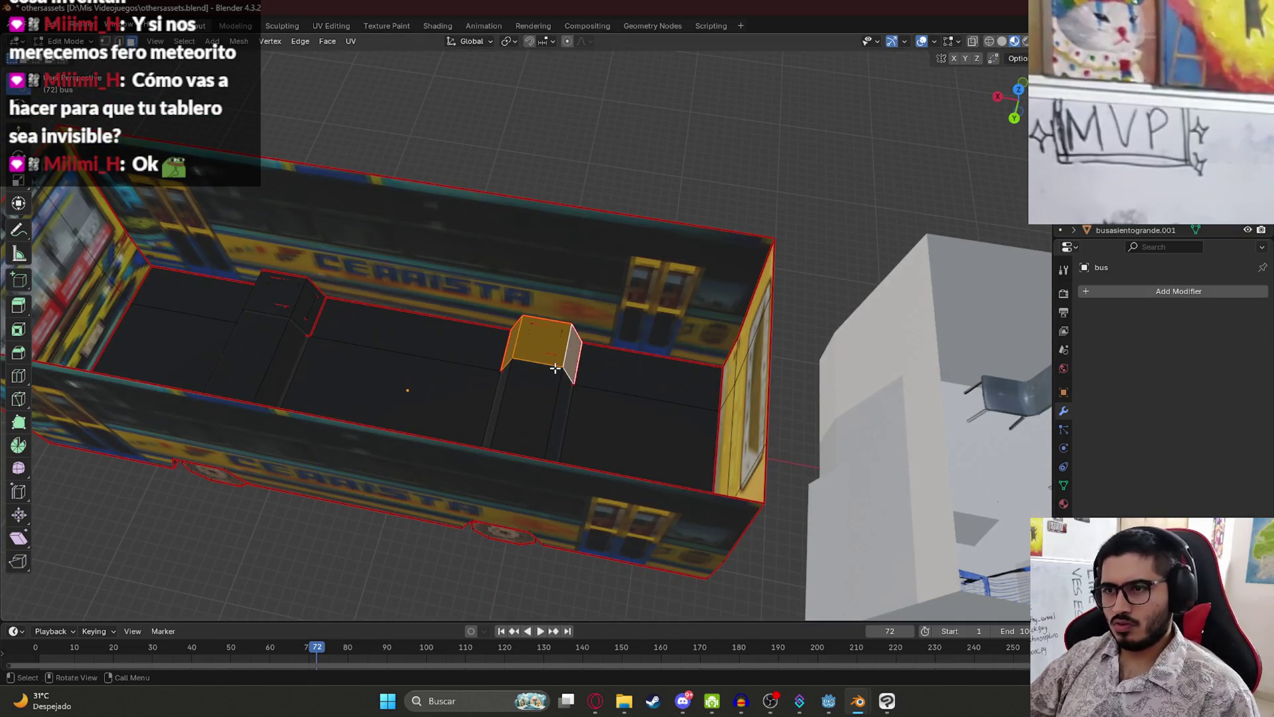
{"action": "key", "text": "shift+d"}
{"action": "key", "text": "Escape"}
{"action": "key", "text": "p"}
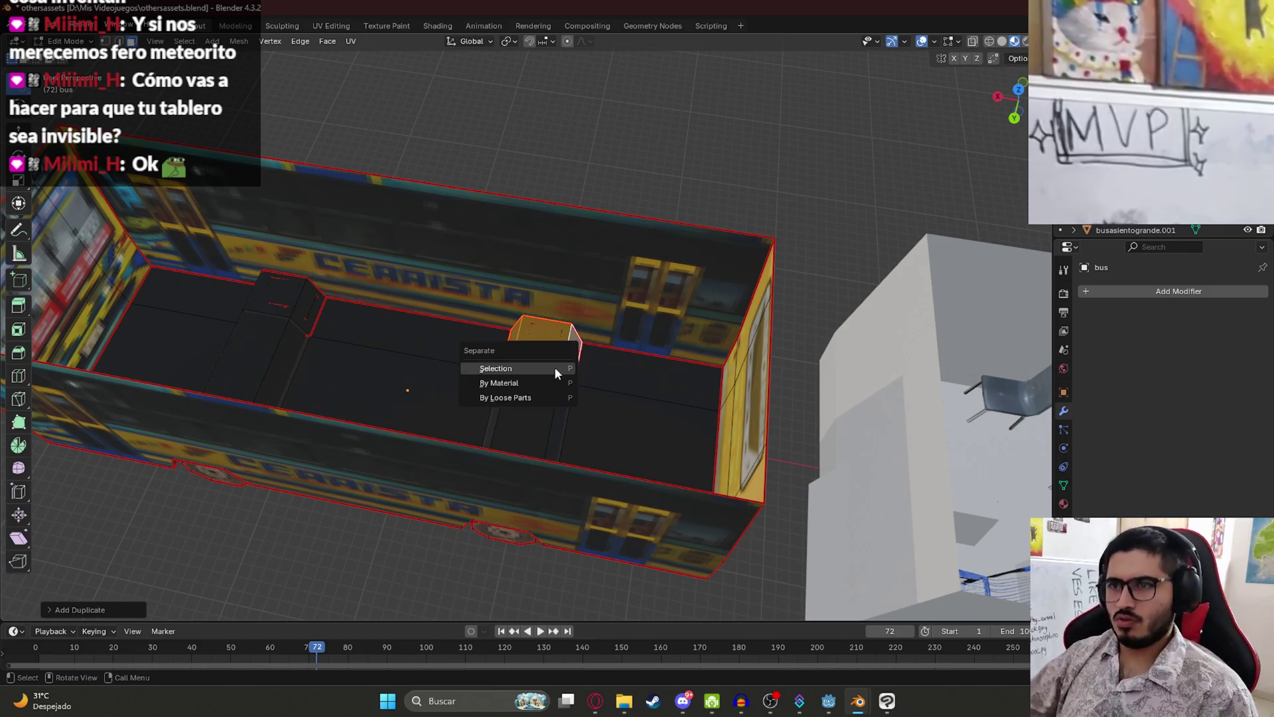
{"action": "left_click", "coordinate": [556, 371]}
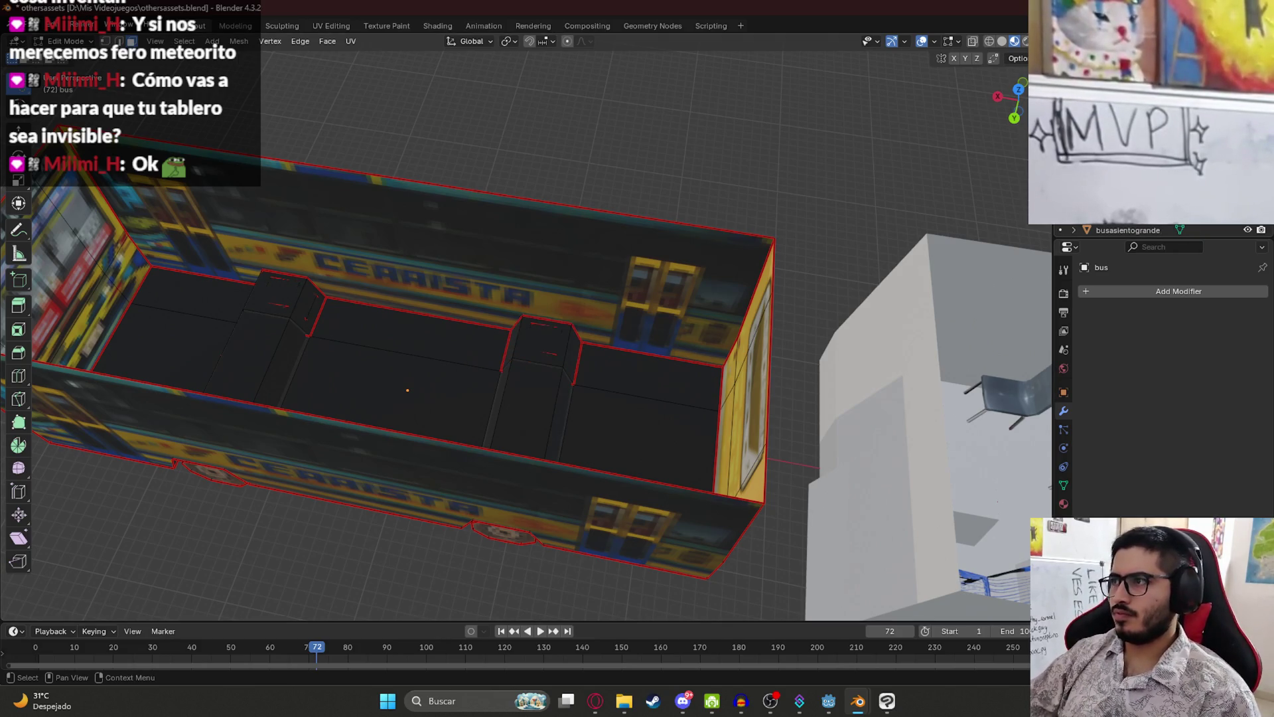
{"action": "key", "text": "Tab"}
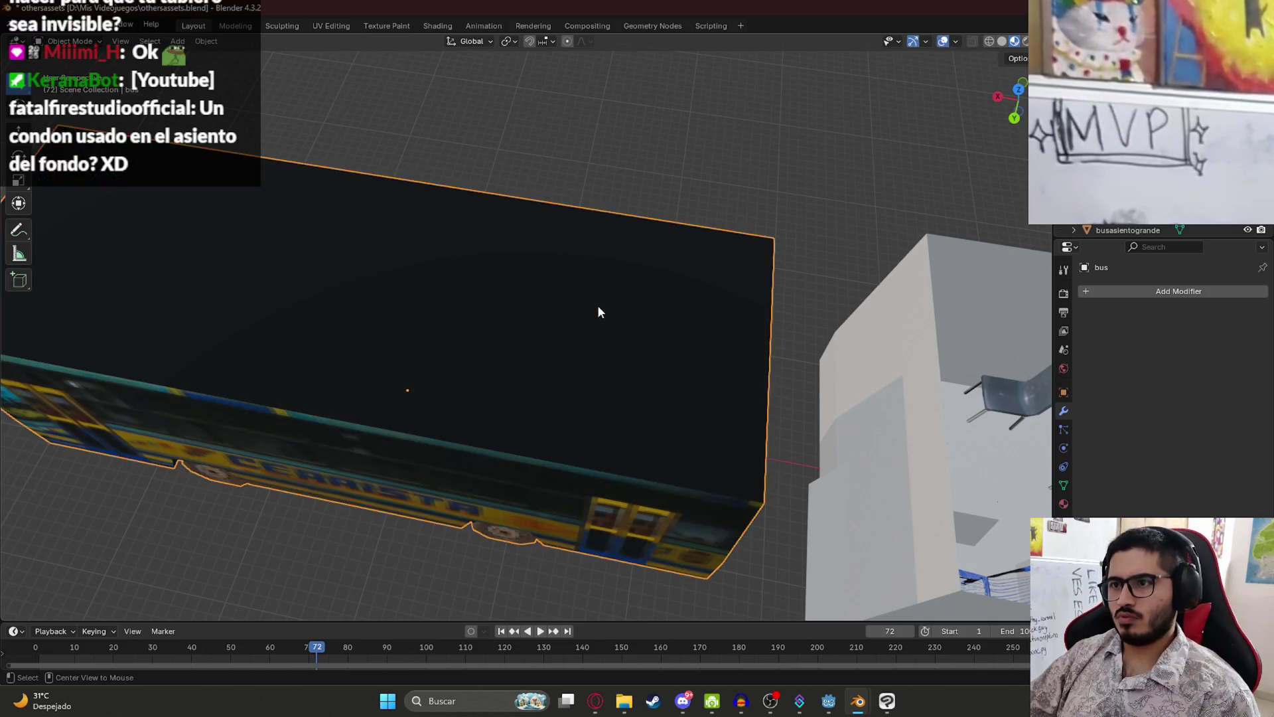
Step: Clear the scale and rename the separated piece to 'busrueda'
{"action": "key", "text": "alt+s"}
{"action": "left_click", "coordinate": [564, 346]}
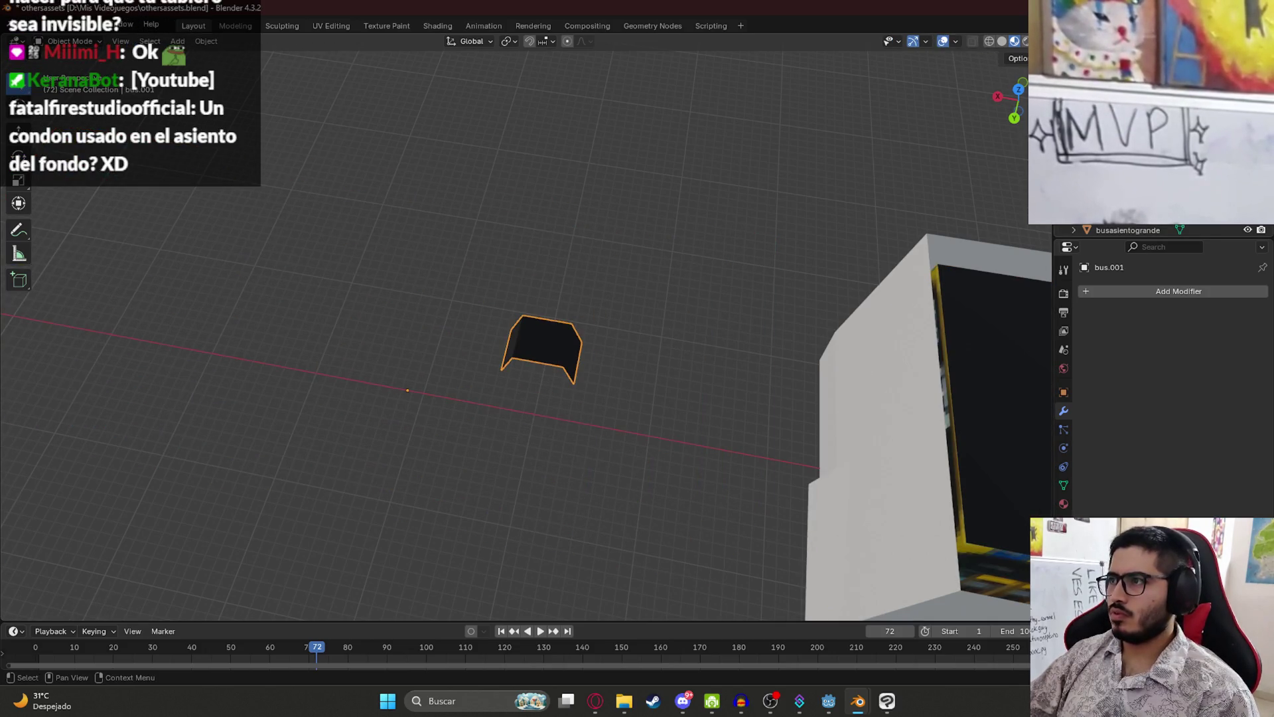
{"action": "key", "text": "F2"}
{"action": "type", "text": "busrueda"}
{"action": "key", "text": "Return"}
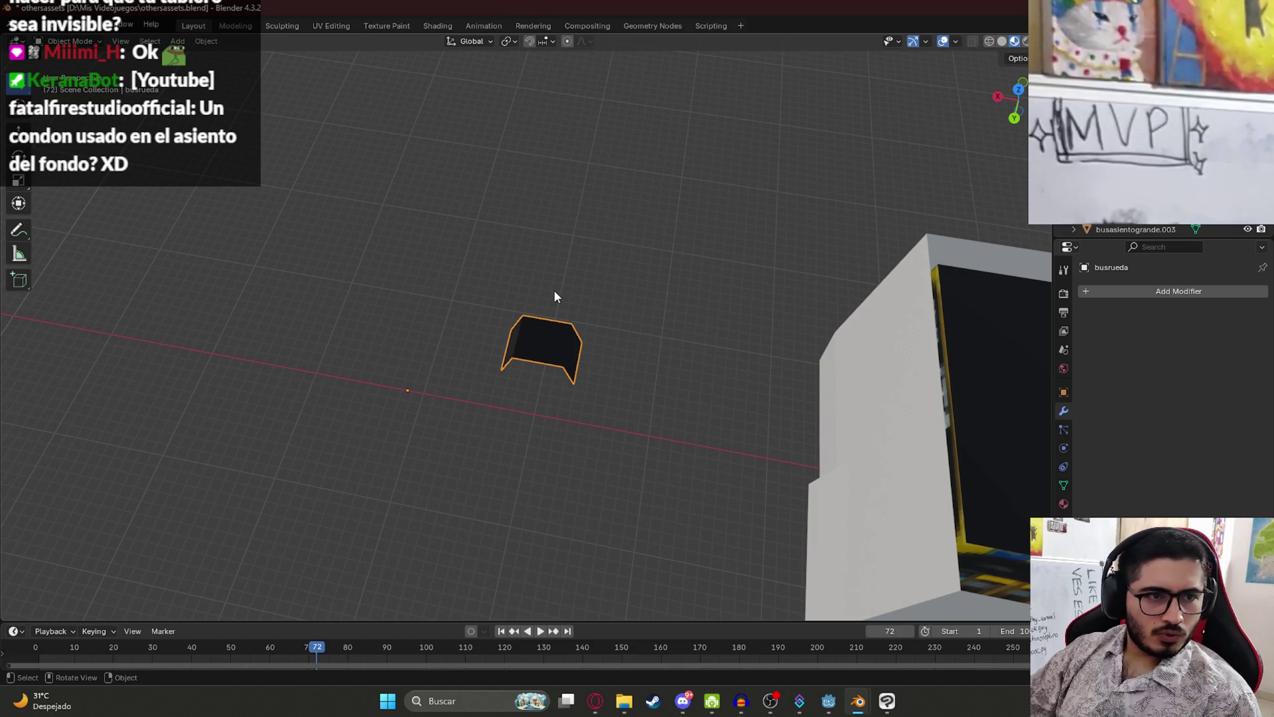
Step: In Edit Mode, select the lower front corners and fill a face across the front opening
{"action": "mouse_move", "coordinate": [458, 306]}
{"action": "middle_mouse_down", "text": "alt"}
{"action": "mouse_move", "coordinate": [492, 321]}
{"action": "mouse_move", "coordinate": [497, 310]}
{"action": "middle_mouse_up", "text": "alt"}
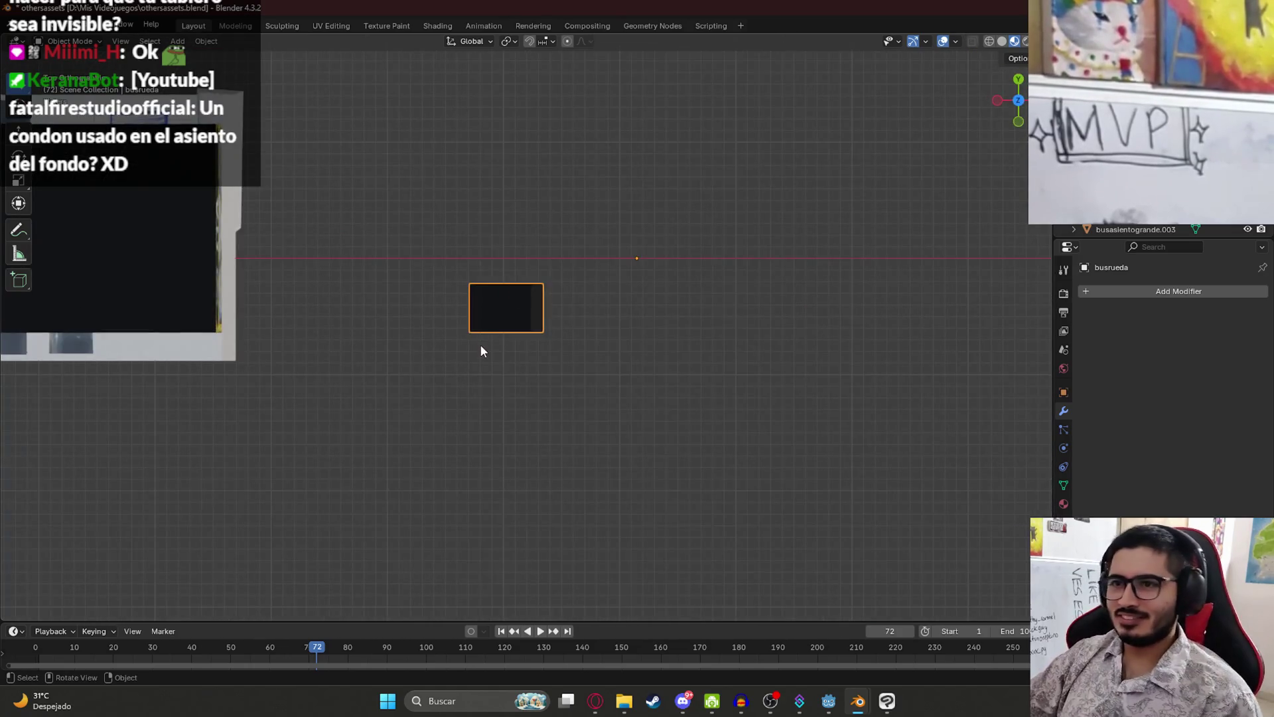
{"action": "key", "text": "KP_1"}
{"action": "key", "text": "KP_Decimal"}
{"action": "key", "text": "Tab"}
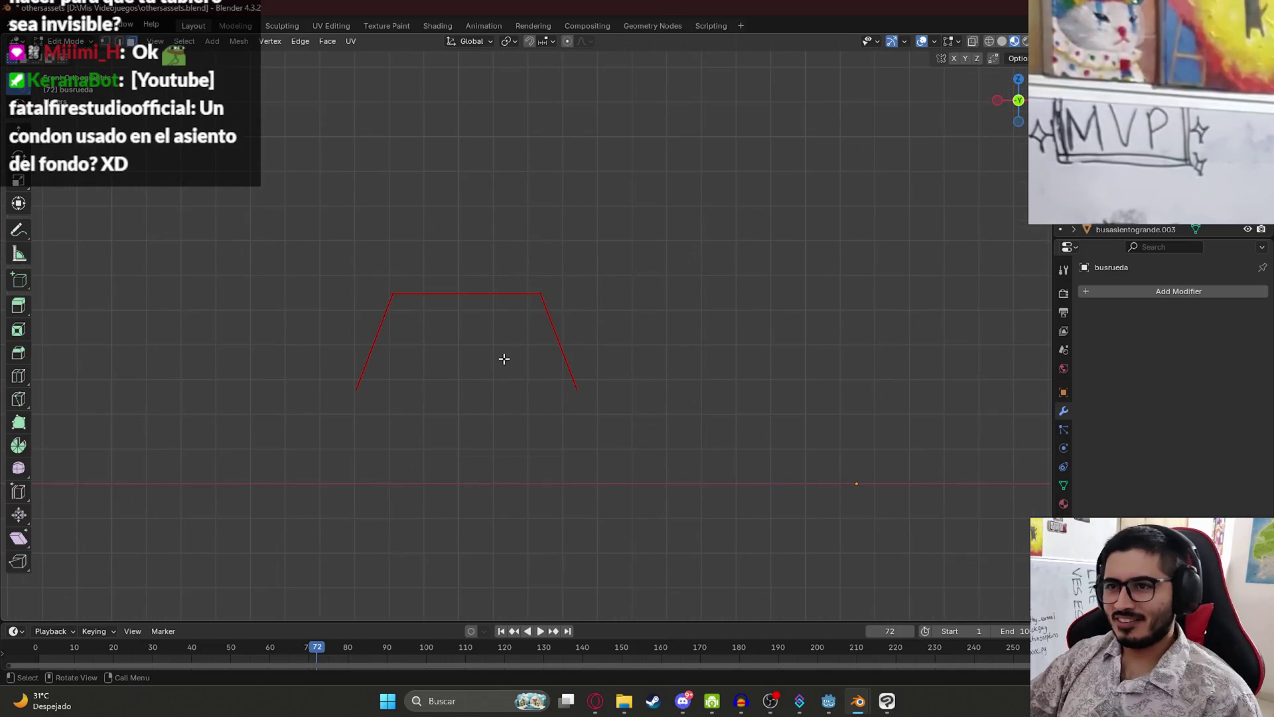
{"action": "middle_click_drag", "start_coordinate": [438, 265], "coordinate": [485, 317]}
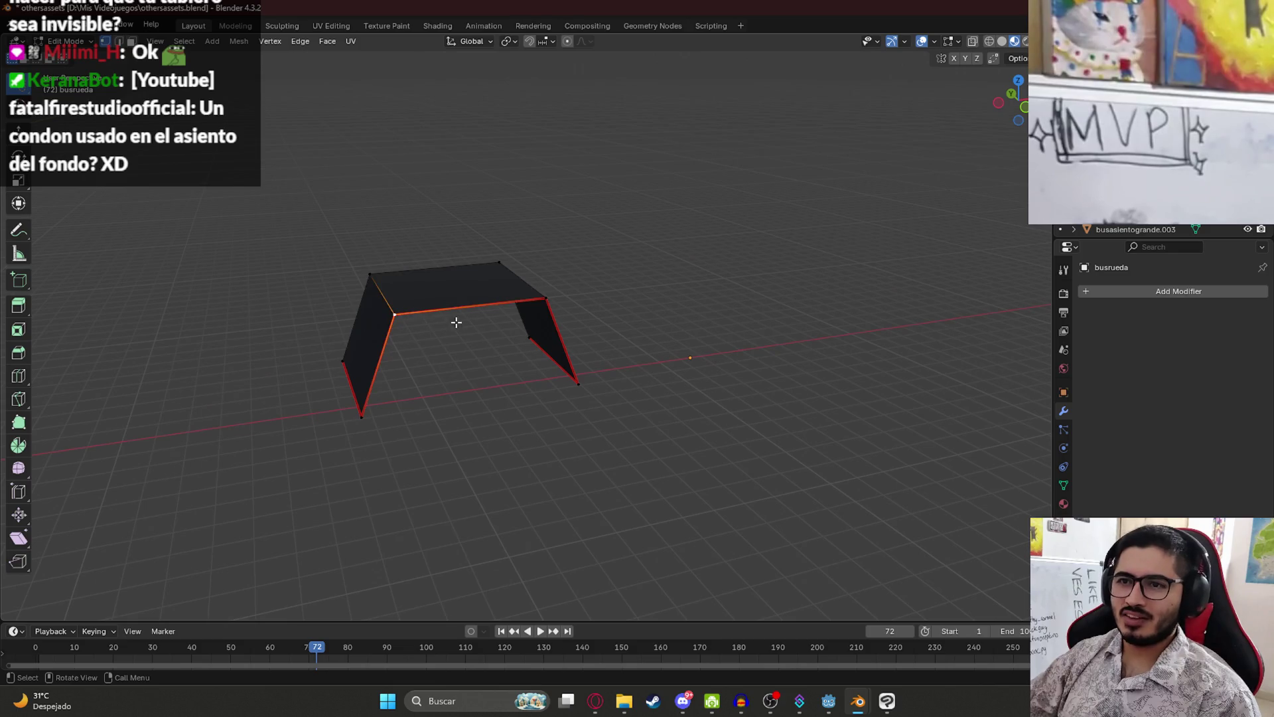
{"action": "left_click", "coordinate": [579, 383], "text": "shift"}
{"action": "left_click", "coordinate": [362, 417], "text": "shift"}
{"action": "key", "text": "f"}
Step: Fill another face using the right slanted edge, then return to object mode
{"action": "mouse_move", "coordinate": [359, 409]}
{"action": "middle_mouse_down"}
{"action": "mouse_move", "coordinate": [343, 369]}
{"action": "mouse_move", "coordinate": [569, 352]}
{"action": "middle_mouse_up"}
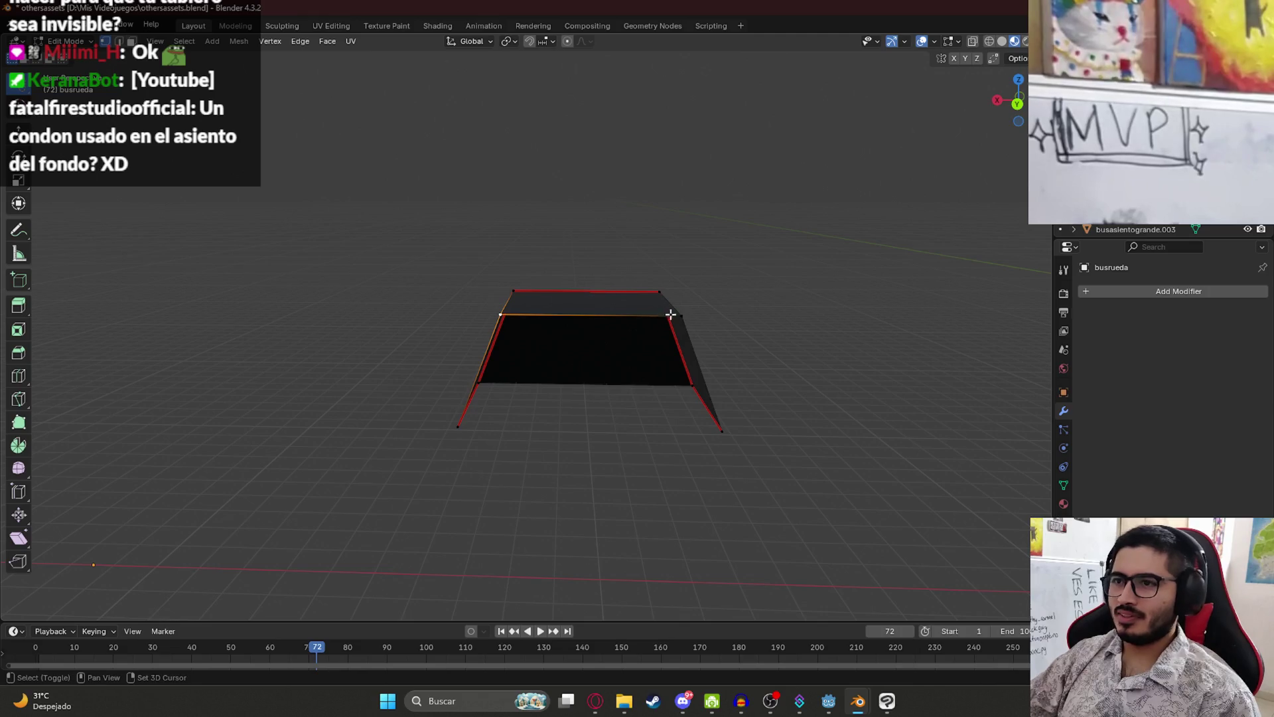
{"action": "left_click", "coordinate": [723, 418], "text": "shift"}
{"action": "key", "text": "f"}
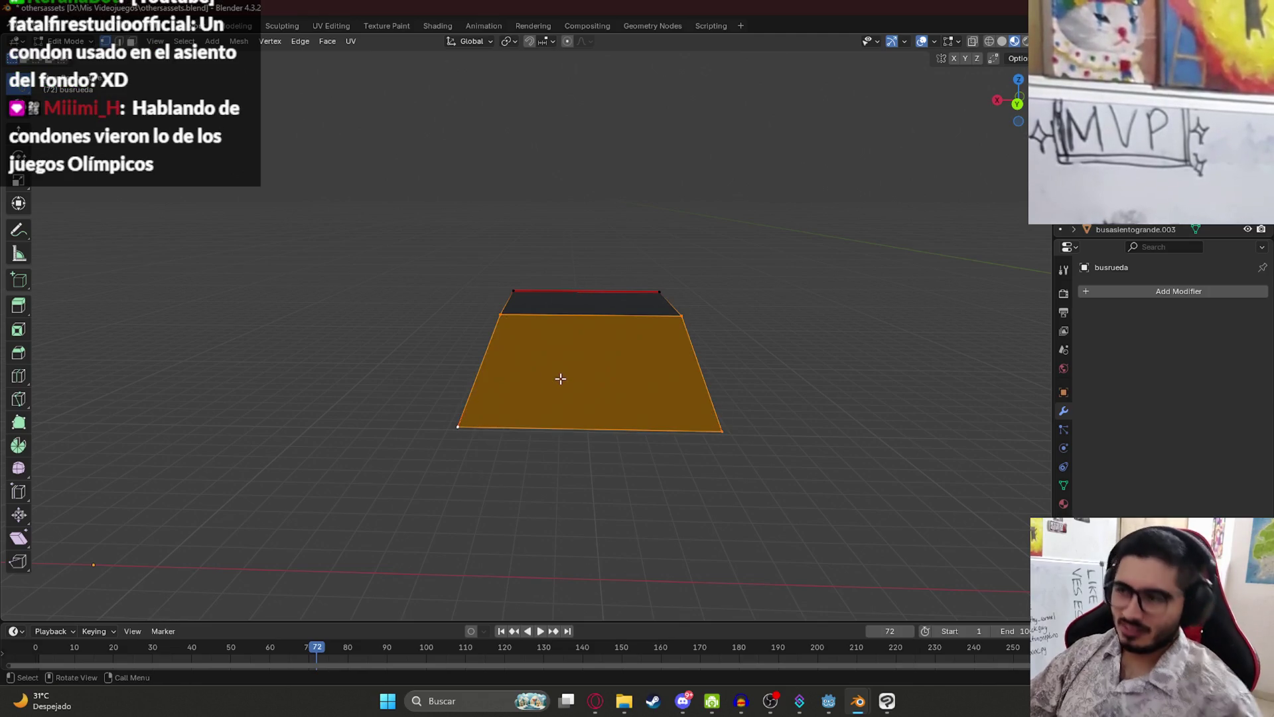
{"action": "scroll", "coordinate": [577, 322], "scroll_direction": "down", "scroll_amount": 3}
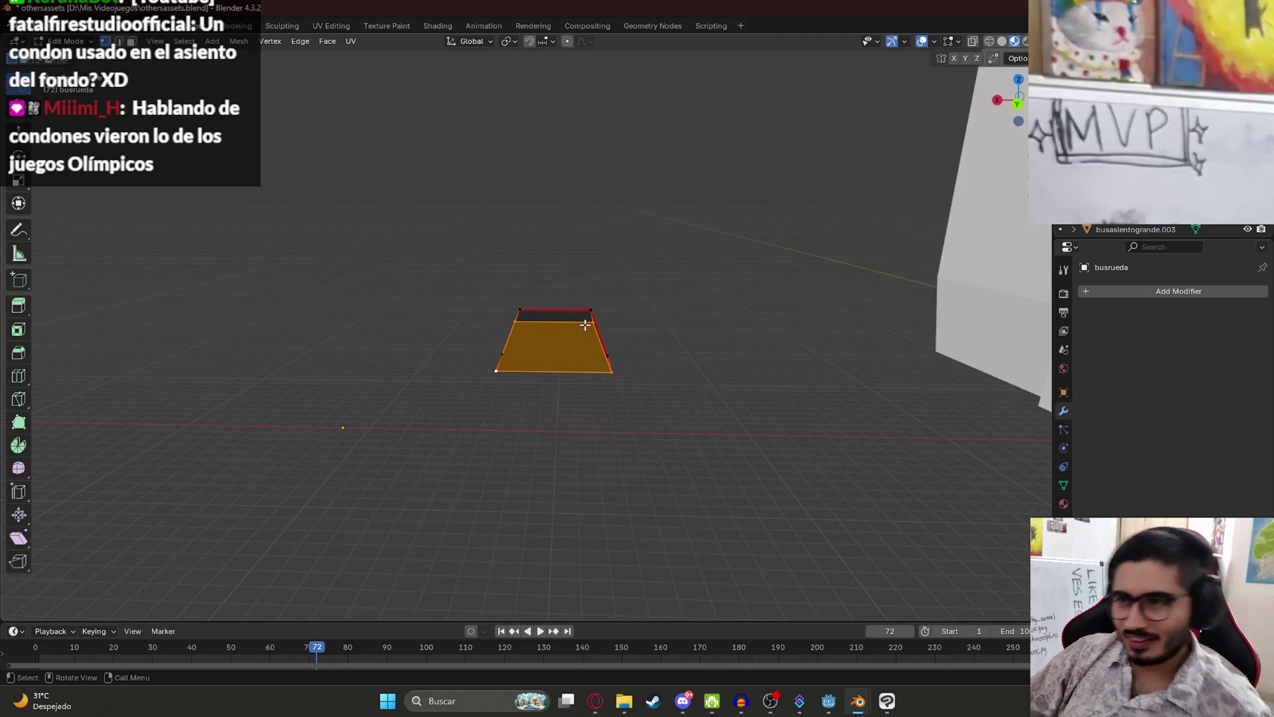
{"action": "key", "text": "Tab"}
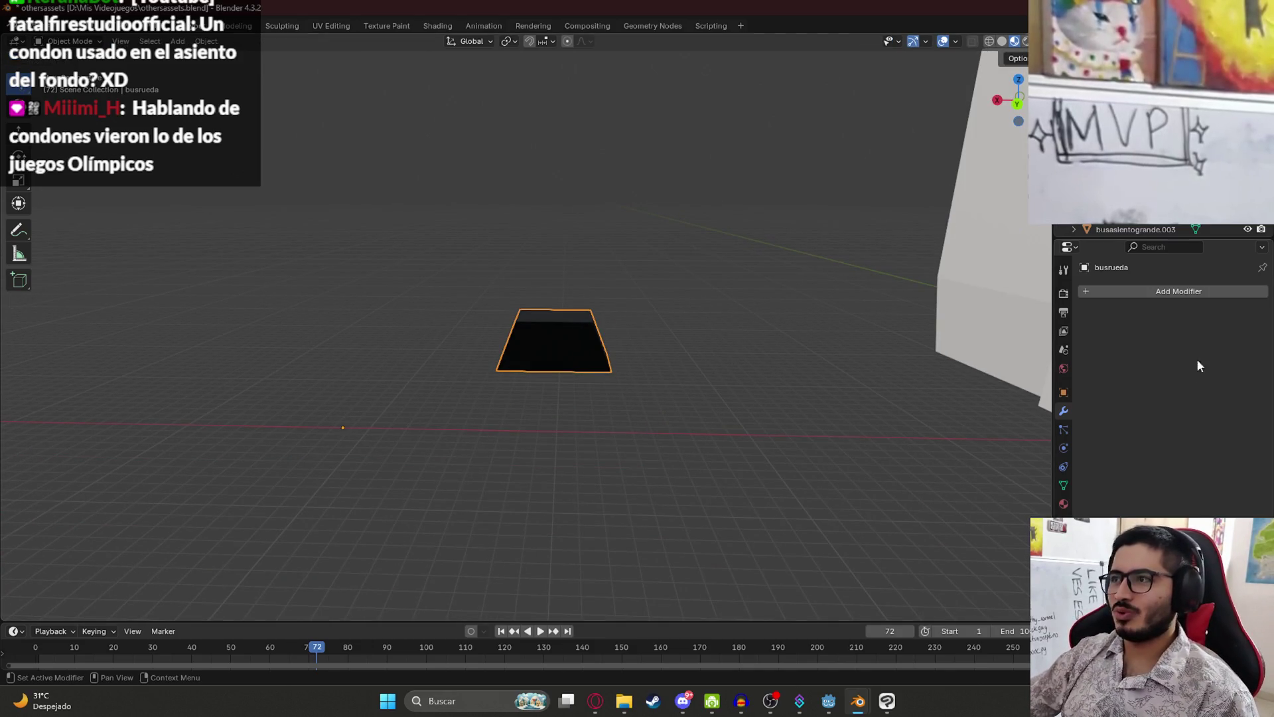
Step: Remove the piece's material and hide the black roof plane from top view
{"action": "left_click", "coordinate": [1065, 504]}
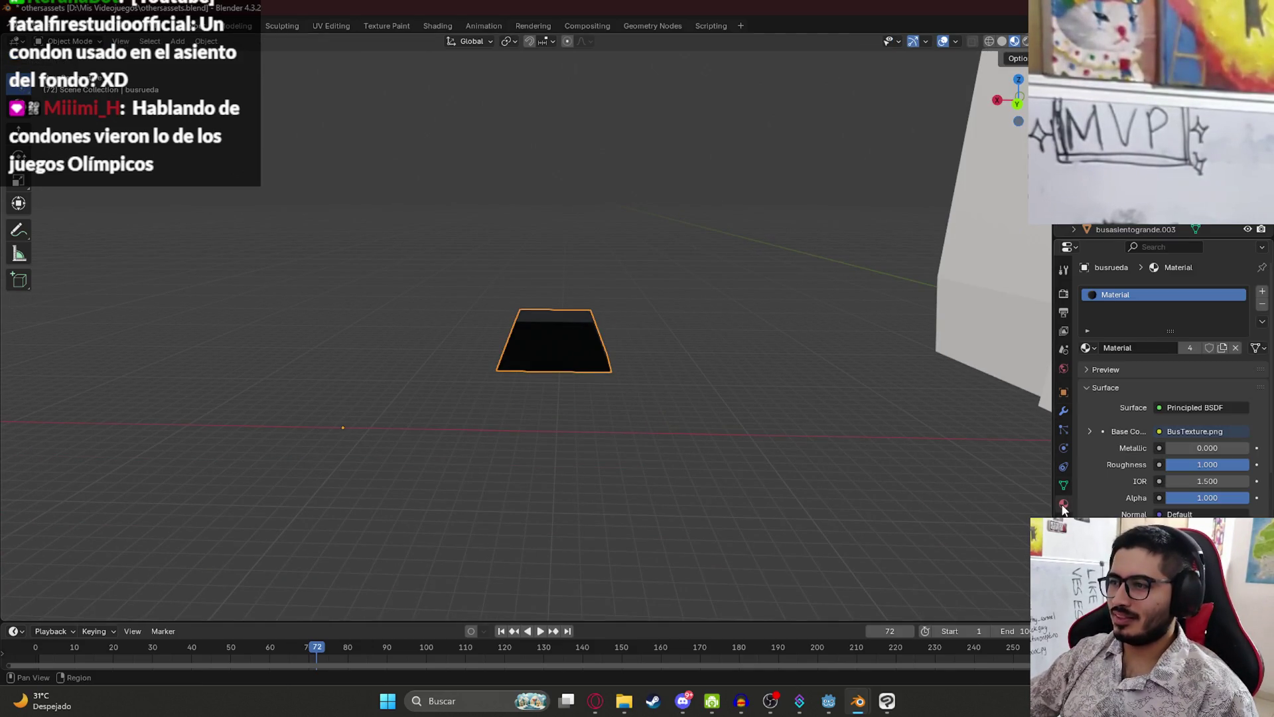
{"action": "left_click", "coordinate": [1263, 304]}
{"action": "scroll", "coordinate": [637, 377], "scroll_direction": "down", "scroll_amount": 4}
{"action": "key", "text": "KP_7"}
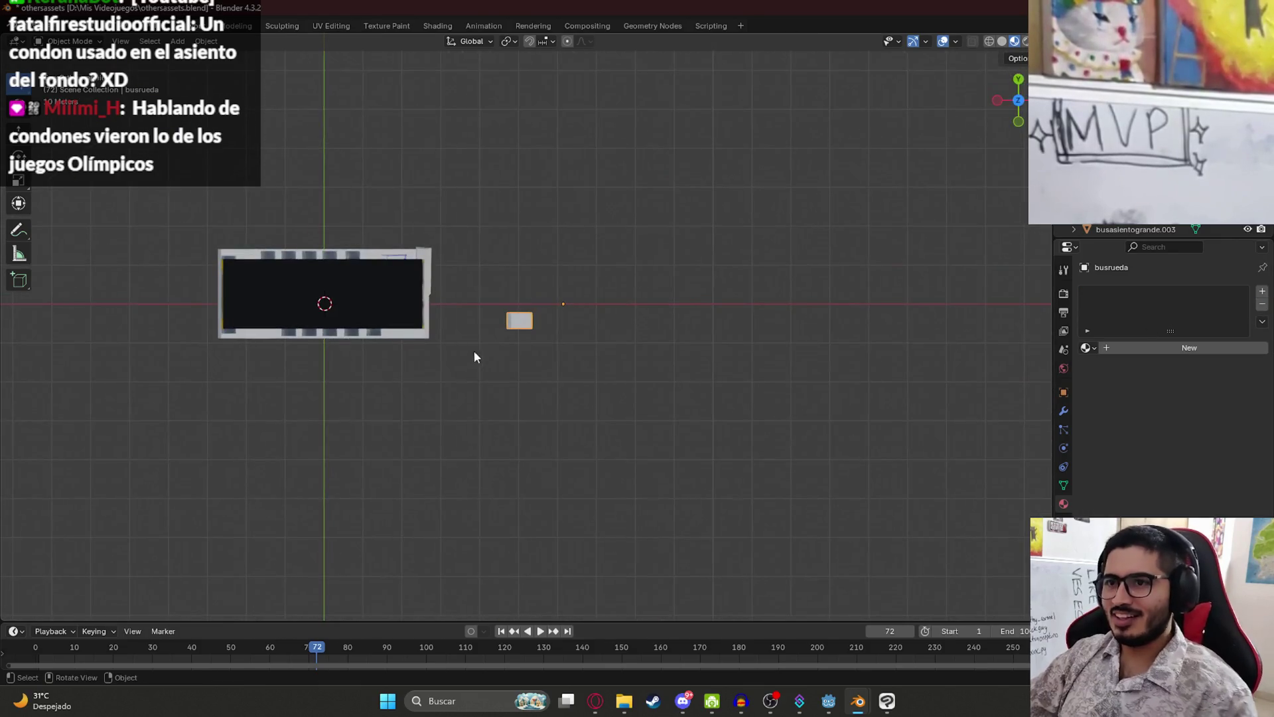
{"action": "middle_click_drag", "start_coordinate": [474, 350], "coordinate": [558, 300], "text": "shift"}
{"action": "scroll", "coordinate": [566, 317], "scroll_direction": "up", "scroll_amount": 1}
{"action": "left_click", "coordinate": [566, 323]}
{"action": "key", "text": "h"}
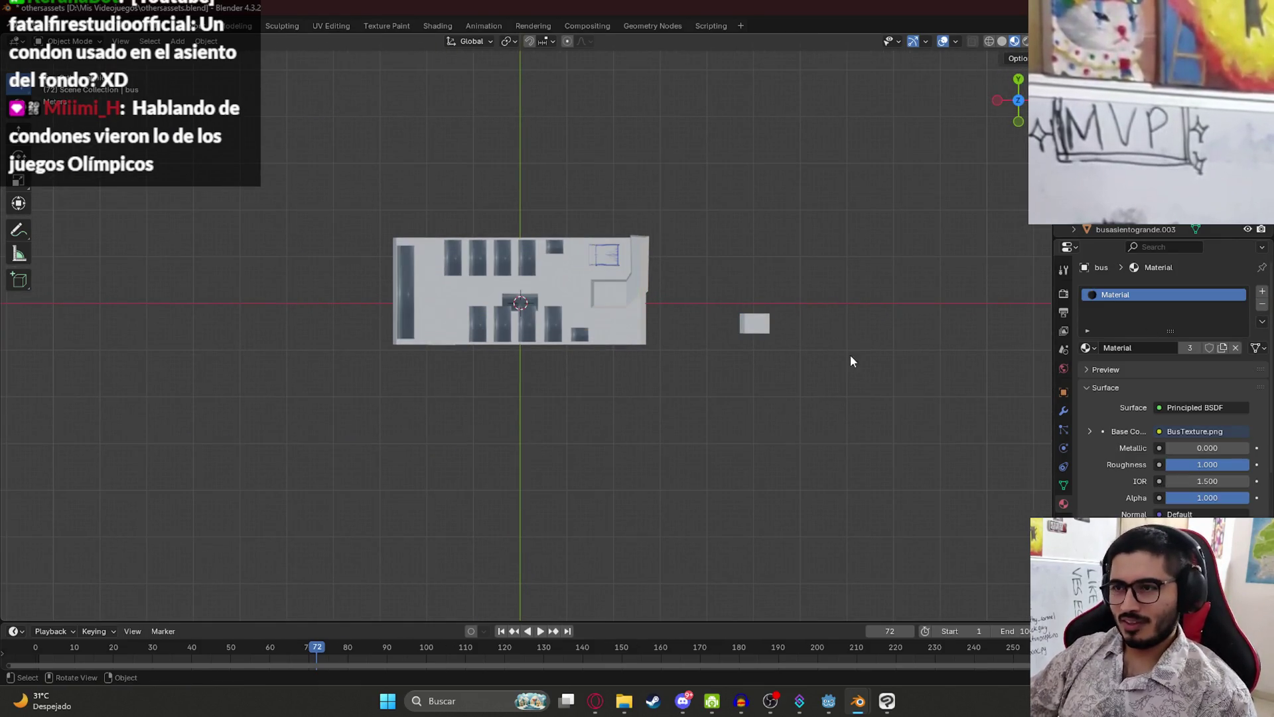
Step: Move the wheel-arch block into the bus and apply all transforms to it
{"action": "left_click", "coordinate": [753, 322]}
{"action": "key", "text": "g"}
{"action": "left_click", "coordinate": [450, 336]}
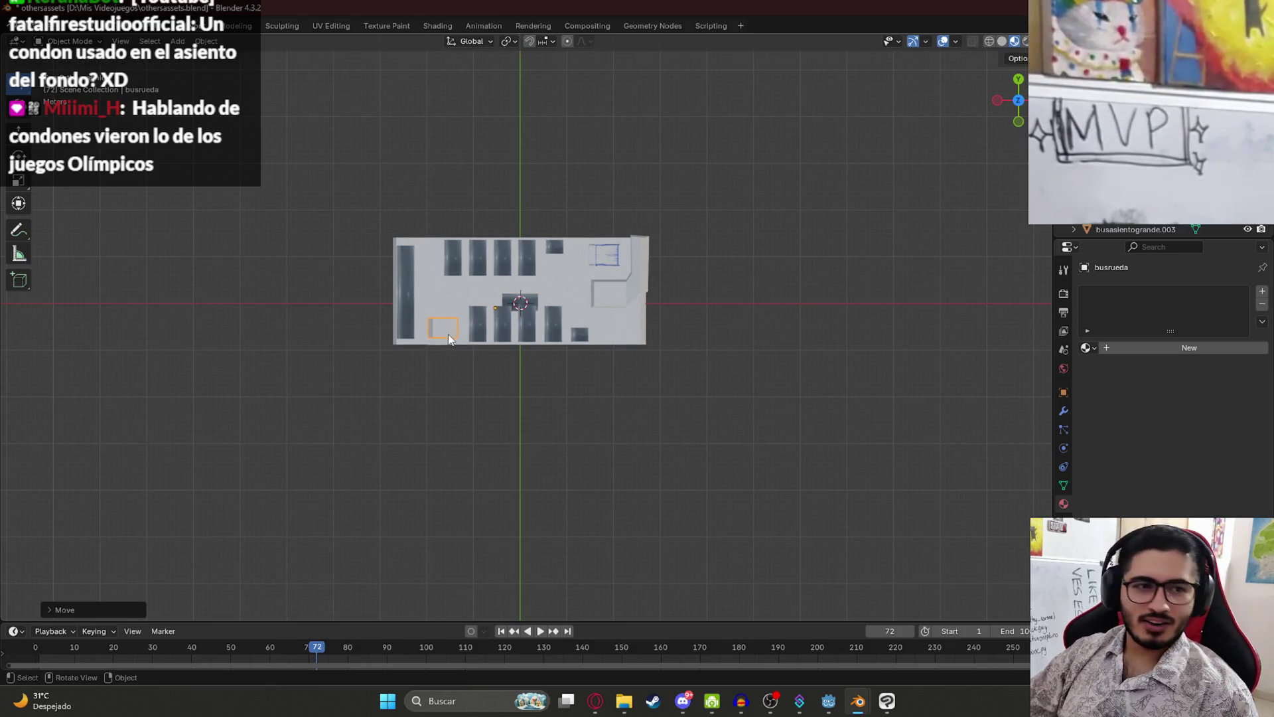
{"action": "scroll", "coordinate": [443, 330], "scroll_direction": "up", "scroll_amount": 5}
{"action": "middle_click_drag", "start_coordinate": [399, 346], "coordinate": [604, 341], "text": "shift"}
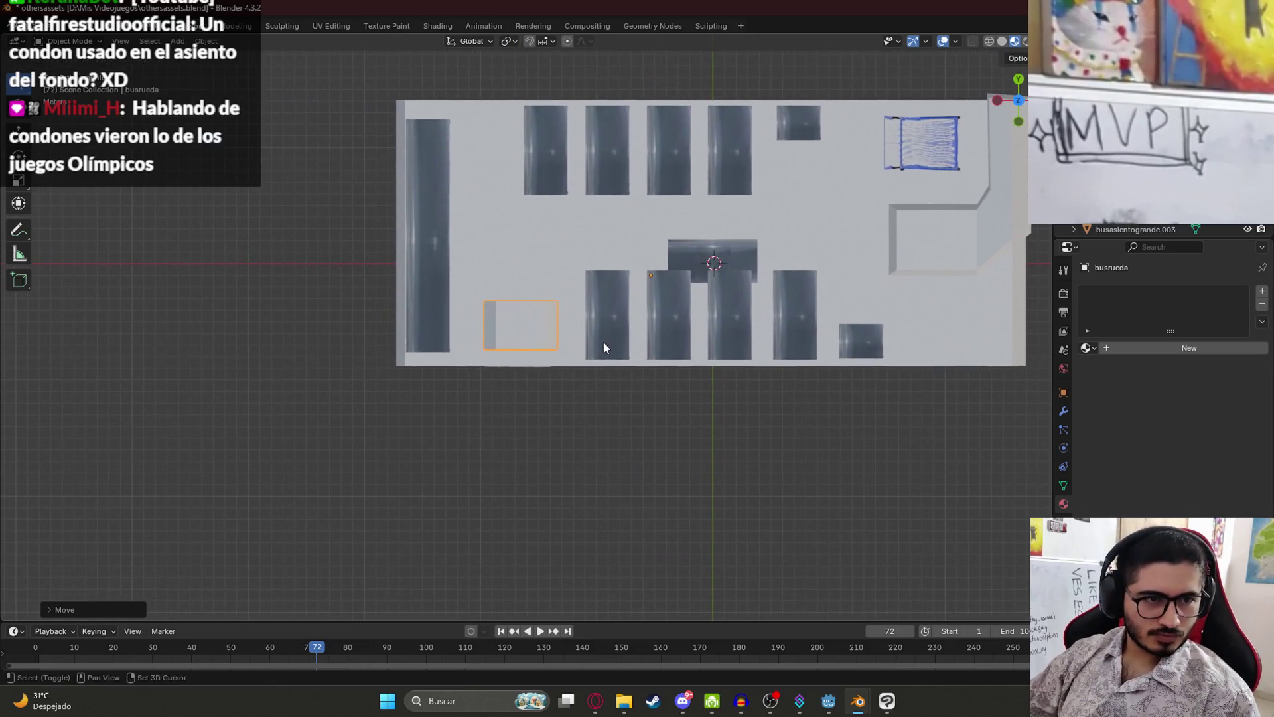
{"action": "key", "text": "ctrl+a"}
{"action": "left_click", "coordinate": [536, 335]}
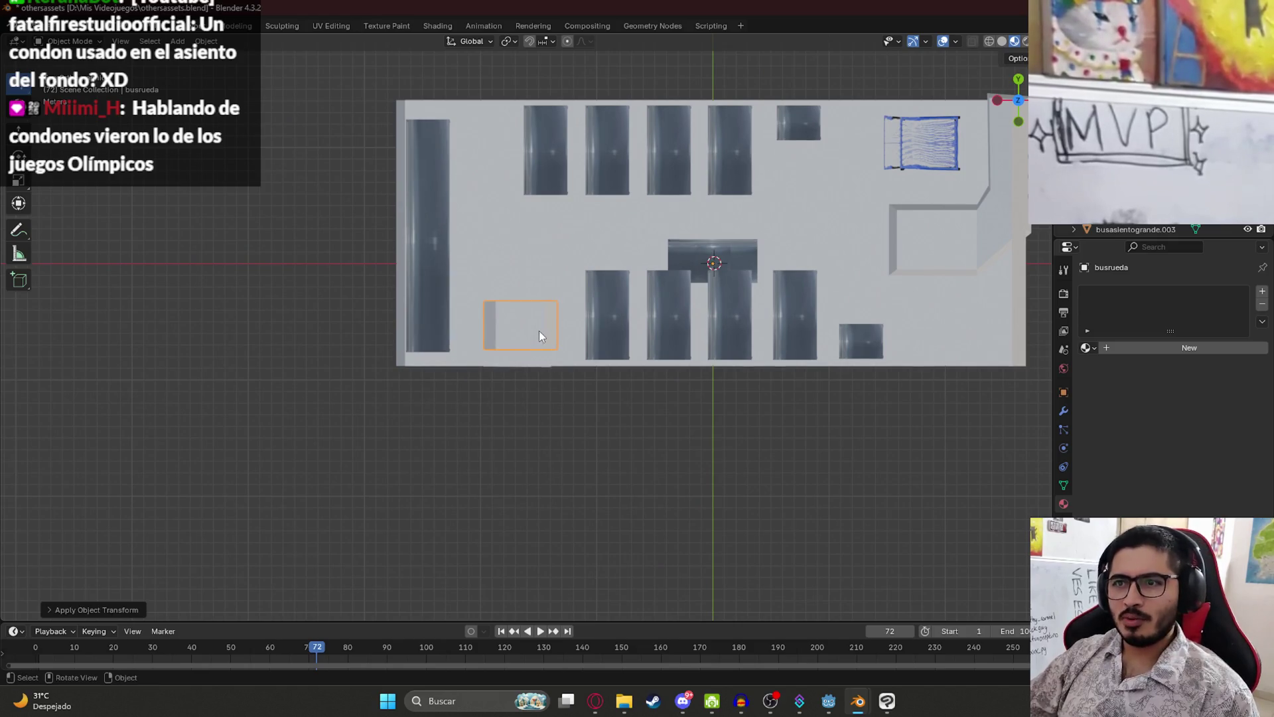
Step: Position the block under the first seat of the lower row in top view
{"action": "mouse_move", "coordinate": [527, 333]}
{"action": "middle_mouse_down", "text": "shift"}
{"action": "mouse_move", "coordinate": [544, 431]}
{"action": "mouse_move", "coordinate": [615, 351]}
{"action": "middle_mouse_up", "text": "shift"}
{"action": "scroll", "coordinate": [664, 359], "scroll_direction": "up", "scroll_amount": 4}
{"action": "mouse_move", "coordinate": [692, 365]}
{"action": "middle_mouse_down", "text": "shift"}
{"action": "mouse_move", "coordinate": [543, 401]}
{"action": "mouse_move", "coordinate": [460, 361]}
{"action": "mouse_move", "coordinate": [472, 376]}
{"action": "middle_mouse_up", "text": "shift"}
{"action": "scroll", "coordinate": [552, 390], "scroll_direction": "down", "scroll_amount": 3}
{"action": "scroll", "coordinate": [555, 399], "scroll_direction": "up", "scroll_amount": 2}
{"action": "key", "text": "KP_7"}
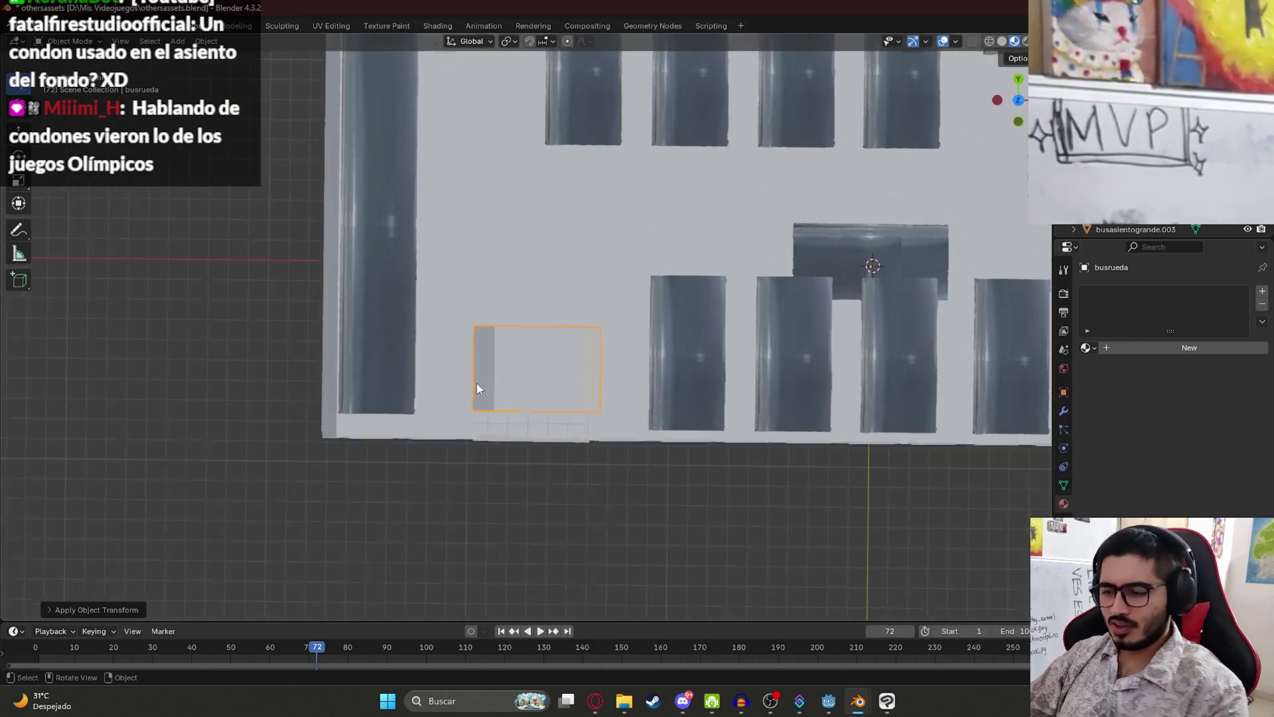
{"action": "key", "text": "g"}
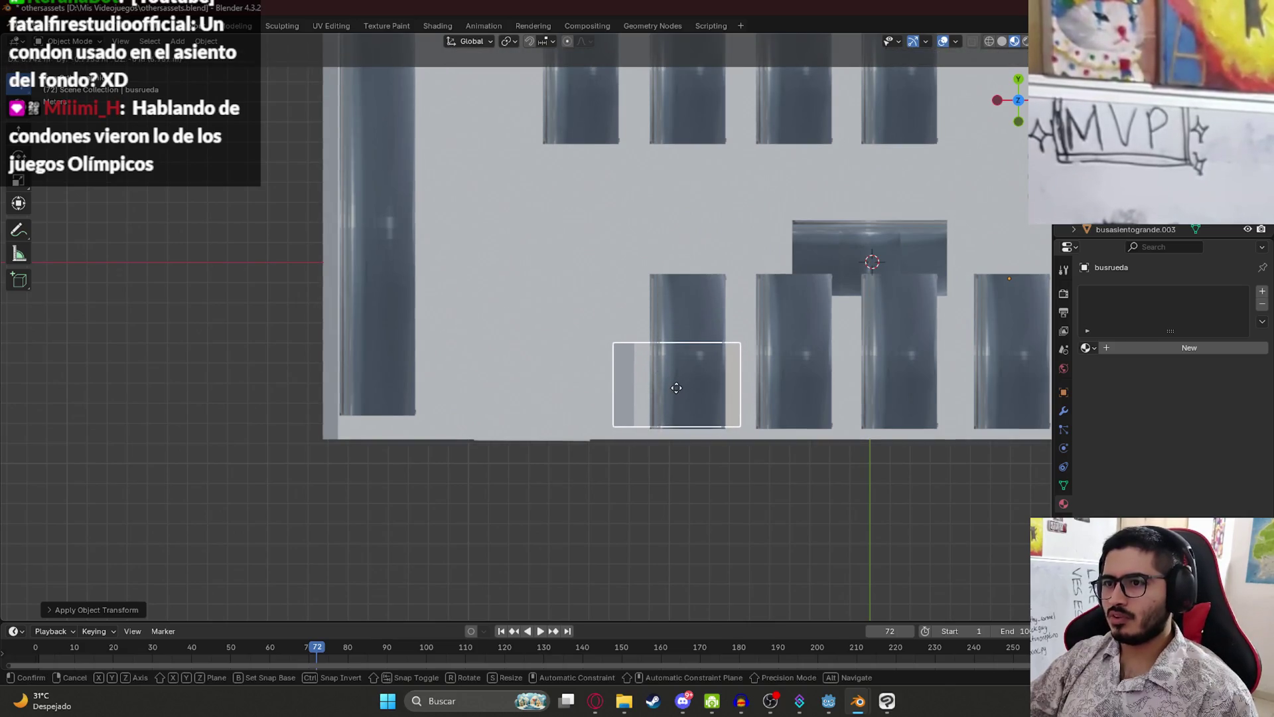
{"action": "left_click", "coordinate": [676, 389]}
{"action": "mouse_move", "coordinate": [675, 408]}
{"action": "middle_mouse_down"}
{"action": "mouse_move", "coordinate": [731, 360]}
{"action": "mouse_move", "coordinate": [523, 369]}
{"action": "mouse_move", "coordinate": [349, 345]}
{"action": "mouse_move", "coordinate": [675, 384]}
{"action": "mouse_move", "coordinate": [576, 328]}
{"action": "mouse_move", "coordinate": [577, 291]}
{"action": "mouse_move", "coordinate": [544, 309]}
{"action": "middle_mouse_up"}
Step: Nudge the busrueda block along Y to fit beneath the seat bench
{"action": "key", "text": "g"}
{"action": "key", "text": "y"}
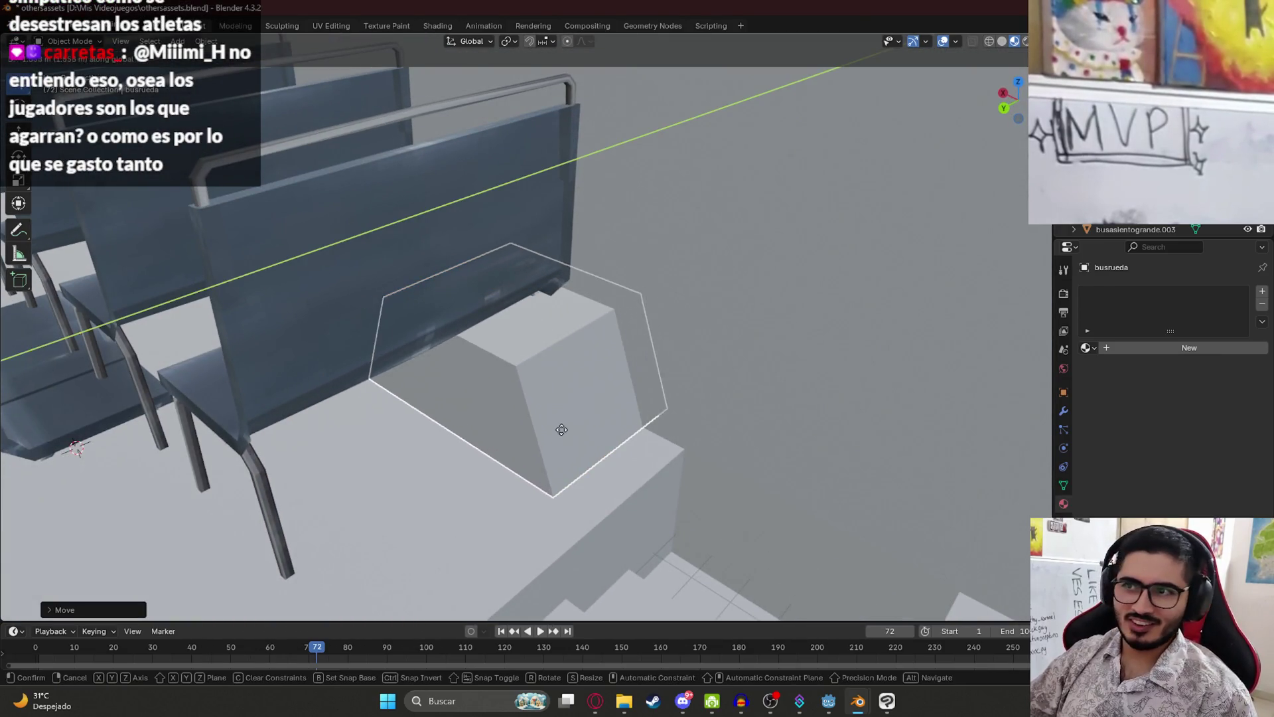
{"action": "left_click", "coordinate": [536, 438]}
{"action": "mouse_move", "coordinate": [543, 429]}
{"action": "middle_mouse_down"}
{"action": "mouse_move", "coordinate": [561, 412]}
{"action": "mouse_move", "coordinate": [544, 395]}
{"action": "middle_mouse_up"}
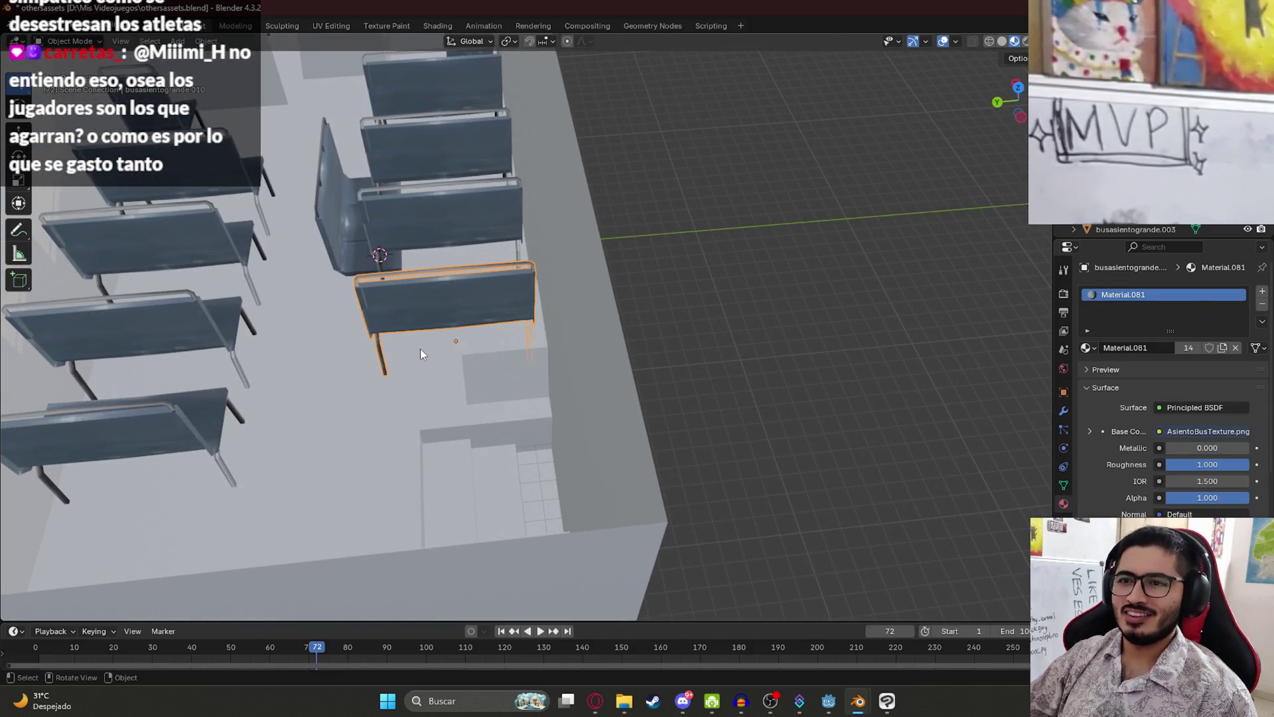
{"action": "mouse_move", "coordinate": [527, 342]}
{"action": "middle_mouse_down"}
{"action": "mouse_move", "coordinate": [651, 316]}
{"action": "mouse_move", "coordinate": [637, 336]}
{"action": "middle_mouse_up"}
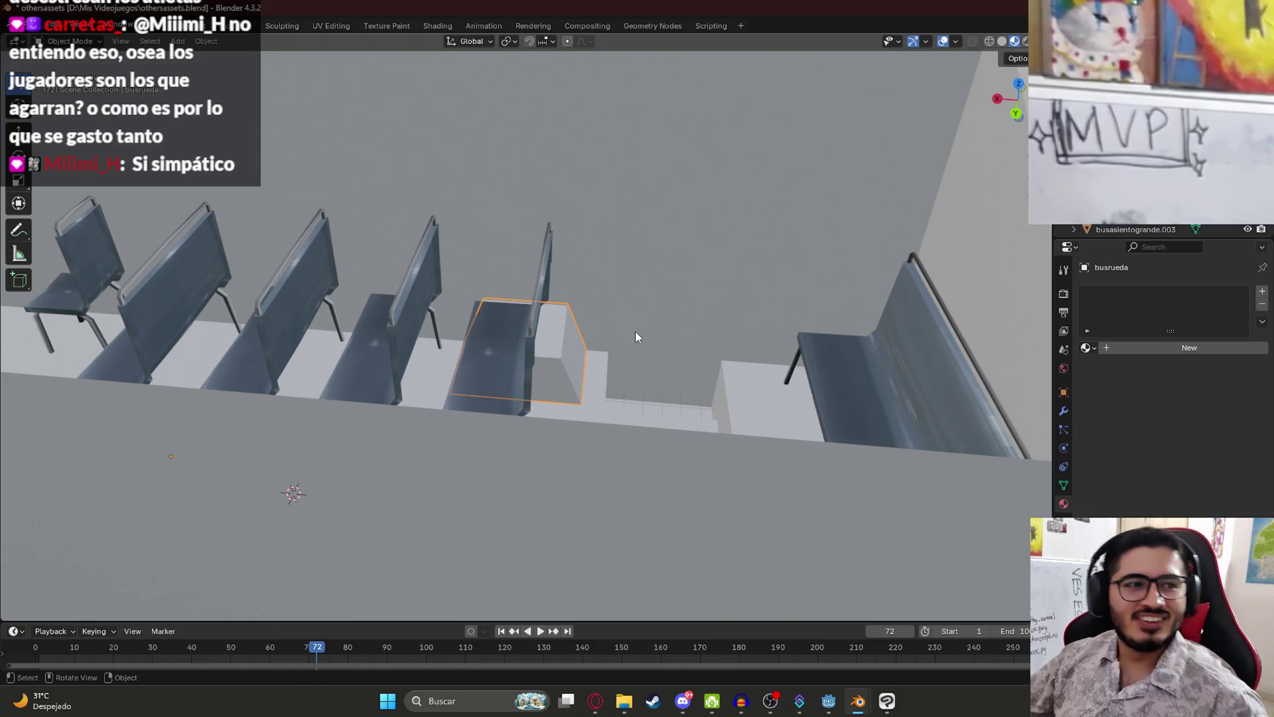
{"action": "scroll", "coordinate": [577, 349], "scroll_direction": "up", "scroll_amount": 4}
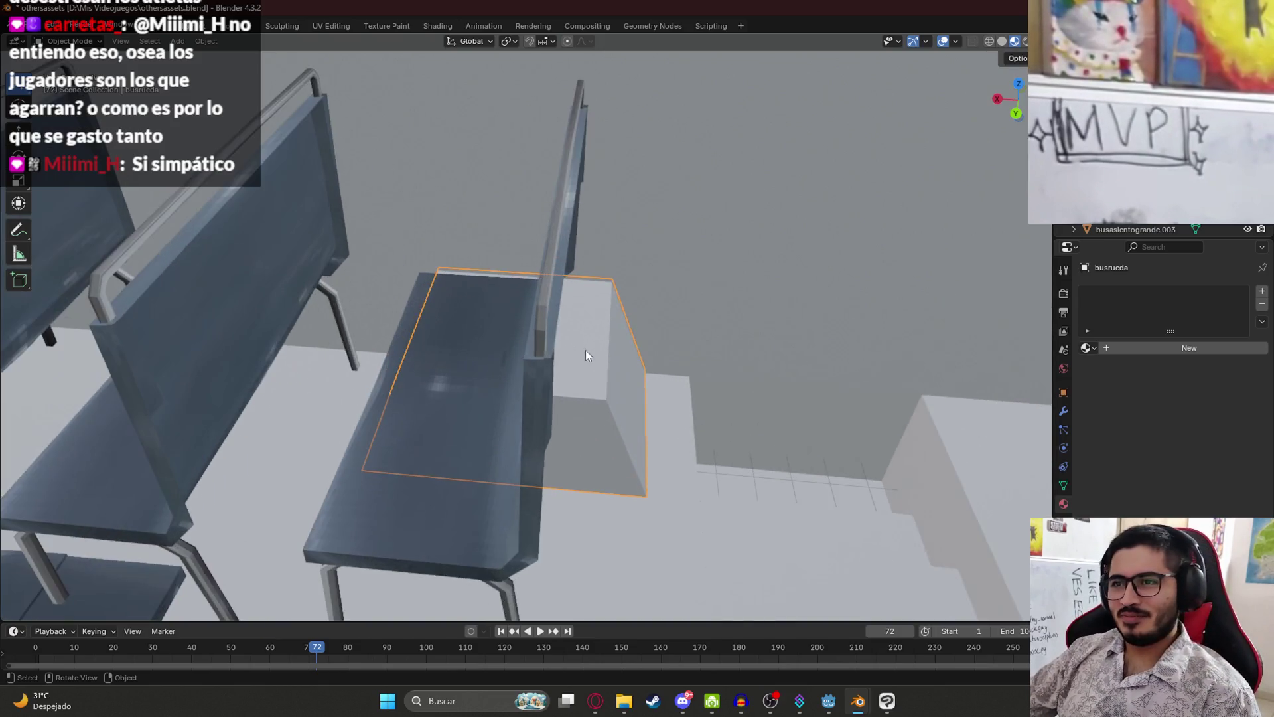
Step: Raise the bench along Z so it sits on top of the block, then reselect the block
{"action": "left_click", "coordinate": [494, 458]}
{"action": "mouse_move", "coordinate": [600, 450]}
{"action": "middle_mouse_down"}
{"action": "mouse_move", "coordinate": [527, 447]}
{"action": "mouse_move", "coordinate": [478, 350]}
{"action": "mouse_move", "coordinate": [444, 351]}
{"action": "mouse_move", "coordinate": [535, 313]}
{"action": "mouse_move", "coordinate": [527, 336]}
{"action": "middle_mouse_up"}
{"action": "key", "text": "g"}
{"action": "left_click", "coordinate": [465, 359]}
{"action": "key", "text": "g"}
{"action": "key", "text": "y"}
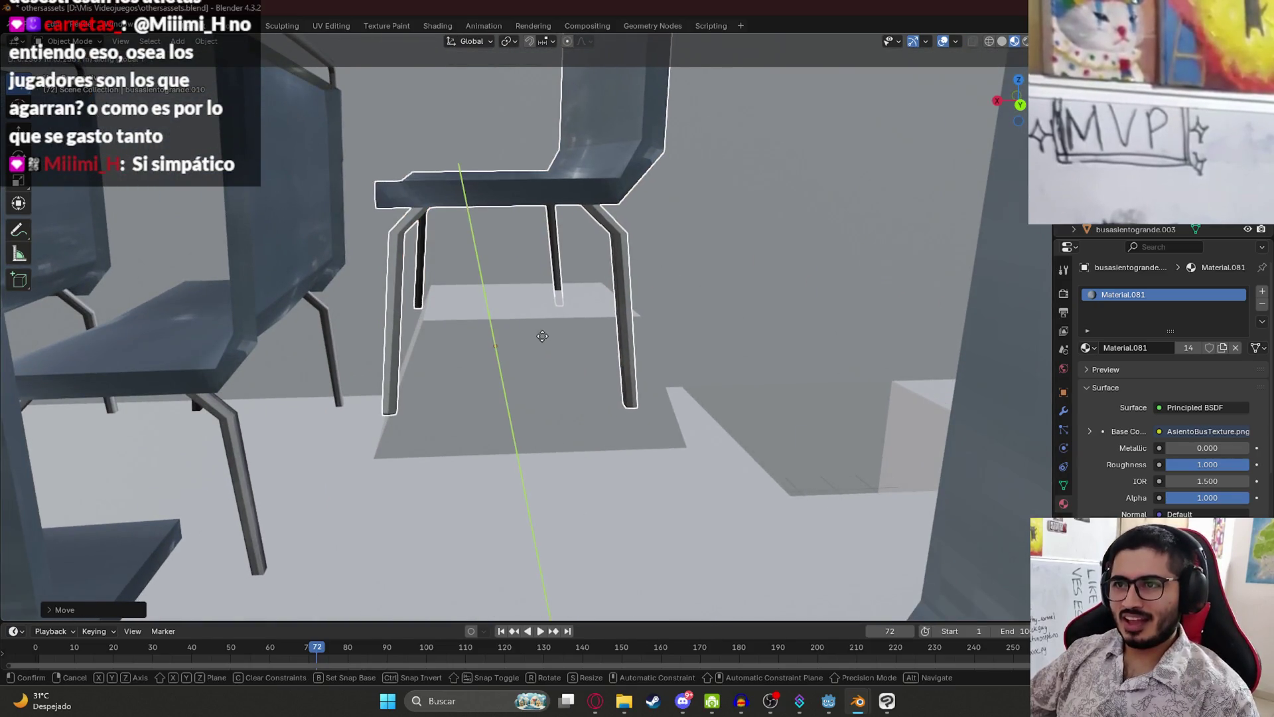
{"action": "key", "text": "x"}
{"action": "key", "text": "z"}
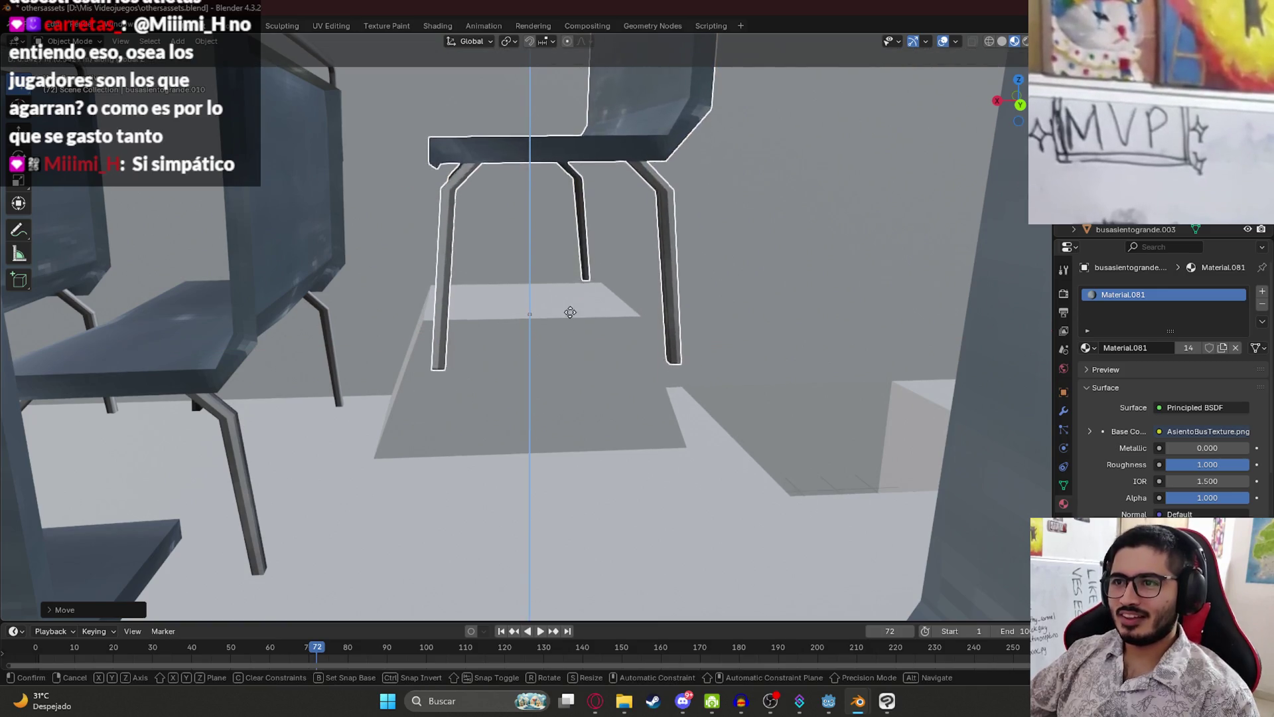
{"action": "left_click", "coordinate": [571, 332]}
{"action": "left_click", "coordinate": [571, 332]}
{"action": "mouse_move", "coordinate": [571, 332]}
{"action": "middle_mouse_down"}
{"action": "mouse_move", "coordinate": [629, 327]}
{"action": "mouse_move", "coordinate": [499, 361]}
{"action": "mouse_move", "coordinate": [747, 369]}
{"action": "mouse_move", "coordinate": [556, 314]}
{"action": "mouse_move", "coordinate": [547, 392]}
{"action": "mouse_move", "coordinate": [544, 364]}
{"action": "mouse_move", "coordinate": [548, 345]}
{"action": "mouse_move", "coordinate": [700, 284]}
{"action": "mouse_move", "coordinate": [798, 301]}
{"action": "mouse_move", "coordinate": [727, 324]}
{"action": "mouse_move", "coordinate": [527, 219]}
{"action": "mouse_move", "coordinate": [518, 298]}
{"action": "mouse_move", "coordinate": [472, 280]}
{"action": "mouse_move", "coordinate": [519, 270]}
{"action": "mouse_move", "coordinate": [411, 304]}
{"action": "mouse_move", "coordinate": [544, 298]}
{"action": "mouse_move", "coordinate": [629, 312]}
{"action": "middle_mouse_up"}
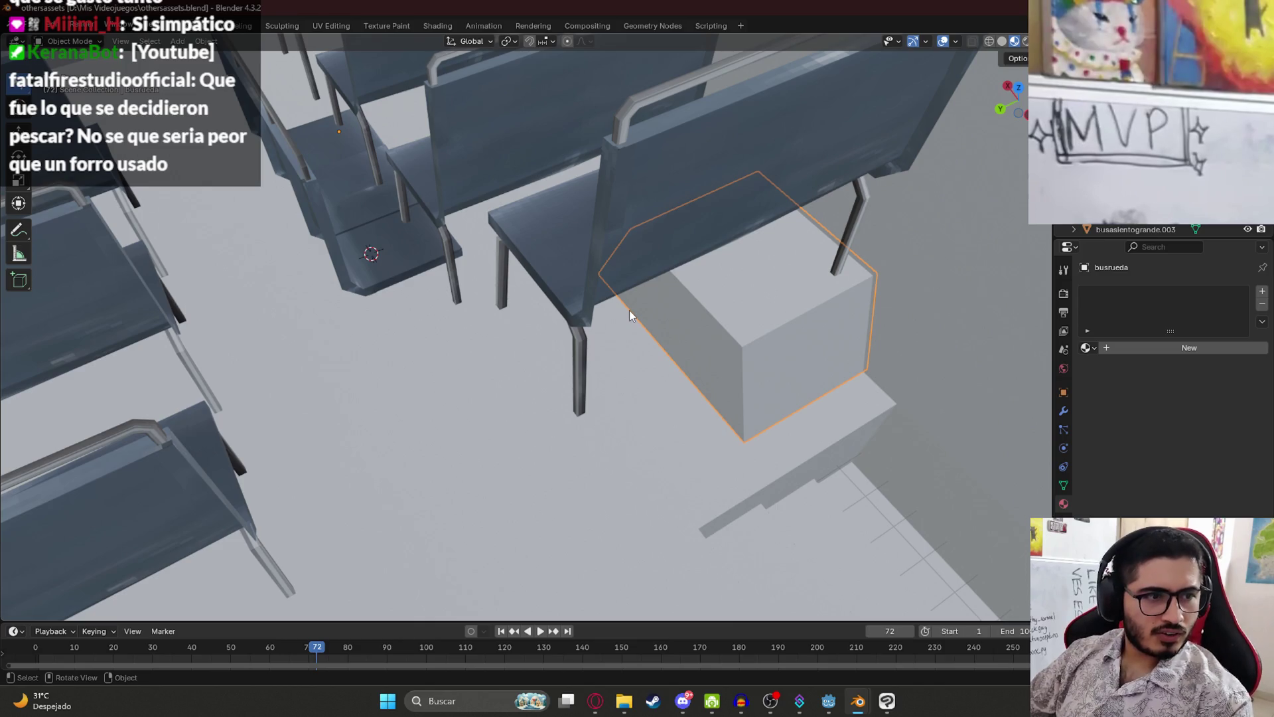
{"action": "mouse_move", "coordinate": [629, 309]}
{"action": "middle_mouse_down"}
{"action": "mouse_move", "coordinate": [656, 292]}
{"action": "mouse_move", "coordinate": [623, 311]}
{"action": "mouse_move", "coordinate": [611, 370]}
{"action": "middle_mouse_up"}
Step: Scale the busrueda block and pull its top vertices along Y to cover the bench footprint
{"action": "scroll", "coordinate": [585, 369], "scroll_direction": "down", "scroll_amount": 3}
{"action": "key", "text": "s"}
{"action": "left_click", "coordinate": [530, 393]}
{"action": "key", "text": "Tab"}
{"action": "key", "text": "z"}
{"action": "left_click", "coordinate": [265, 344]}
{"action": "mouse_move", "coordinate": [585, 364]}
{"action": "right_mouse_down", "text": "ctrl"}
{"action": "mouse_move", "coordinate": [435, 307]}
{"action": "mouse_move", "coordinate": [636, 366]}
{"action": "right_mouse_up", "text": "ctrl"}
{"action": "key", "text": "z"}
{"action": "left_click", "coordinate": [514, 438]}
{"action": "key", "text": "g"}
{"action": "key", "text": "y"}
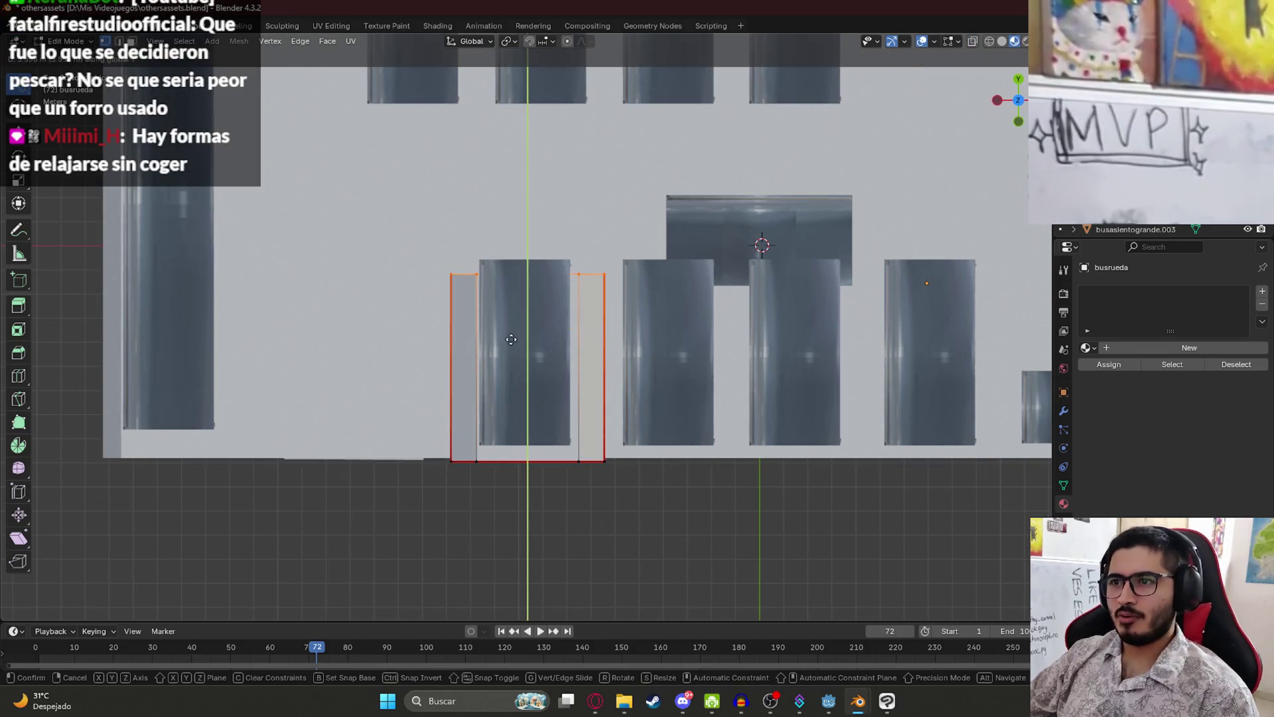
{"action": "left_click", "coordinate": [511, 321]}
Step: Return to object mode and save othersassets.blend
{"action": "mouse_move", "coordinate": [511, 321]}
{"action": "middle_mouse_down"}
{"action": "mouse_move", "coordinate": [711, 261]}
{"action": "mouse_move", "coordinate": [594, 316]}
{"action": "middle_mouse_up"}
{"action": "scroll", "coordinate": [528, 360], "scroll_direction": "up", "scroll_amount": 3}
{"action": "scroll", "coordinate": [528, 360], "scroll_direction": "up", "scroll_amount": 2}
{"action": "key", "text": "g"}
{"action": "key", "text": "y"}
{"action": "key", "text": "Escape"}
{"action": "key", "text": "Tab"}
{"action": "scroll", "coordinate": [512, 376], "scroll_direction": "down", "scroll_amount": 5}
{"action": "key", "text": "ctrl+s"}
Step: Switch to top view and duplicate the wheel-arch box
{"action": "mouse_move", "coordinate": [512, 377]}
{"action": "middle_mouse_down"}
{"action": "mouse_move", "coordinate": [528, 350]}
{"action": "mouse_move", "coordinate": [525, 373]}
{"action": "mouse_move", "coordinate": [503, 361]}
{"action": "mouse_move", "coordinate": [511, 428]}
{"action": "middle_mouse_up"}
{"action": "key", "text": "KP_7"}
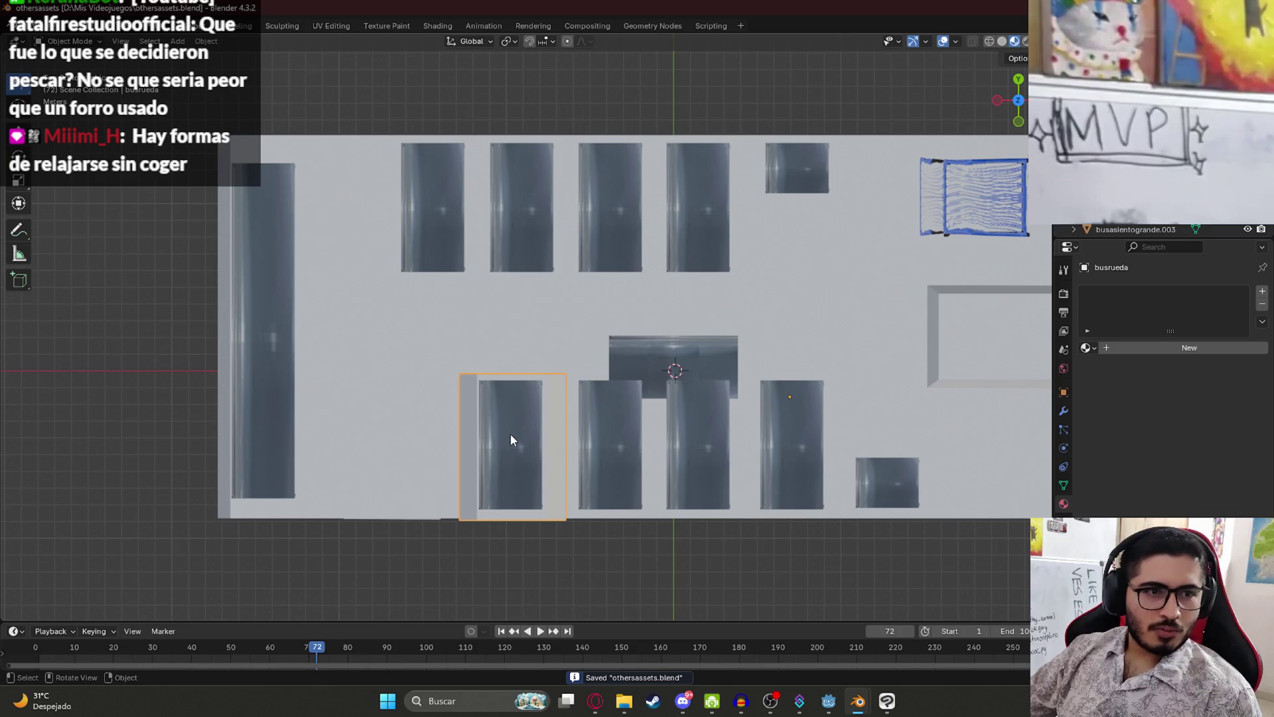
{"action": "key", "text": "shift+d"}
Step: Slide the wheel-arch box copy along Y to sit under the upper-row bench
{"action": "key", "text": "y"}
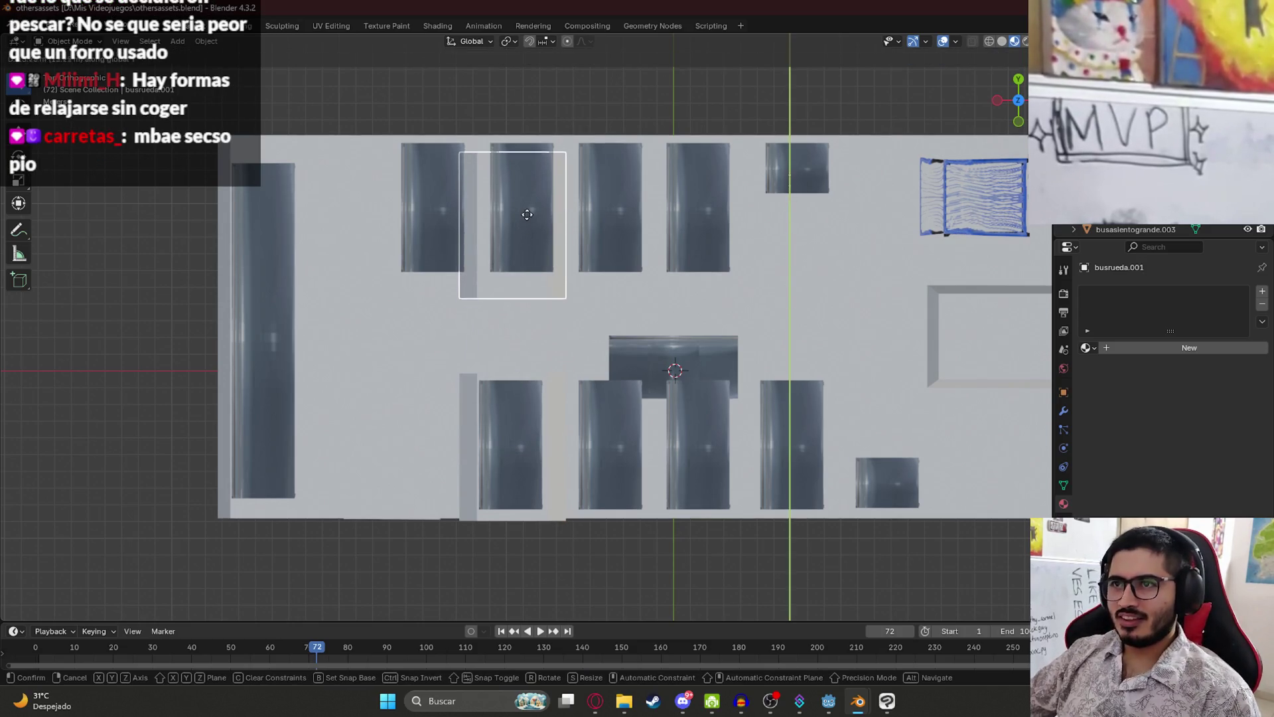
{"action": "left_click", "coordinate": [530, 203]}
{"action": "middle_click_drag", "start_coordinate": [500, 260], "coordinate": [450, 275]}
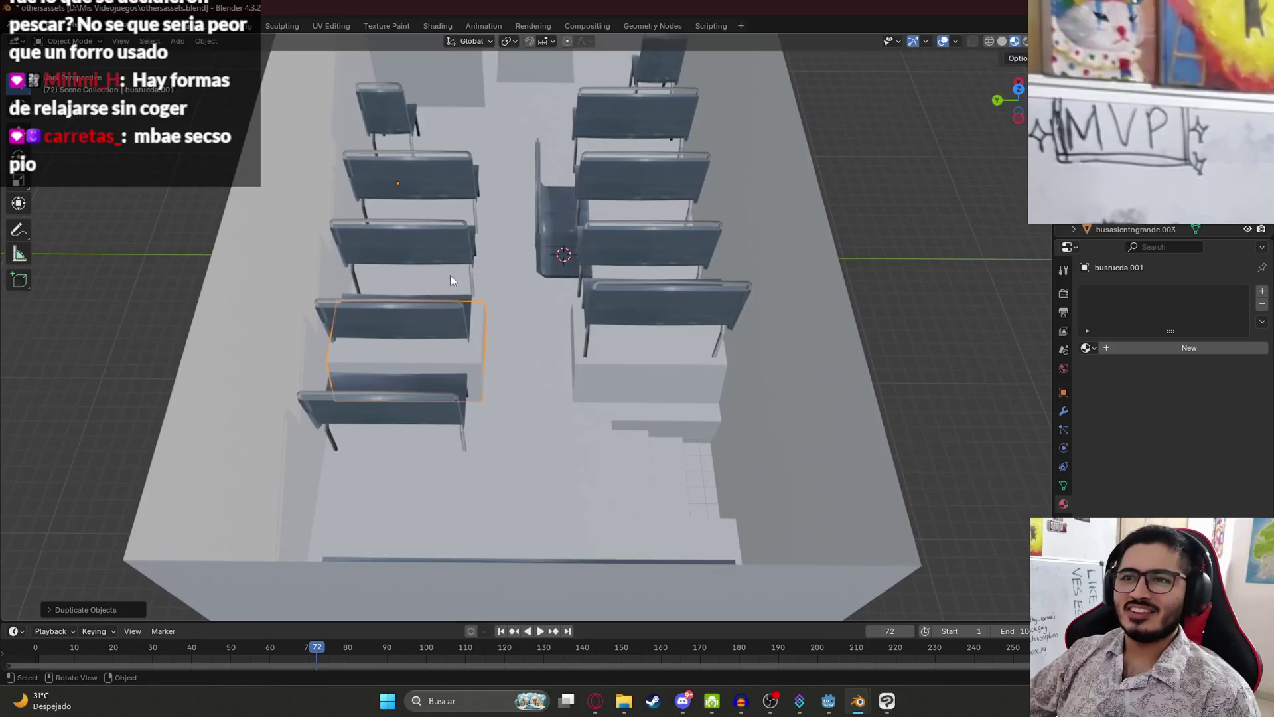
{"action": "scroll", "coordinate": [572, 340], "scroll_direction": "up", "scroll_amount": 3}
{"action": "scroll", "coordinate": [572, 341], "scroll_direction": "up", "scroll_amount": 3}
{"action": "middle_click_drag", "start_coordinate": [572, 341], "coordinate": [512, 381]}
{"action": "scroll", "coordinate": [535, 492], "scroll_direction": "up", "scroll_amount": 3}
Step: Fine-tune the box copy's position along Y beneath the bench, checking from top view
{"action": "key", "text": "g"}
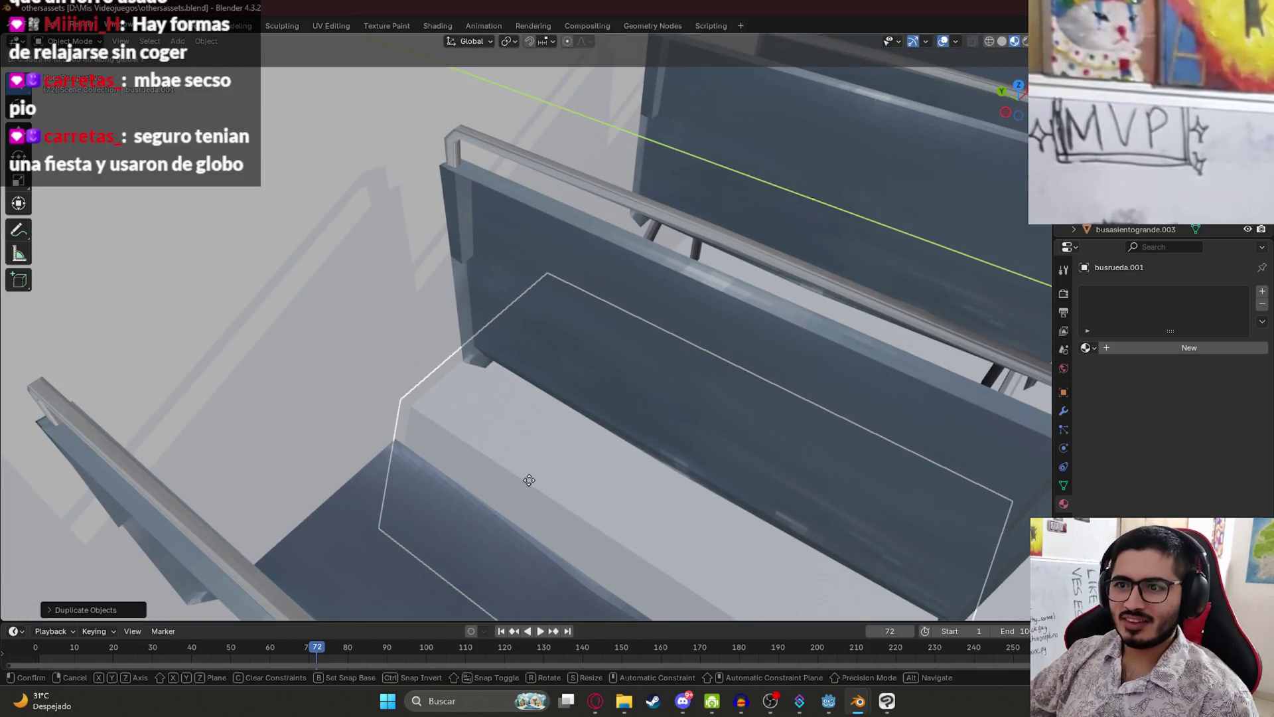
{"action": "left_click", "coordinate": [529, 480]}
{"action": "scroll", "coordinate": [535, 457], "scroll_direction": "down", "scroll_amount": 5}
{"action": "middle_click_drag", "start_coordinate": [535, 457], "coordinate": [627, 404]}
{"action": "scroll", "coordinate": [484, 412], "scroll_direction": "up", "scroll_amount": 6}
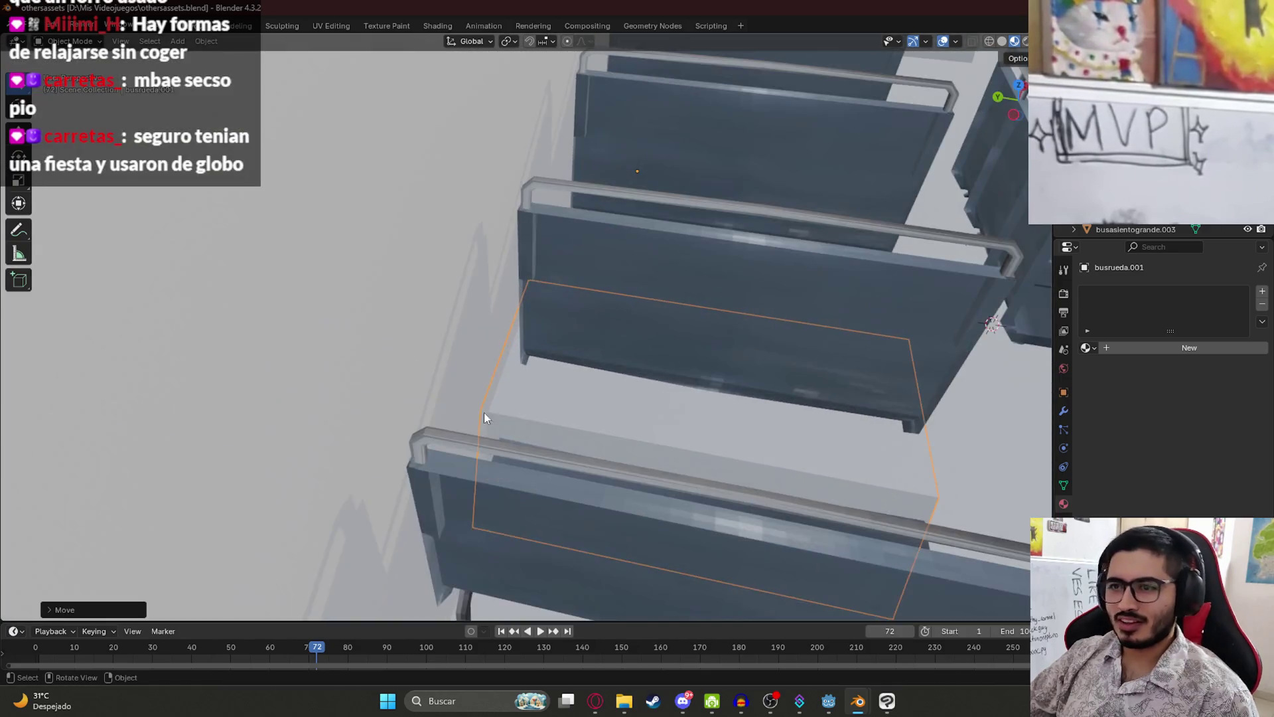
{"action": "scroll", "coordinate": [484, 417], "scroll_direction": "up", "scroll_amount": 2}
{"action": "key", "text": "g"}
{"action": "key", "text": "y"}
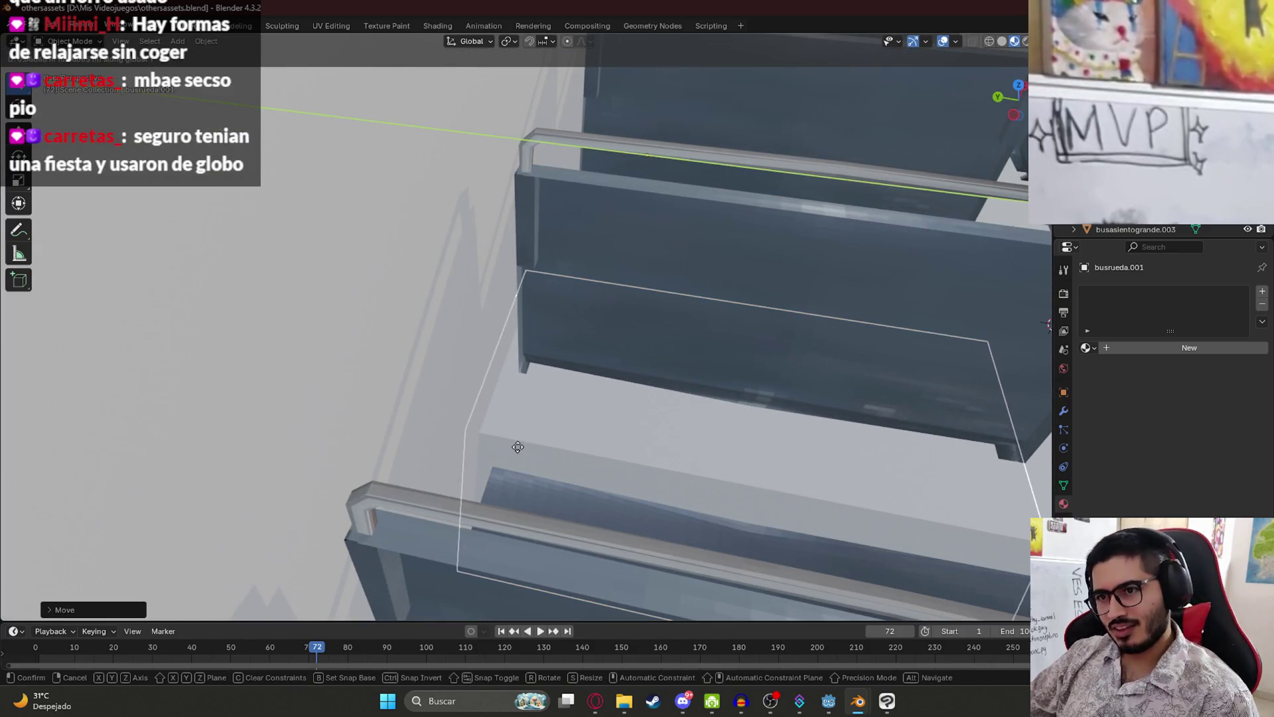
{"action": "left_click", "coordinate": [522, 448]}
{"action": "scroll", "coordinate": [529, 415], "scroll_direction": "down", "scroll_amount": 4}
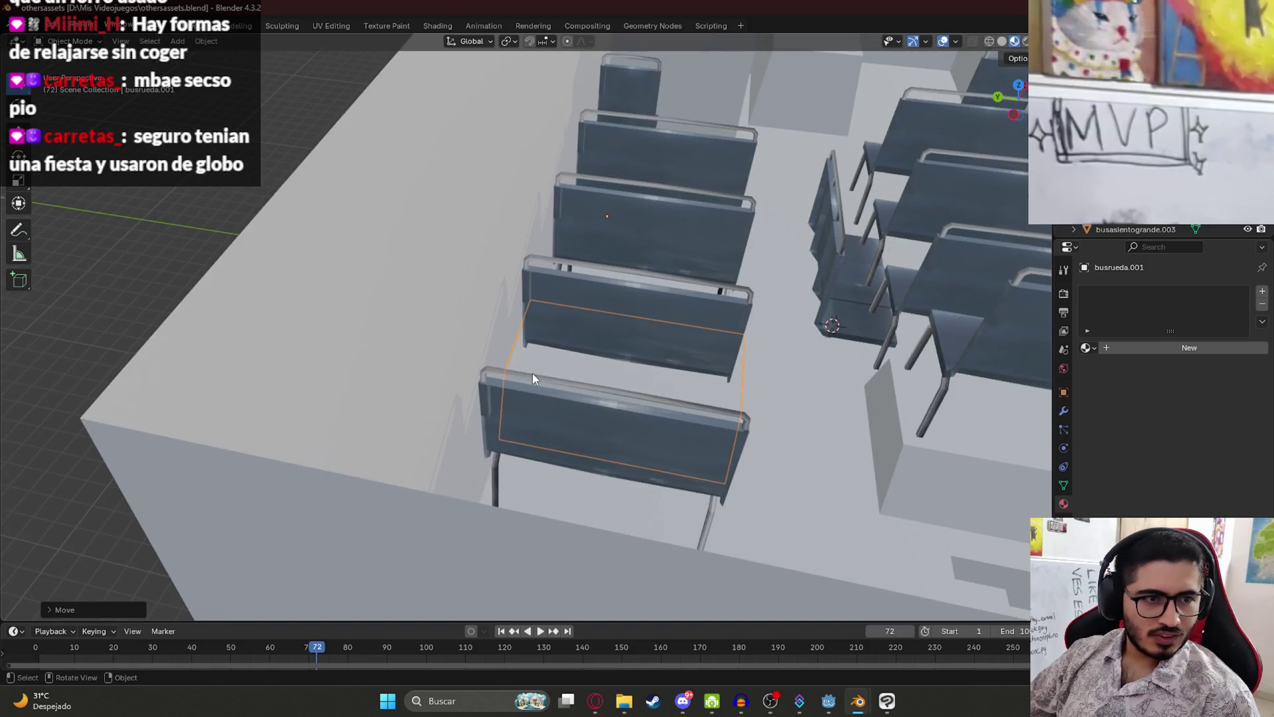
{"action": "key", "text": "KP_7"}
Step: Raise the bench above the copy along Z so it rests on the box
{"action": "left_click", "coordinate": [527, 470]}
{"action": "mouse_move", "coordinate": [527, 470]}
{"action": "middle_mouse_down"}
{"action": "mouse_move", "coordinate": [492, 429]}
{"action": "mouse_move", "coordinate": [497, 380]}
{"action": "mouse_move", "coordinate": [536, 409]}
{"action": "mouse_move", "coordinate": [515, 455]}
{"action": "middle_mouse_up"}
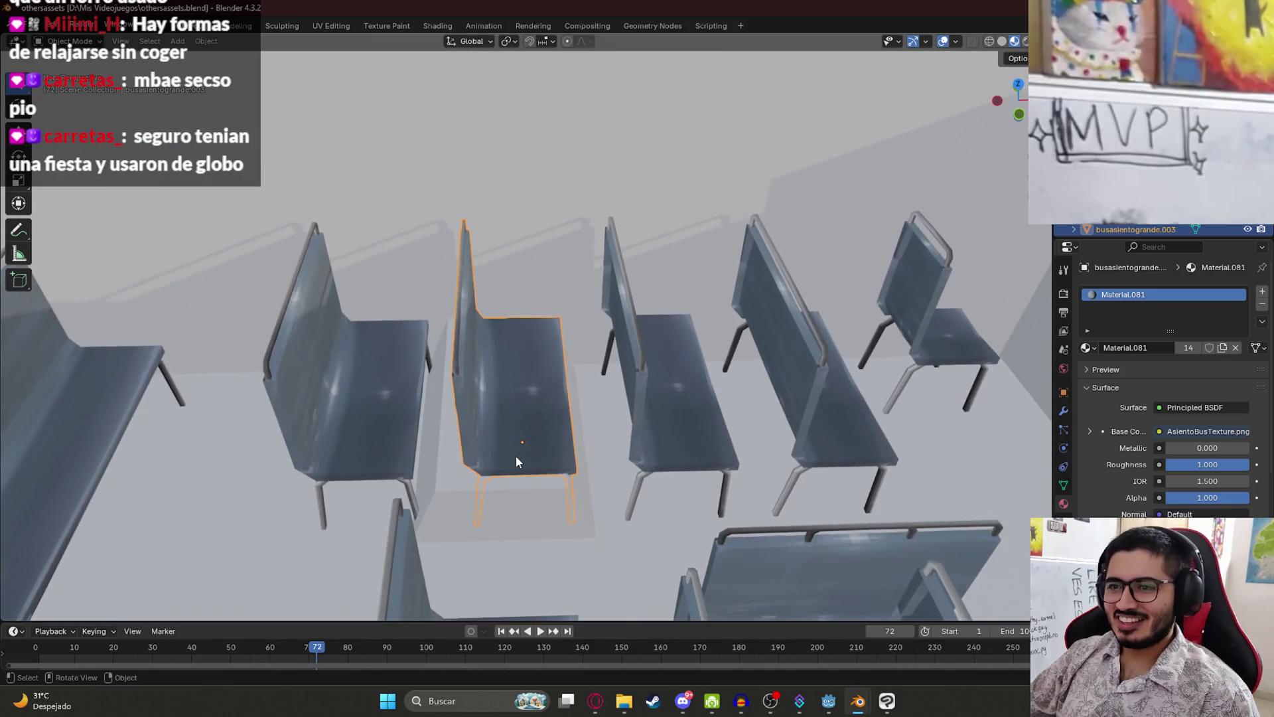
{"action": "key", "text": "g"}
{"action": "left_click", "coordinate": [537, 420]}
{"action": "key", "text": "g"}
{"action": "key", "text": "y"}
{"action": "key", "text": "x"}
{"action": "key", "text": "z"}
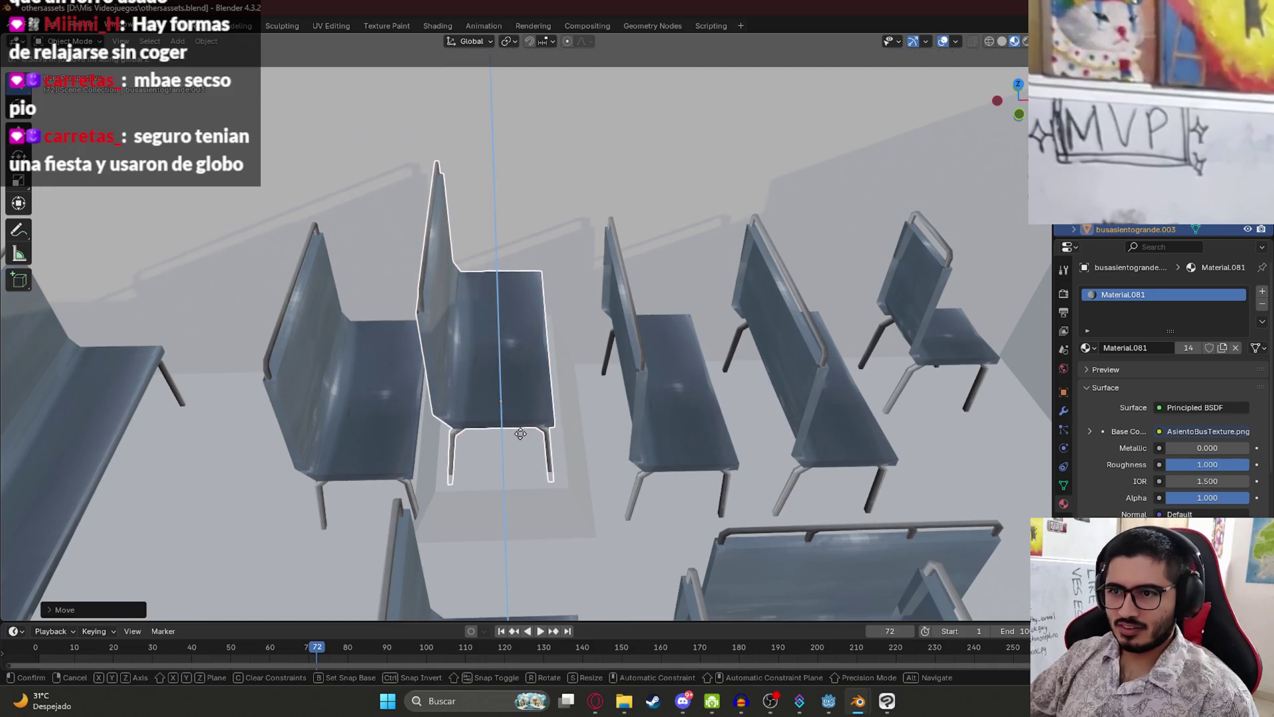
{"action": "left_click", "coordinate": [520, 427]}
Step: Shift the neighbouring bench to the left along the X axis
{"action": "left_click", "coordinate": [387, 429]}
{"action": "key", "text": "g"}
{"action": "key", "text": "x"}
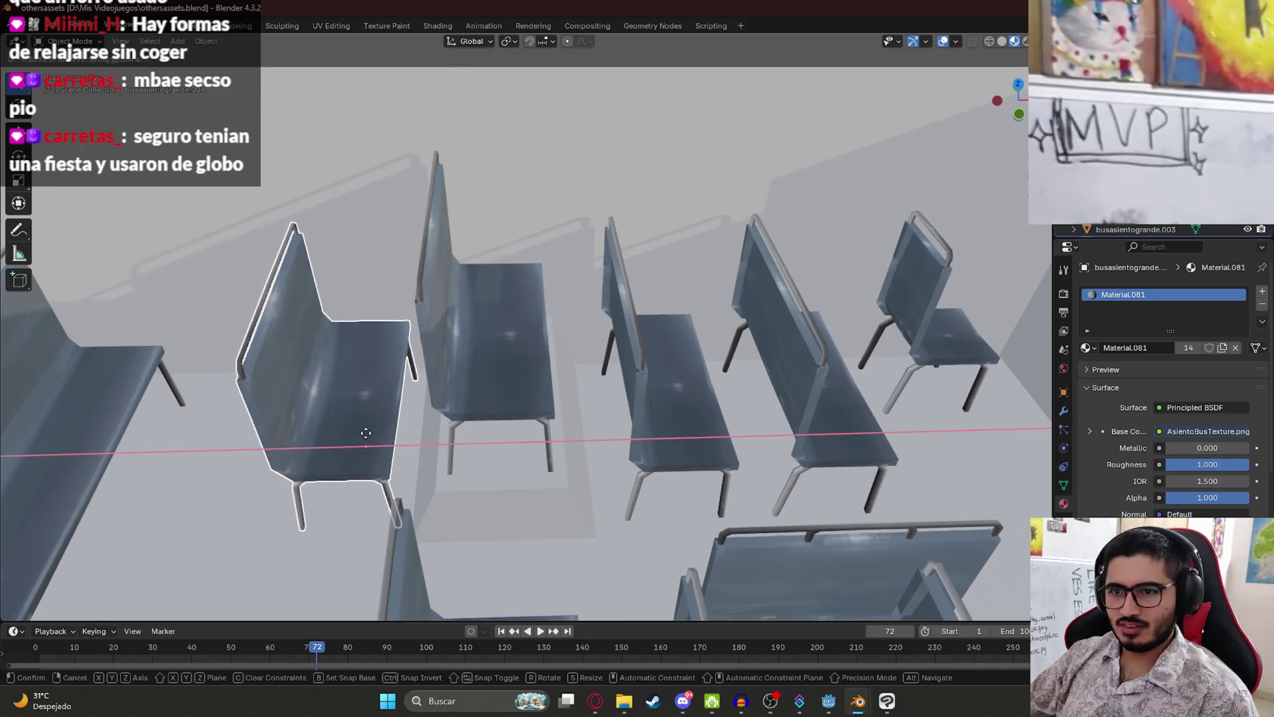
{"action": "left_click", "coordinate": [380, 408]}
{"action": "scroll", "coordinate": [380, 408], "scroll_direction": "down", "scroll_amount": 8}
{"action": "mouse_move", "coordinate": [416, 431]}
{"action": "middle_mouse_down"}
{"action": "mouse_move", "coordinate": [495, 429]}
{"action": "mouse_move", "coordinate": [532, 452]}
{"action": "mouse_move", "coordinate": [480, 416]}
{"action": "mouse_move", "coordinate": [420, 401]}
{"action": "mouse_move", "coordinate": [385, 327]}
{"action": "mouse_move", "coordinate": [391, 409]}
{"action": "mouse_move", "coordinate": [475, 441]}
{"action": "mouse_move", "coordinate": [380, 388]}
{"action": "mouse_move", "coordinate": [432, 361]}
{"action": "mouse_move", "coordinate": [431, 371]}
{"action": "middle_mouse_up"}
Step: Inspect the duplicated and original wheel-arch boxes across the whole bus layout
{"action": "left_click", "coordinate": [513, 426]}
{"action": "scroll", "coordinate": [524, 419], "scroll_direction": "up", "scroll_amount": 6}
{"action": "scroll", "coordinate": [431, 371], "scroll_direction": "down", "scroll_amount": 6}
{"action": "mouse_move", "coordinate": [455, 421]}
{"action": "middle_mouse_down"}
{"action": "mouse_move", "coordinate": [472, 404]}
{"action": "mouse_move", "coordinate": [459, 413]}
{"action": "middle_mouse_up"}
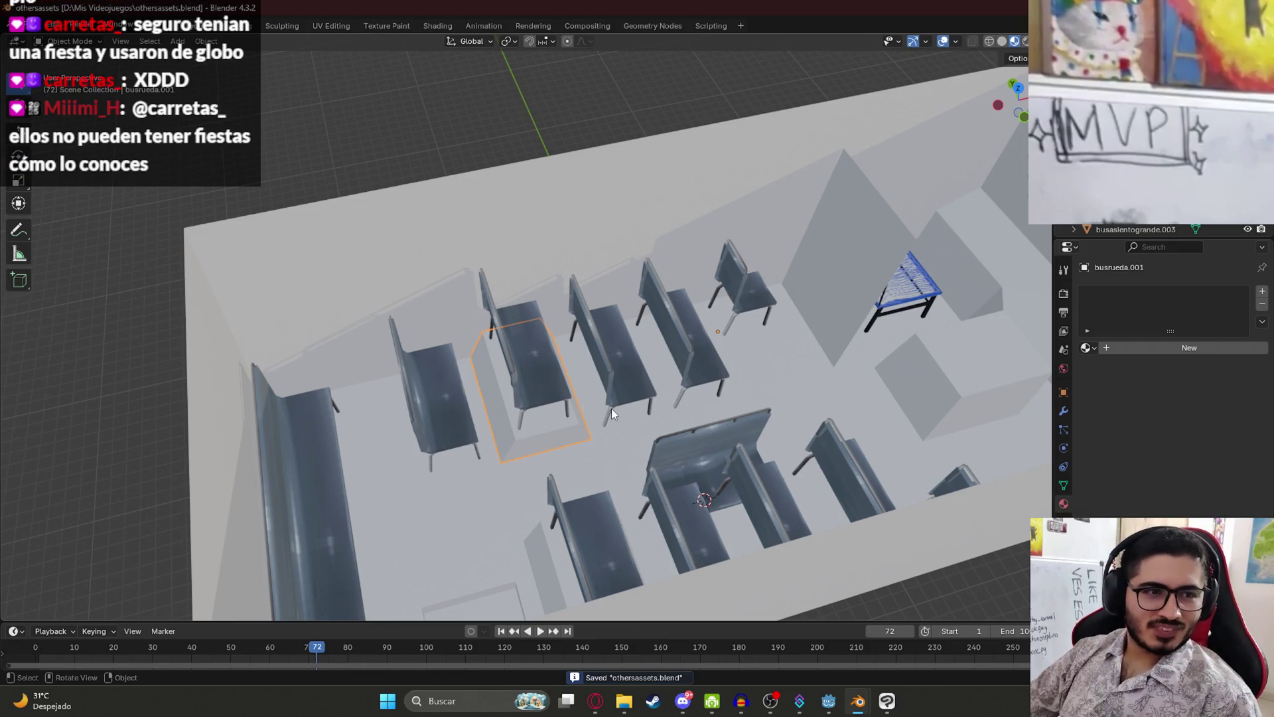
{"action": "mouse_move", "coordinate": [705, 410]}
{"action": "middle_mouse_down"}
{"action": "mouse_move", "coordinate": [711, 423]}
{"action": "mouse_move", "coordinate": [680, 486]}
{"action": "mouse_move", "coordinate": [644, 316]}
{"action": "middle_mouse_up"}
{"action": "left_click", "coordinate": [521, 396], "text": "shift"}
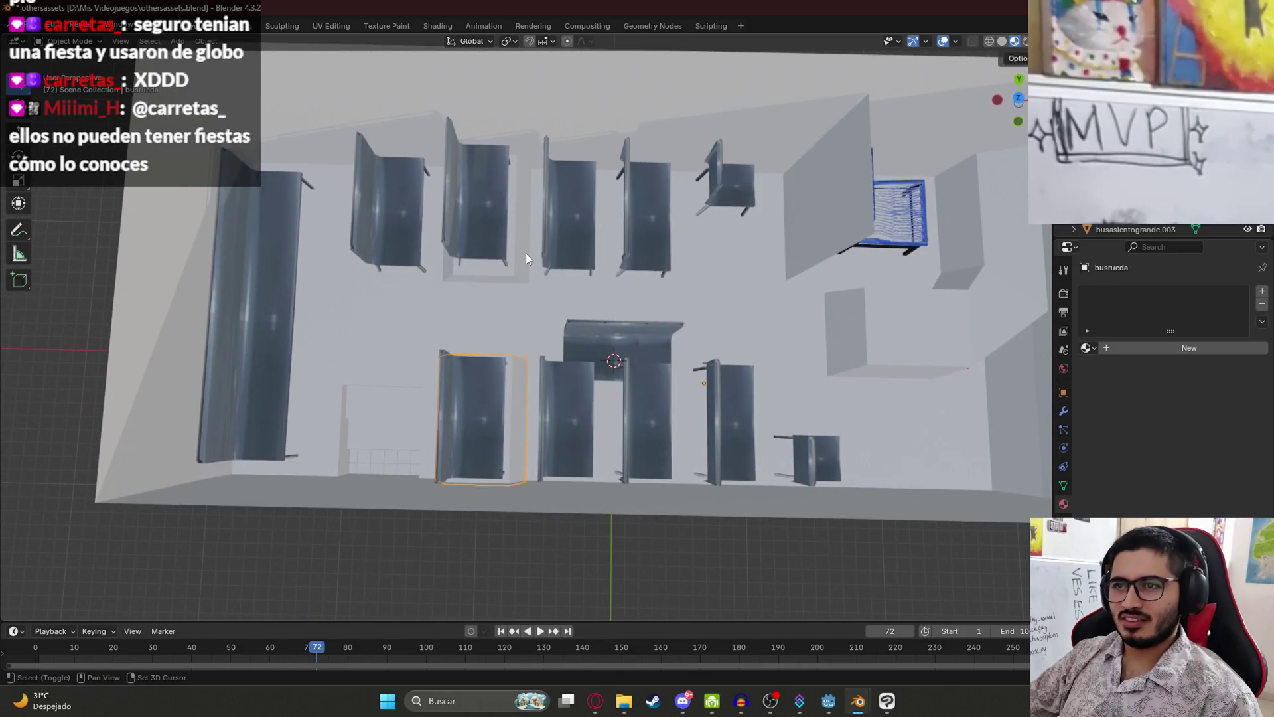
{"action": "scroll", "coordinate": [570, 310], "scroll_direction": "down", "scroll_amount": 2}
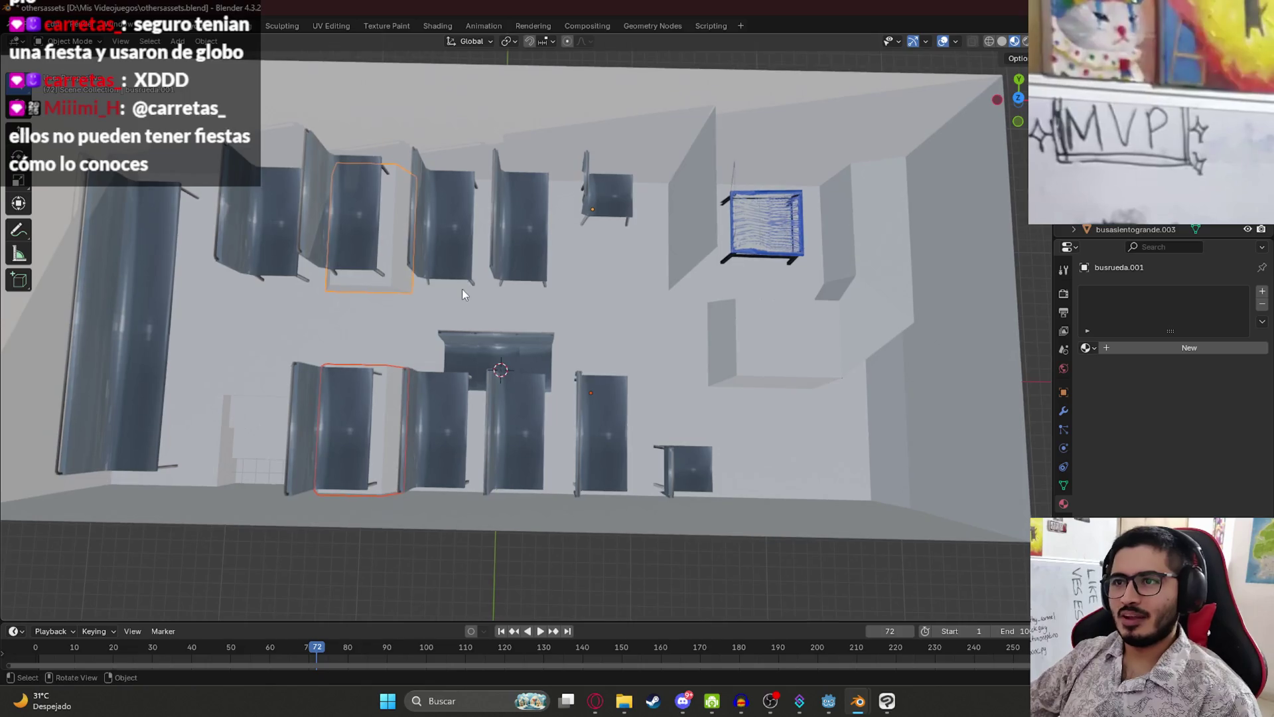
{"action": "scroll", "coordinate": [462, 289], "scroll_direction": "down", "scroll_amount": 3}
{"action": "middle_click_drag", "start_coordinate": [655, 340], "coordinate": [748, 485], "text": "shift"}
Step: Lengthen the busdentro body by moving its right-end edge loop along X in wireframe
{"action": "left_click", "coordinate": [670, 430]}
{"action": "key", "text": "Tab"}
{"action": "key", "text": "KP_7"}
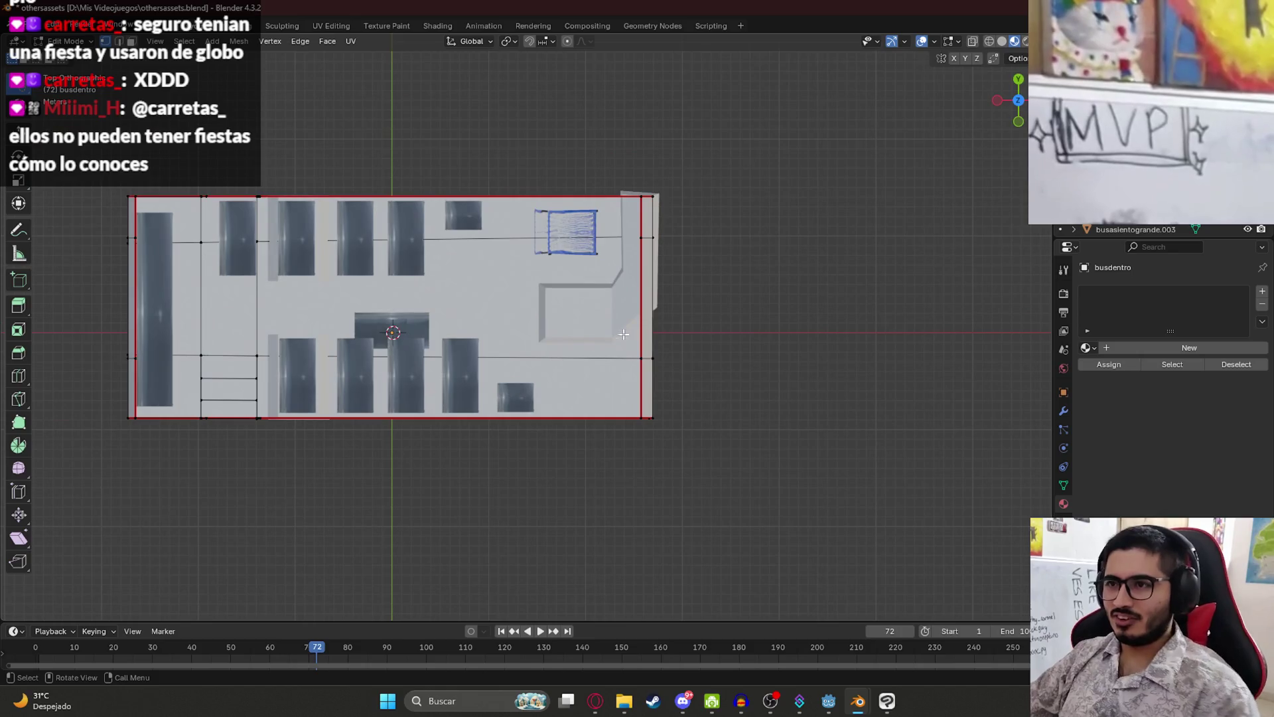
{"action": "key", "text": "z"}
{"action": "left_click", "coordinate": [520, 352]}
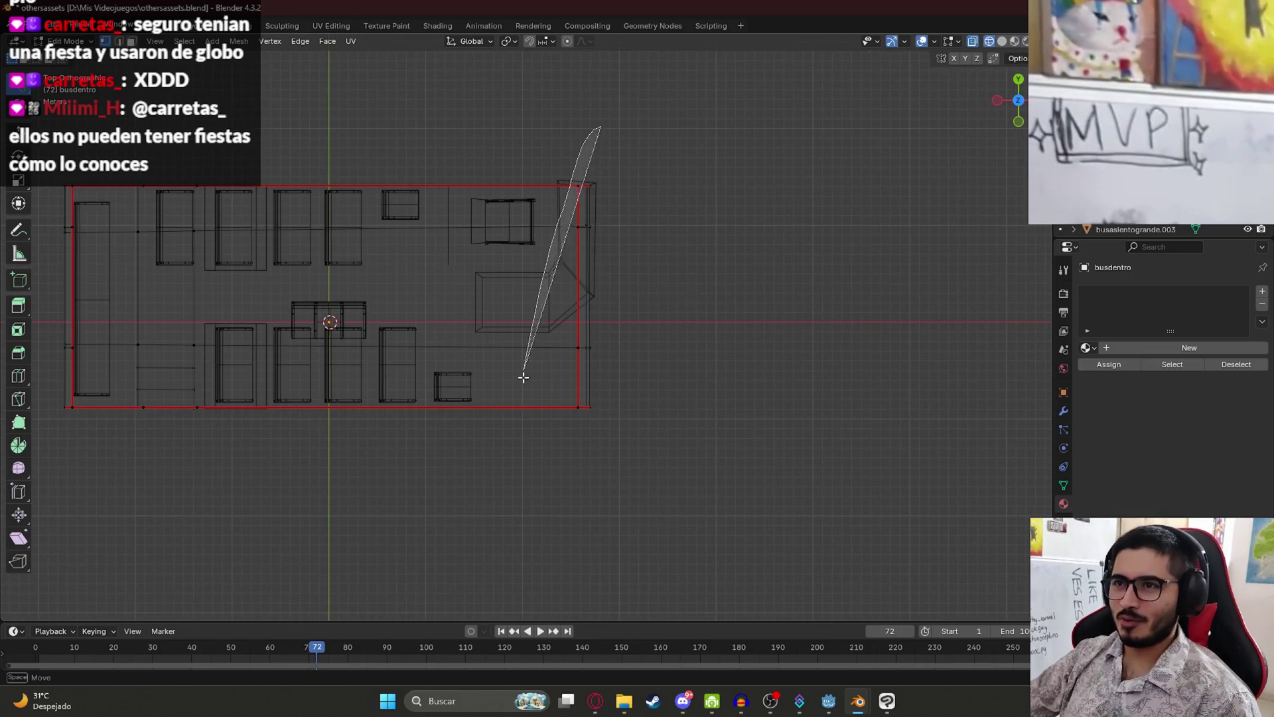
{"action": "left_click", "coordinate": [579, 279], "text": "alt"}
{"action": "key", "text": "g"}
{"action": "key", "text": "x"}
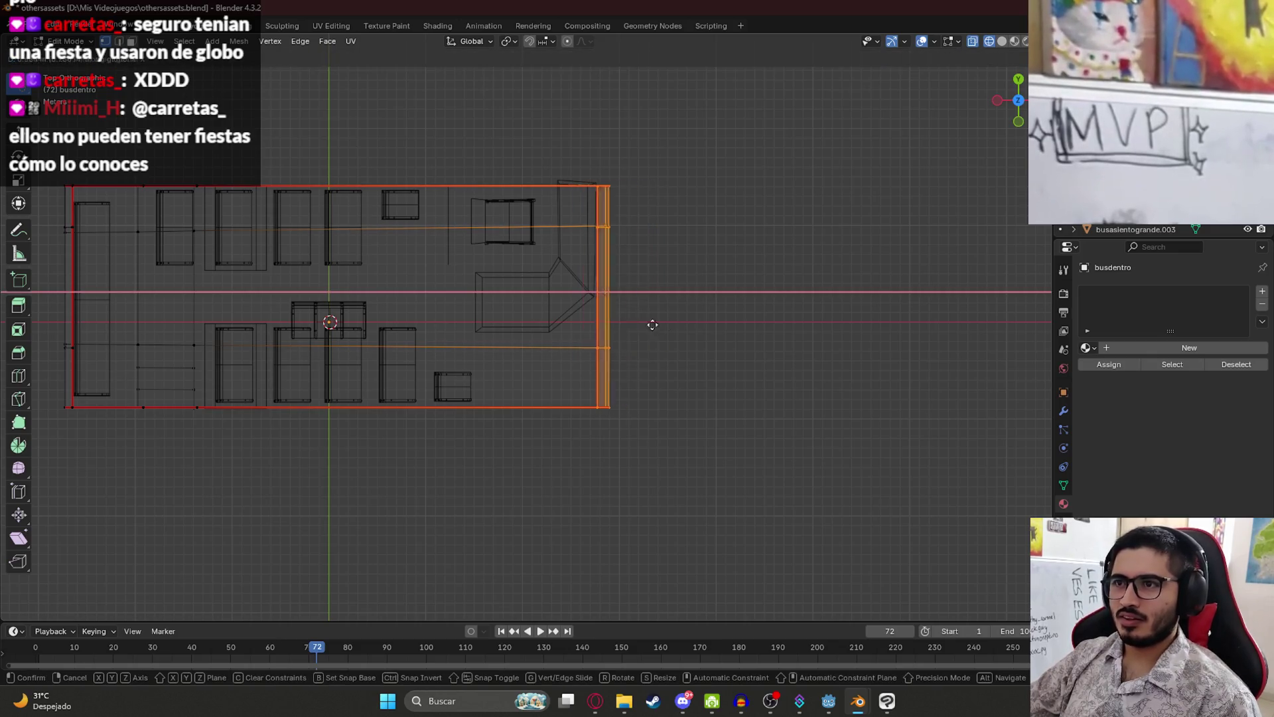
{"action": "left_click", "coordinate": [707, 324]}
{"action": "key", "text": "Tab"}
Step: Move the L-shaped step block, driver seat and partition along X toward the front
{"action": "left_click", "coordinate": [563, 306]}
{"action": "left_click", "coordinate": [511, 243], "text": "shift"}
{"action": "left_click", "coordinate": [448, 238], "text": "shift"}
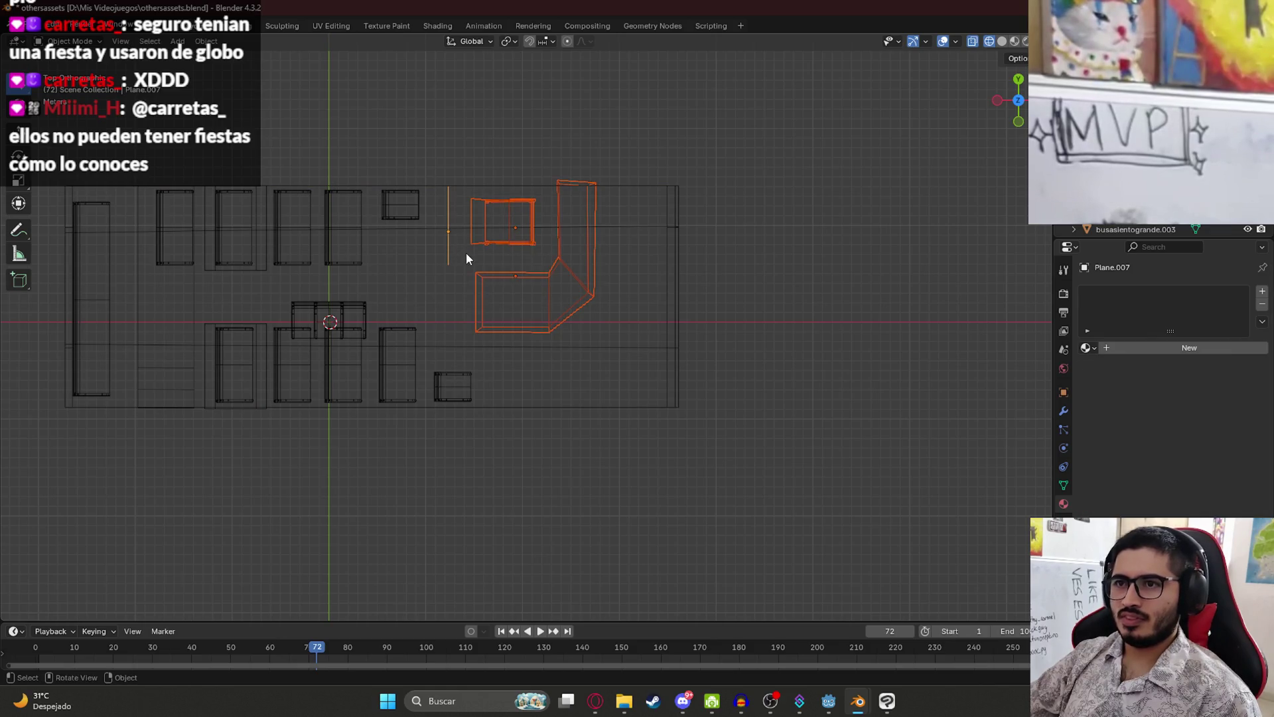
{"action": "key", "text": "g"}
{"action": "key", "text": "y"}
{"action": "key", "text": "x"}
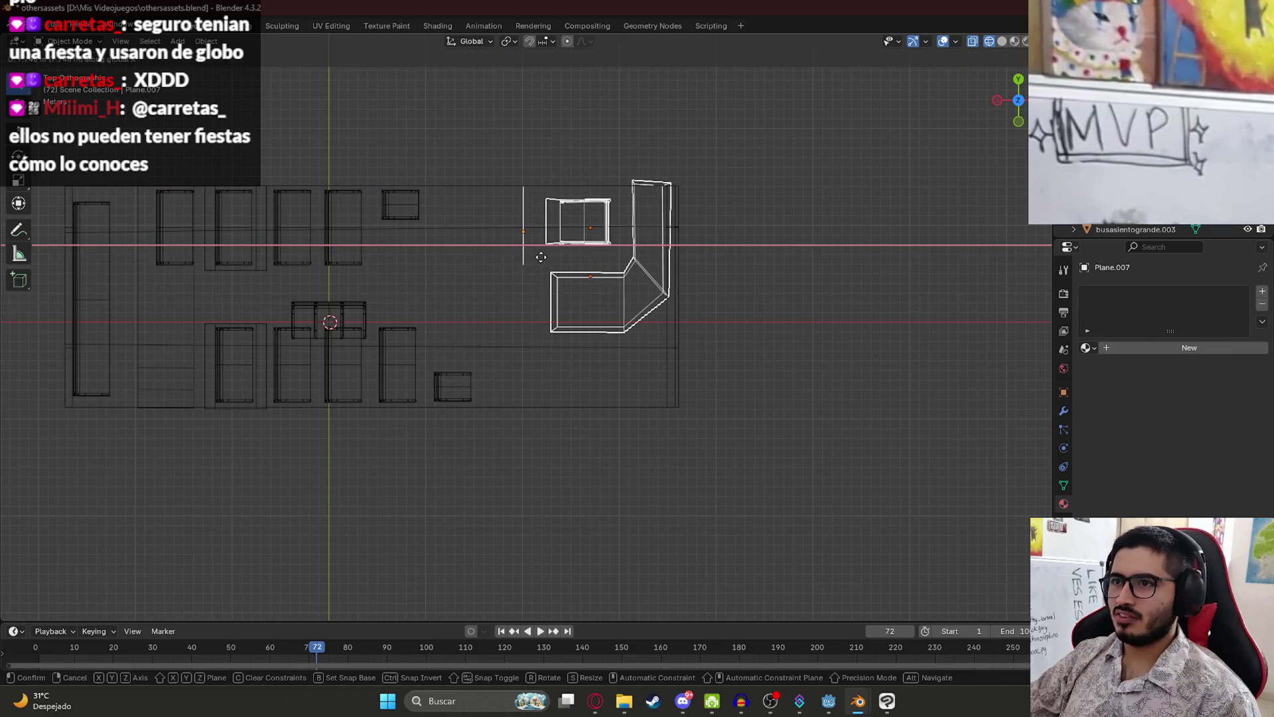
{"action": "left_click", "coordinate": [541, 257]}
Step: In Solid shading, push the three driver-area pieces further along X
{"action": "key", "text": "z"}
{"action": "left_click", "coordinate": [540, 344]}
{"action": "mouse_move", "coordinate": [540, 344]}
{"action": "middle_mouse_down"}
{"action": "mouse_move", "coordinate": [679, 249]}
{"action": "mouse_move", "coordinate": [616, 241]}
{"action": "mouse_move", "coordinate": [567, 386]}
{"action": "mouse_move", "coordinate": [525, 414]}
{"action": "middle_mouse_up"}
{"action": "scroll", "coordinate": [616, 240], "scroll_direction": "up", "scroll_amount": 5}
{"action": "key", "text": "g"}
{"action": "key", "text": "x"}
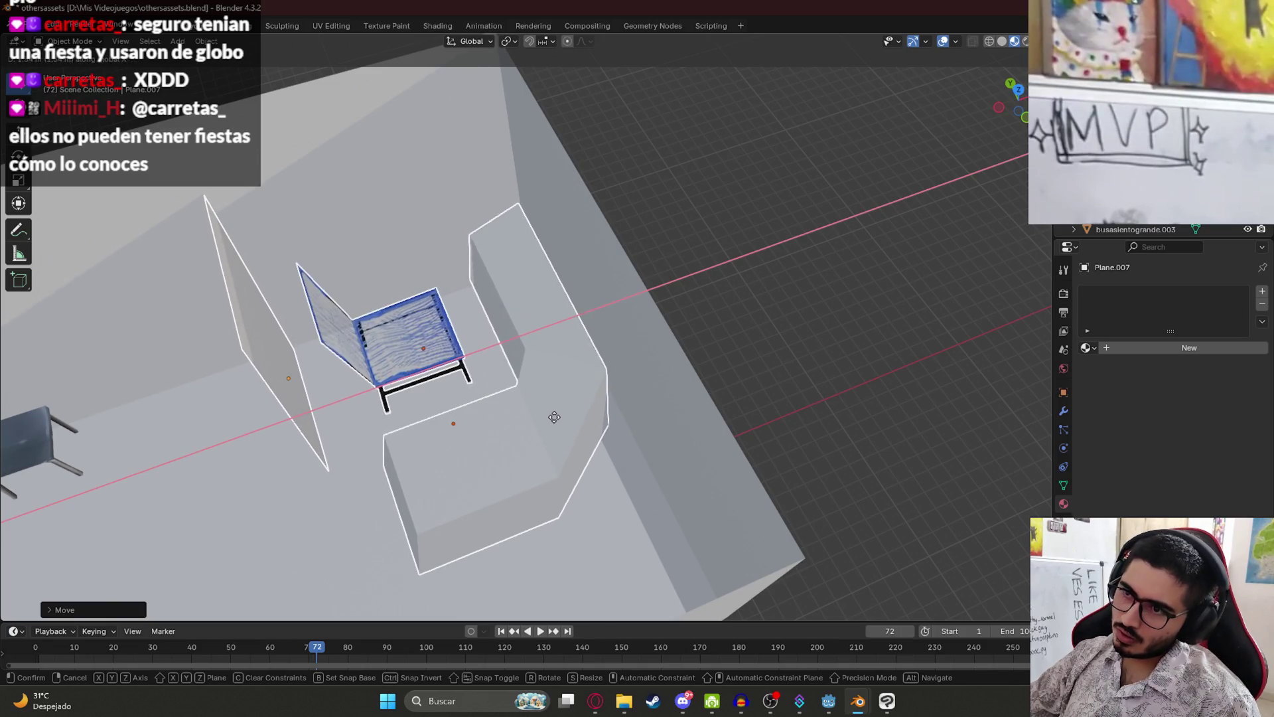
{"action": "left_click", "coordinate": [479, 396]}
Step: Select the small single seat from the top view
{"action": "key", "text": "KP_7"}
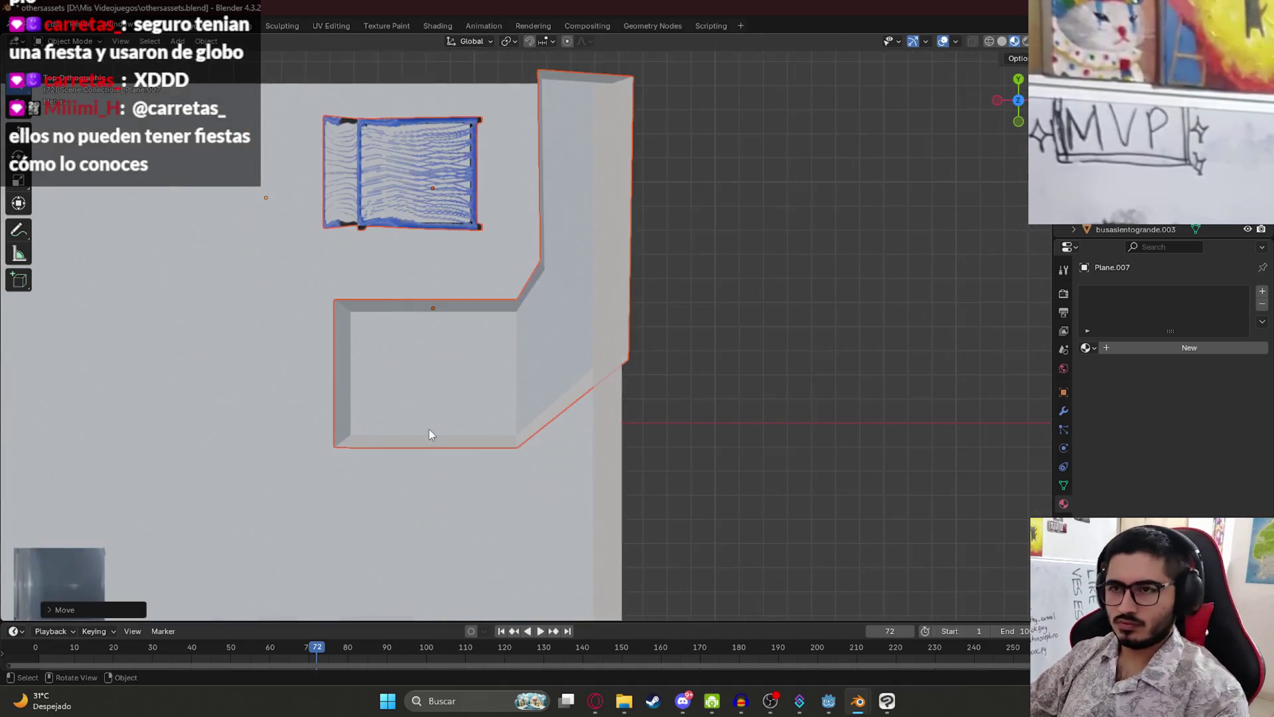
{"action": "scroll", "coordinate": [428, 435], "scroll_direction": "down", "scroll_amount": 5}
{"action": "scroll", "coordinate": [318, 287], "scroll_direction": "up", "scroll_amount": 2}
{"action": "left_click", "coordinate": [334, 307]}
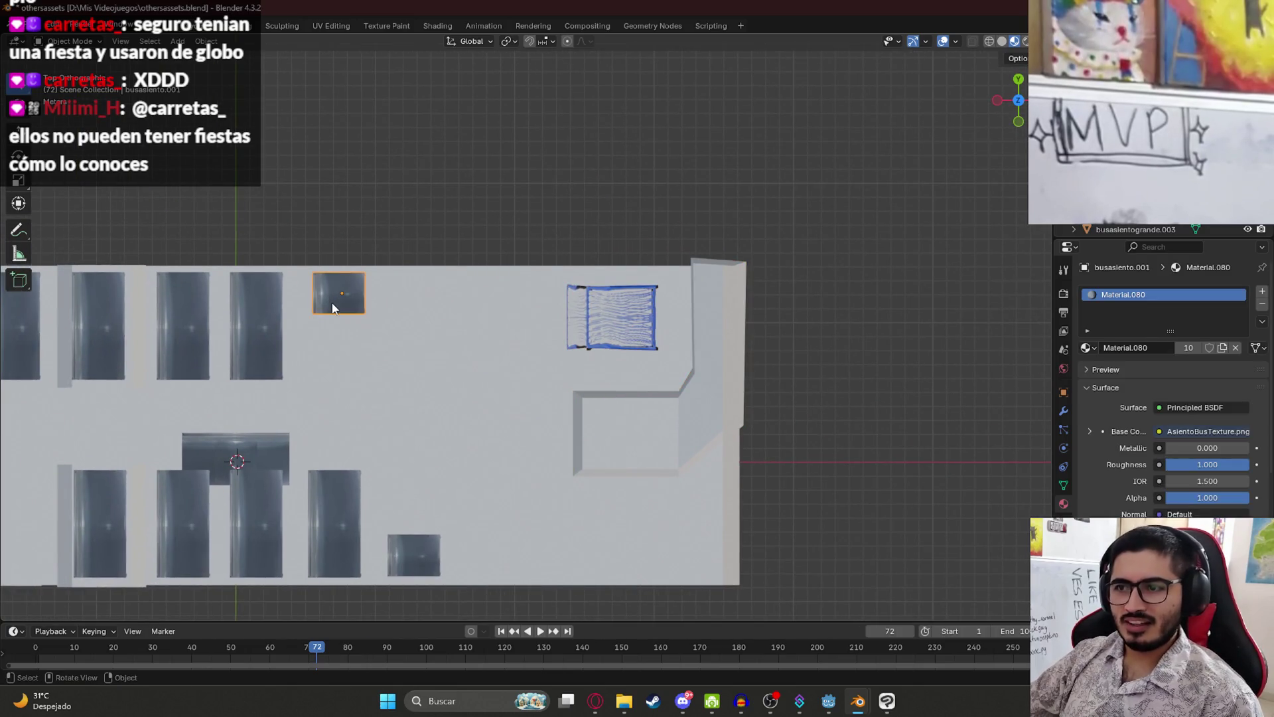
Step: Adjust the small single seat's position along X, shifting it right then back left
{"action": "key", "text": "g"}
{"action": "key", "text": "y"}
{"action": "key", "text": "x"}
{"action": "left_click", "coordinate": [492, 322]}
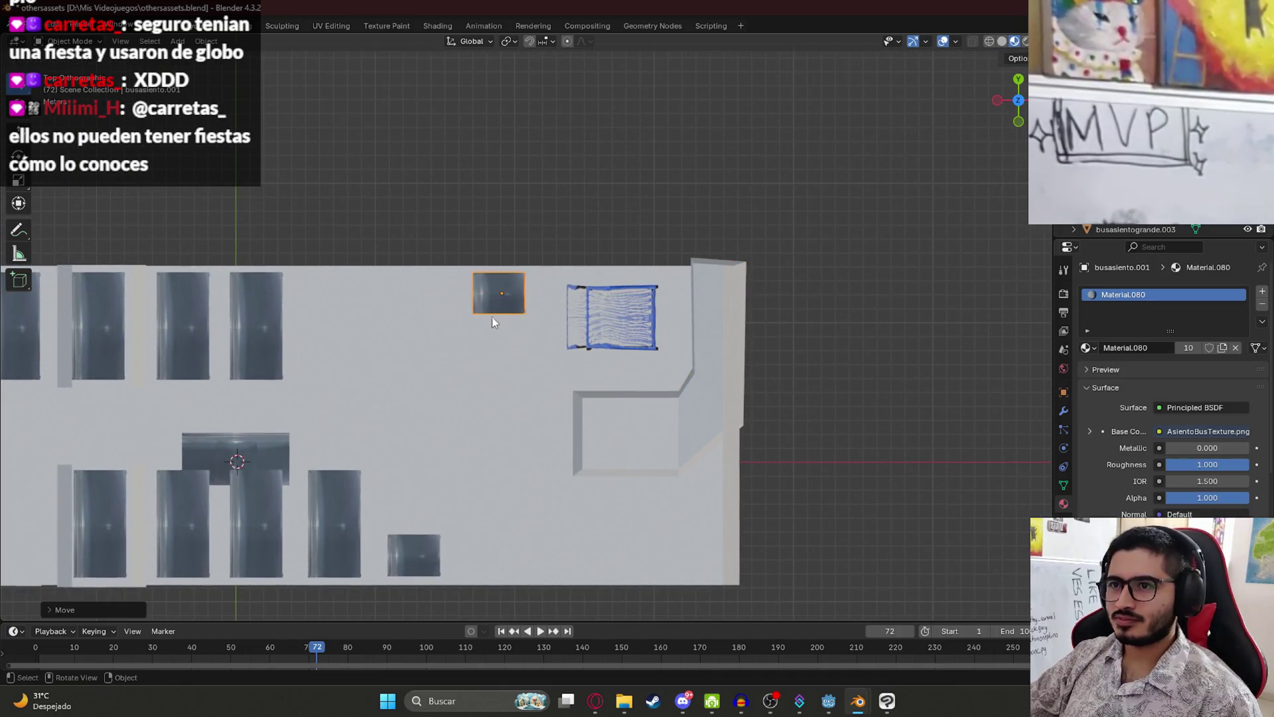
{"action": "middle_click_drag", "start_coordinate": [492, 322], "coordinate": [542, 312]}
{"action": "key", "text": "g"}
{"action": "key", "text": "x"}
{"action": "left_click", "coordinate": [492, 359]}
{"action": "mouse_move", "coordinate": [492, 359]}
{"action": "middle_mouse_down"}
{"action": "mouse_move", "coordinate": [433, 362]}
{"action": "mouse_move", "coordinate": [494, 296]}
{"action": "middle_mouse_up"}
{"action": "key", "text": "KP_7"}
{"action": "scroll", "coordinate": [423, 377], "scroll_direction": "up", "scroll_amount": 1}
Step: Duplicate the last large upper-row seat along X, placing the copy beside it
{"action": "left_click", "coordinate": [494, 296]}
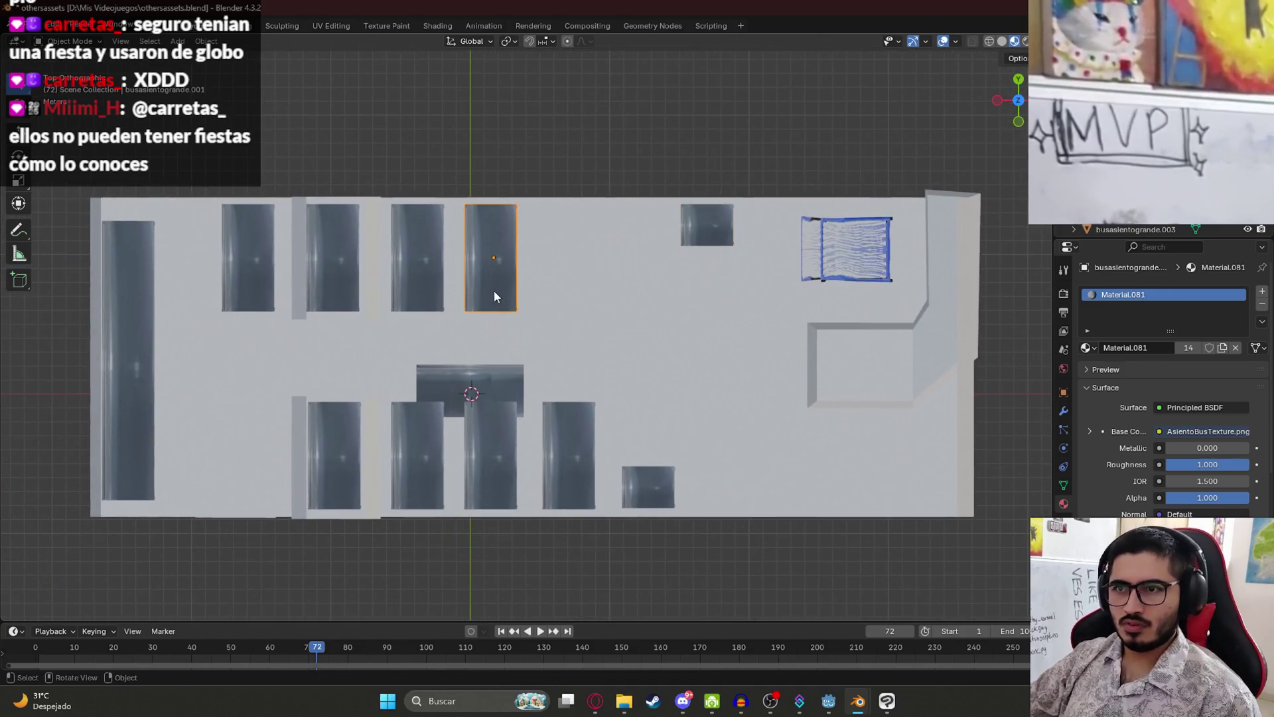
{"action": "key", "text": "shift+d"}
{"action": "key", "text": "x"}
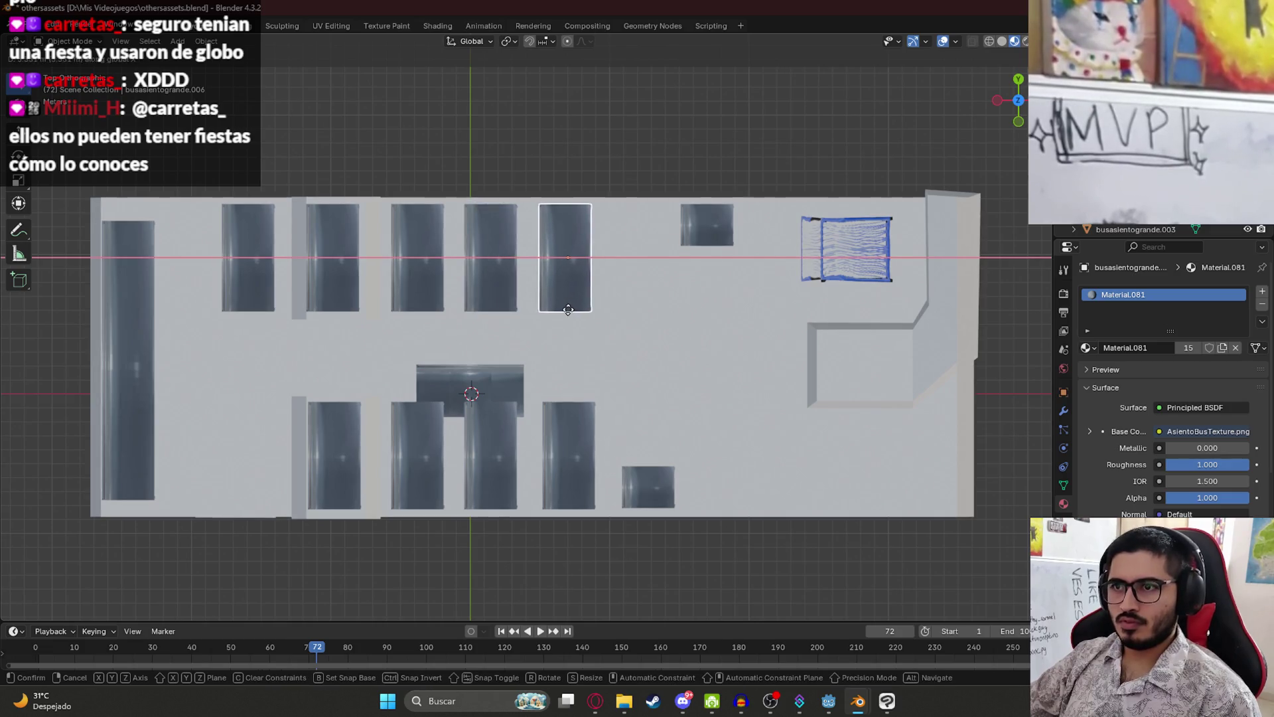
{"action": "left_click", "coordinate": [568, 310]}
{"action": "key", "text": "shift+d"}
{"action": "key", "text": "y"}
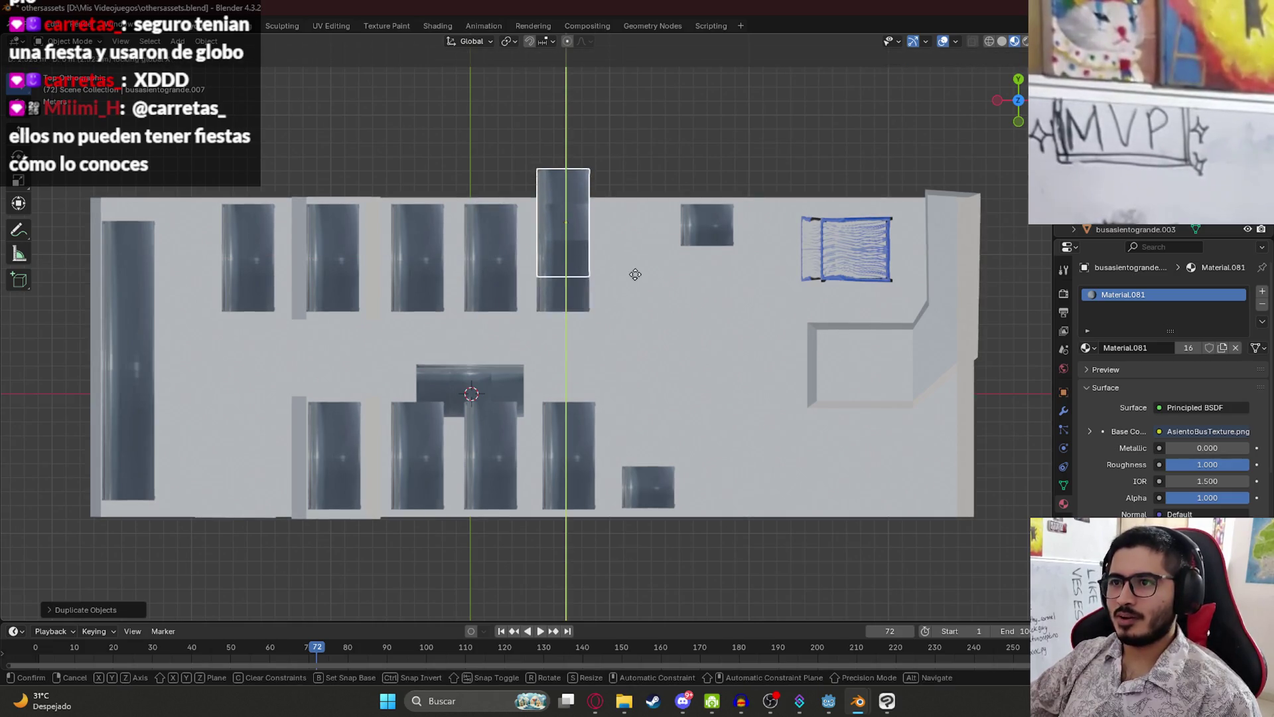
{"action": "key", "text": "Escape"}
{"action": "key", "text": "ctrl+z"}
Step: Add a second large seat copy along X at the end of the upper row
{"action": "key", "text": "g"}
{"action": "key", "text": "y"}
{"action": "key", "text": "Escape"}
{"action": "key", "text": "shift+d"}
{"action": "key", "text": "x"}
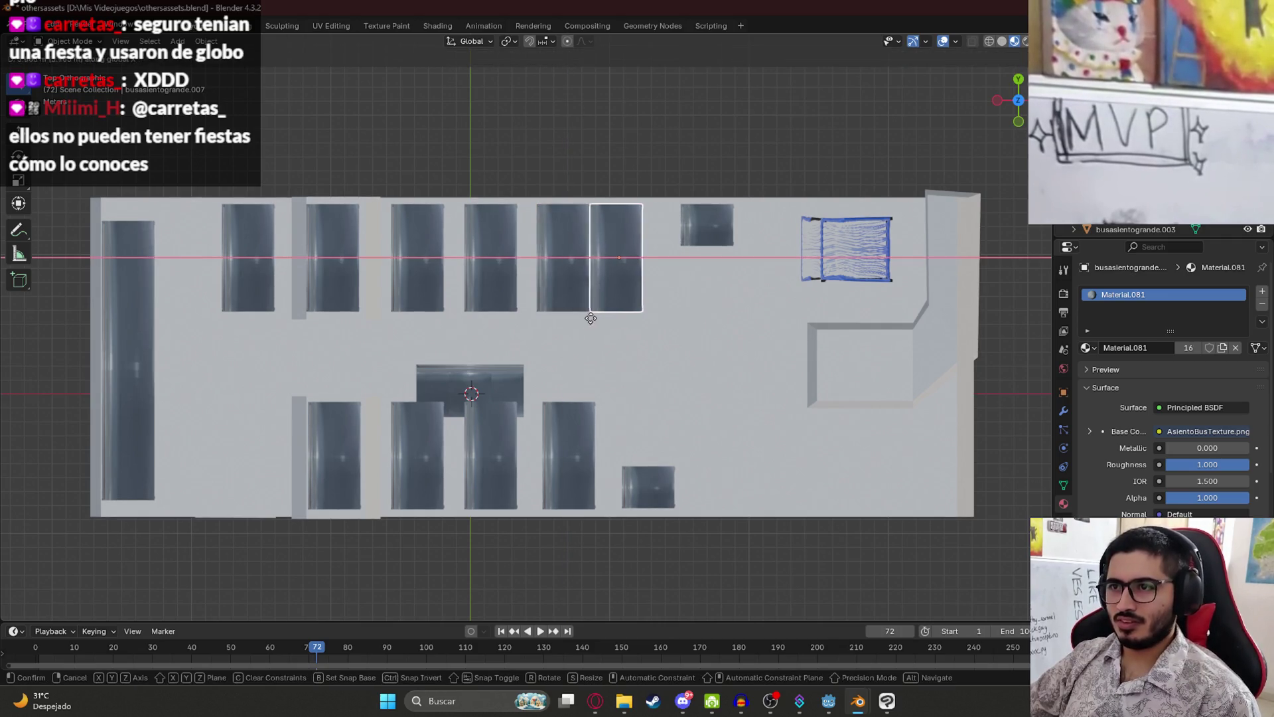
{"action": "left_click", "coordinate": [610, 321]}
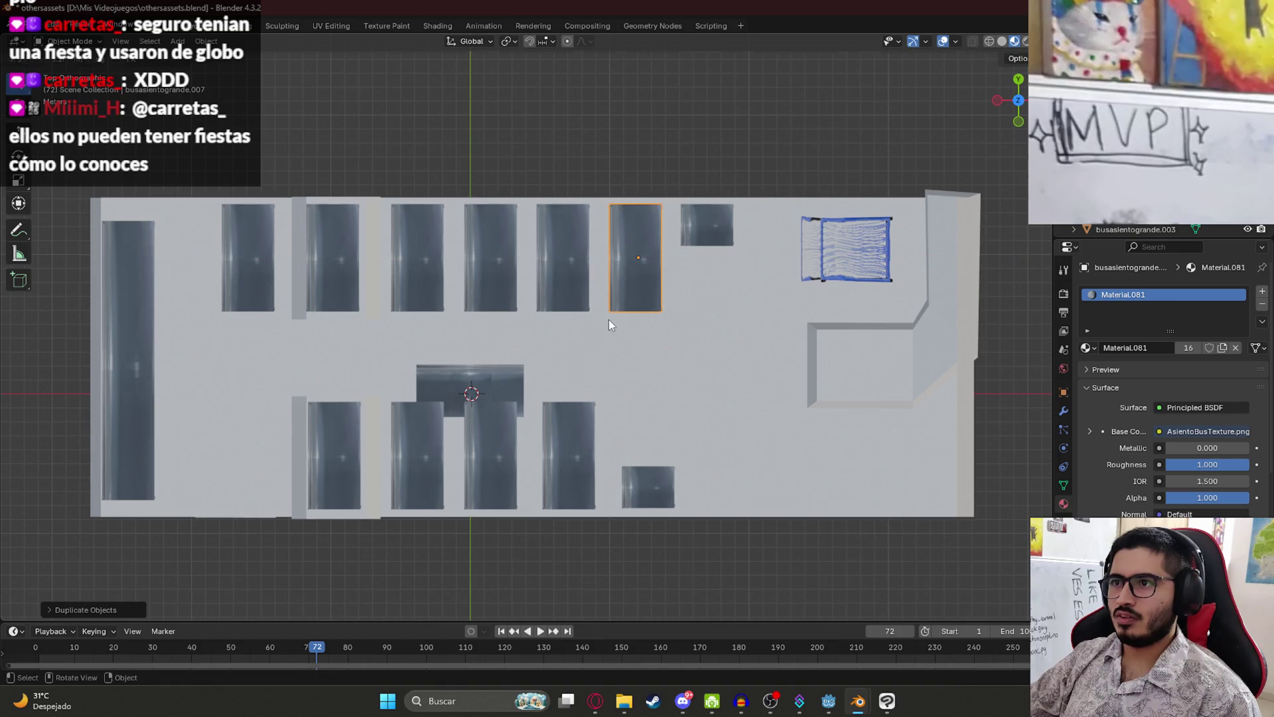
{"action": "mouse_move", "coordinate": [636, 358]}
{"action": "middle_mouse_down"}
{"action": "mouse_move", "coordinate": [640, 408]}
{"action": "mouse_move", "coordinate": [666, 364]}
{"action": "mouse_move", "coordinate": [583, 388]}
{"action": "mouse_move", "coordinate": [428, 324]}
{"action": "mouse_move", "coordinate": [503, 277]}
{"action": "mouse_move", "coordinate": [493, 324]}
{"action": "mouse_move", "coordinate": [558, 353]}
{"action": "middle_mouse_up"}
{"action": "left_click", "coordinate": [504, 282]}
{"action": "scroll", "coordinate": [561, 352], "scroll_direction": "up", "scroll_amount": 2}
Step: Select the busrueda wheel-well block in the lower row from the top view
{"action": "mouse_move", "coordinate": [567, 365]}
{"action": "middle_mouse_down"}
{"action": "mouse_move", "coordinate": [619, 296]}
{"action": "mouse_move", "coordinate": [749, 280]}
{"action": "middle_mouse_up"}
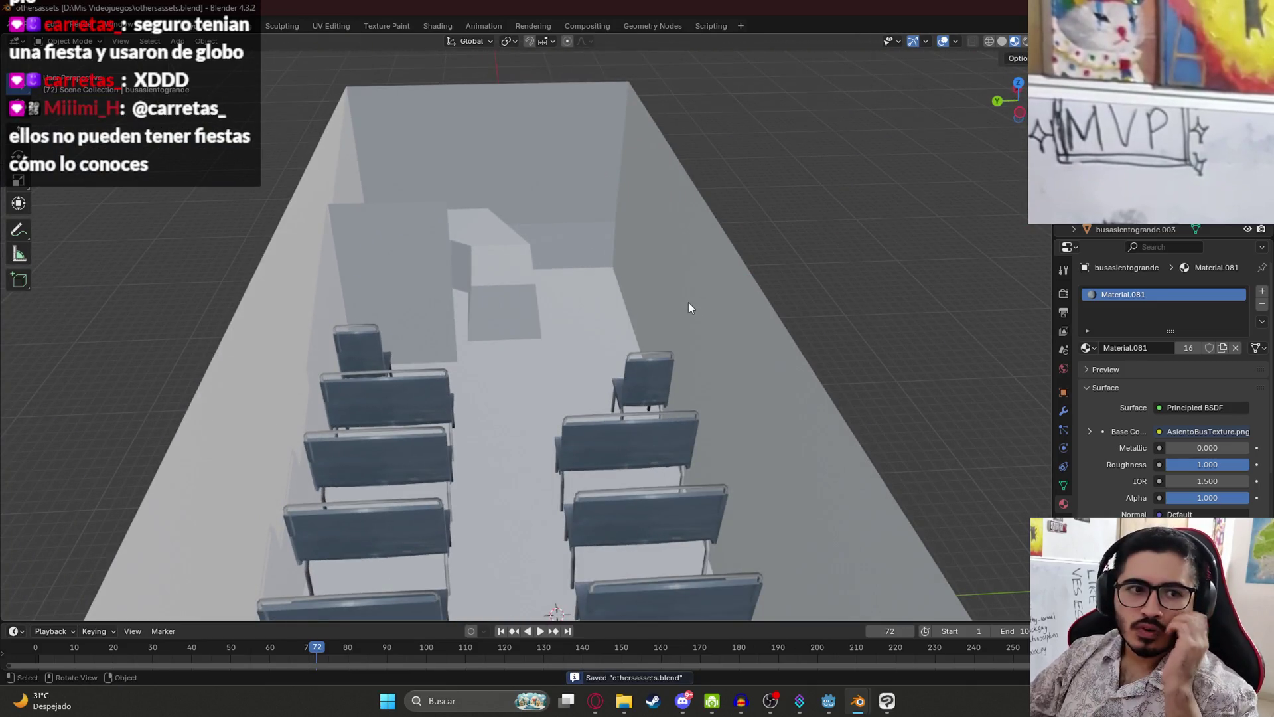
{"action": "mouse_move", "coordinate": [590, 322]}
{"action": "middle_mouse_down"}
{"action": "mouse_move", "coordinate": [583, 270]}
{"action": "mouse_move", "coordinate": [572, 303]}
{"action": "mouse_move", "coordinate": [581, 339]}
{"action": "mouse_move", "coordinate": [569, 321]}
{"action": "mouse_move", "coordinate": [544, 321]}
{"action": "mouse_move", "coordinate": [706, 341]}
{"action": "mouse_move", "coordinate": [904, 339]}
{"action": "mouse_move", "coordinate": [776, 339]}
{"action": "middle_mouse_up"}
{"action": "scroll", "coordinate": [572, 302], "scroll_direction": "up", "scroll_amount": 3}
{"action": "key", "text": "KP_7"}
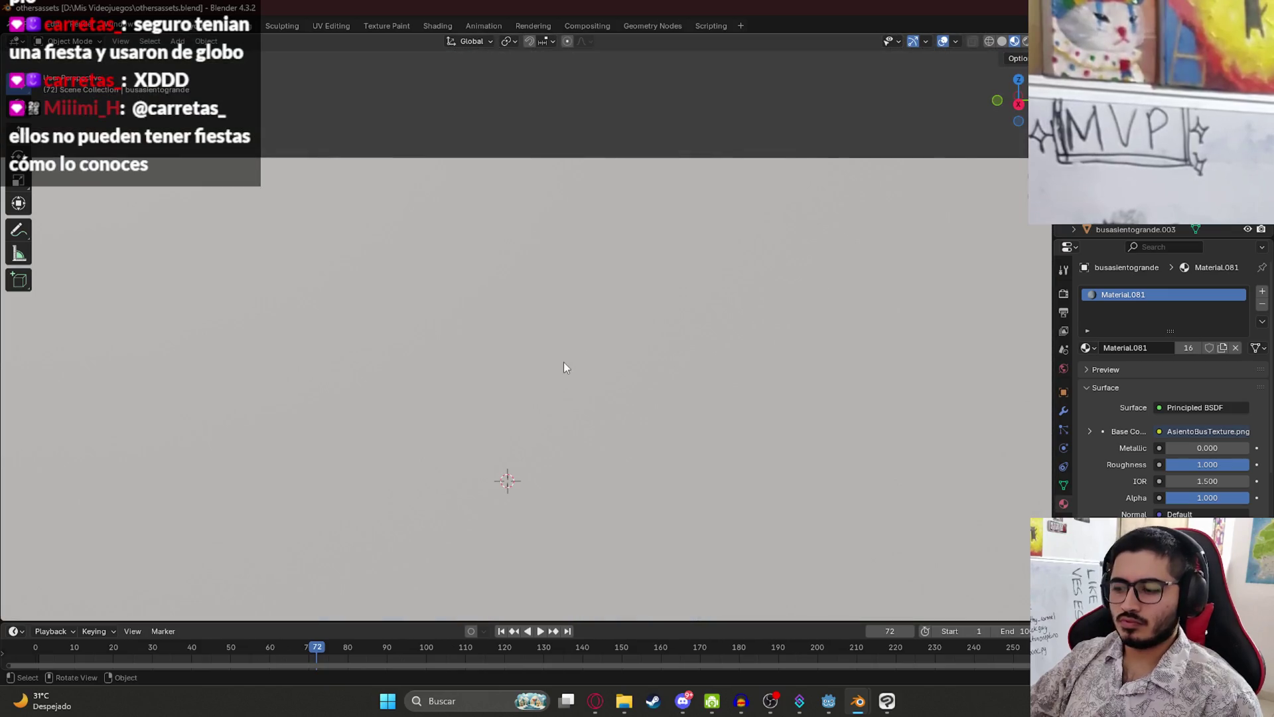
{"action": "scroll", "coordinate": [563, 361], "scroll_direction": "down", "scroll_amount": 5}
{"action": "left_click", "coordinate": [557, 419]}
{"action": "scroll", "coordinate": [682, 322], "scroll_direction": "up", "scroll_amount": 3}
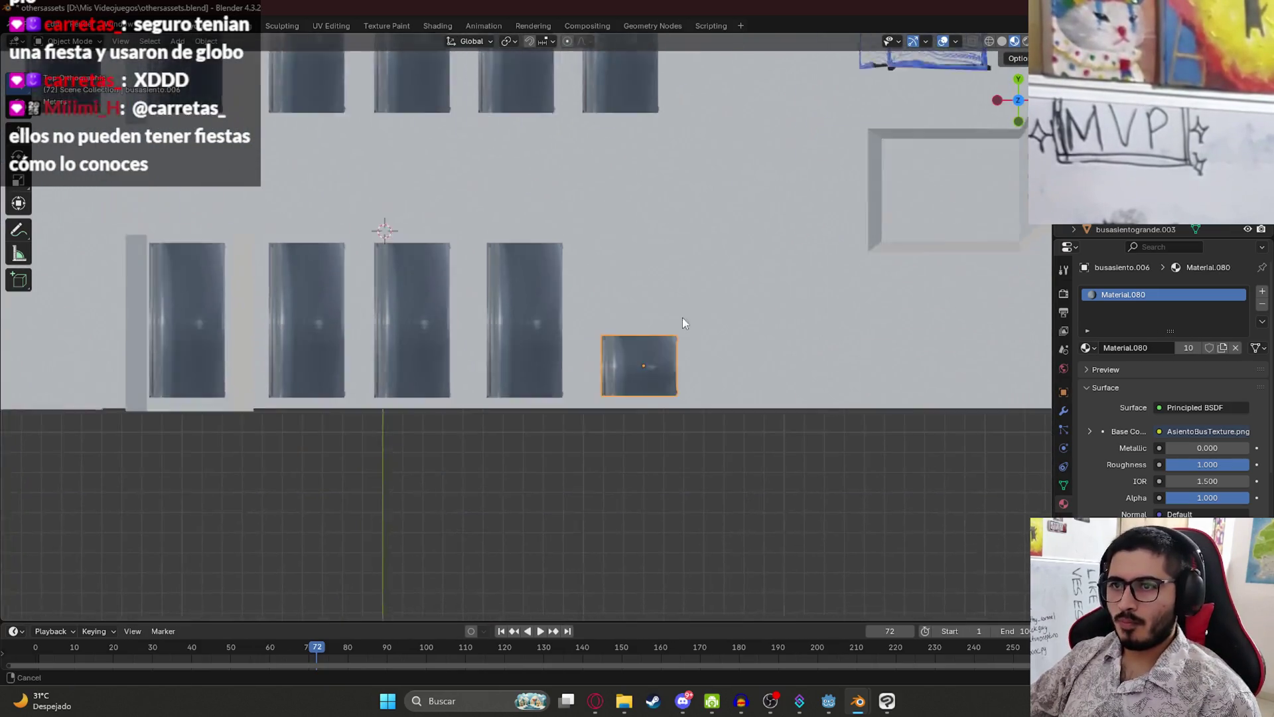
{"action": "left_click", "coordinate": [217, 330]}
{"action": "scroll", "coordinate": [416, 338], "scroll_direction": "down", "scroll_amount": 2}
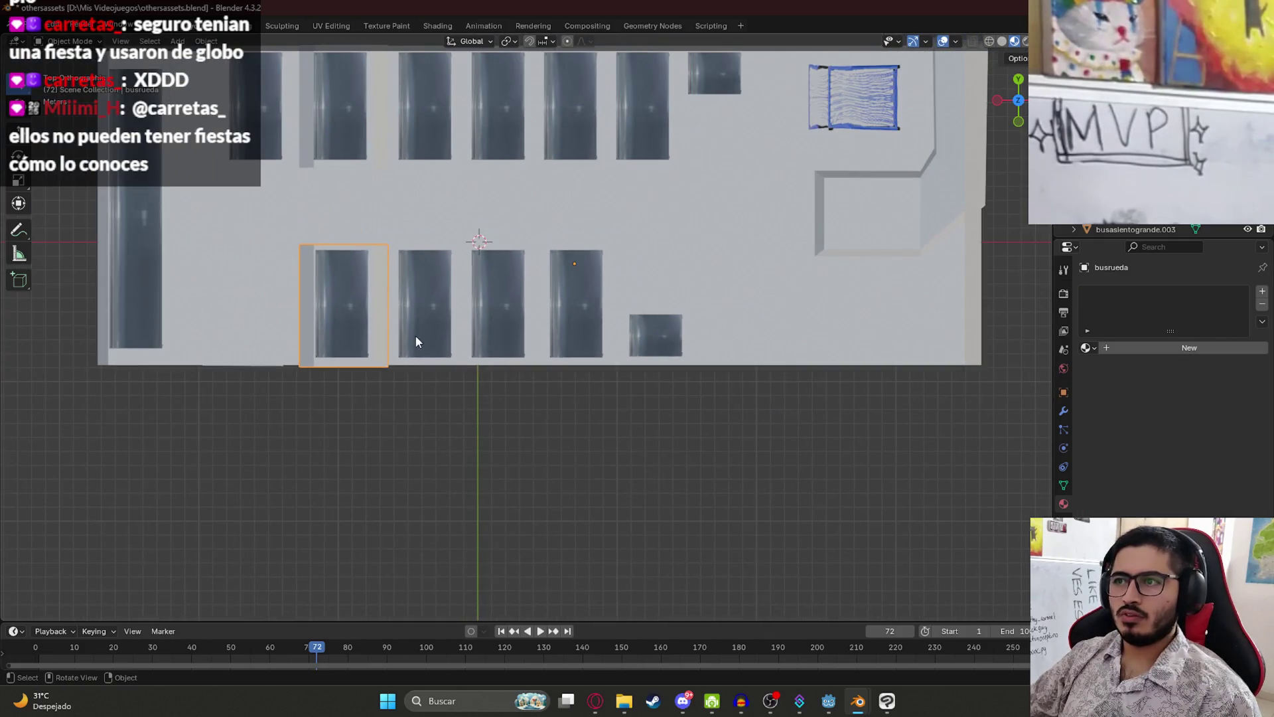
Step: Duplicate busrueda along Y to the lower row's front end
{"action": "key", "text": "shift+d"}
{"action": "key", "text": "y"}
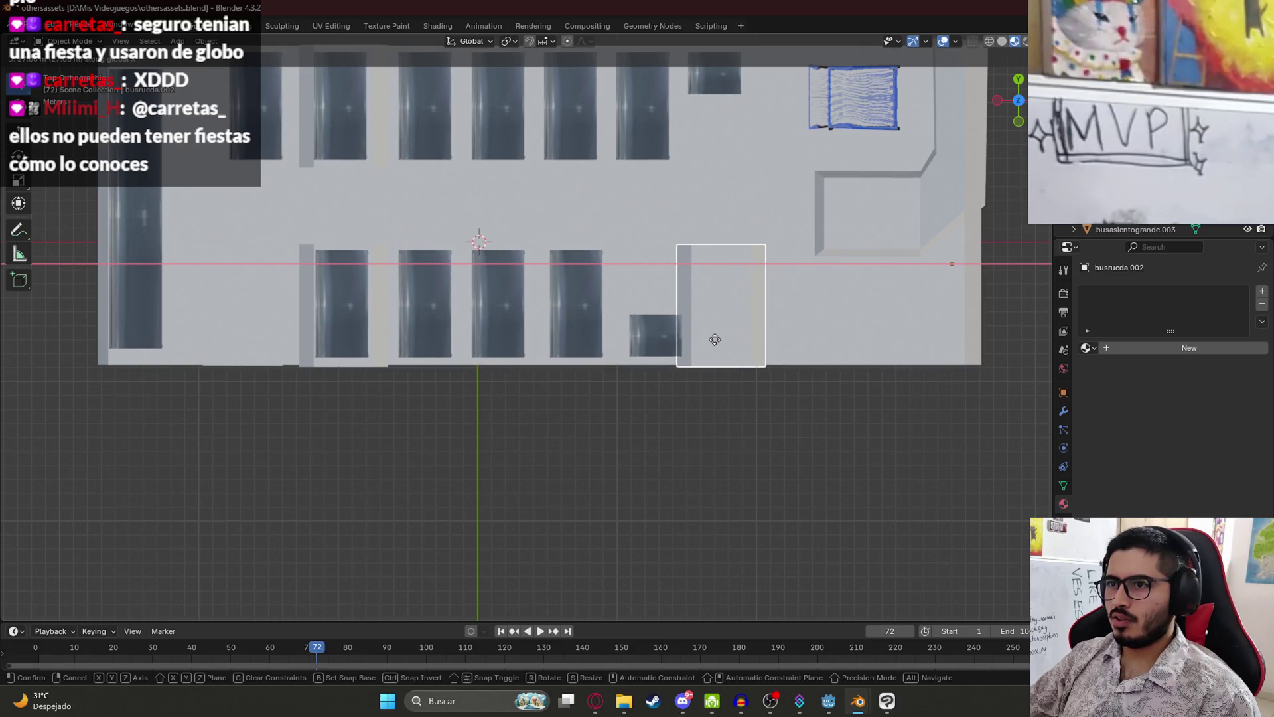
{"action": "left_click", "coordinate": [715, 346]}
{"action": "mouse_move", "coordinate": [715, 346]}
{"action": "middle_mouse_down"}
{"action": "mouse_move", "coordinate": [703, 300]}
{"action": "mouse_move", "coordinate": [530, 277]}
{"action": "mouse_move", "coordinate": [407, 282]}
{"action": "mouse_move", "coordinate": [332, 328]}
{"action": "mouse_move", "coordinate": [449, 357]}
{"action": "middle_mouse_up"}
{"action": "scroll", "coordinate": [505, 383], "scroll_direction": "up", "scroll_amount": 6}
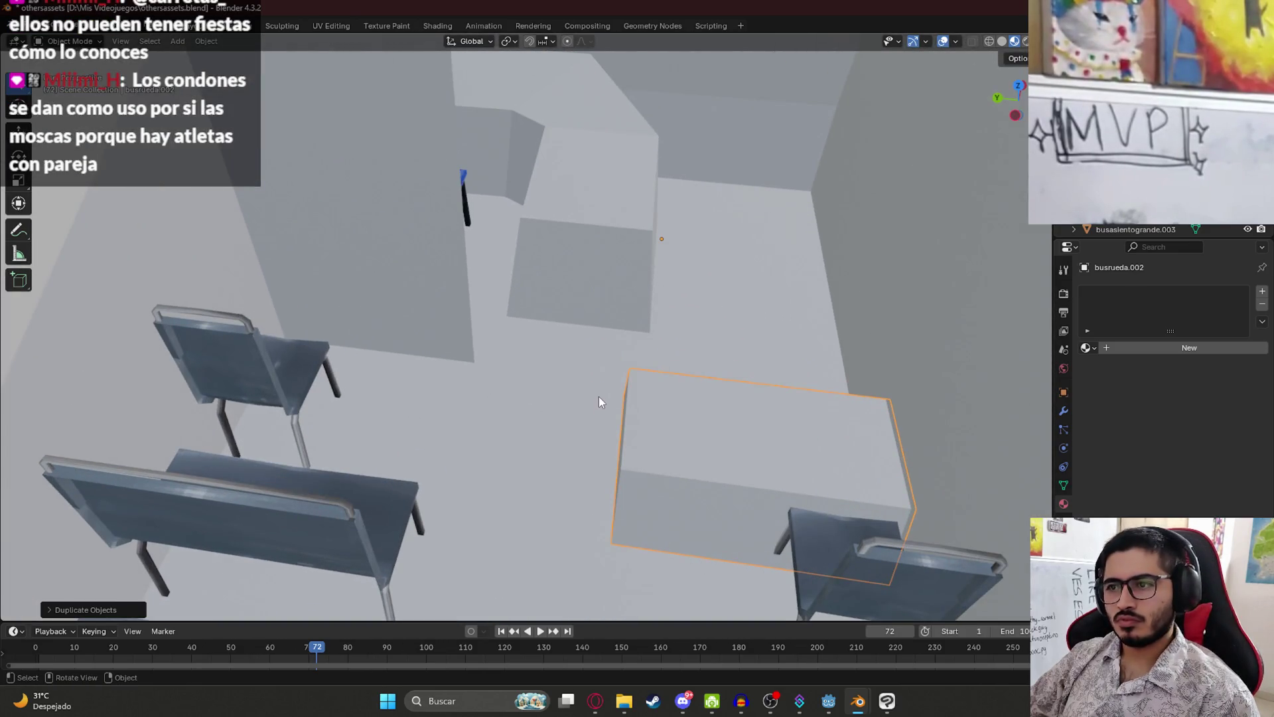
{"action": "key", "text": "KP_7"}
{"action": "scroll", "coordinate": [593, 401], "scroll_direction": "down", "scroll_amount": 4}
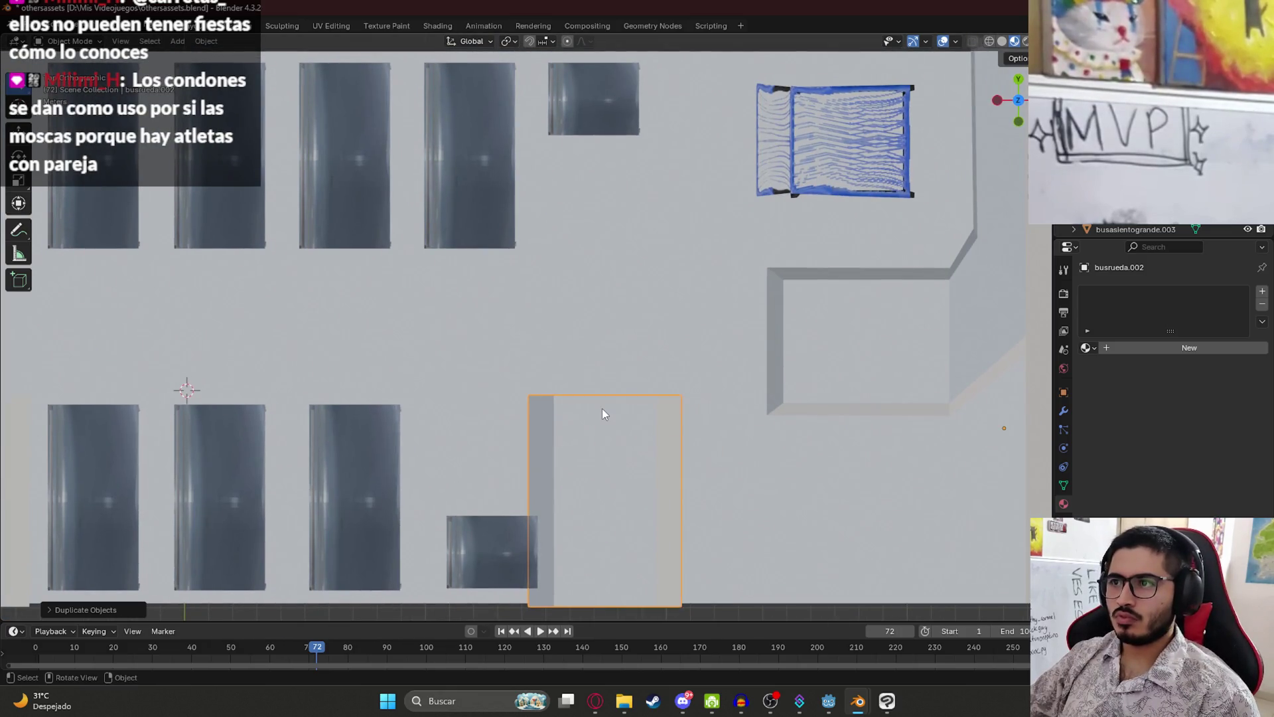
{"action": "scroll", "coordinate": [603, 415], "scroll_direction": "down", "scroll_amount": 2}
Step: Nudge the busrueda copy along X, then place busrueda.003 under the upper row's small seat
{"action": "key", "text": "g"}
{"action": "key", "text": "x"}
{"action": "left_click", "coordinate": [613, 426]}
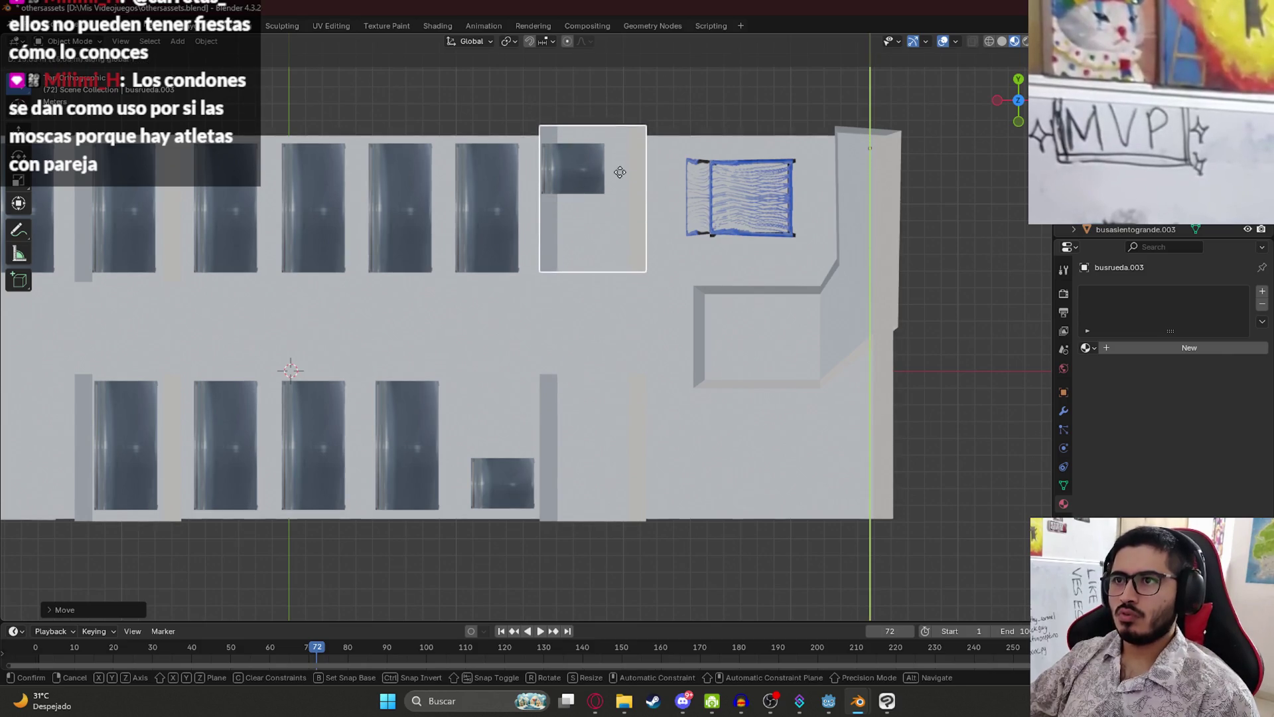
{"action": "left_click", "coordinate": [619, 183]}
Step: Move the first single chair over its wheel-well block and raise it along Z onto the block
{"action": "mouse_move", "coordinate": [619, 185]}
{"action": "middle_mouse_down"}
{"action": "mouse_move", "coordinate": [664, 176]}
{"action": "mouse_move", "coordinate": [699, 340]}
{"action": "middle_mouse_up"}
{"action": "scroll", "coordinate": [302, 376], "scroll_direction": "up", "scroll_amount": 5}
{"action": "left_click", "coordinate": [302, 376]}
{"action": "key", "text": "g"}
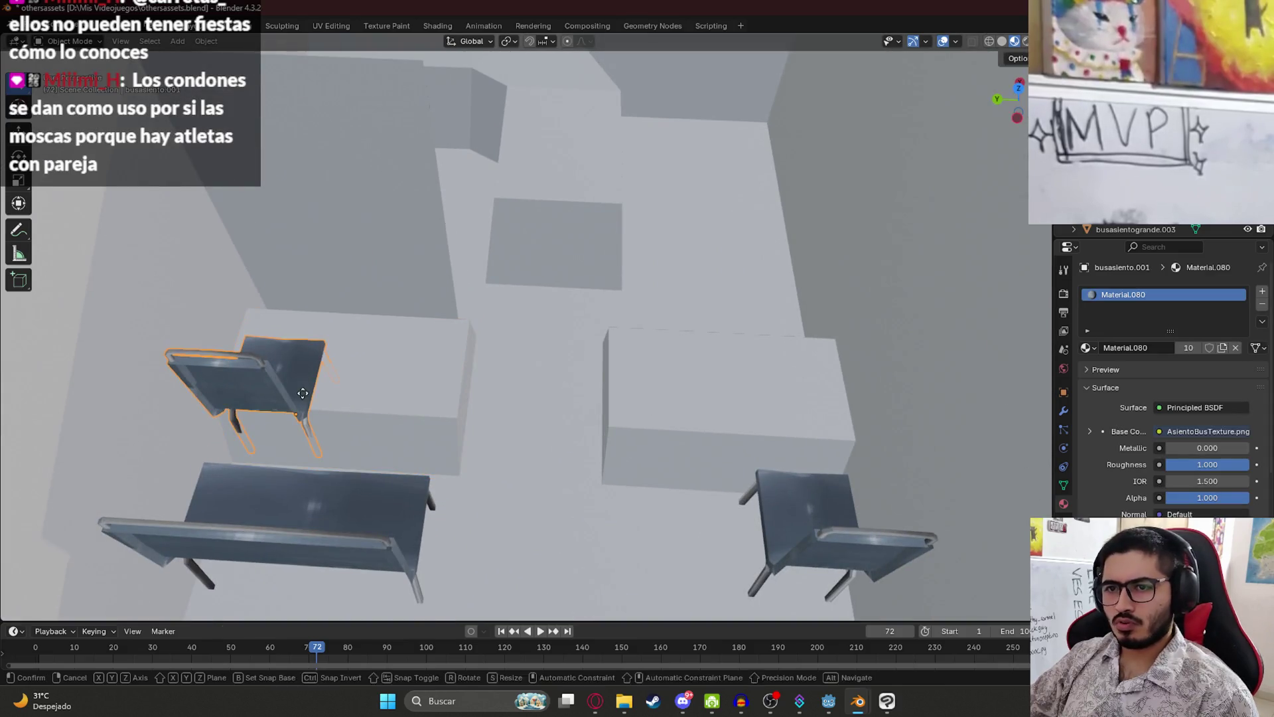
{"action": "left_click", "coordinate": [296, 344]}
{"action": "mouse_move", "coordinate": [297, 344]}
{"action": "middle_mouse_down"}
{"action": "mouse_move", "coordinate": [404, 397]}
{"action": "mouse_move", "coordinate": [520, 221]}
{"action": "mouse_move", "coordinate": [457, 413]}
{"action": "middle_mouse_up"}
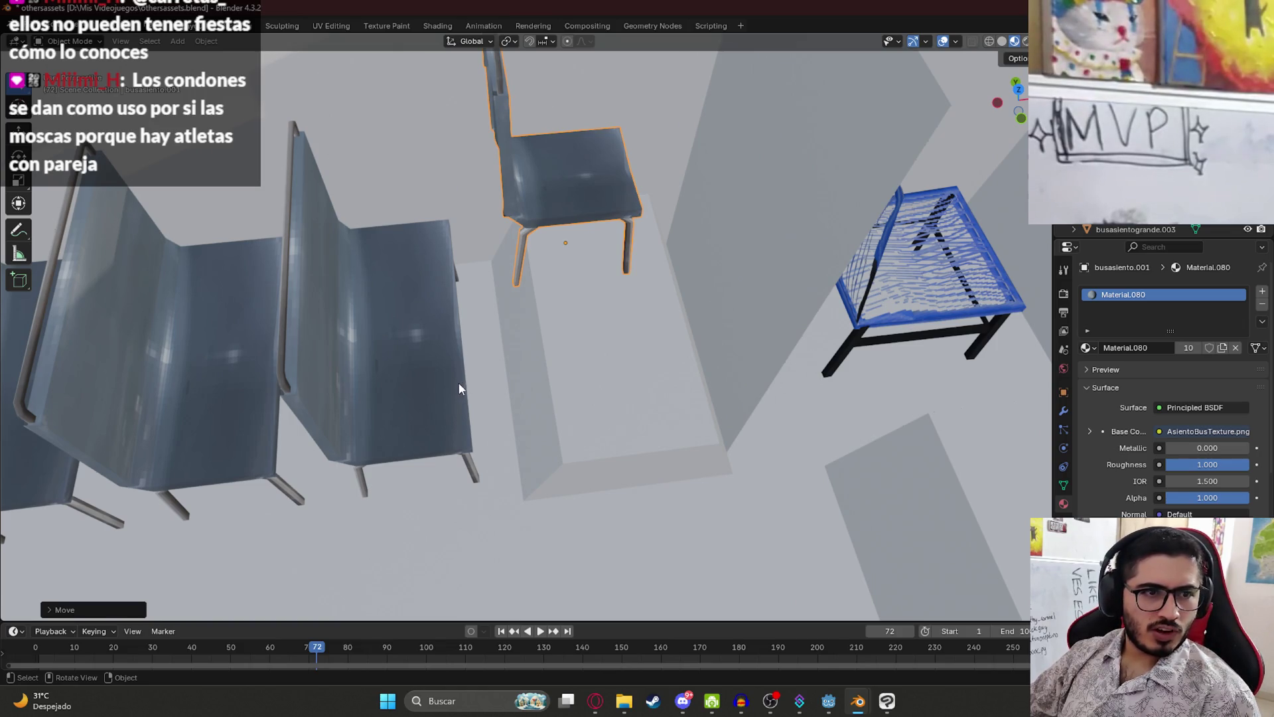
{"action": "middle_click_drag", "start_coordinate": [341, 369], "coordinate": [487, 358]}
{"action": "key", "text": "g"}
{"action": "key", "text": "x"}
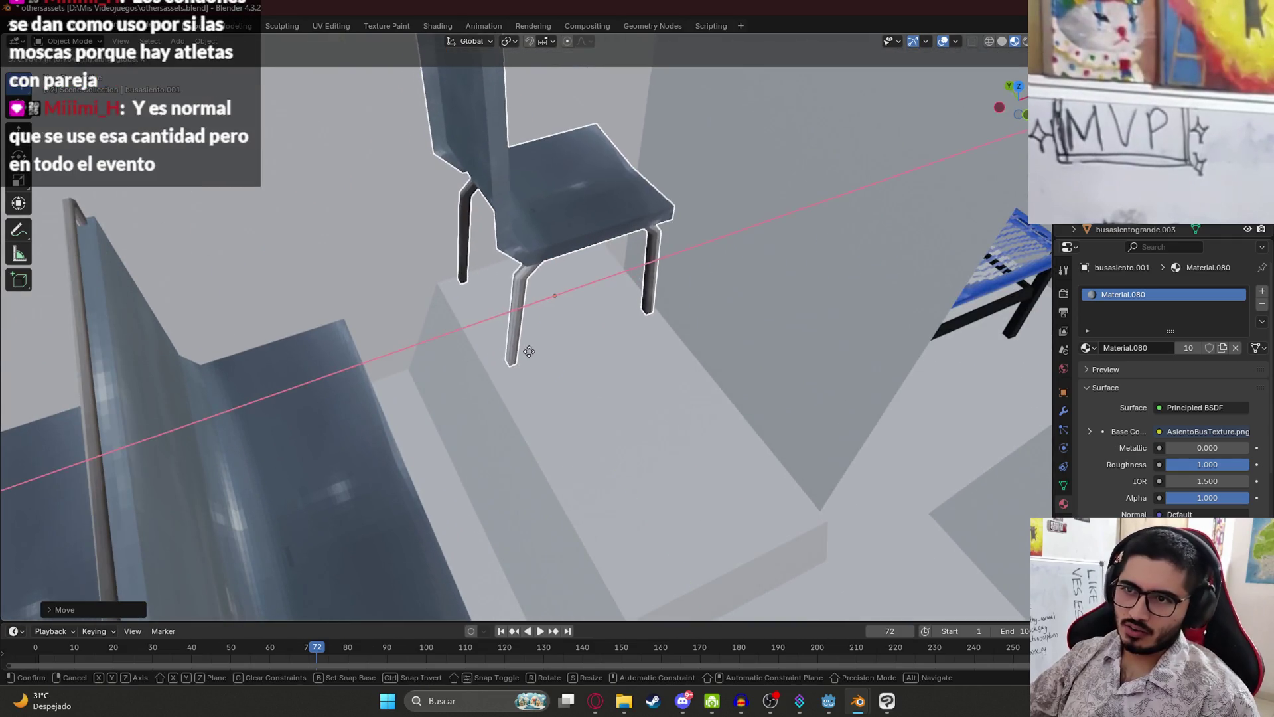
{"action": "key", "text": "z"}
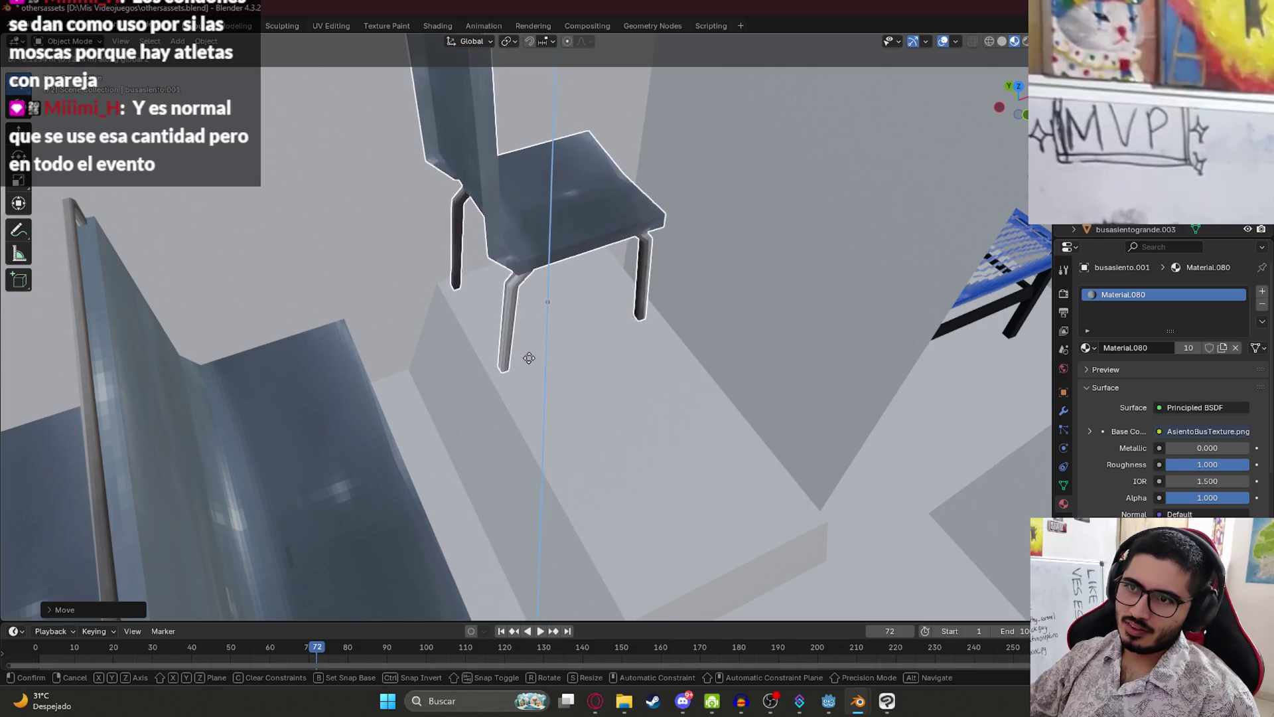
{"action": "scroll", "coordinate": [533, 372], "scroll_direction": "down", "scroll_amount": 3}
{"action": "left_click", "coordinate": [584, 372]}
Step: Place the second single chair over the other block and lift it along Z to rest on it
{"action": "middle_click_drag", "start_coordinate": [598, 371], "coordinate": [877, 368]}
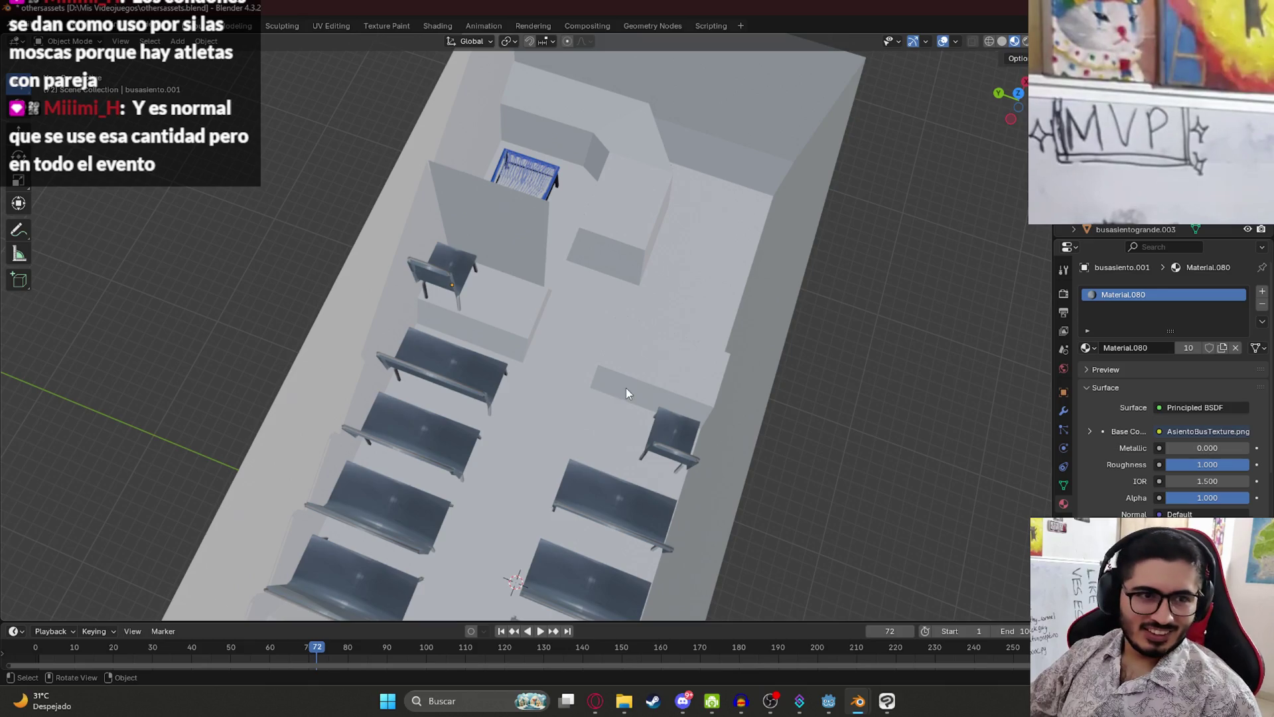
{"action": "mouse_move", "coordinate": [391, 390]}
{"action": "middle_mouse_down"}
{"action": "mouse_move", "coordinate": [604, 400]}
{"action": "mouse_move", "coordinate": [625, 377]}
{"action": "mouse_move", "coordinate": [527, 407]}
{"action": "mouse_move", "coordinate": [617, 449]}
{"action": "middle_mouse_up"}
{"action": "scroll", "coordinate": [611, 388], "scroll_direction": "up", "scroll_amount": 4}
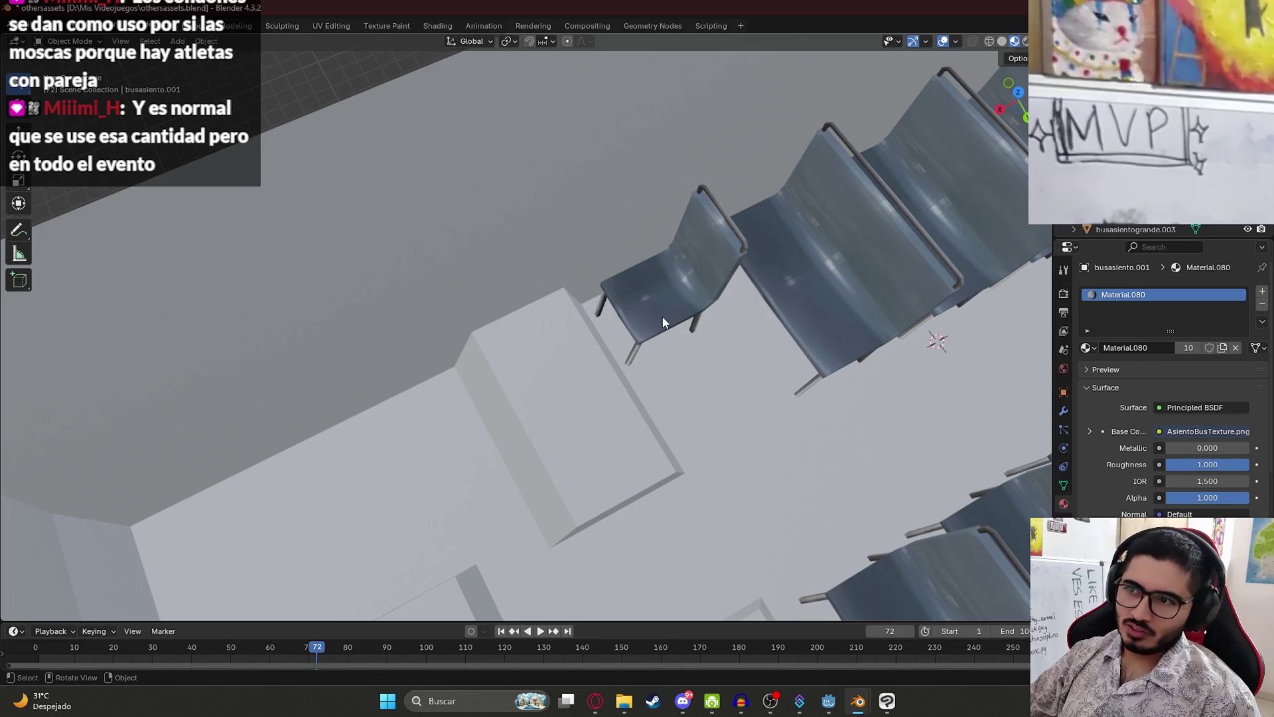
{"action": "left_click", "coordinate": [663, 323]}
{"action": "mouse_move", "coordinate": [662, 368]}
{"action": "middle_mouse_down"}
{"action": "mouse_move", "coordinate": [427, 355]}
{"action": "mouse_move", "coordinate": [446, 407]}
{"action": "mouse_move", "coordinate": [477, 400]}
{"action": "middle_mouse_up"}
{"action": "key", "text": "g"}
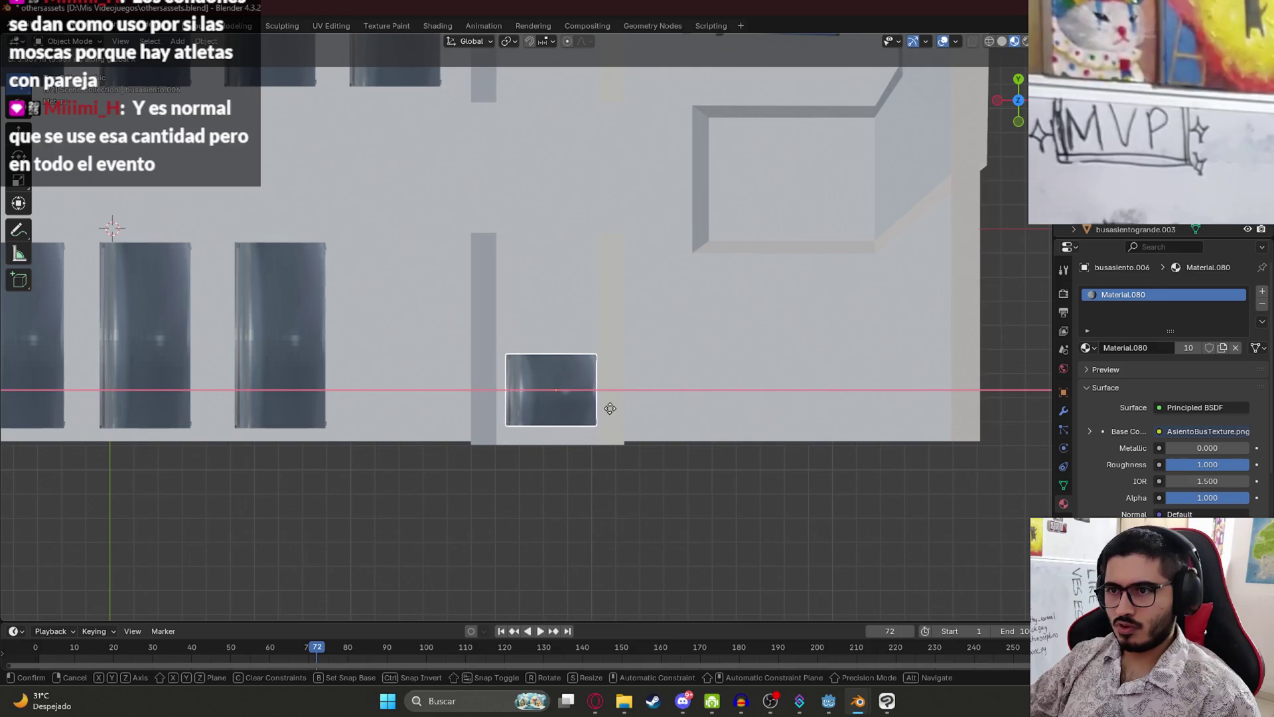
{"action": "left_click", "coordinate": [604, 413]}
{"action": "mouse_move", "coordinate": [604, 415]}
{"action": "middle_mouse_down"}
{"action": "mouse_move", "coordinate": [444, 400]}
{"action": "mouse_move", "coordinate": [492, 503]}
{"action": "middle_mouse_up"}
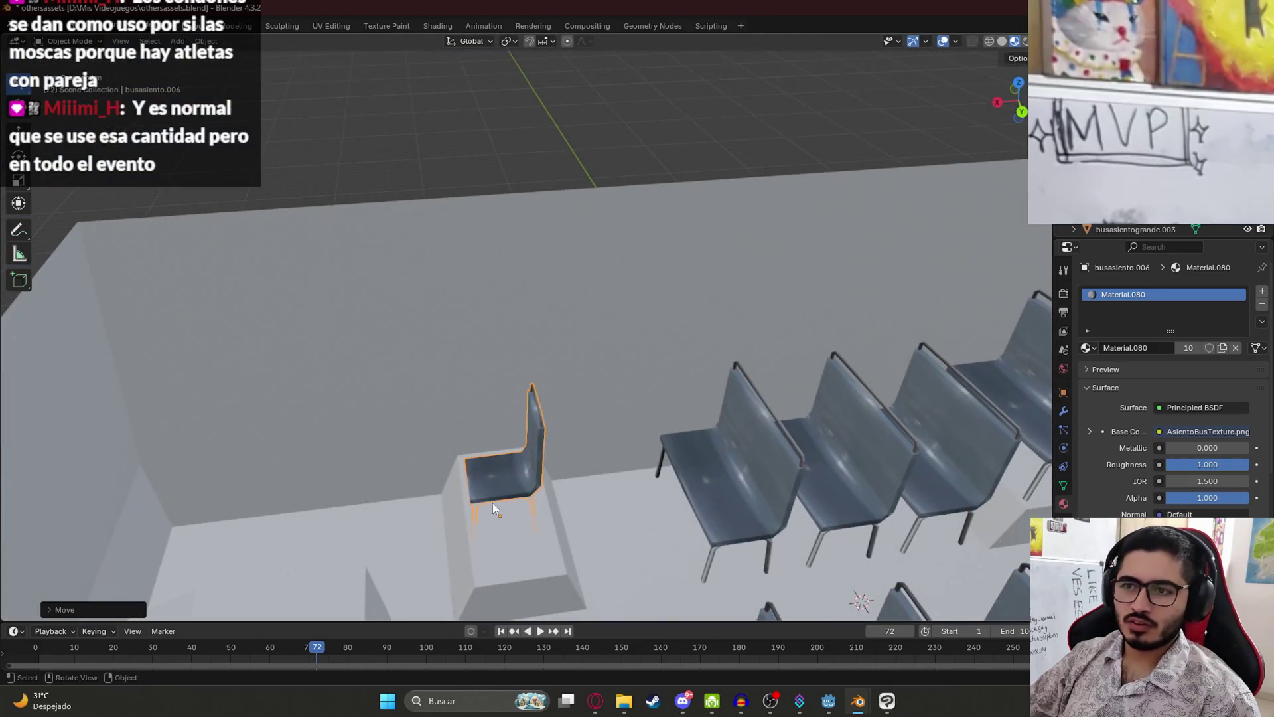
{"action": "key", "text": "g"}
{"action": "key", "text": "z"}
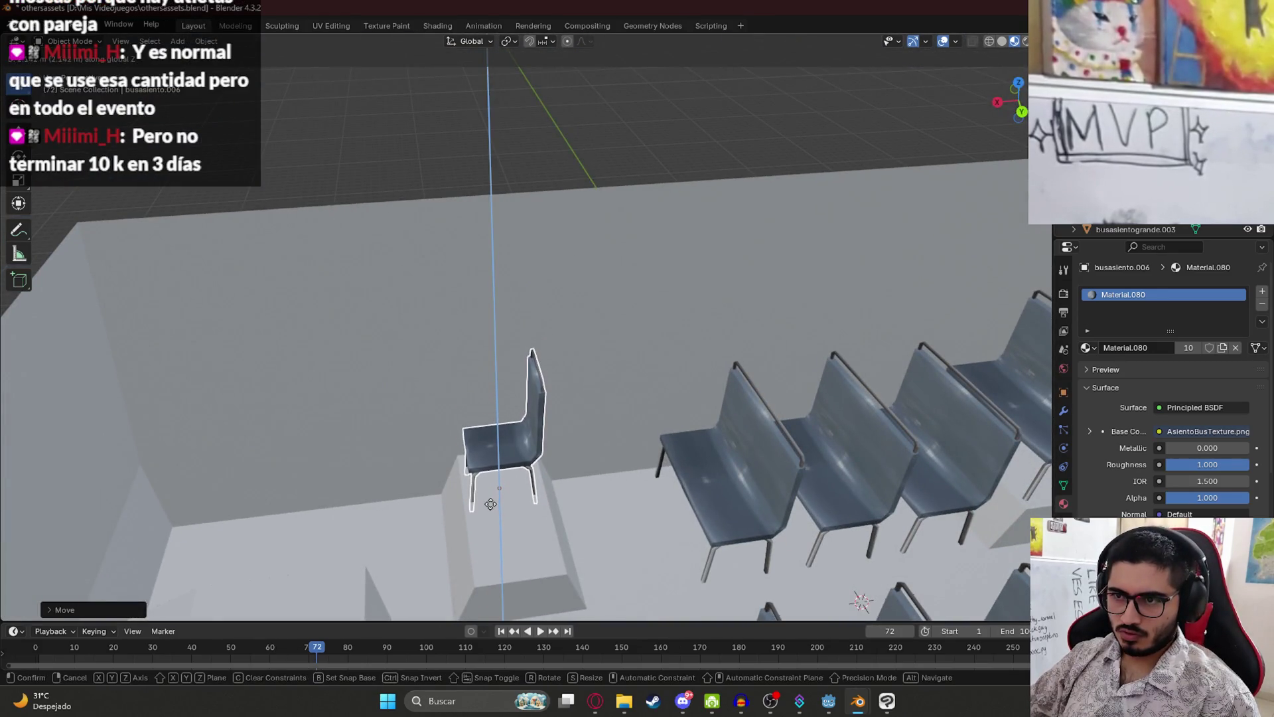
{"action": "left_click", "coordinate": [491, 495]}
{"action": "scroll", "coordinate": [504, 496], "scroll_direction": "down", "scroll_amount": 5}
{"action": "mouse_move", "coordinate": [537, 500]}
{"action": "middle_mouse_down"}
{"action": "mouse_move", "coordinate": [681, 513]}
{"action": "mouse_move", "coordinate": [782, 540]}
{"action": "mouse_move", "coordinate": [519, 469]}
{"action": "mouse_move", "coordinate": [733, 445]}
{"action": "mouse_move", "coordinate": [507, 524]}
{"action": "mouse_move", "coordinate": [450, 326]}
{"action": "mouse_move", "coordinate": [460, 343]}
{"action": "mouse_move", "coordinate": [540, 347]}
{"action": "mouse_move", "coordinate": [558, 397]}
{"action": "mouse_move", "coordinate": [496, 416]}
{"action": "mouse_move", "coordinate": [465, 400]}
{"action": "mouse_move", "coordinate": [505, 427]}
{"action": "mouse_move", "coordinate": [557, 408]}
{"action": "middle_mouse_up"}
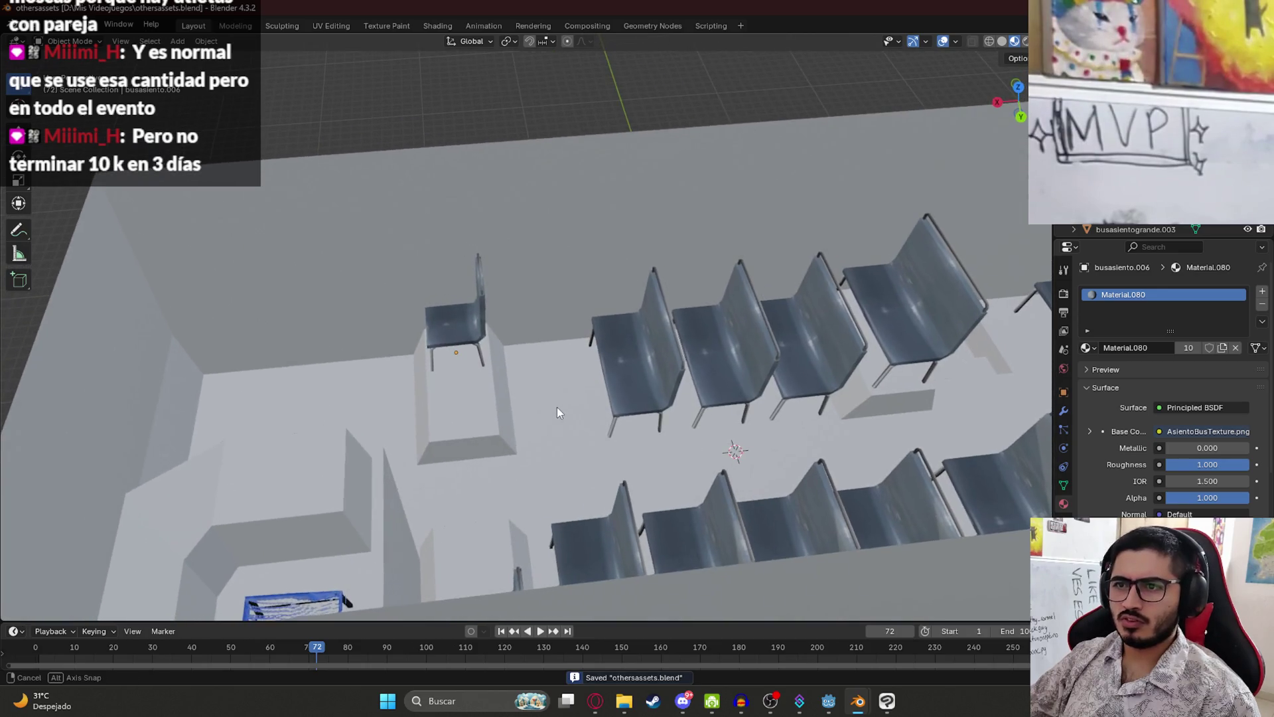
{"action": "scroll", "coordinate": [489, 420], "scroll_direction": "down", "scroll_amount": 4}
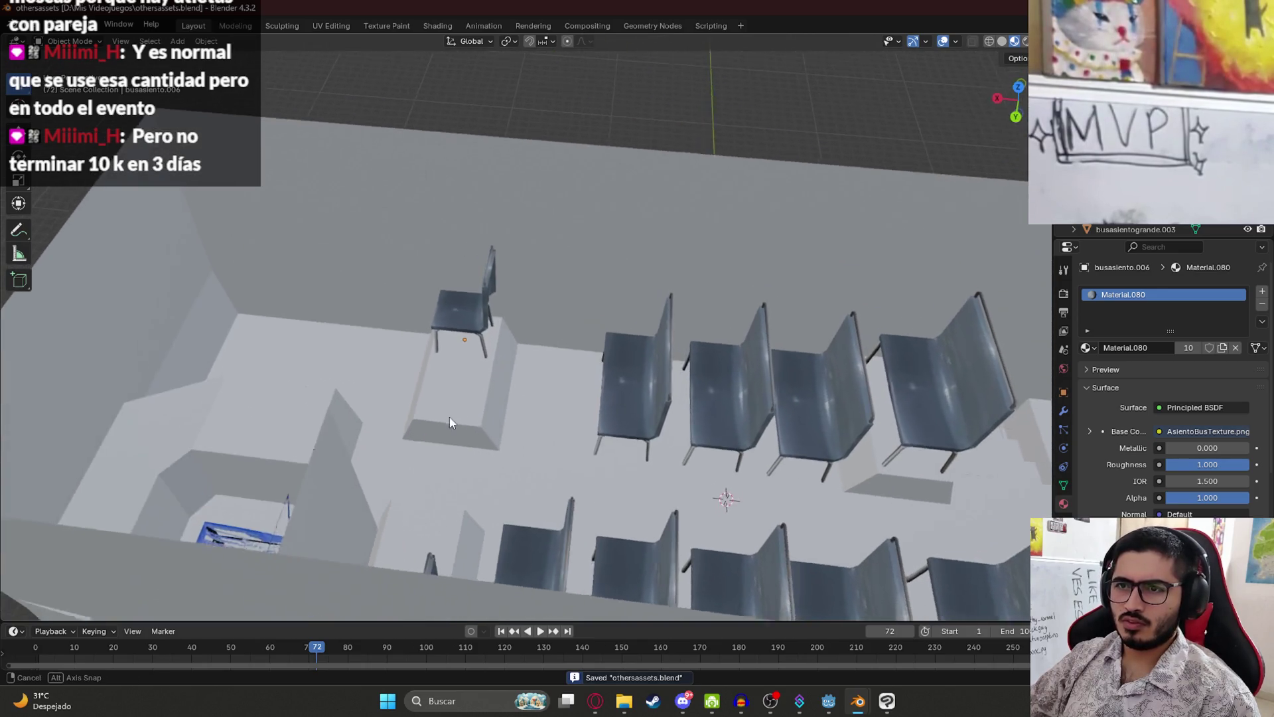
{"action": "mouse_move", "coordinate": [447, 419]}
{"action": "middle_mouse_down"}
{"action": "mouse_move", "coordinate": [551, 402]}
{"action": "mouse_move", "coordinate": [551, 413]}
{"action": "mouse_move", "coordinate": [243, 397]}
{"action": "middle_mouse_up"}
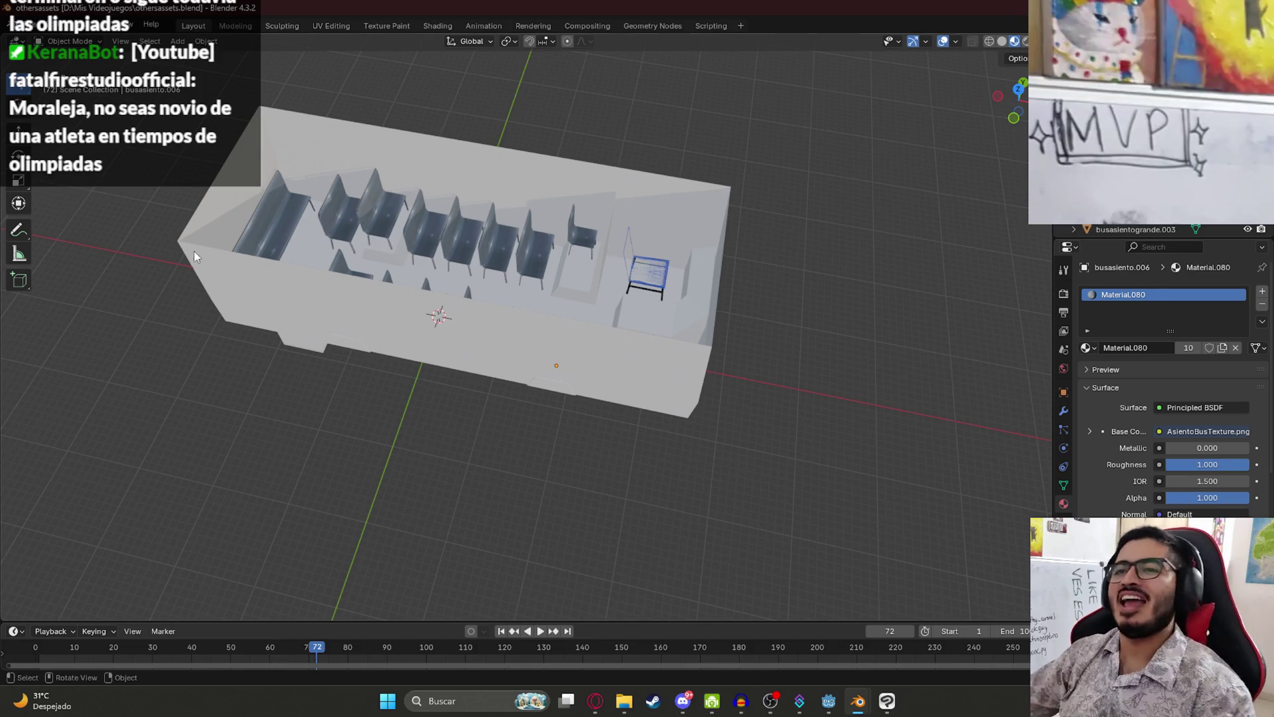
Step: Move the small seat near the entrance to its new spot and save the project
{"action": "middle_click_drag", "start_coordinate": [582, 208], "coordinate": [548, 244]}
{"action": "scroll", "coordinate": [545, 286], "scroll_direction": "up", "scroll_amount": 3}
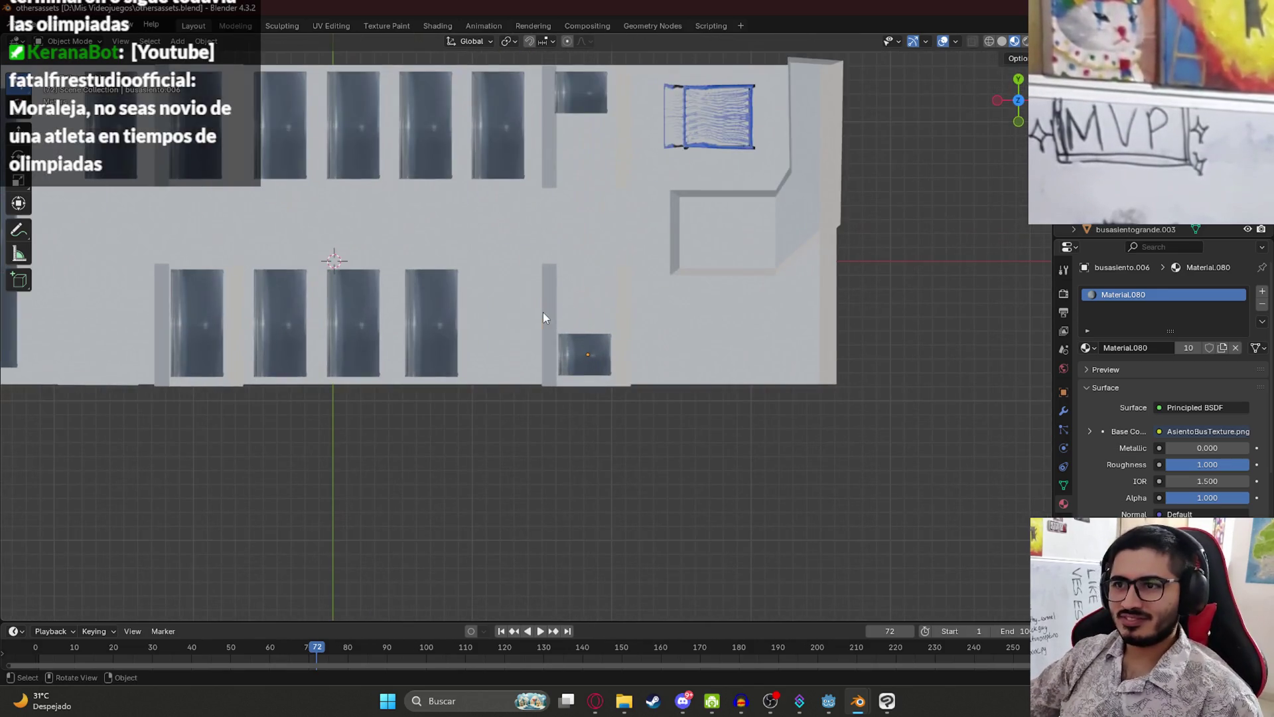
{"action": "left_click", "coordinate": [592, 320]}
{"action": "left_click", "coordinate": [590, 348]}
{"action": "key", "text": "g"}
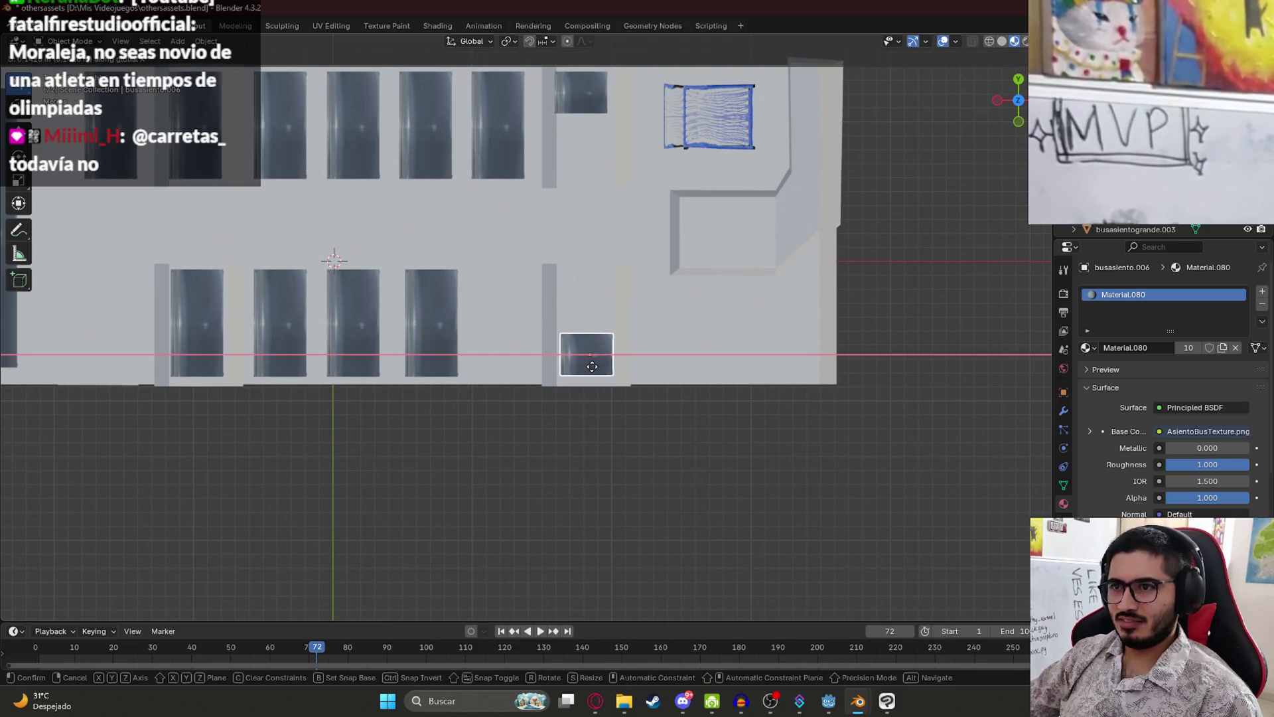
{"action": "left_click", "coordinate": [592, 366]}
{"action": "mouse_move", "coordinate": [592, 366]}
{"action": "middle_mouse_down"}
{"action": "mouse_move", "coordinate": [468, 359]}
{"action": "mouse_move", "coordinate": [394, 304]}
{"action": "mouse_move", "coordinate": [555, 245]}
{"action": "mouse_move", "coordinate": [519, 189]}
{"action": "mouse_move", "coordinate": [791, 225]}
{"action": "mouse_move", "coordinate": [780, 247]}
{"action": "mouse_move", "coordinate": [502, 248]}
{"action": "mouse_move", "coordinate": [640, 273]}
{"action": "mouse_move", "coordinate": [604, 198]}
{"action": "mouse_move", "coordinate": [725, 255]}
{"action": "mouse_move", "coordinate": [615, 187]}
{"action": "mouse_move", "coordinate": [841, 197]}
{"action": "mouse_move", "coordinate": [841, 281]}
{"action": "middle_mouse_up"}
{"action": "scroll", "coordinate": [467, 358], "scroll_direction": "up", "scroll_amount": 5}
{"action": "key", "text": "ctrl+s"}
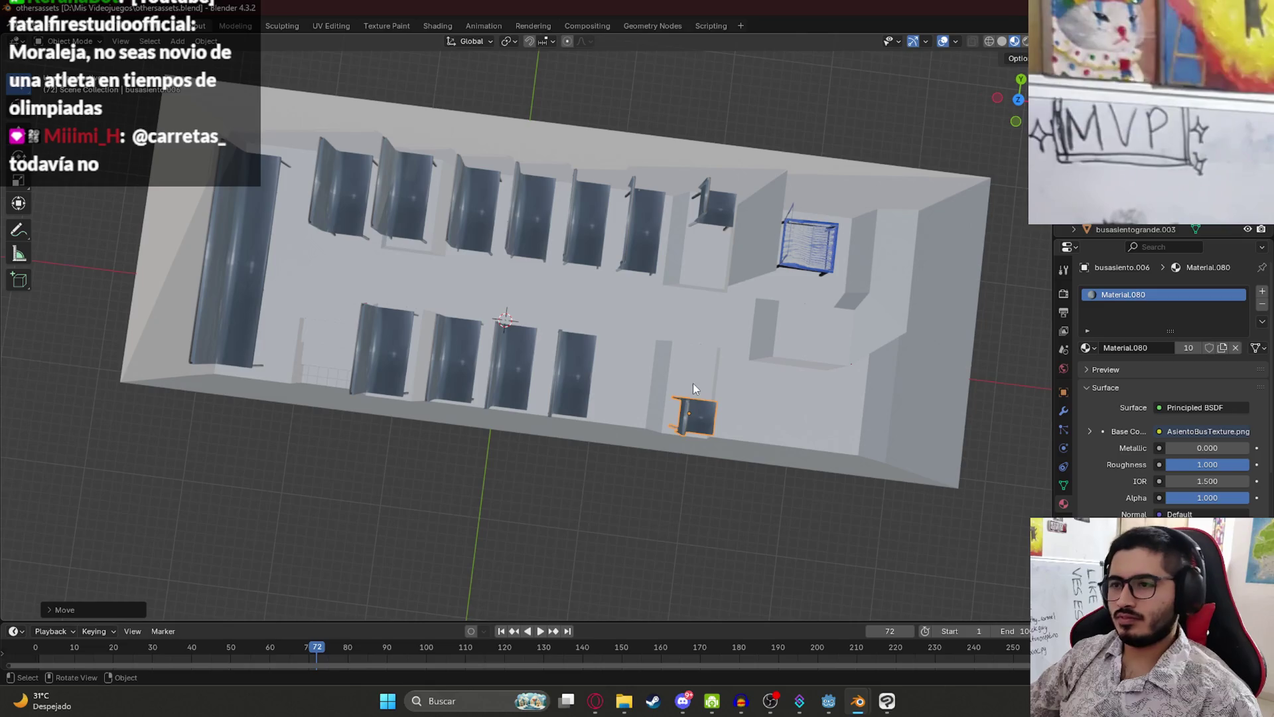
Step: Frame the whole bus interior in top view and bring up the TikTok browser
{"action": "key", "text": "KP_7"}
{"action": "scroll", "coordinate": [730, 373], "scroll_direction": "up", "scroll_amount": 5}
{"action": "middle_click_drag", "start_coordinate": [757, 385], "coordinate": [630, 379], "text": "shift"}
{"action": "scroll", "coordinate": [684, 386], "scroll_direction": "down", "scroll_amount": 3}
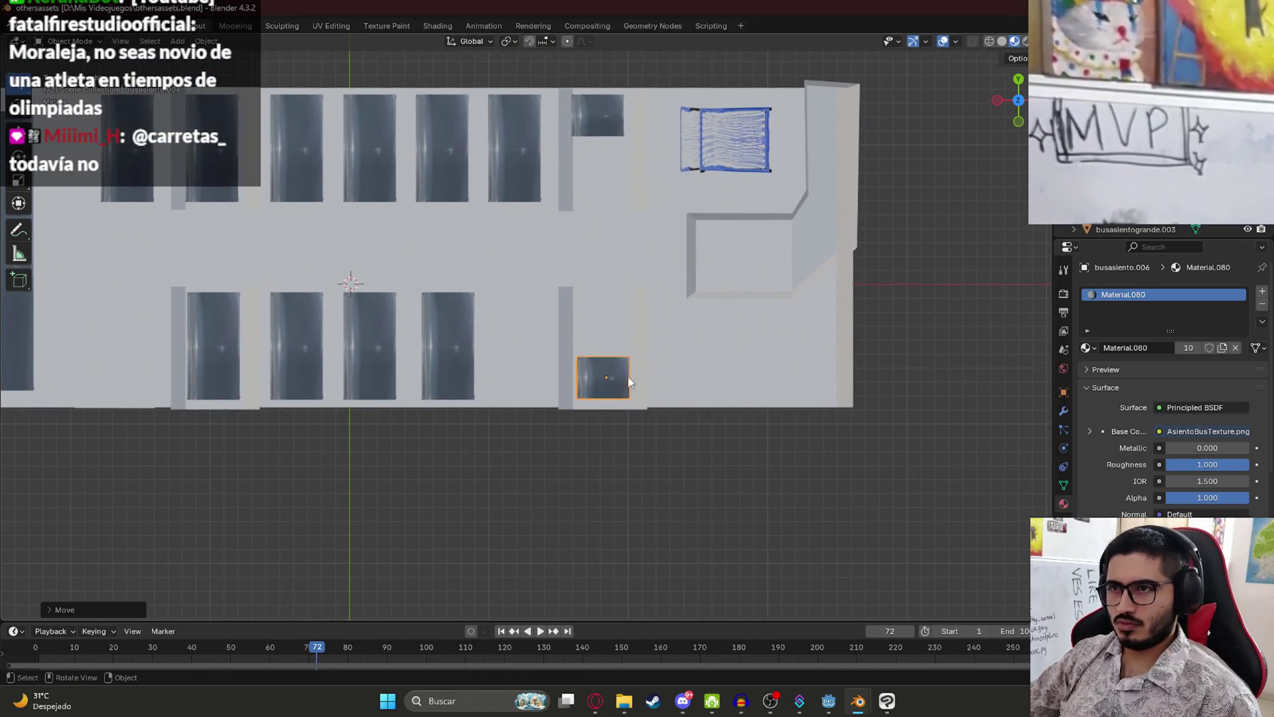
{"action": "left_click", "coordinate": [596, 701]}
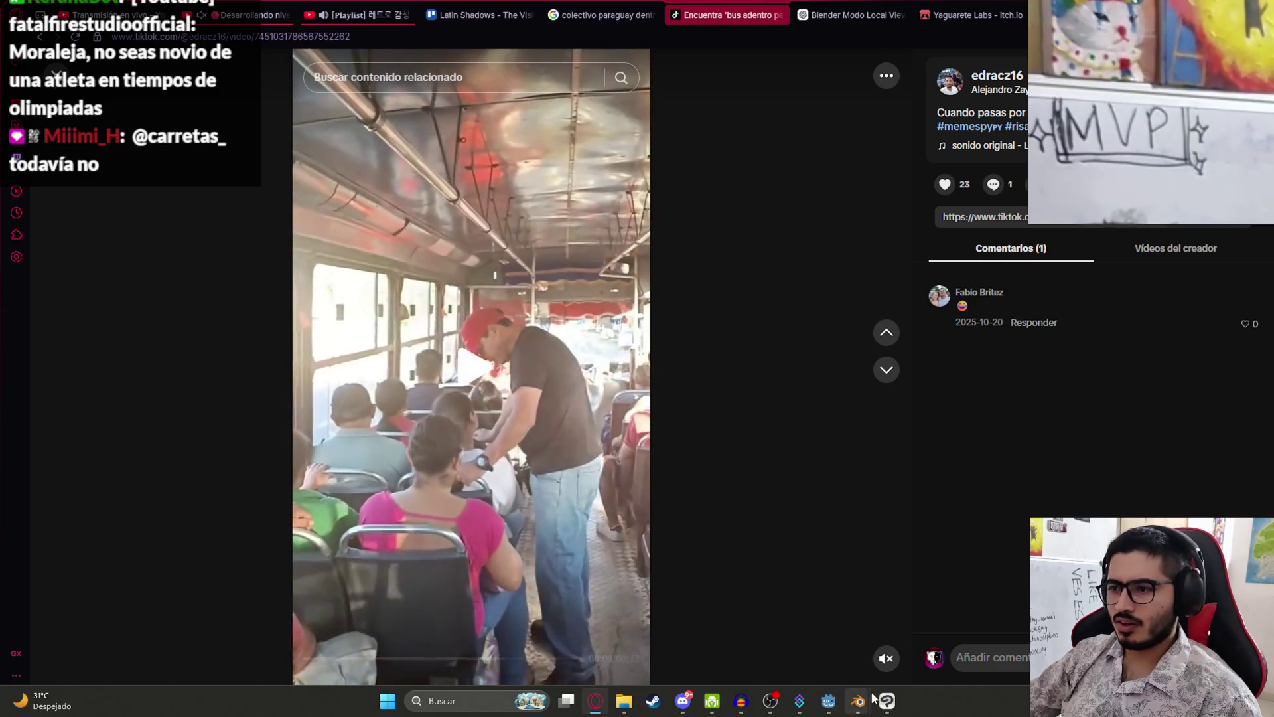
Step: Play a bus video and seek between about 00:10 and 00:21 looking for the driver shot
{"action": "mouse_move", "coordinate": [865, 709]}
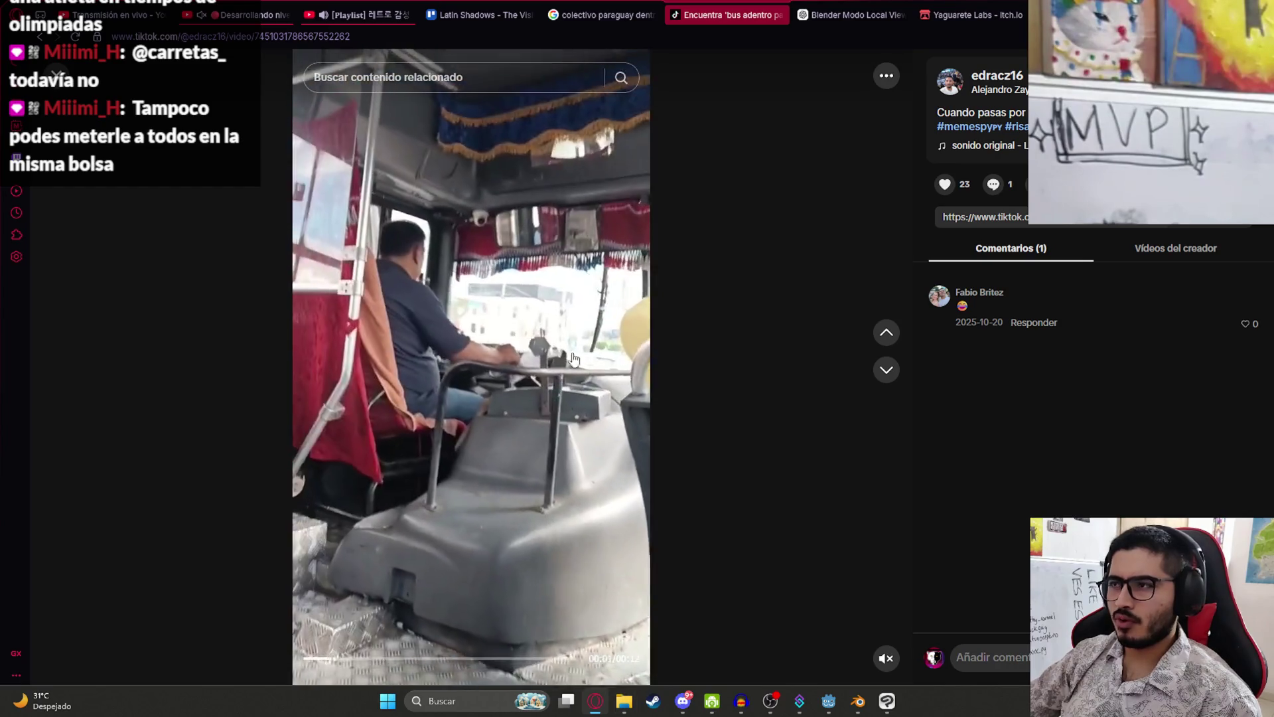
{"action": "left_click", "coordinate": [883, 372]}
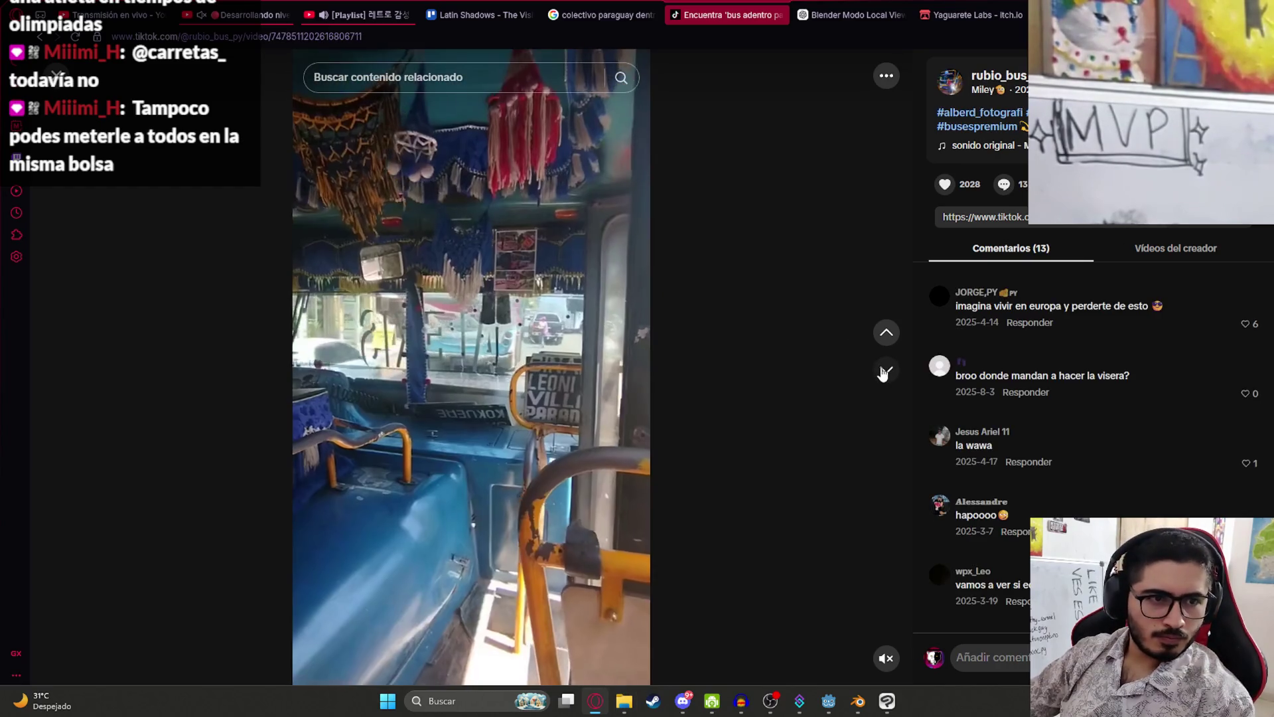
{"action": "left_click", "coordinate": [494, 304]}
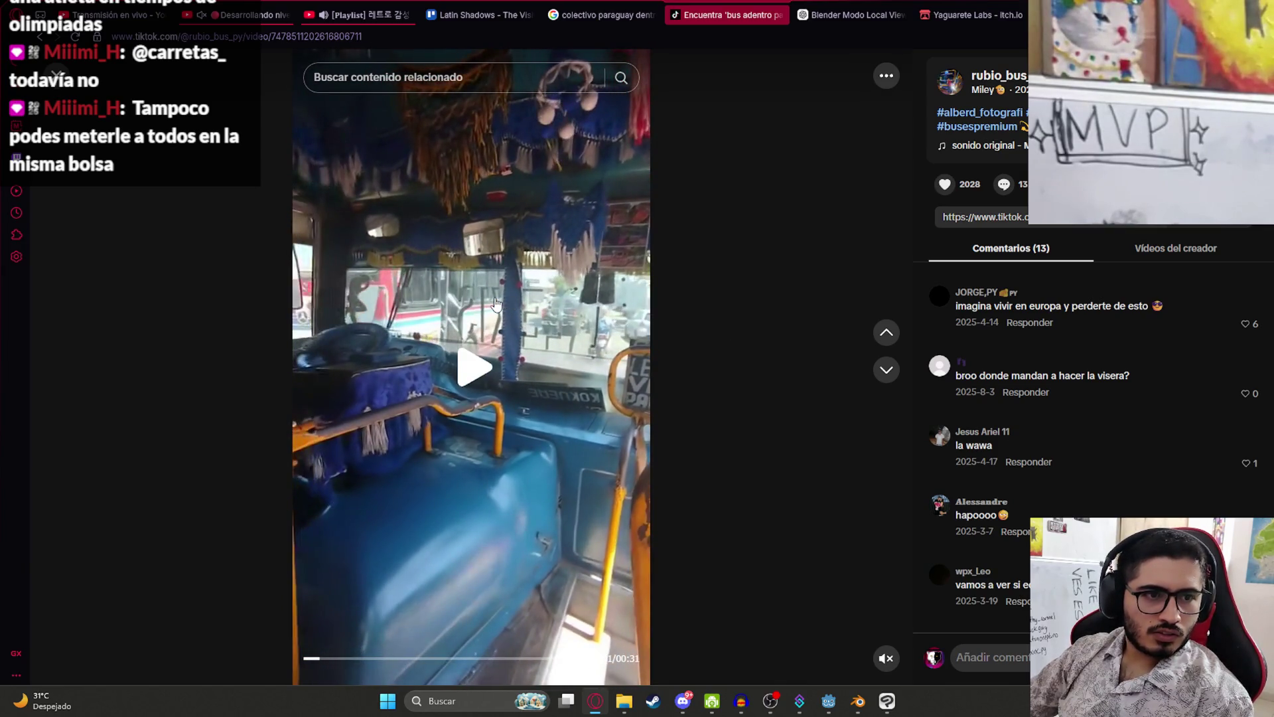
{"action": "left_click", "coordinate": [495, 303]}
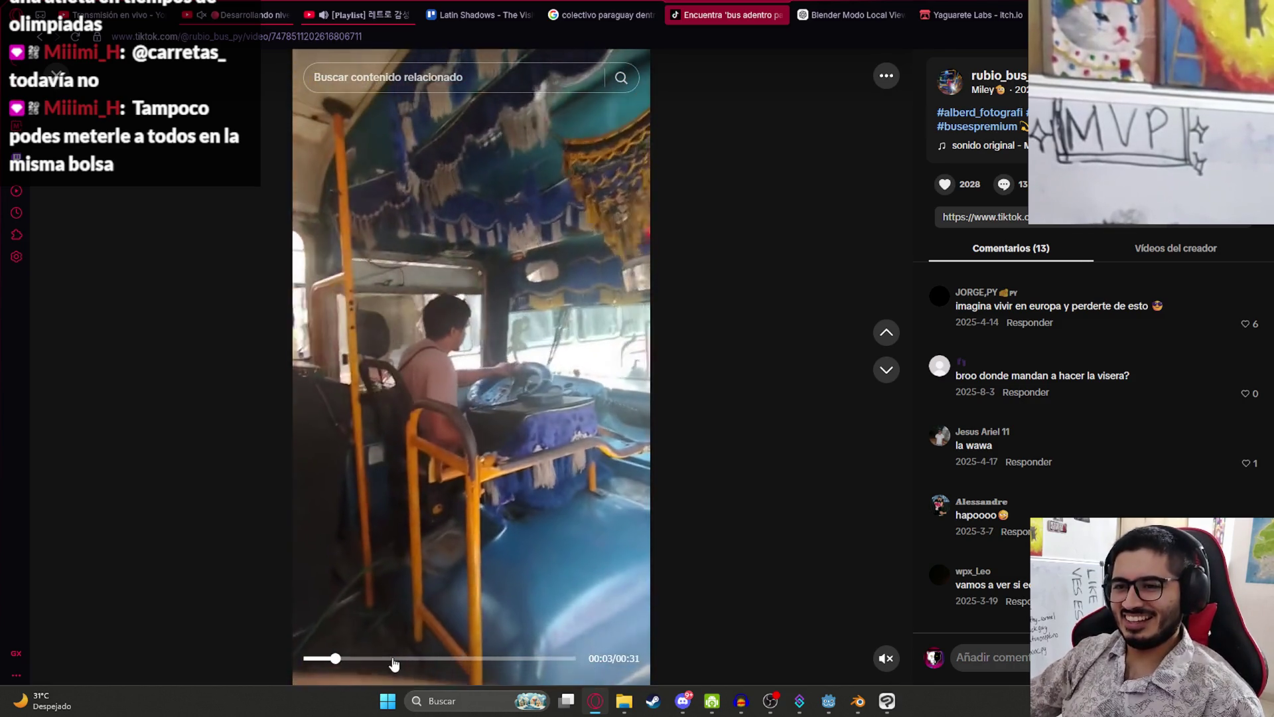
{"action": "left_click", "coordinate": [394, 658]}
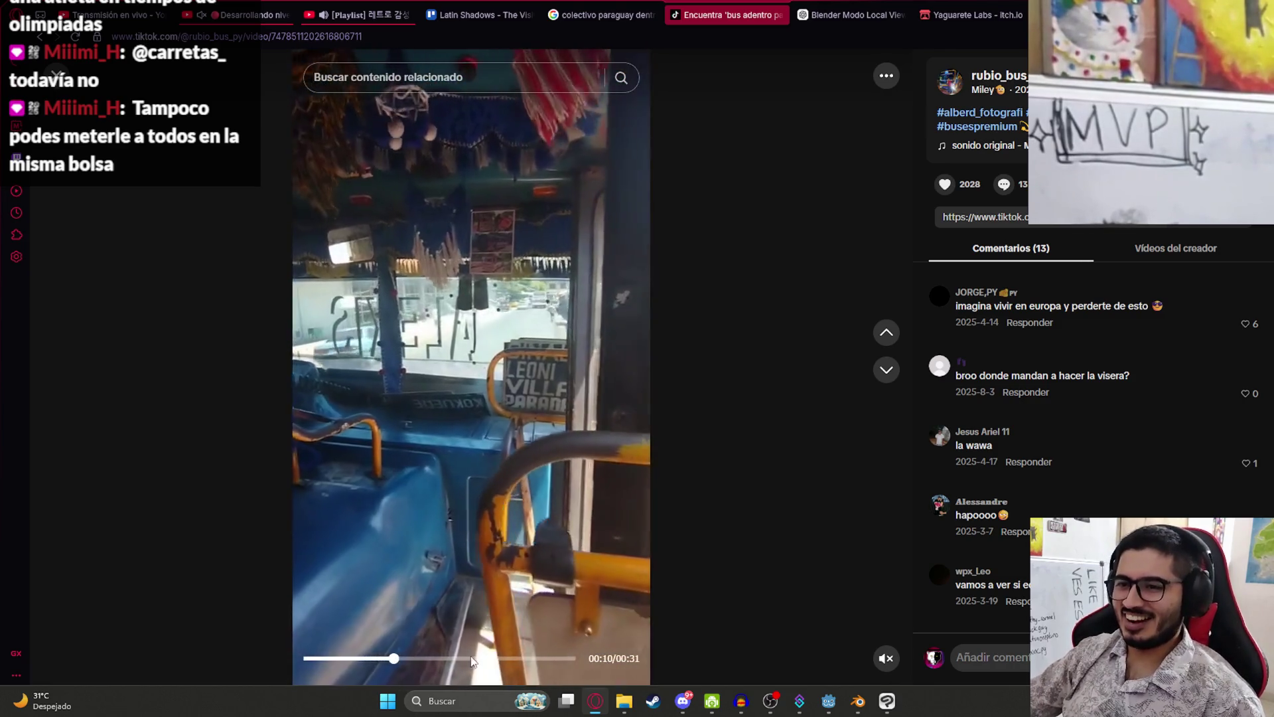
{"action": "left_click", "coordinate": [487, 661]}
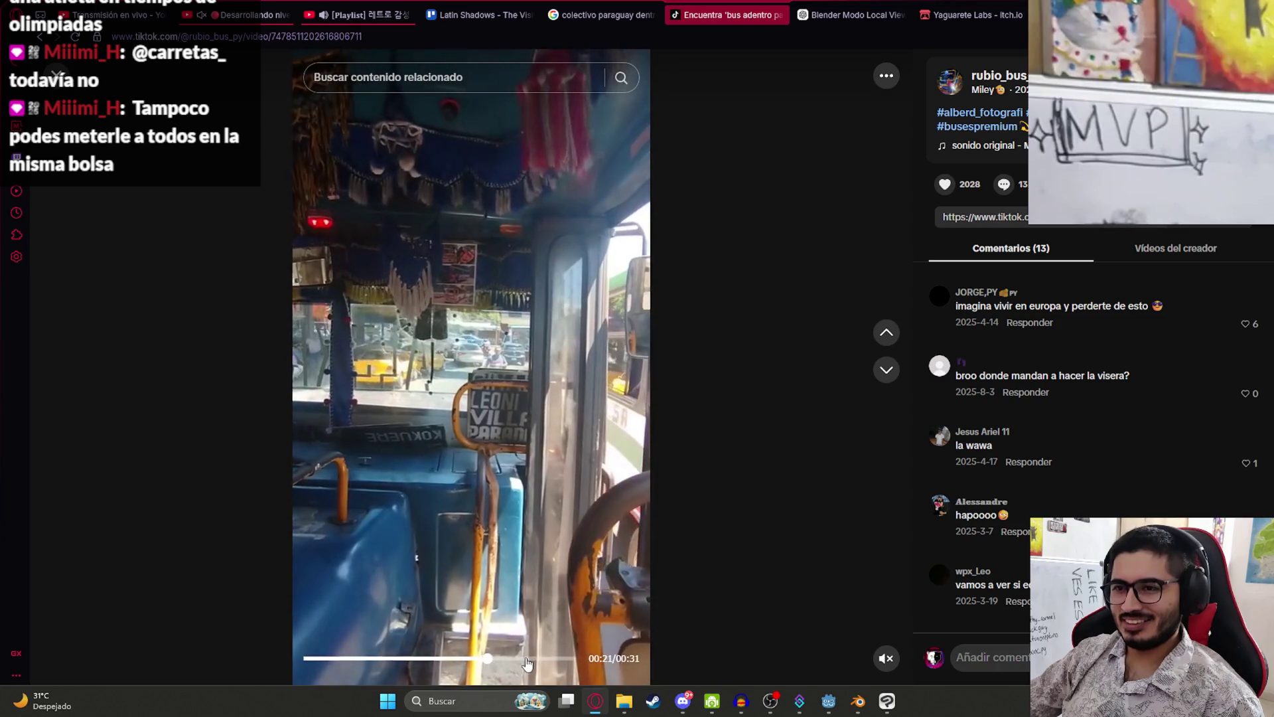
{"action": "left_click", "coordinate": [529, 659]}
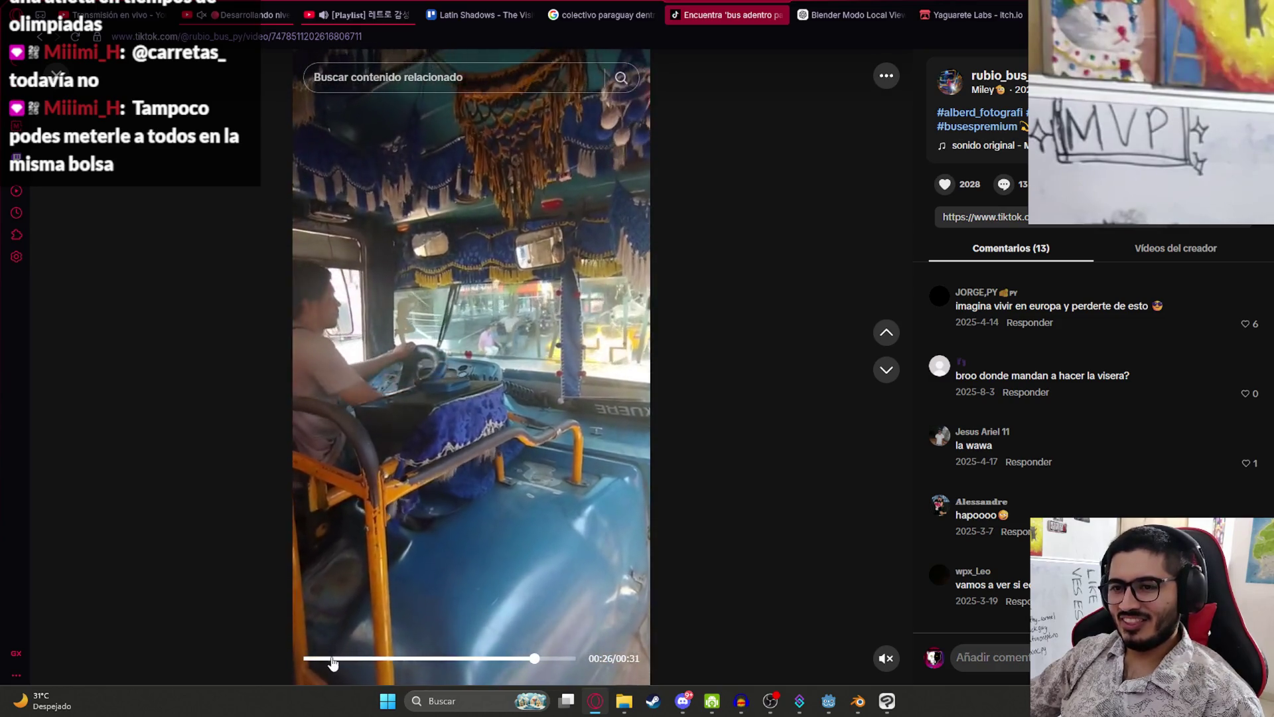
{"action": "left_click", "coordinate": [334, 660]}
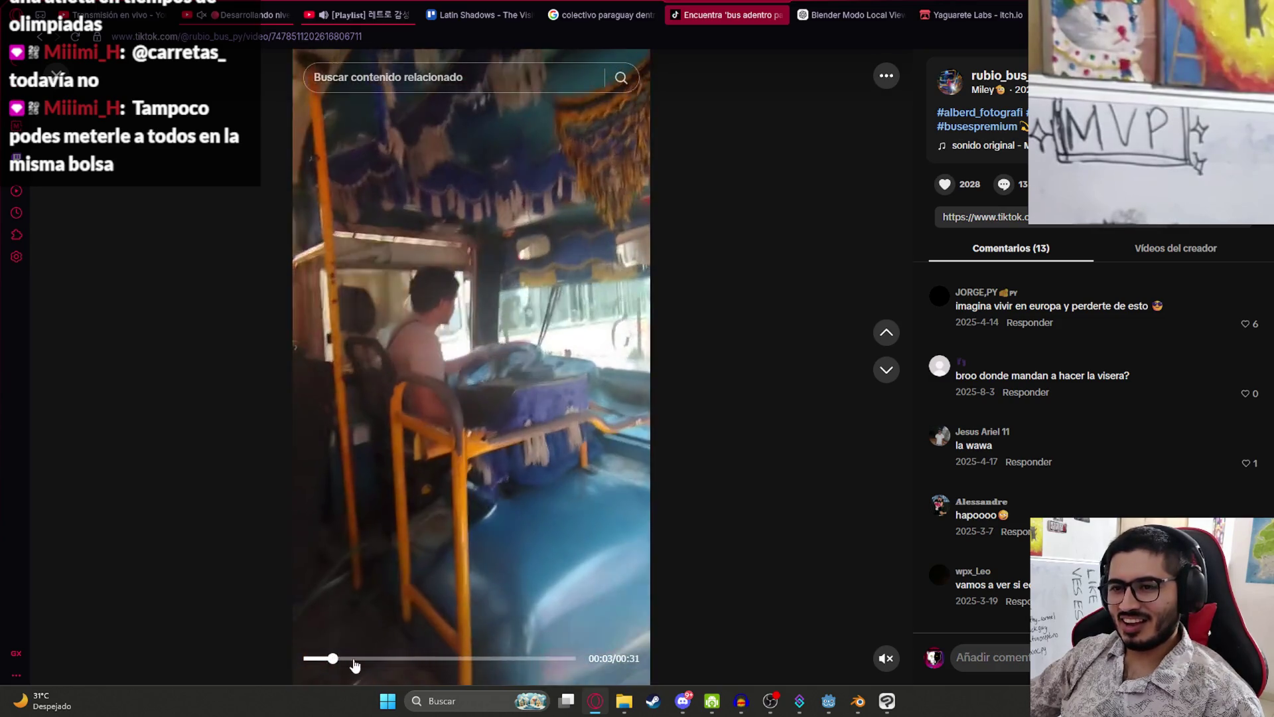
{"action": "left_click", "coordinate": [395, 659]}
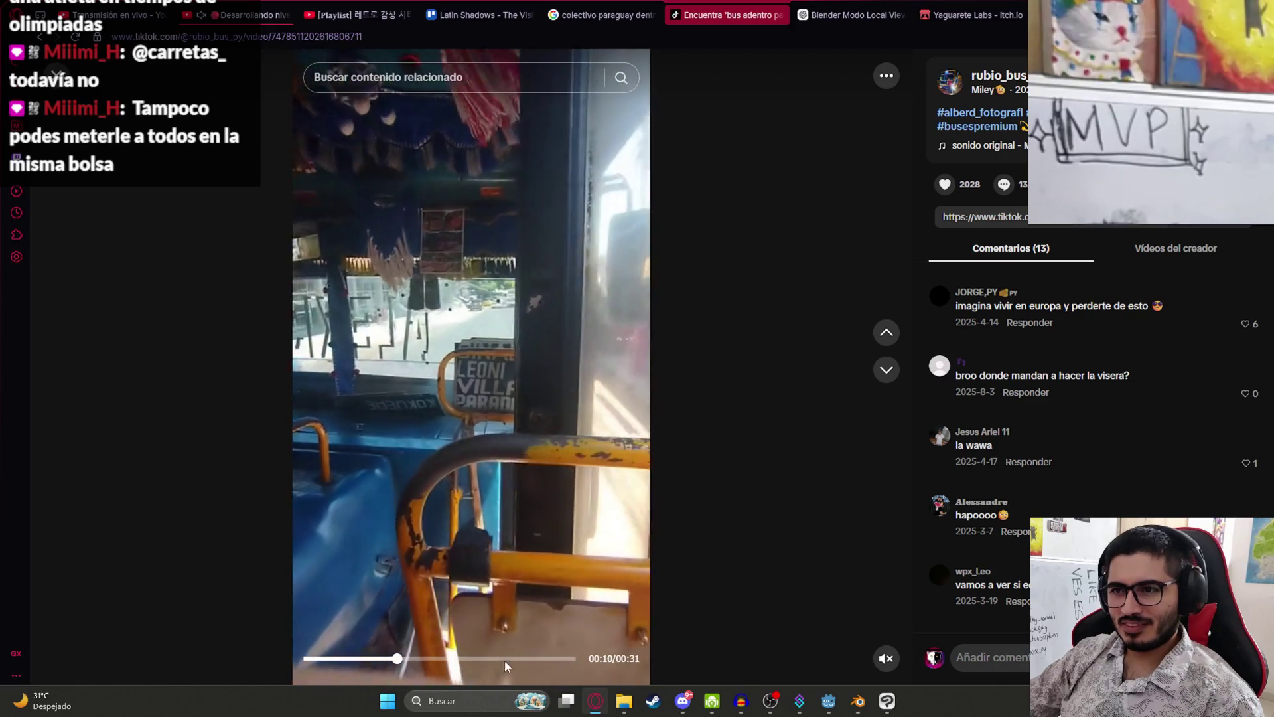
{"action": "left_click", "coordinate": [491, 660]}
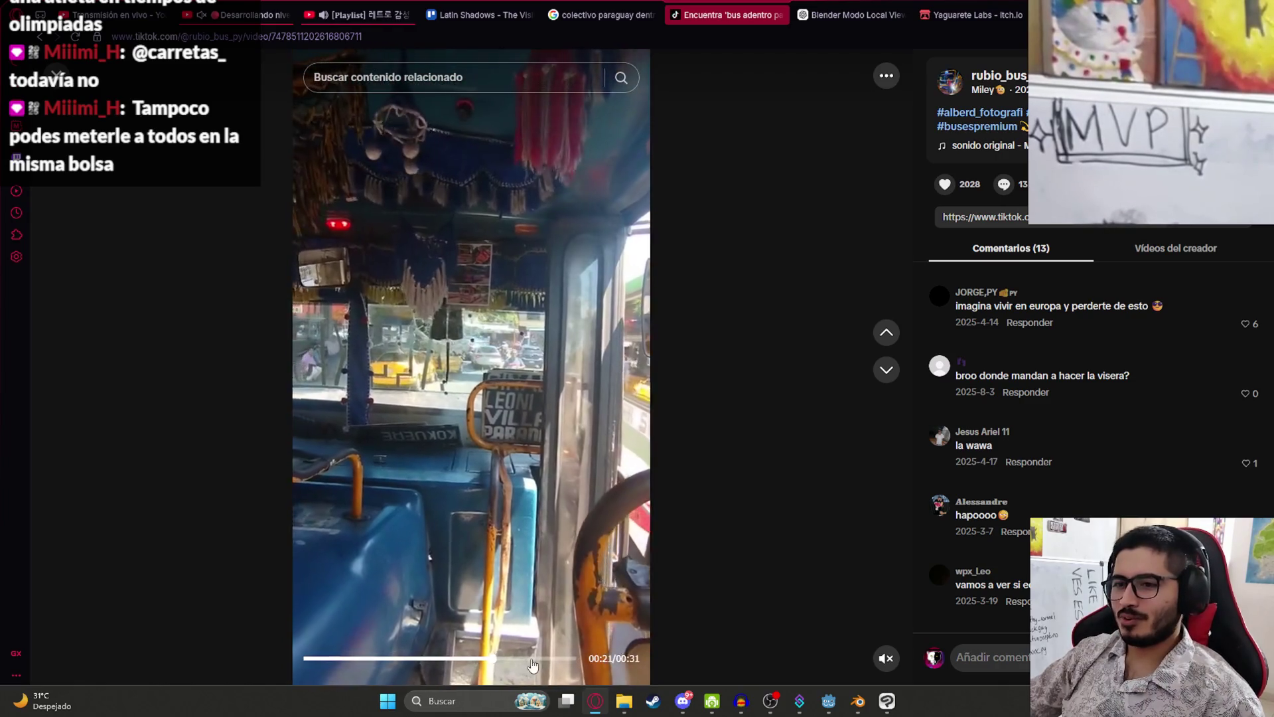
{"action": "left_click", "coordinate": [566, 660]}
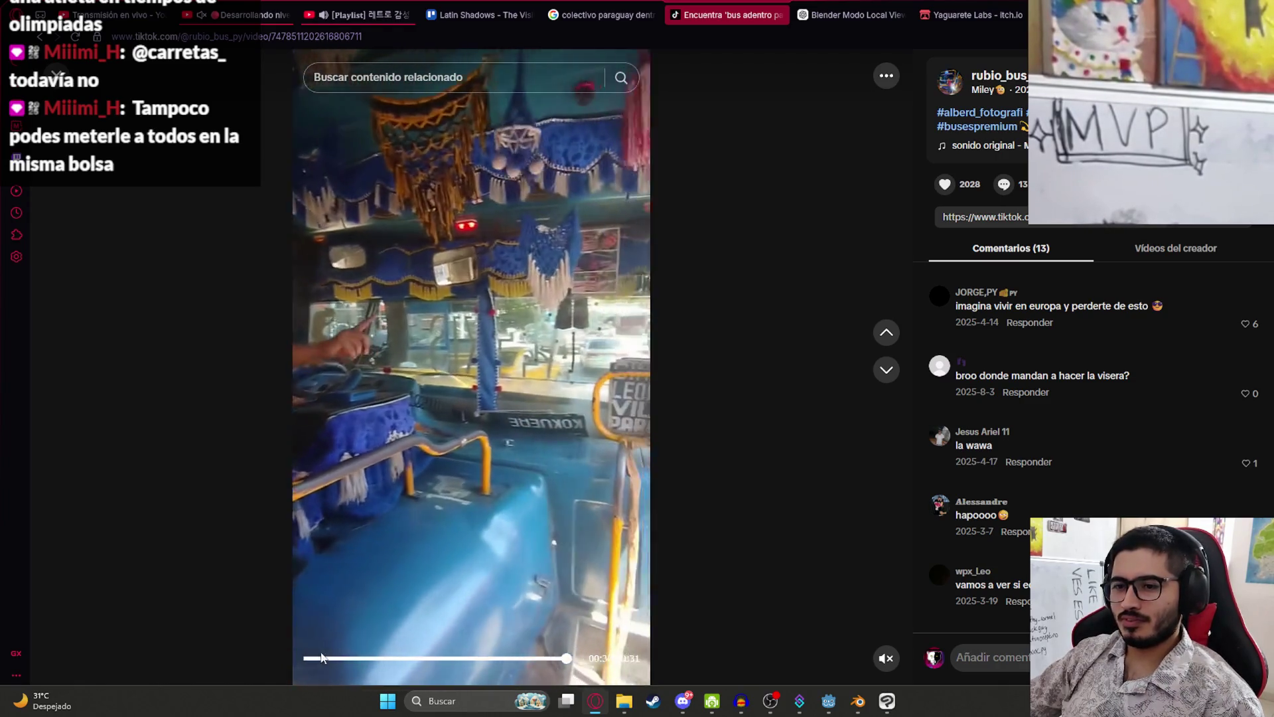
{"action": "left_click", "coordinate": [401, 659]}
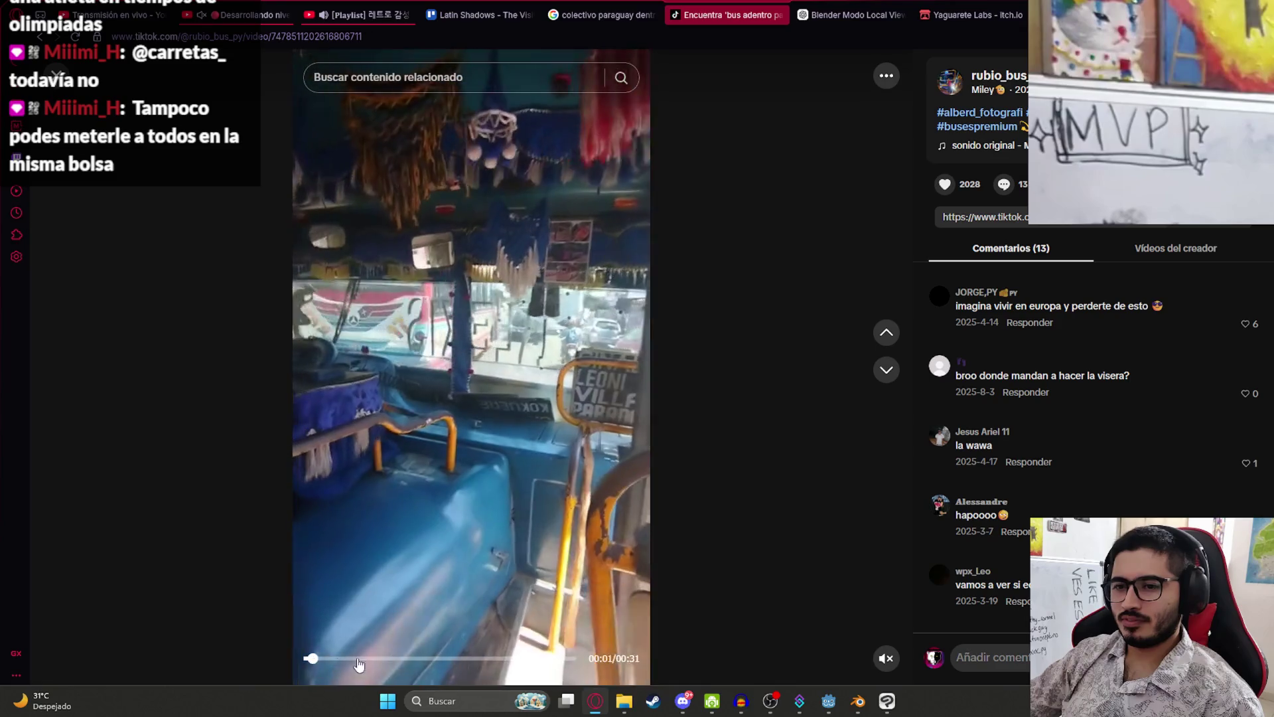
Step: Browse the next feed videos, scrubbing one to about 00:13 and skipping another near its end
{"action": "left_click", "coordinate": [887, 370]}
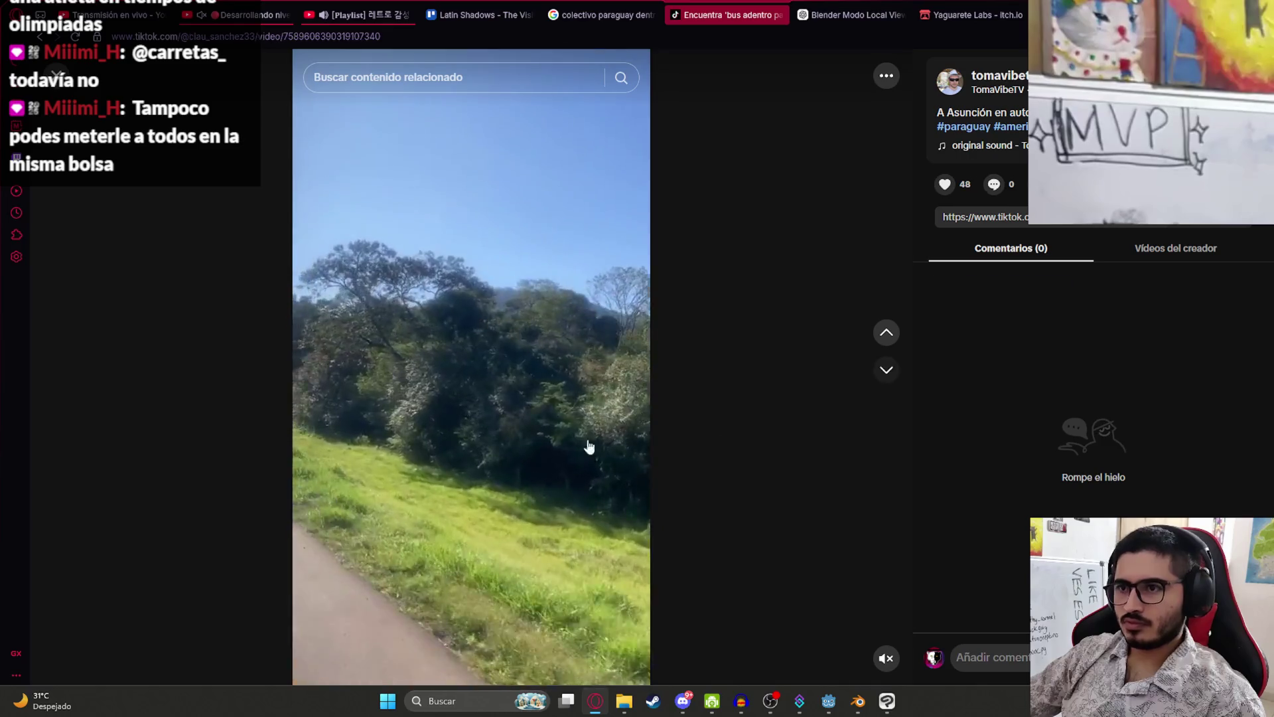
{"action": "scroll", "coordinate": [586, 444], "scroll_direction": "up", "scroll_amount": 1}
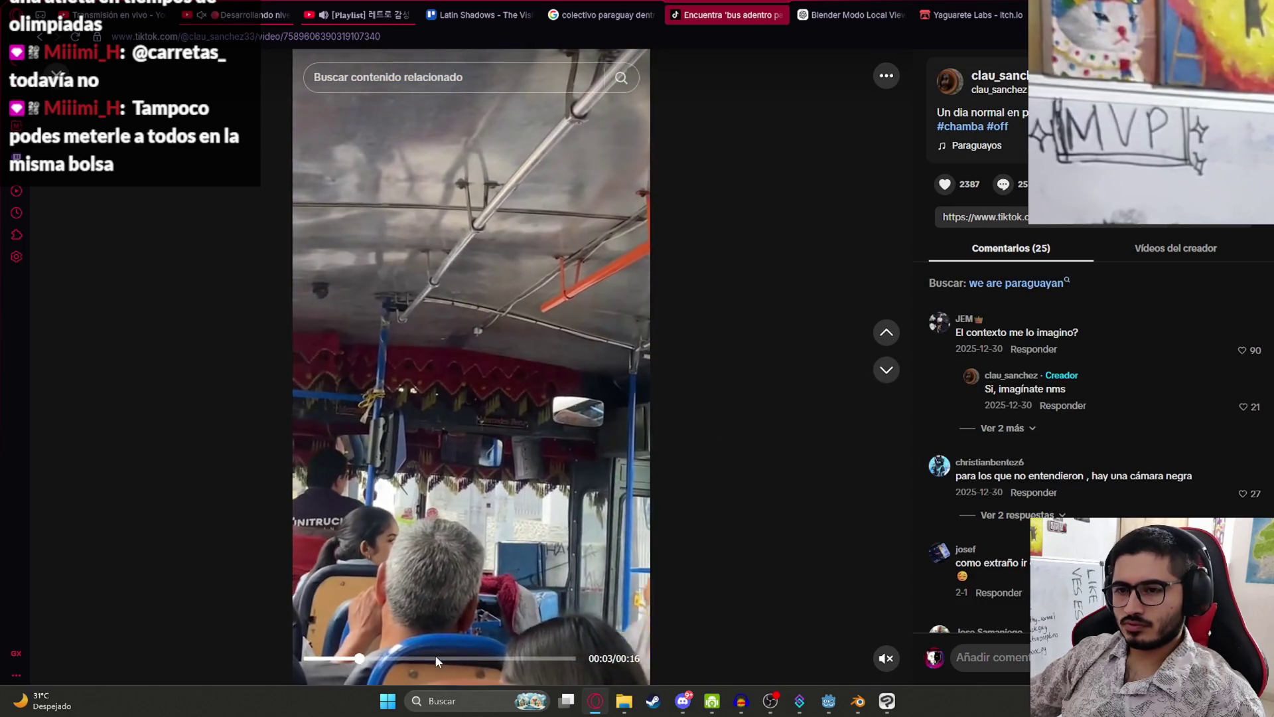
{"action": "left_click_drag", "start_coordinate": [449, 667], "coordinate": [531, 663]}
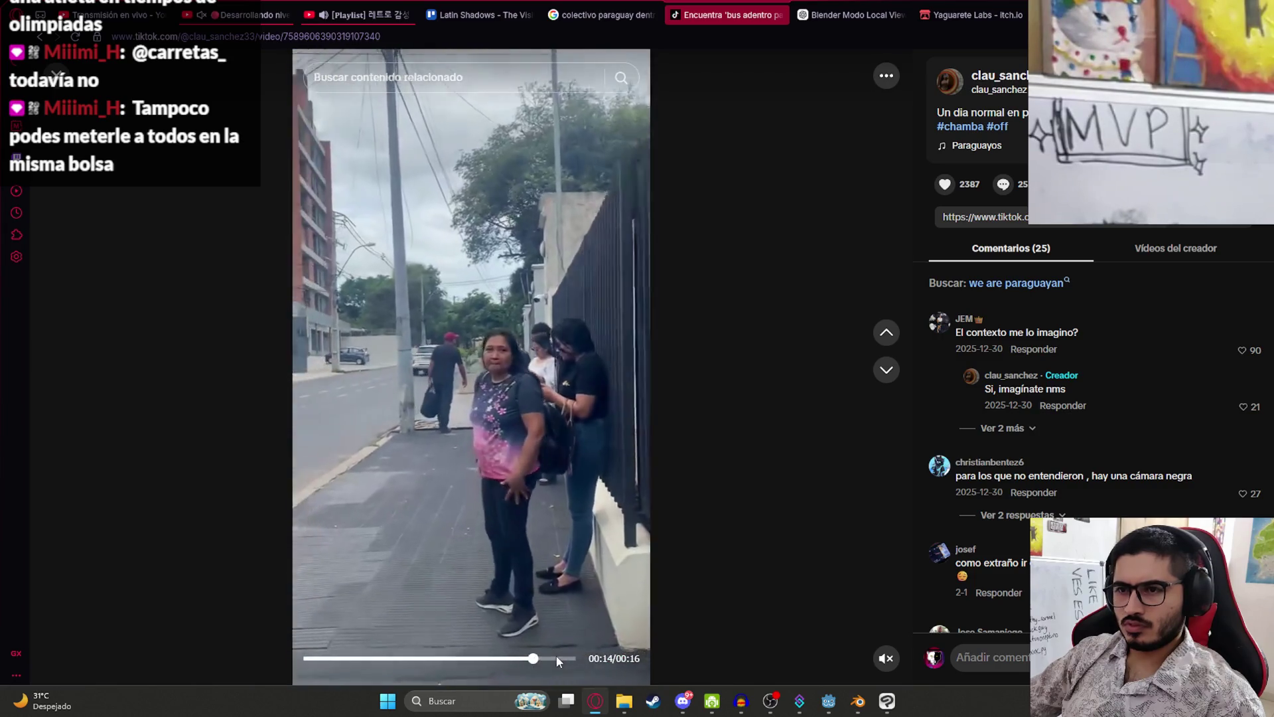
{"action": "left_click", "coordinate": [878, 374]}
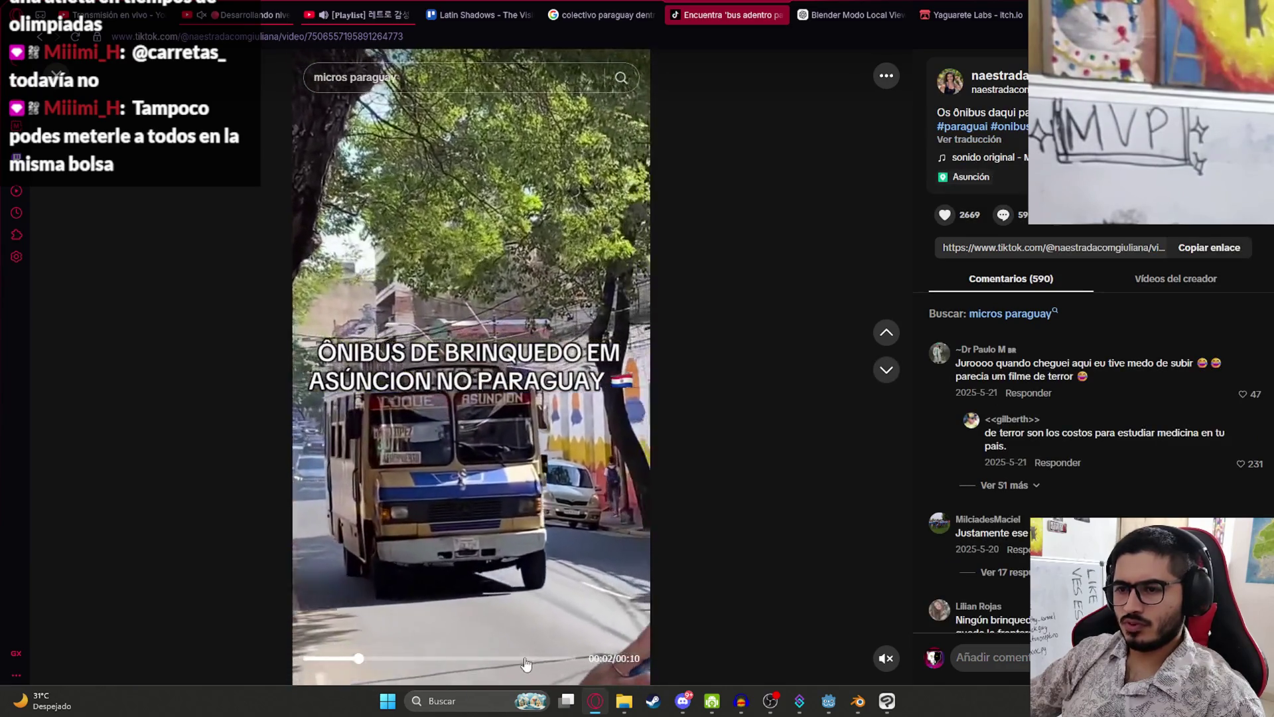
{"action": "left_click", "coordinate": [883, 373]}
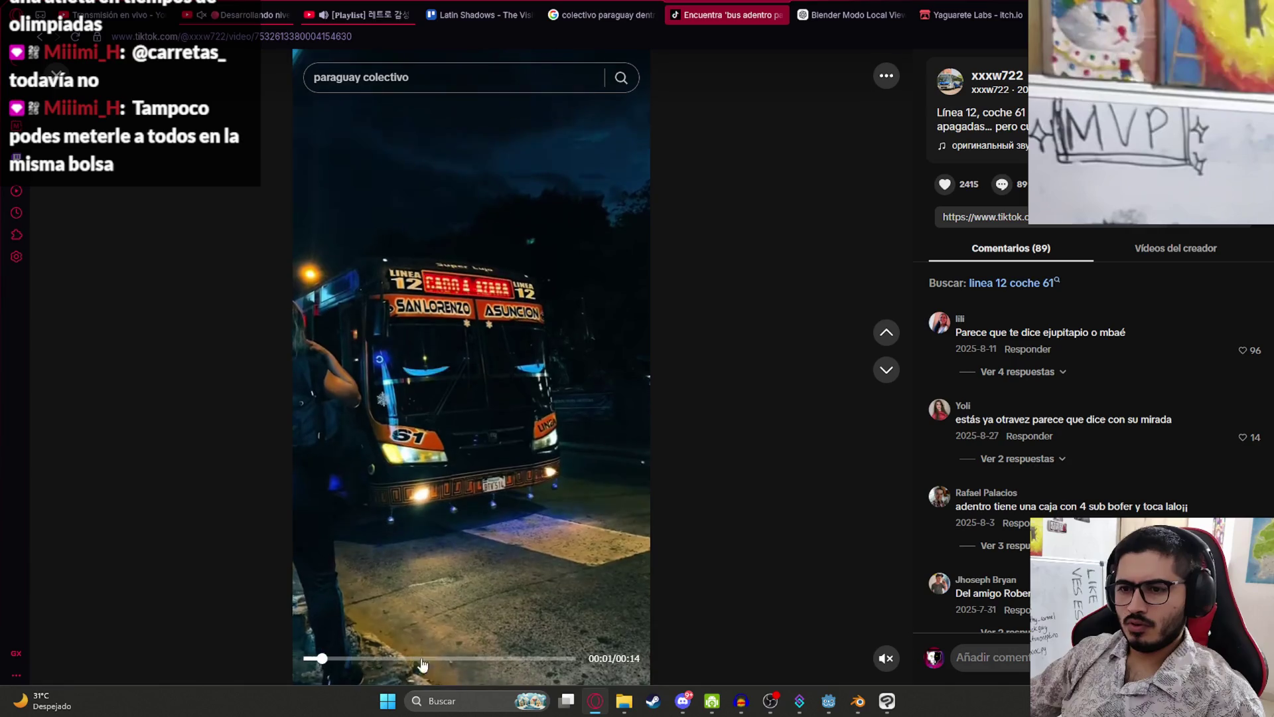
{"action": "left_click", "coordinate": [889, 371]}
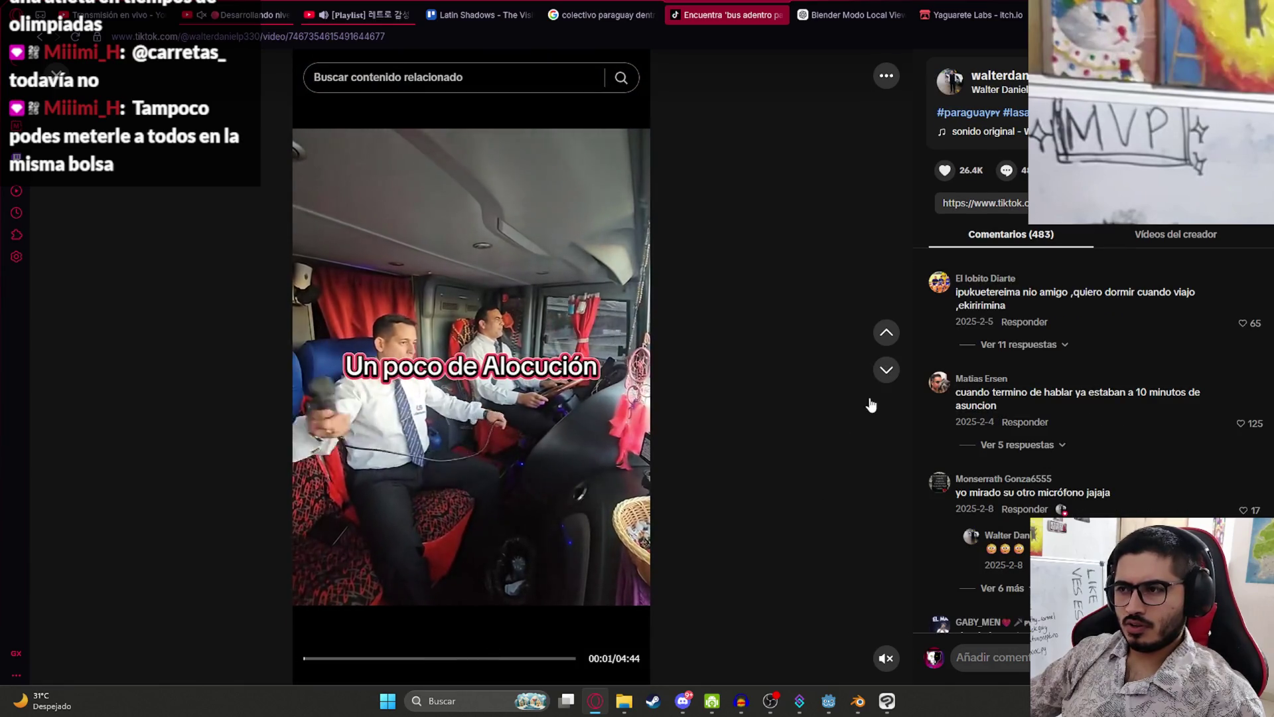
{"action": "scroll", "coordinate": [658, 462], "scroll_direction": "down", "scroll_amount": 1}
{"action": "left_click", "coordinate": [890, 368]}
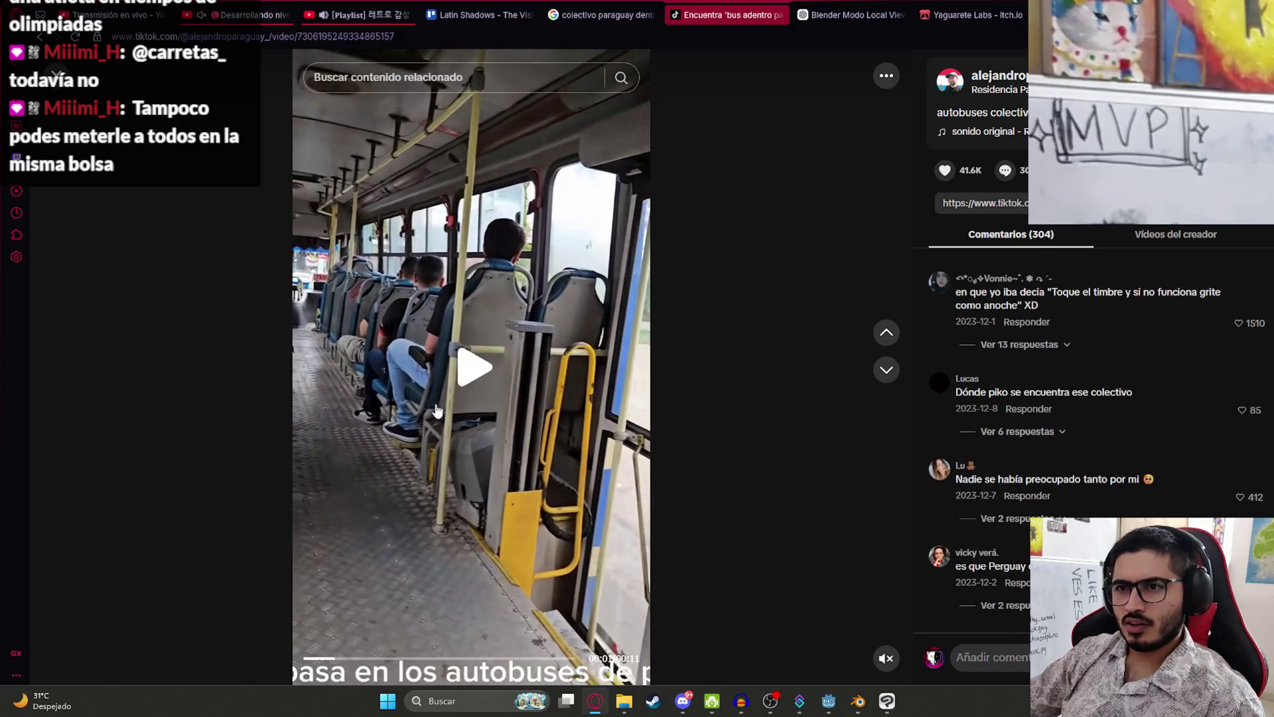
{"action": "left_click", "coordinate": [393, 433]}
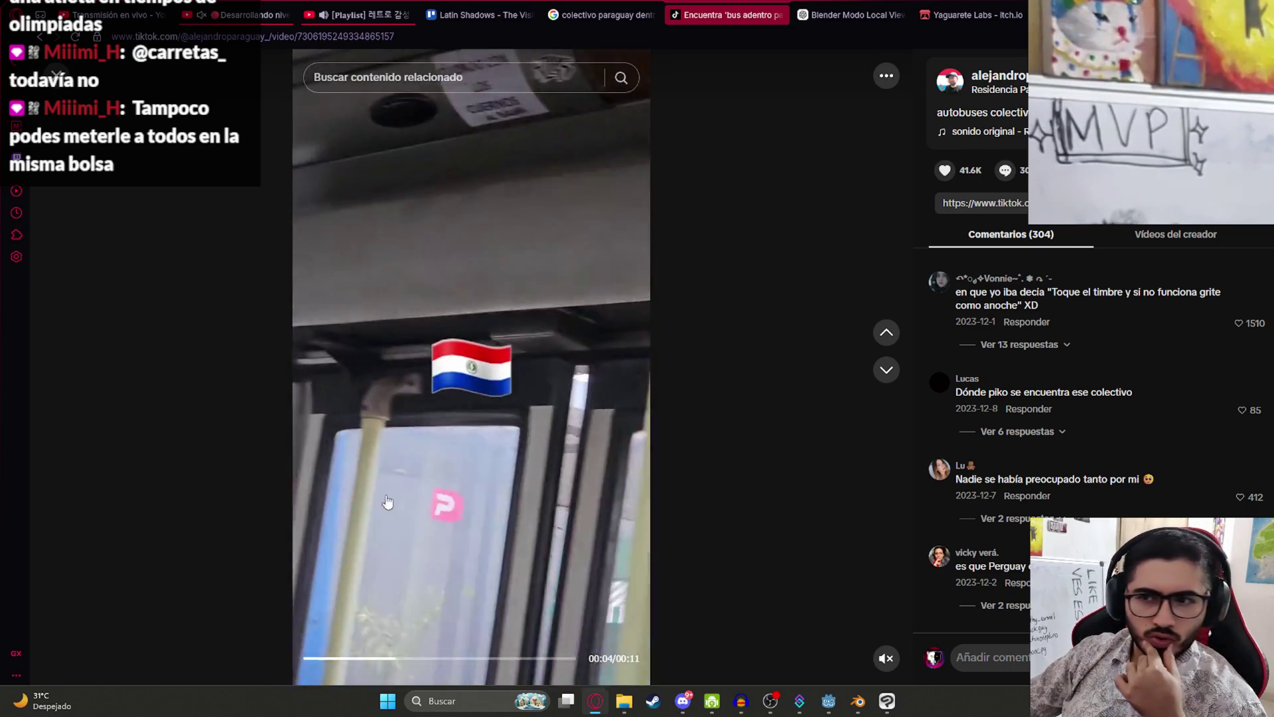
{"action": "left_click", "coordinate": [516, 658]}
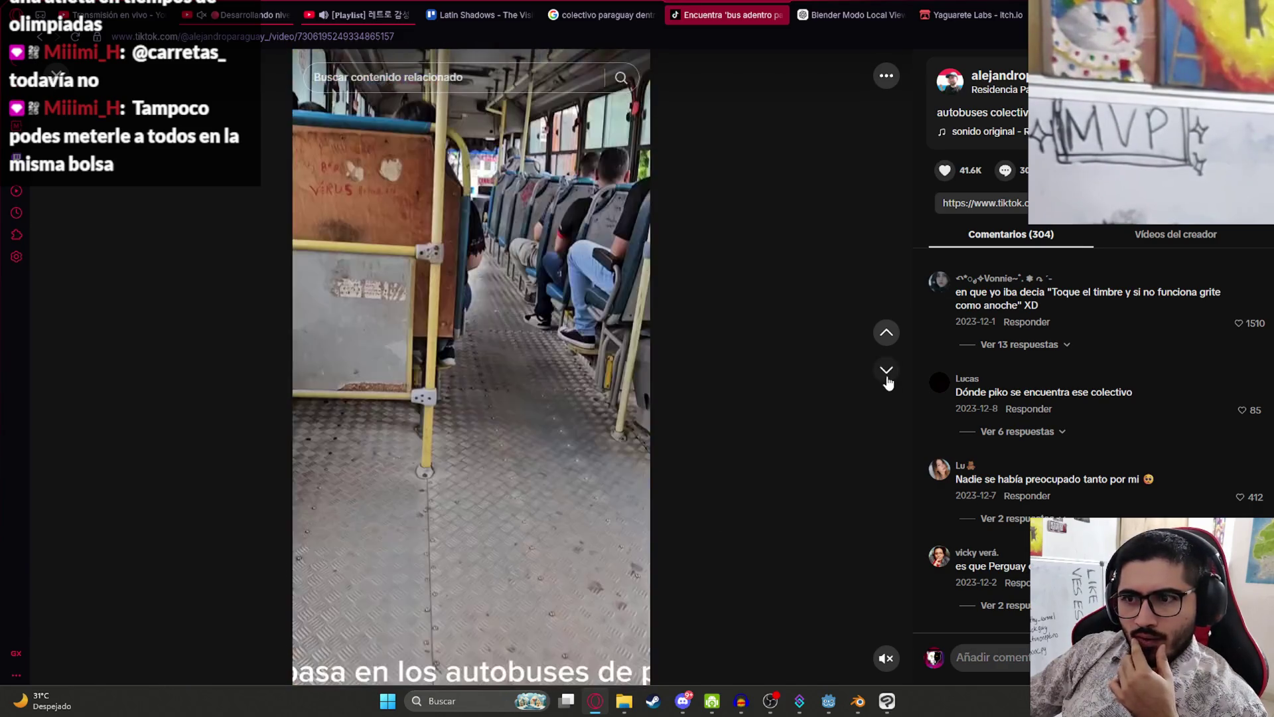
Step: Skip through a dozen more feed videos, then jump one to about 00:14 and pause it
{"action": "left_click", "coordinate": [888, 377]}
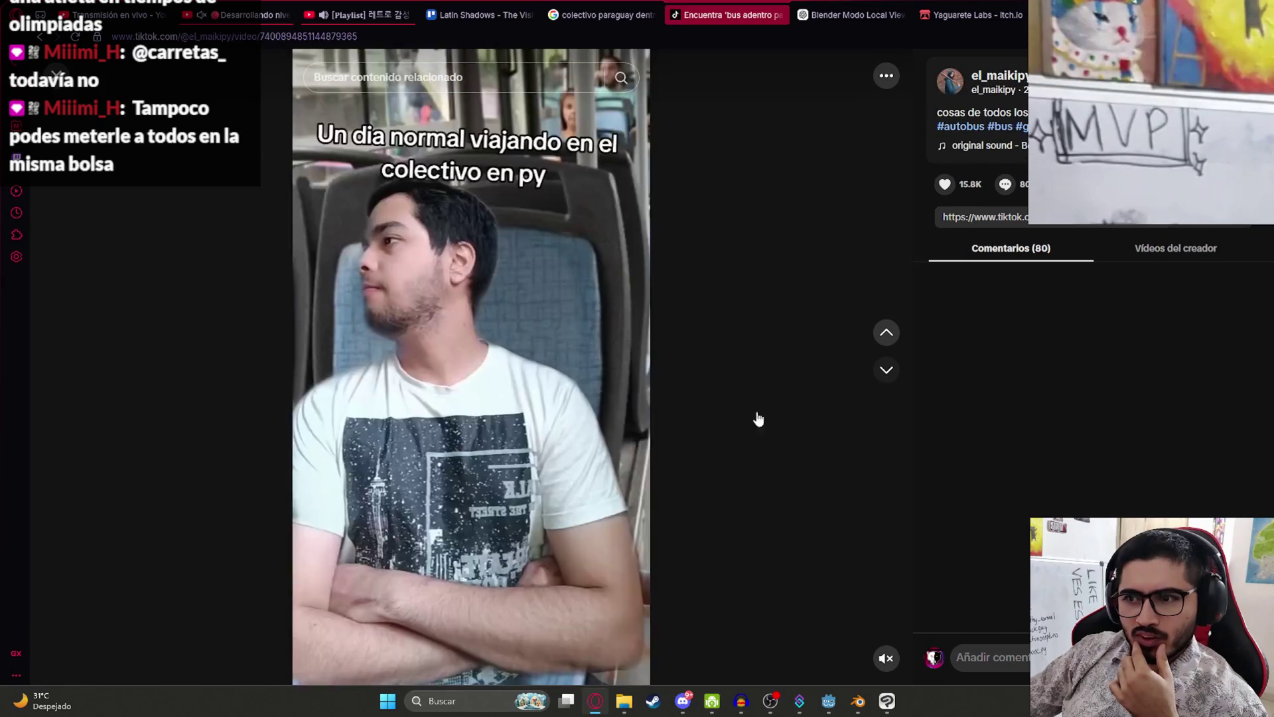
{"action": "left_click", "coordinate": [890, 382]}
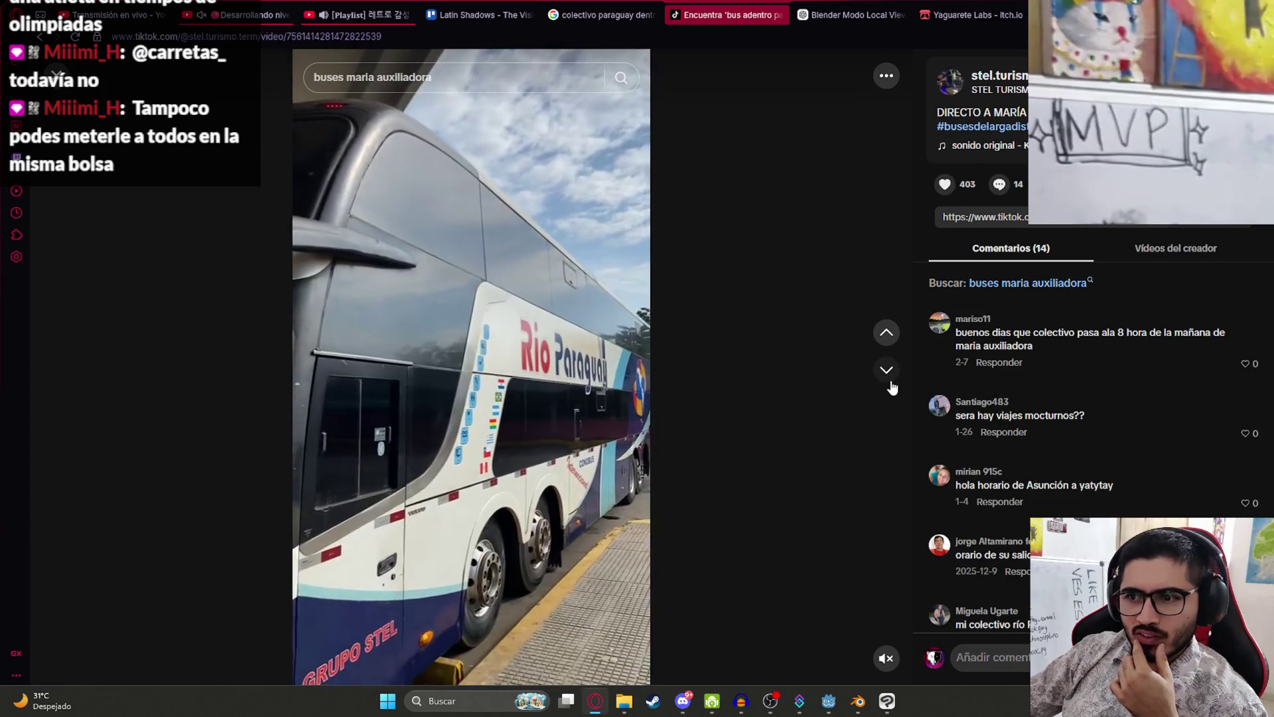
{"action": "left_click", "coordinate": [889, 372]}
{"action": "left_click", "coordinate": [891, 383]}
{"action": "left_click", "coordinate": [892, 383]}
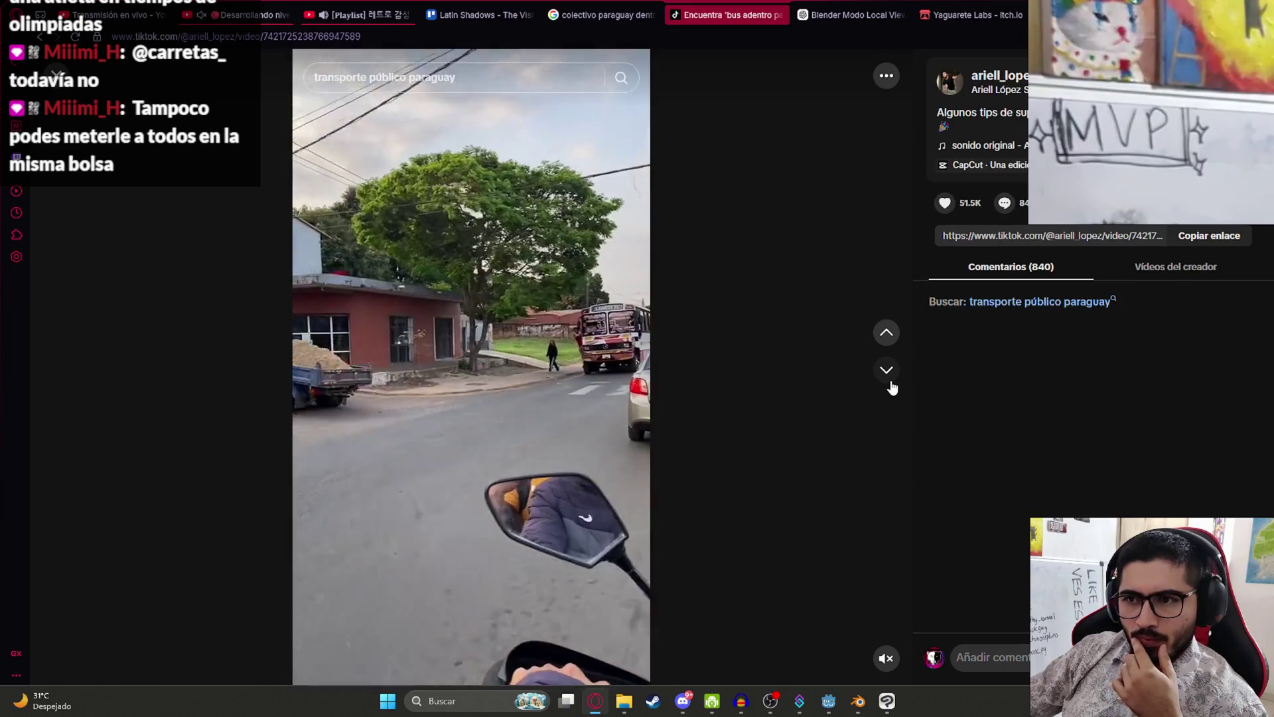
{"action": "left_click", "coordinate": [892, 383]}
{"action": "left_click", "coordinate": [892, 383]}
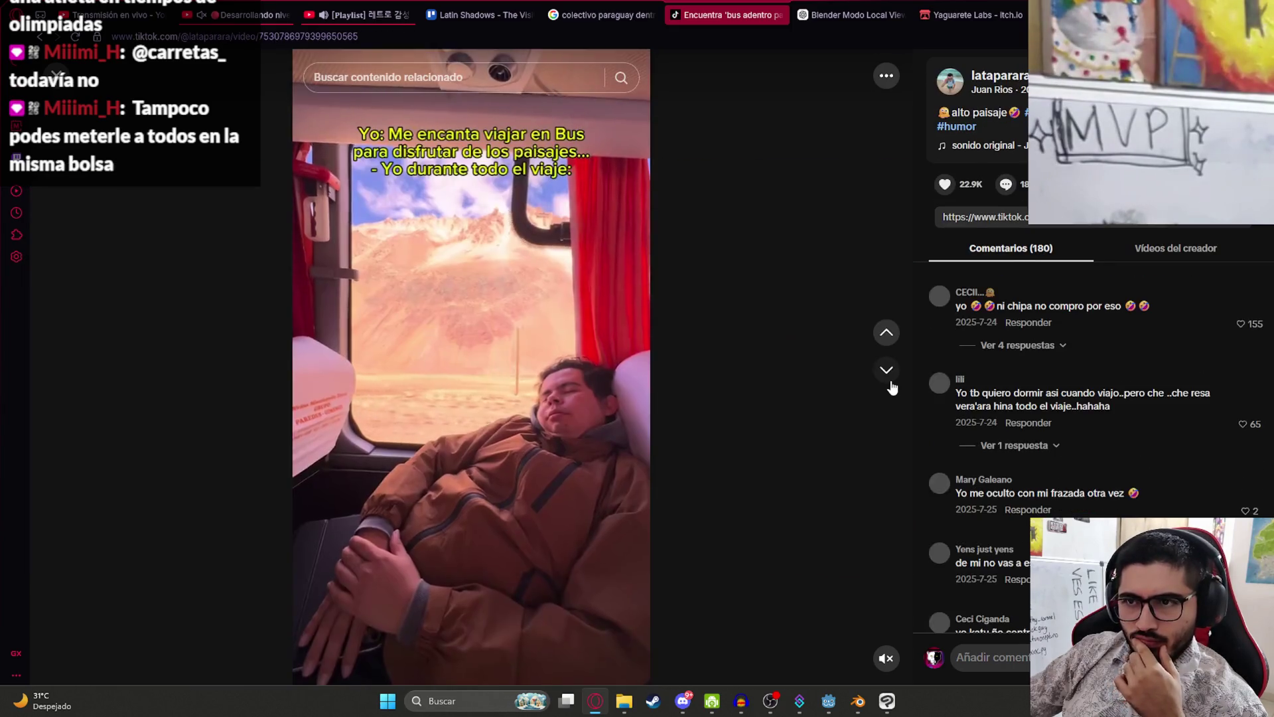
{"action": "left_click", "coordinate": [892, 383]}
{"action": "left_click", "coordinate": [891, 383]}
{"action": "left_click", "coordinate": [891, 383]}
{"action": "left_click", "coordinate": [892, 383]}
{"action": "left_click", "coordinate": [891, 383]}
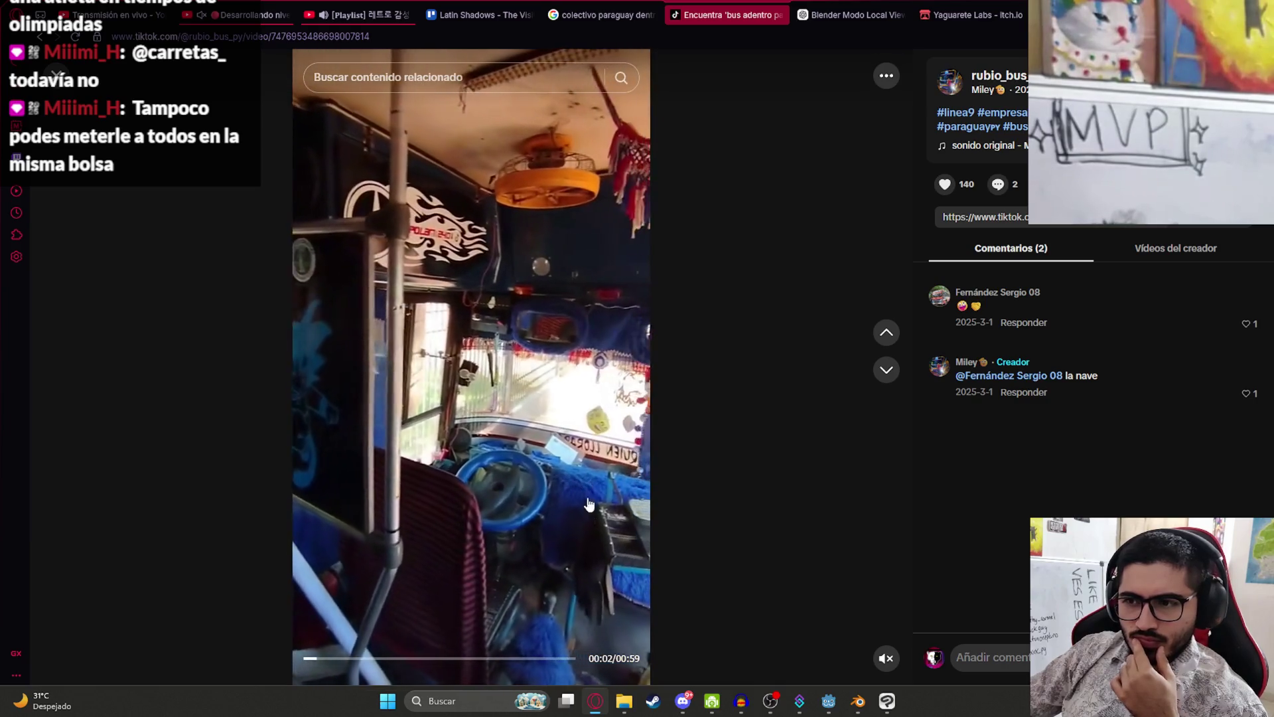
{"action": "left_click", "coordinate": [368, 657]}
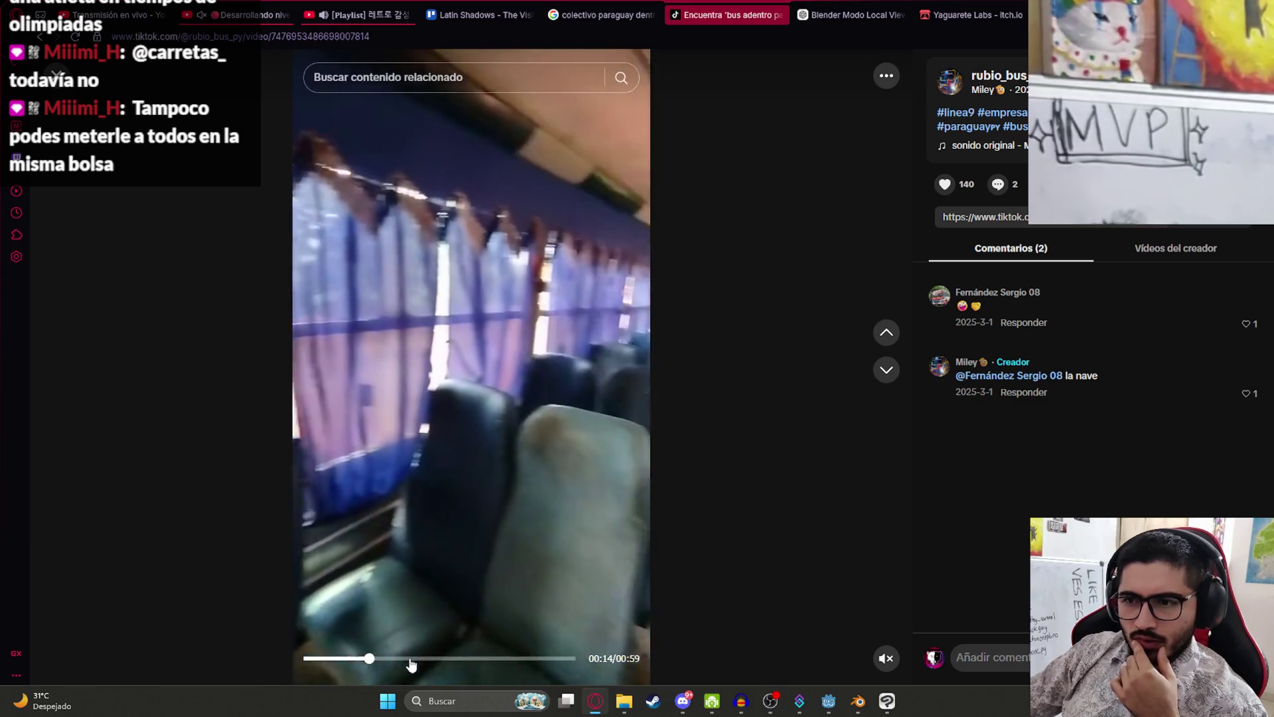
{"action": "left_click", "coordinate": [492, 396]}
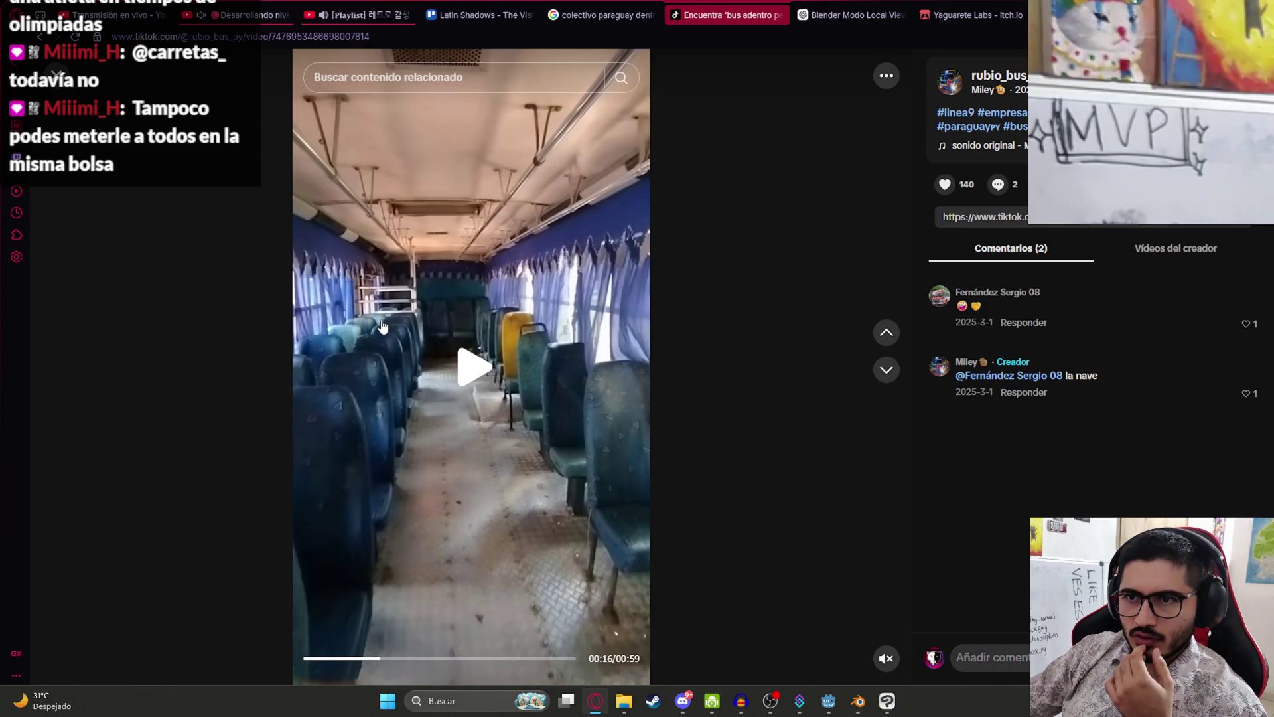
Step: Pause the bus reference video on the driver's area and return to the othersassets Blender scene
{"action": "left_click", "coordinate": [483, 416]}
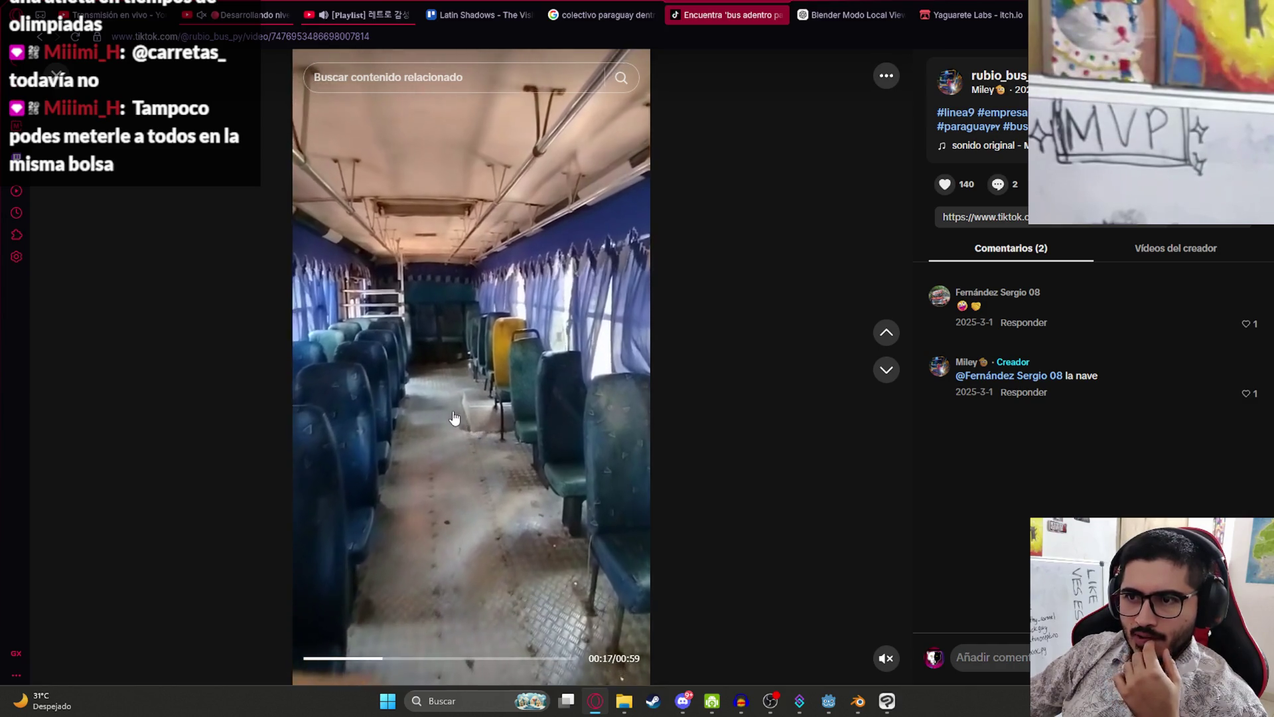
{"action": "left_click", "coordinate": [407, 659]}
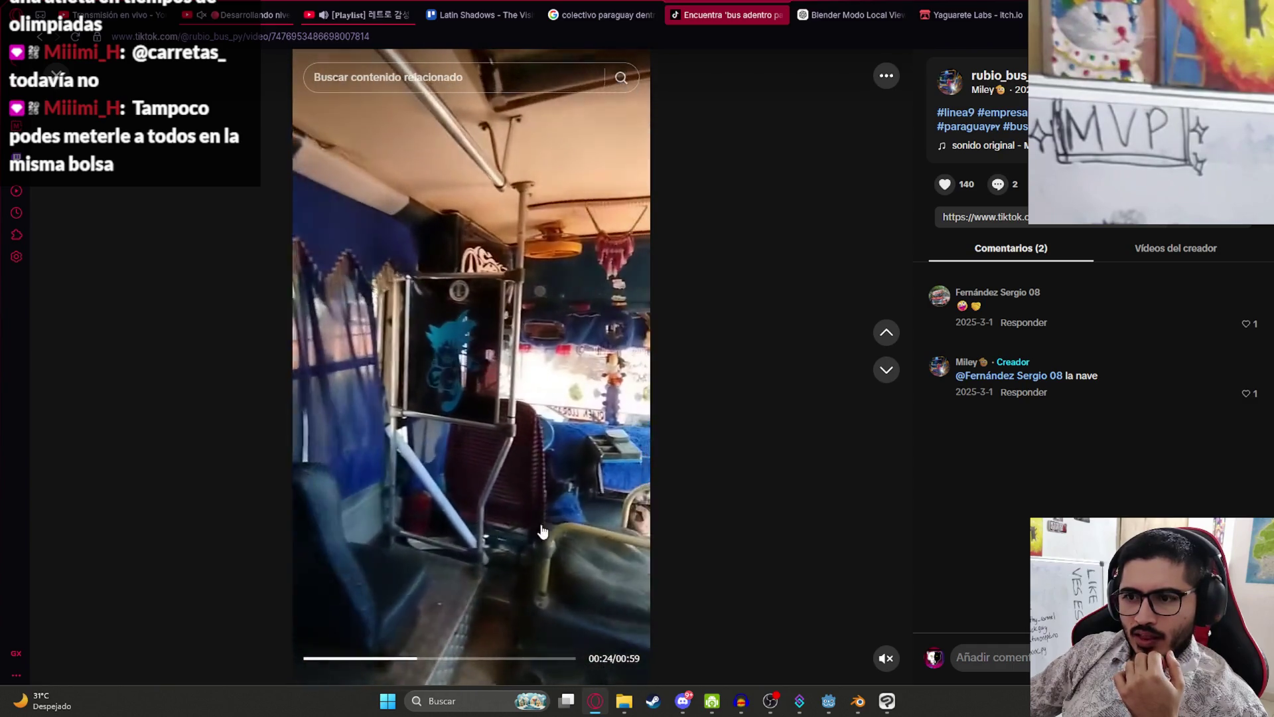
{"action": "left_click", "coordinate": [359, 600]}
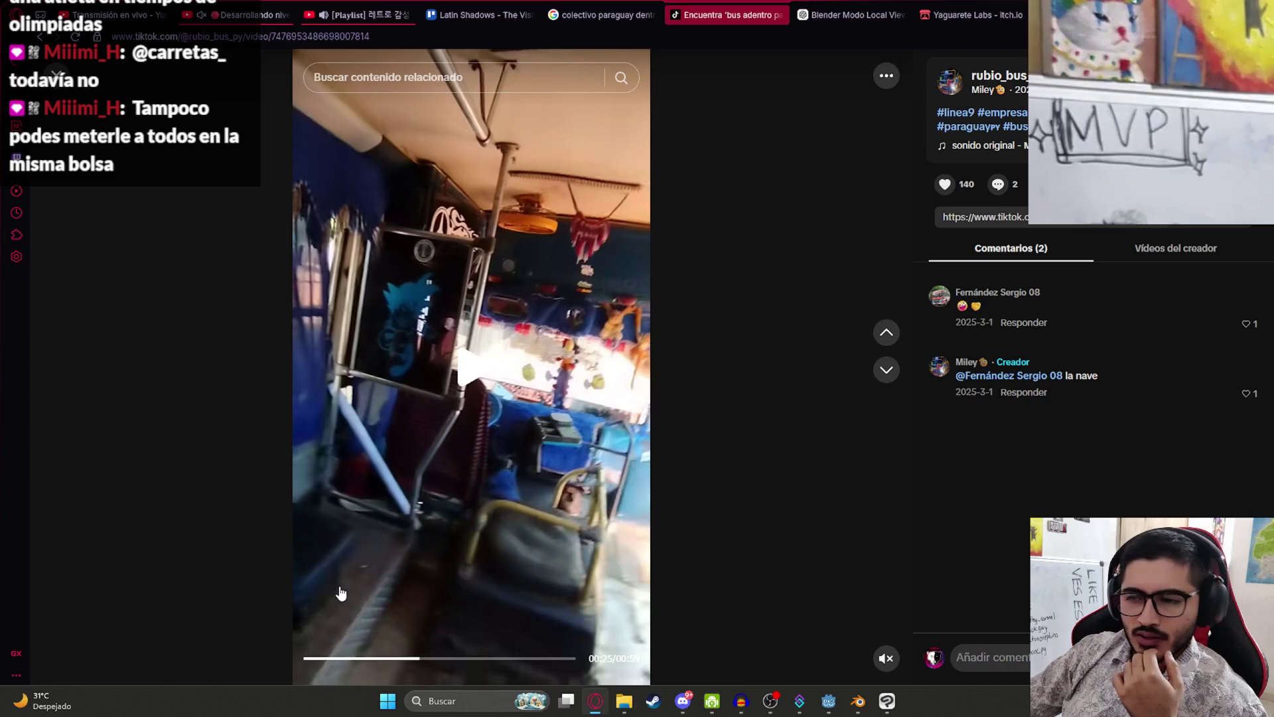
{"action": "mouse_move", "coordinate": [854, 702]}
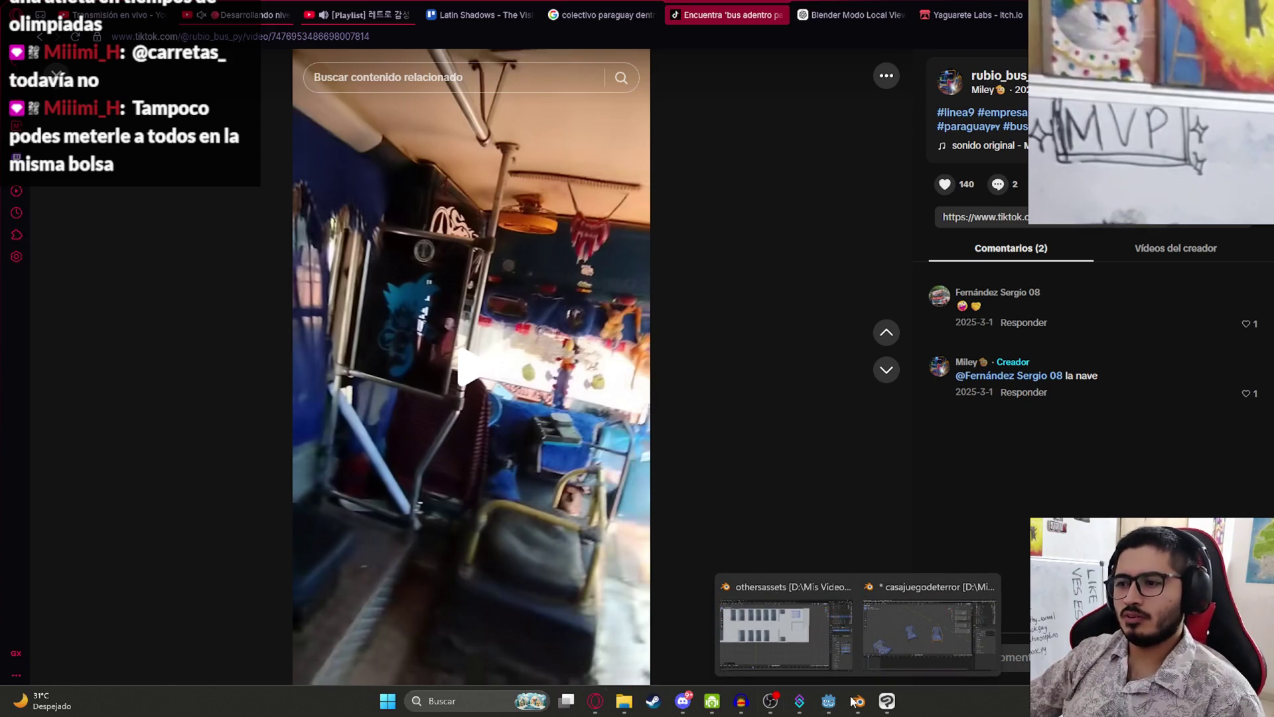
{"action": "left_click", "coordinate": [796, 634]}
Step: Lower the left chair vertically onto its platform
{"action": "middle_click_drag", "start_coordinate": [630, 337], "coordinate": [632, 408]}
{"action": "scroll", "coordinate": [705, 376], "scroll_direction": "up", "scroll_amount": 4}
{"action": "mouse_move", "coordinate": [704, 377]}
{"action": "middle_mouse_down"}
{"action": "mouse_move", "coordinate": [663, 401]}
{"action": "mouse_move", "coordinate": [600, 350]}
{"action": "mouse_move", "coordinate": [555, 338]}
{"action": "mouse_move", "coordinate": [680, 336]}
{"action": "mouse_move", "coordinate": [539, 336]}
{"action": "mouse_move", "coordinate": [535, 369]}
{"action": "mouse_move", "coordinate": [477, 384]}
{"action": "middle_mouse_up"}
{"action": "left_click", "coordinate": [547, 355]}
{"action": "key", "text": "g"}
{"action": "key", "text": "z"}
{"action": "left_click", "coordinate": [552, 391]}
Step: Shift the plane Plane.007 along the X axis into its final position
{"action": "mouse_move", "coordinate": [585, 369]}
{"action": "middle_mouse_down"}
{"action": "mouse_move", "coordinate": [627, 384]}
{"action": "mouse_move", "coordinate": [671, 488]}
{"action": "mouse_move", "coordinate": [567, 401]}
{"action": "mouse_move", "coordinate": [724, 438]}
{"action": "mouse_move", "coordinate": [713, 415]}
{"action": "mouse_move", "coordinate": [553, 426]}
{"action": "mouse_move", "coordinate": [642, 333]}
{"action": "mouse_move", "coordinate": [578, 368]}
{"action": "mouse_move", "coordinate": [515, 361]}
{"action": "mouse_move", "coordinate": [603, 471]}
{"action": "mouse_move", "coordinate": [667, 460]}
{"action": "mouse_move", "coordinate": [507, 410]}
{"action": "middle_mouse_up"}
{"action": "left_click", "coordinate": [670, 487]}
{"action": "left_click", "coordinate": [643, 333]}
{"action": "key", "text": "g"}
{"action": "key", "text": "x"}
{"action": "left_click", "coordinate": [647, 374]}
{"action": "key", "text": "g"}
{"action": "key", "text": "x"}
{"action": "left_click", "coordinate": [670, 463]}
Step: Lower another chair vertically so it sits on its platform
{"action": "scroll", "coordinate": [655, 452], "scroll_direction": "down", "scroll_amount": 3}
{"action": "mouse_move", "coordinate": [687, 376]}
{"action": "middle_mouse_down"}
{"action": "mouse_move", "coordinate": [647, 367]}
{"action": "mouse_move", "coordinate": [573, 381]}
{"action": "mouse_move", "coordinate": [612, 437]}
{"action": "mouse_move", "coordinate": [508, 348]}
{"action": "mouse_move", "coordinate": [350, 365]}
{"action": "middle_mouse_up"}
{"action": "scroll", "coordinate": [612, 436], "scroll_direction": "up", "scroll_amount": 5}
{"action": "scroll", "coordinate": [654, 417], "scroll_direction": "down", "scroll_amount": 3}
{"action": "scroll", "coordinate": [472, 349], "scroll_direction": "up", "scroll_amount": 4}
{"action": "left_click", "coordinate": [470, 309]}
{"action": "key", "text": "g"}
{"action": "key", "text": "z"}
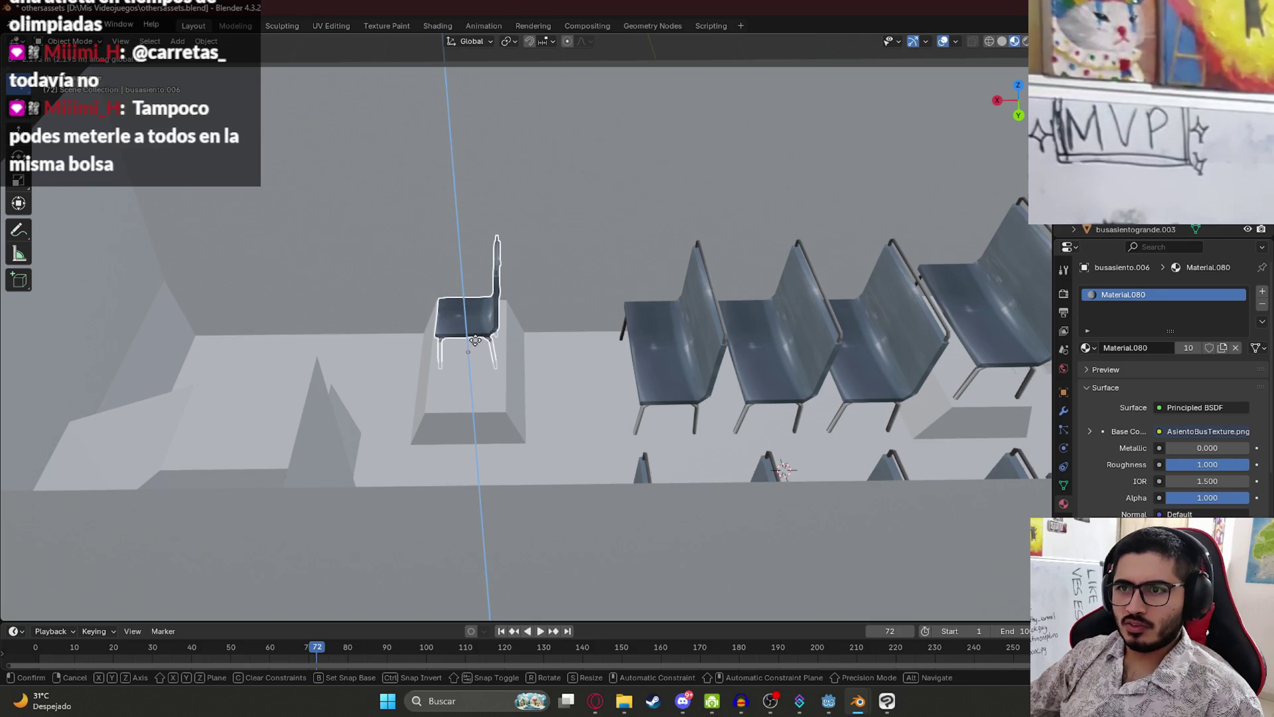
{"action": "left_click", "coordinate": [475, 341]}
Step: In top view, duplicate a lower-row seat along X to add a seat at the row's end
{"action": "mouse_move", "coordinate": [563, 343]}
{"action": "middle_mouse_down"}
{"action": "mouse_move", "coordinate": [523, 356]}
{"action": "mouse_move", "coordinate": [650, 401]}
{"action": "middle_mouse_up"}
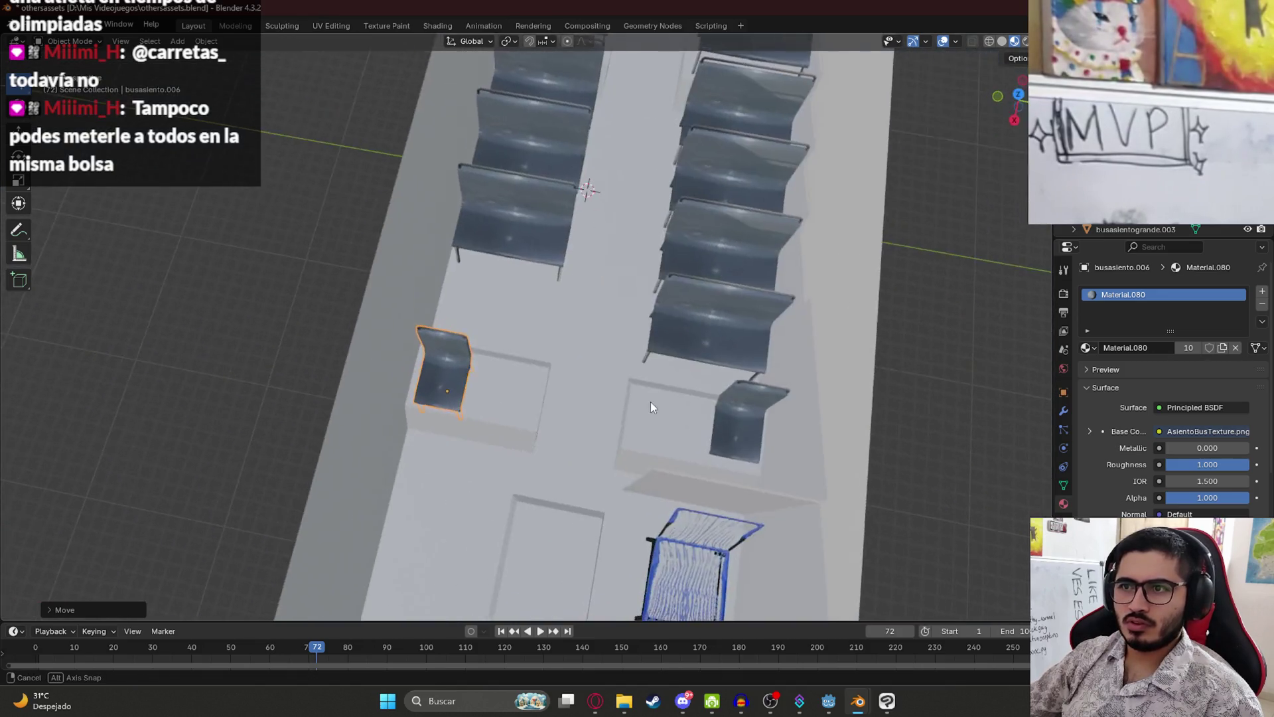
{"action": "key", "text": "KP_7"}
{"action": "left_click", "coordinate": [412, 387]}
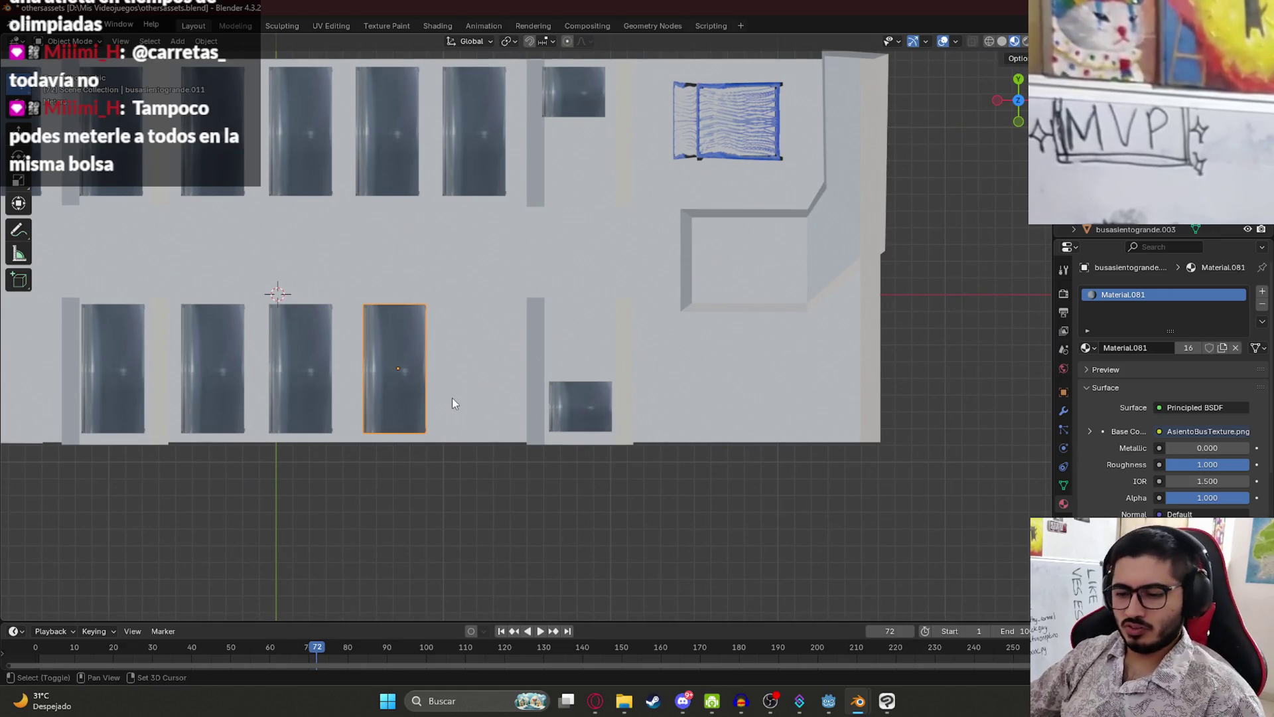
{"action": "key", "text": "shift+d"}
{"action": "key", "text": "x"}
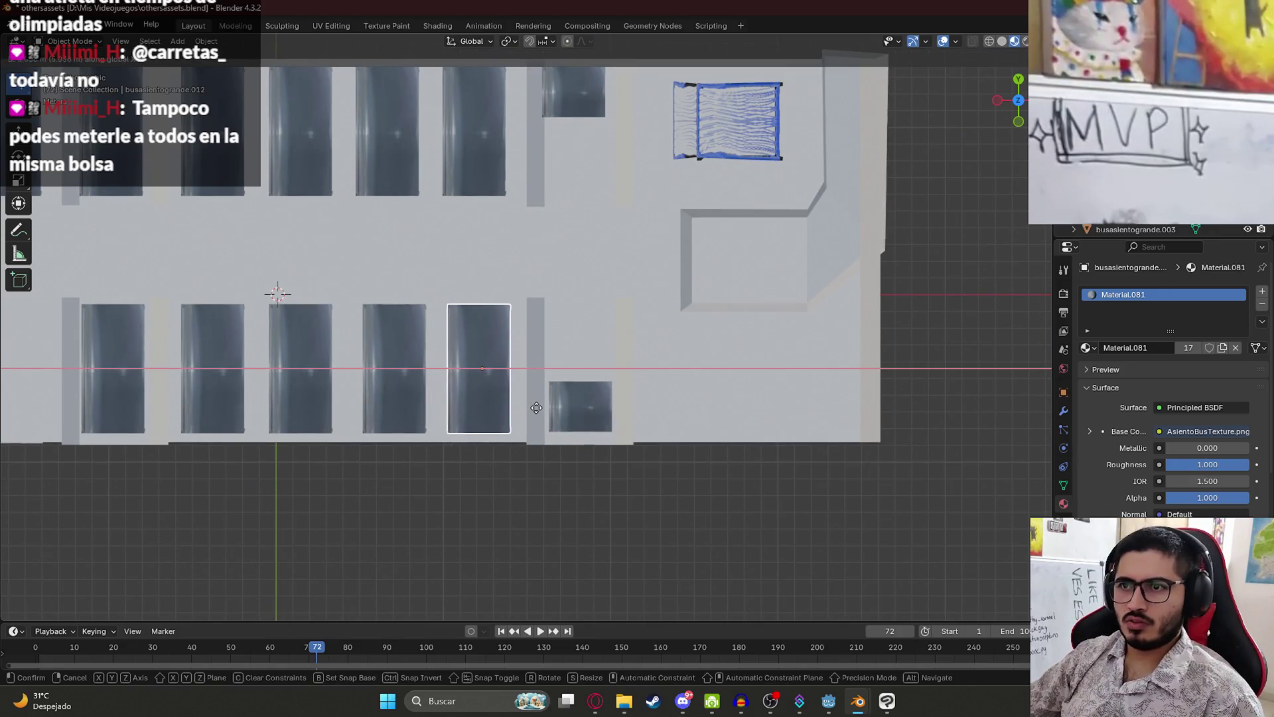
{"action": "left_click", "coordinate": [537, 408]}
{"action": "middle_click_drag", "start_coordinate": [164, 369], "coordinate": [321, 397], "text": "shift"}
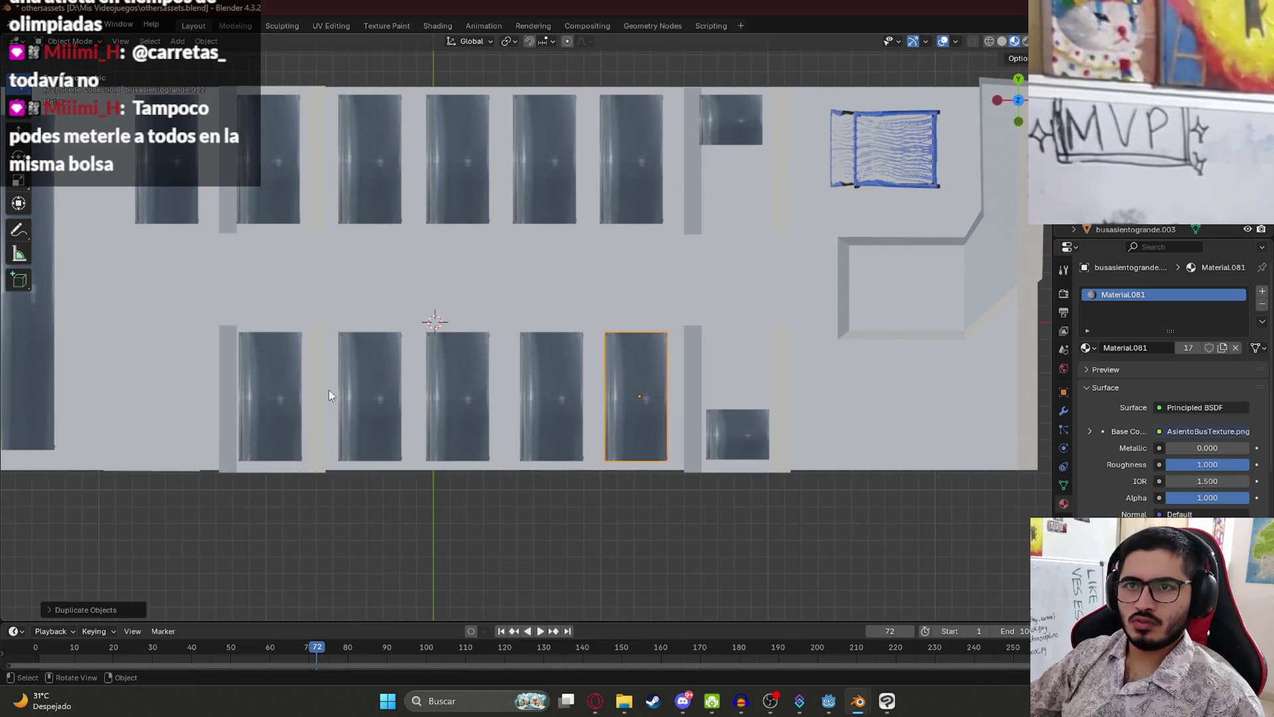
Step: Nudge the rightmost lower seat left along X and save othersassets.blend
{"action": "left_click", "coordinate": [375, 393]}
{"action": "left_click", "coordinate": [639, 397]}
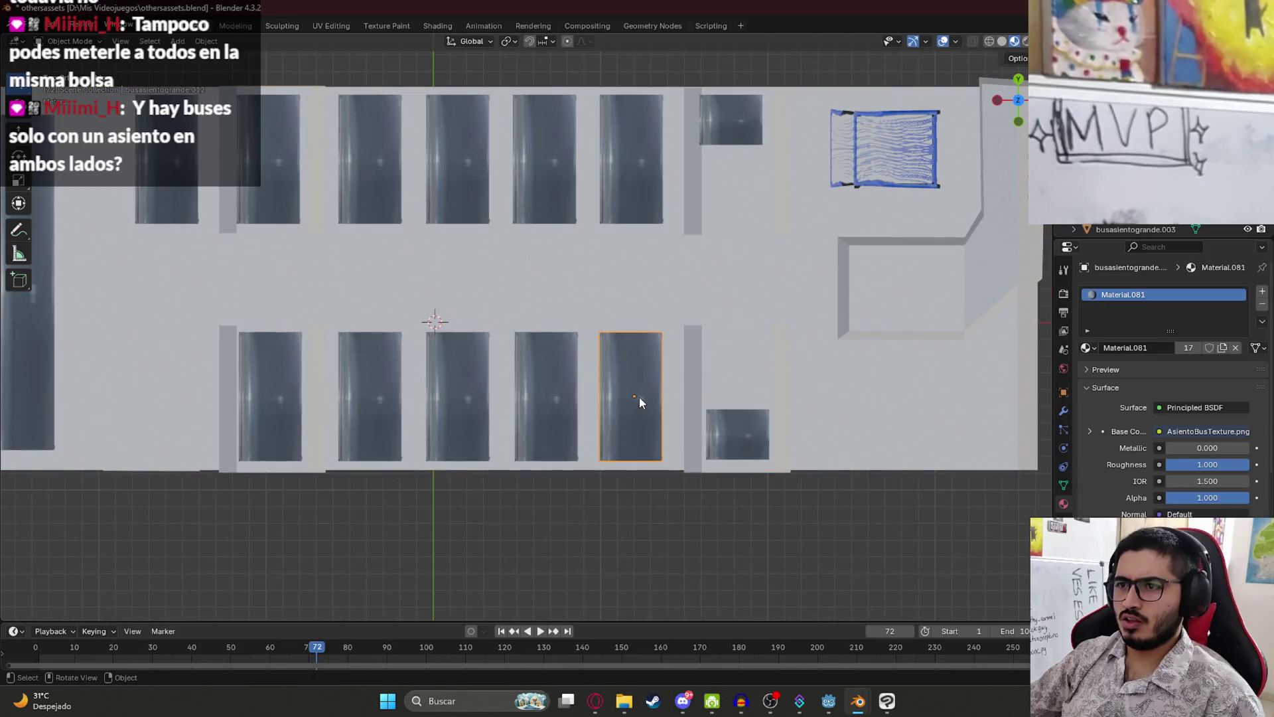
{"action": "key", "text": "g"}
{"action": "key", "text": "x"}
{"action": "left_click", "coordinate": [642, 399]}
{"action": "mouse_move", "coordinate": [642, 400]}
{"action": "middle_mouse_down"}
{"action": "mouse_move", "coordinate": [484, 309]}
{"action": "mouse_move", "coordinate": [350, 317]}
{"action": "mouse_move", "coordinate": [377, 296]}
{"action": "mouse_move", "coordinate": [753, 237]}
{"action": "mouse_move", "coordinate": [551, 359]}
{"action": "mouse_move", "coordinate": [582, 366]}
{"action": "mouse_move", "coordinate": [563, 331]}
{"action": "mouse_move", "coordinate": [543, 335]}
{"action": "mouse_move", "coordinate": [557, 332]}
{"action": "middle_mouse_up"}
{"action": "key", "text": "ctrl+s"}
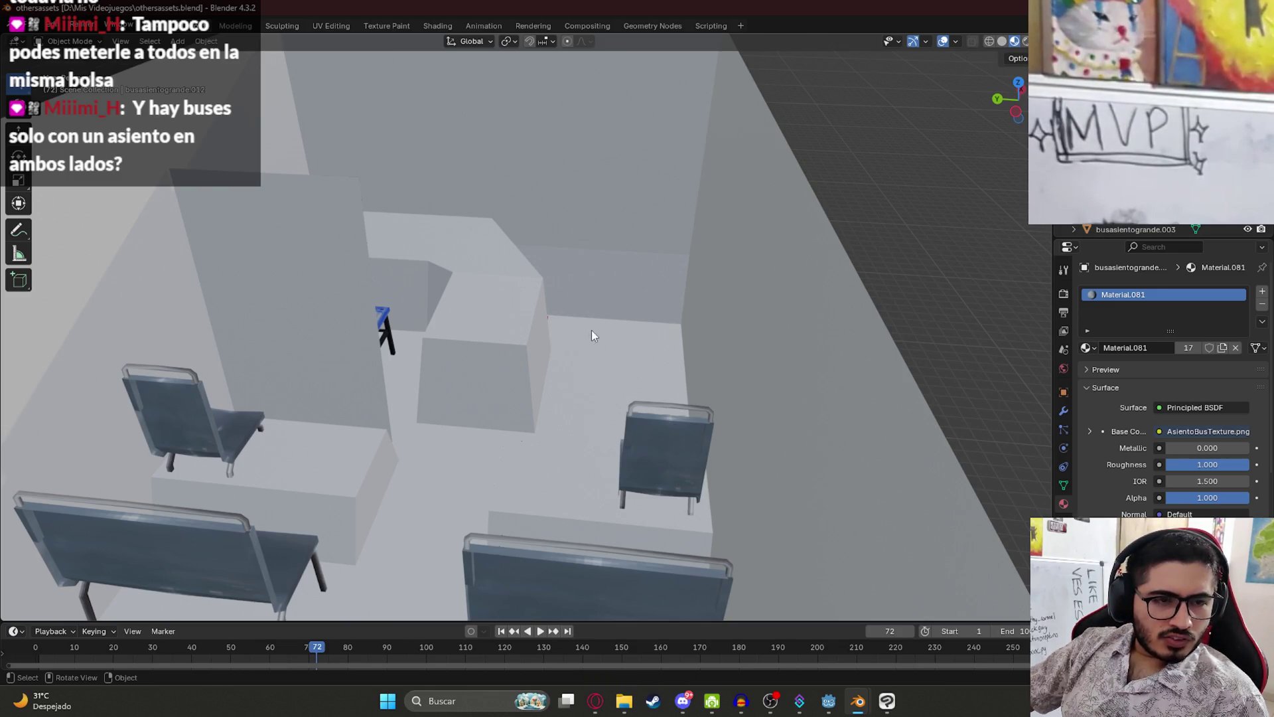
Step: Inspect the seats from top and close-up views, then select the busdentro interior mesh
{"action": "mouse_move", "coordinate": [584, 341]}
{"action": "middle_mouse_down"}
{"action": "mouse_move", "coordinate": [598, 333]}
{"action": "mouse_move", "coordinate": [557, 440]}
{"action": "middle_mouse_up"}
{"action": "key", "text": "KP_7"}
{"action": "mouse_move", "coordinate": [350, 276]}
{"action": "middle_mouse_down", "text": "shift"}
{"action": "mouse_move", "coordinate": [672, 350]}
{"action": "mouse_move", "coordinate": [626, 369]}
{"action": "mouse_move", "coordinate": [488, 341]}
{"action": "mouse_move", "coordinate": [442, 177]}
{"action": "middle_mouse_up", "text": "shift"}
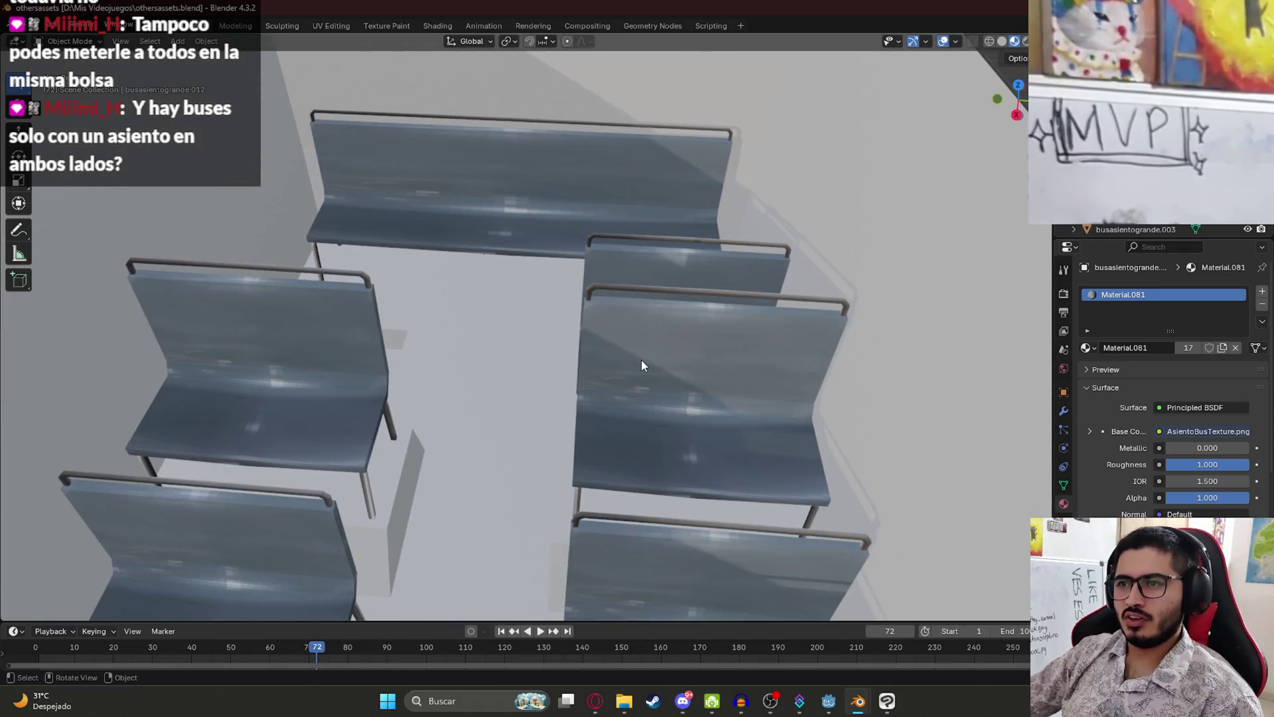
{"action": "scroll", "coordinate": [642, 365], "scroll_direction": "down", "scroll_amount": 5}
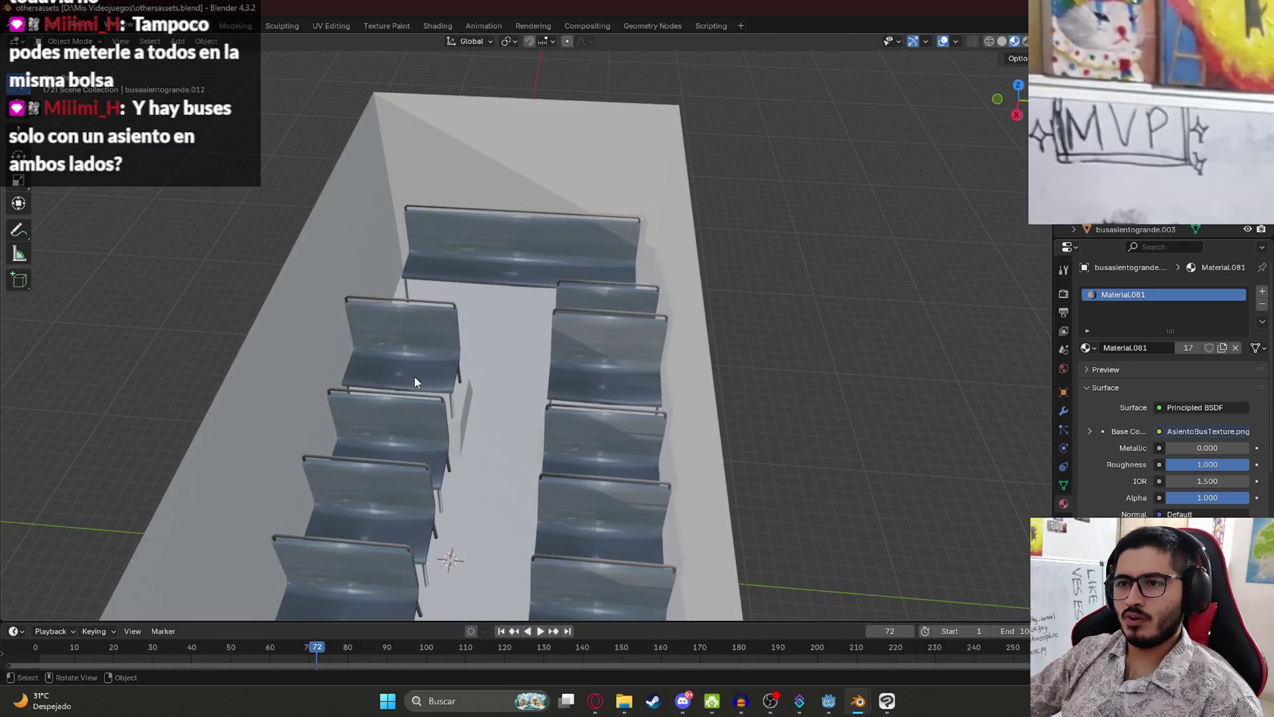
{"action": "scroll", "coordinate": [490, 345], "scroll_direction": "up", "scroll_amount": 3}
{"action": "mouse_move", "coordinate": [488, 362]}
{"action": "middle_mouse_down"}
{"action": "mouse_move", "coordinate": [533, 361]}
{"action": "mouse_move", "coordinate": [438, 309]}
{"action": "middle_mouse_up"}
{"action": "left_click", "coordinate": [288, 284]}
{"action": "mouse_move", "coordinate": [289, 284]}
{"action": "middle_mouse_down"}
{"action": "mouse_move", "coordinate": [488, 320]}
{"action": "mouse_move", "coordinate": [531, 305]}
{"action": "middle_mouse_up"}
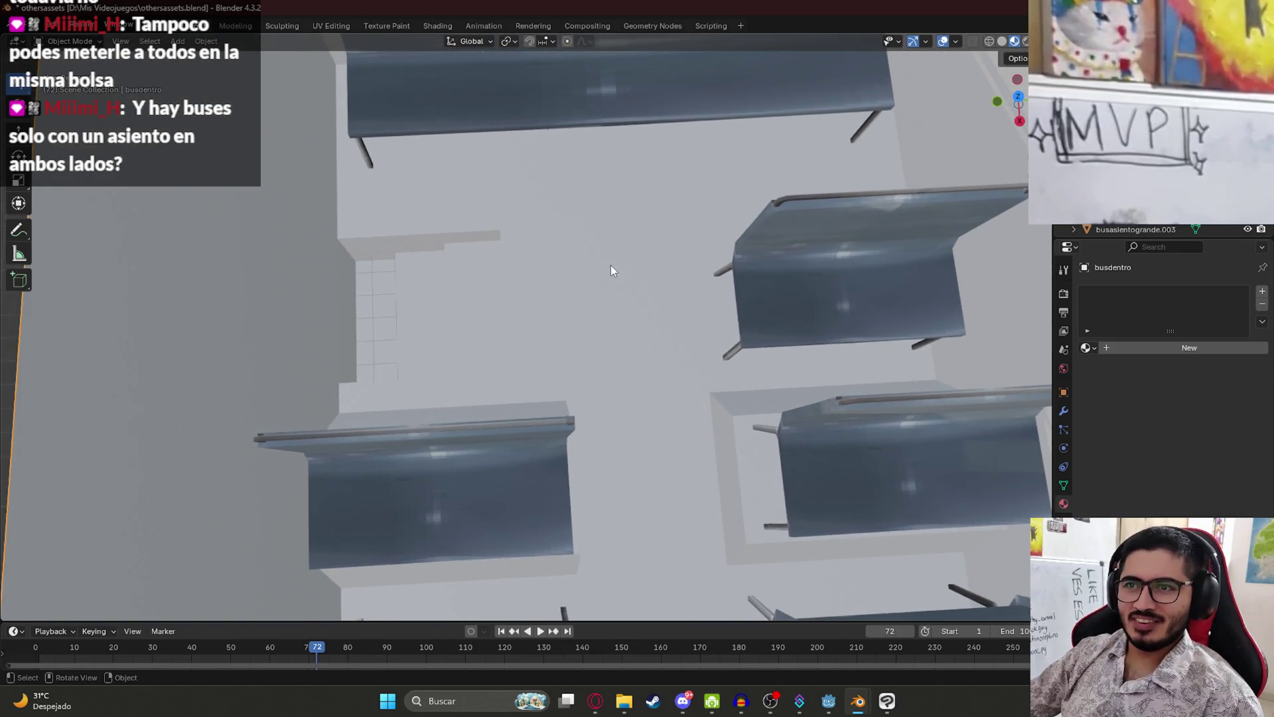
Step: In busdentro's Edit Mode, select the door floor faces, tall floor panels and thin edge strip
{"action": "key", "text": "Tab"}
{"action": "scroll", "coordinate": [523, 286], "scroll_direction": "up", "scroll_amount": 4}
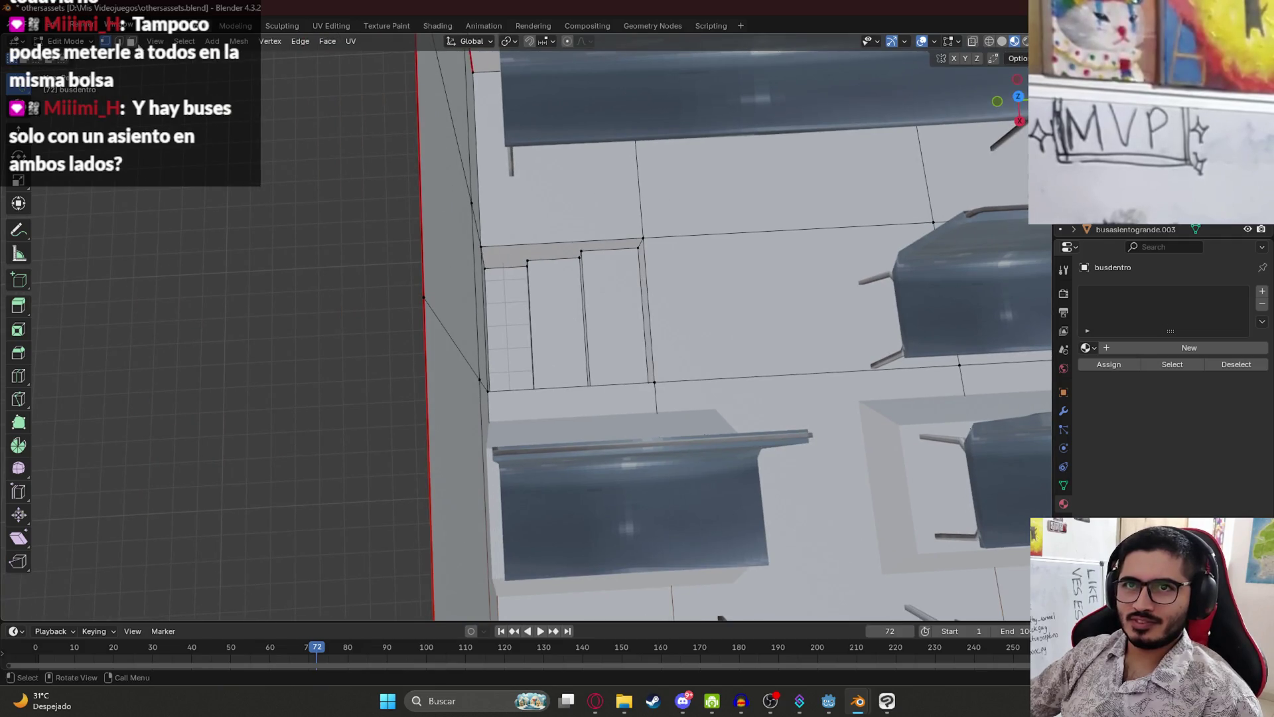
{"action": "left_click", "coordinate": [576, 250]}
{"action": "left_click", "coordinate": [568, 282]}
{"action": "left_click", "coordinate": [614, 312], "text": "shift"}
{"action": "mouse_move", "coordinate": [614, 312]}
{"action": "middle_mouse_down"}
{"action": "mouse_move", "coordinate": [803, 327]}
{"action": "mouse_move", "coordinate": [925, 313]}
{"action": "mouse_move", "coordinate": [650, 268]}
{"action": "mouse_move", "coordinate": [730, 199]}
{"action": "mouse_move", "coordinate": [531, 199]}
{"action": "mouse_move", "coordinate": [518, 517]}
{"action": "mouse_move", "coordinate": [588, 559]}
{"action": "middle_mouse_up"}
{"action": "scroll", "coordinate": [524, 444], "scroll_direction": "up", "scroll_amount": 2}
{"action": "left_click", "coordinate": [518, 516], "text": "shift"}
{"action": "left_click", "coordinate": [584, 552], "text": "shift"}
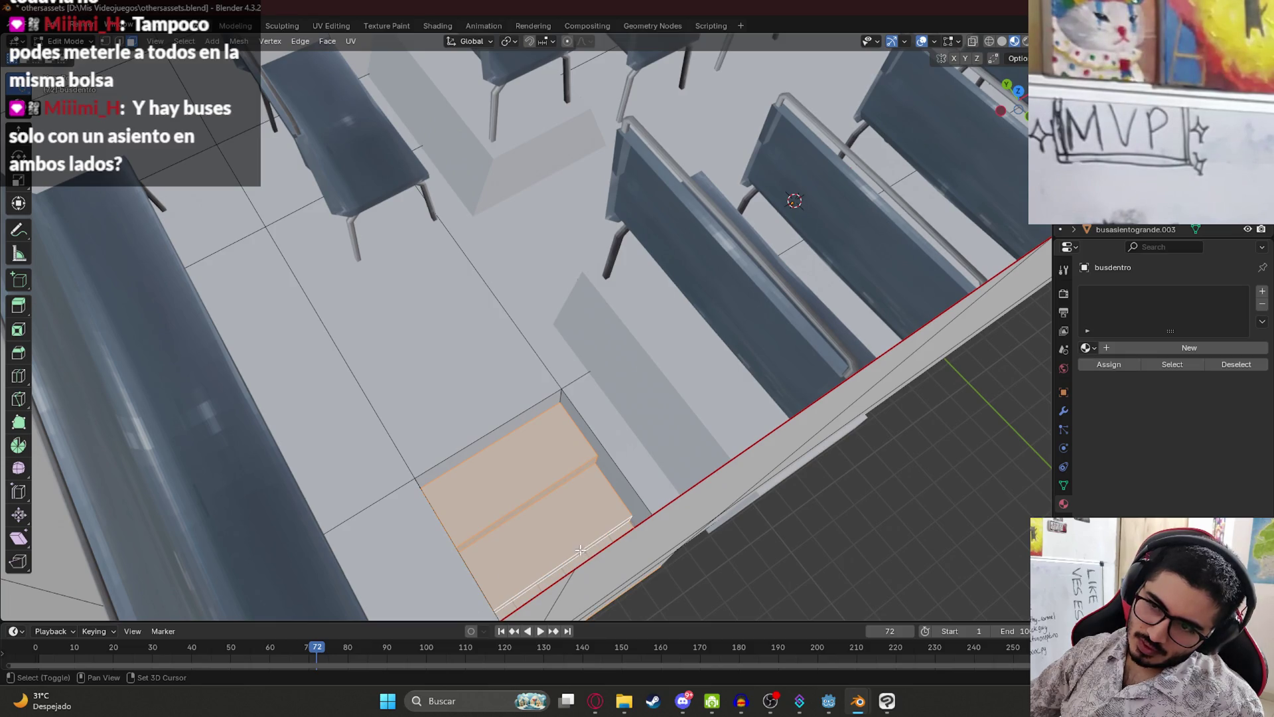
{"action": "scroll", "coordinate": [580, 550], "scroll_direction": "down", "scroll_amount": 4}
Step: Extrude the selected door floor faces downward to form the entrance step
{"action": "key", "text": "e"}
{"action": "left_click", "coordinate": [695, 330]}
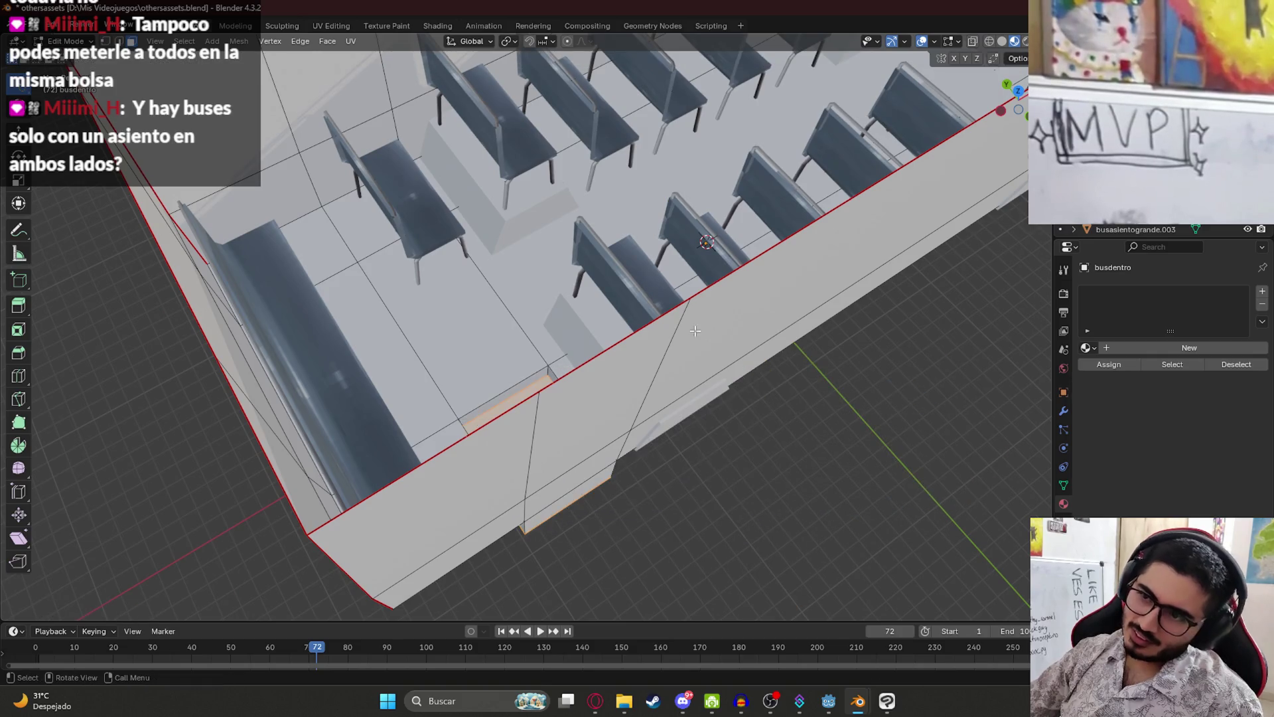
{"action": "key", "text": "KP_7"}
{"action": "scroll", "coordinate": [318, 420], "scroll_direction": "down", "scroll_amount": 2}
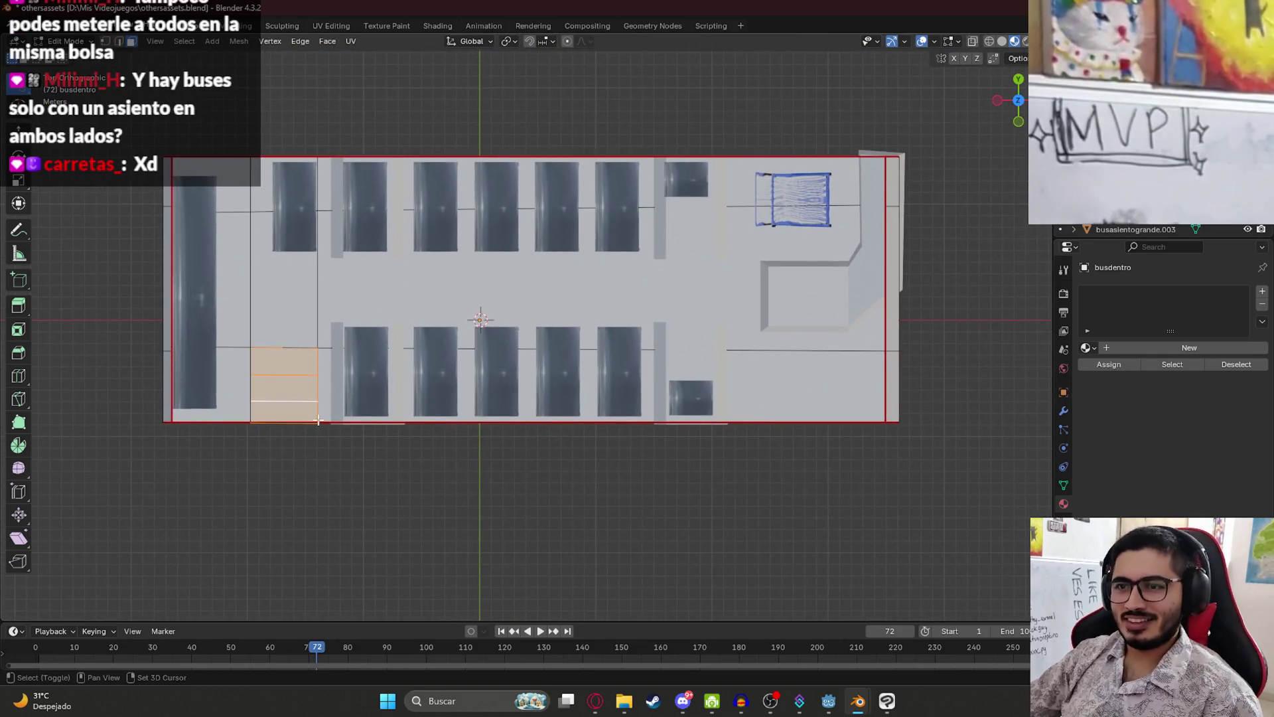
Step: Move the copied step faces along X toward the bus front, beside the driver area
{"action": "key", "text": "g"}
{"action": "key", "text": "x"}
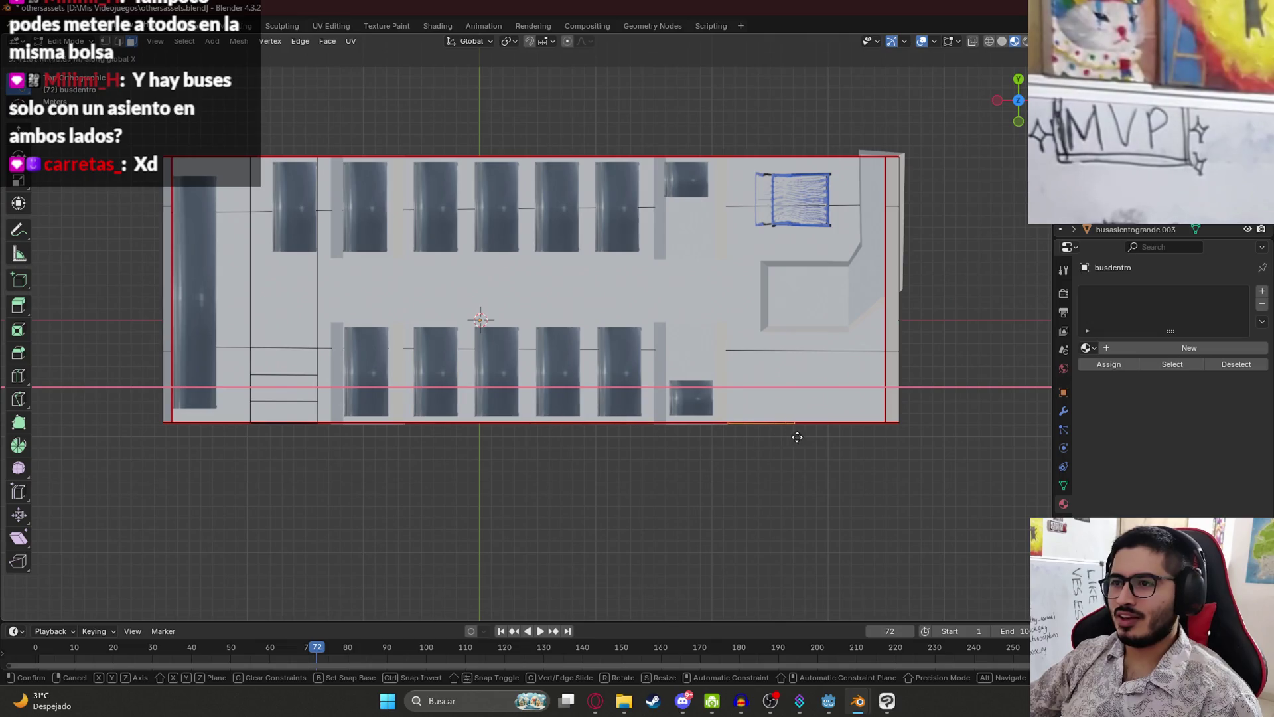
{"action": "left_click", "coordinate": [810, 432]}
{"action": "scroll", "coordinate": [763, 421], "scroll_direction": "up", "scroll_amount": 4}
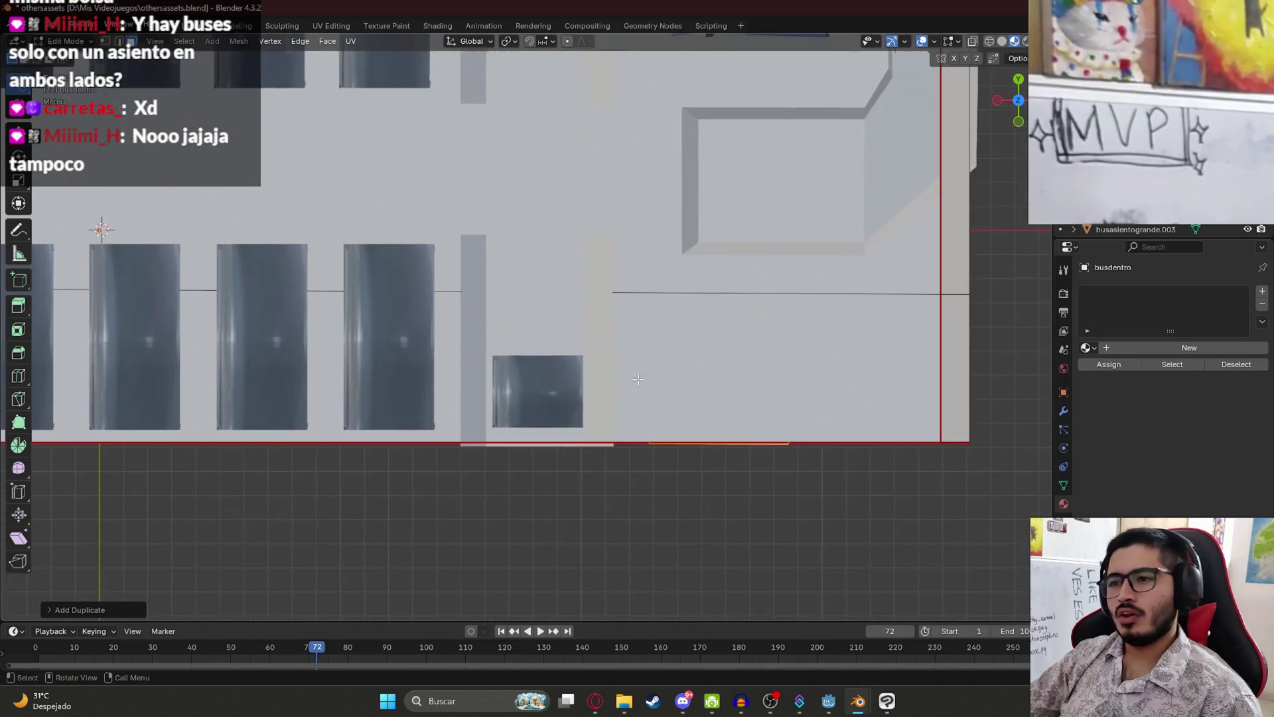
{"action": "middle_click_drag", "start_coordinate": [685, 394], "coordinate": [634, 388], "text": "shift"}
{"action": "key", "text": "g"}
{"action": "key", "text": "y"}
{"action": "key", "text": "x"}
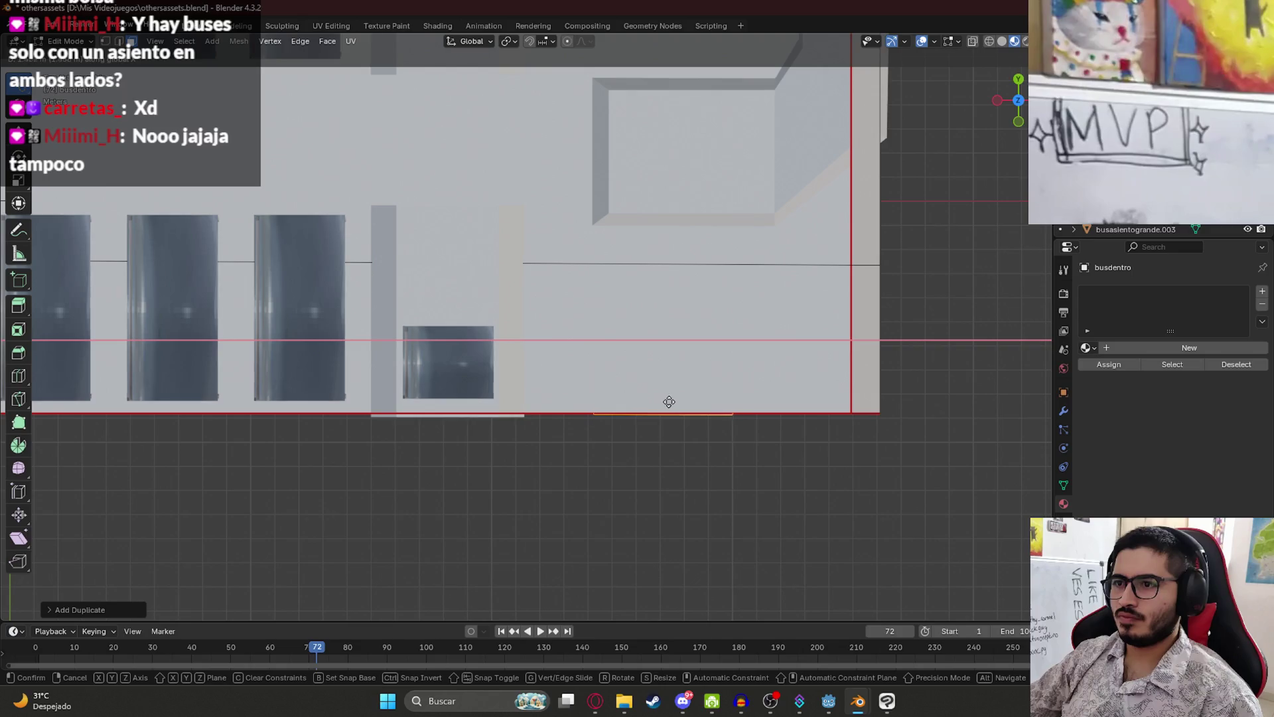
{"action": "left_click", "coordinate": [684, 402]}
{"action": "mouse_move", "coordinate": [683, 403]}
{"action": "middle_mouse_down"}
{"action": "mouse_move", "coordinate": [583, 251]}
{"action": "mouse_move", "coordinate": [580, 287]}
{"action": "middle_mouse_up"}
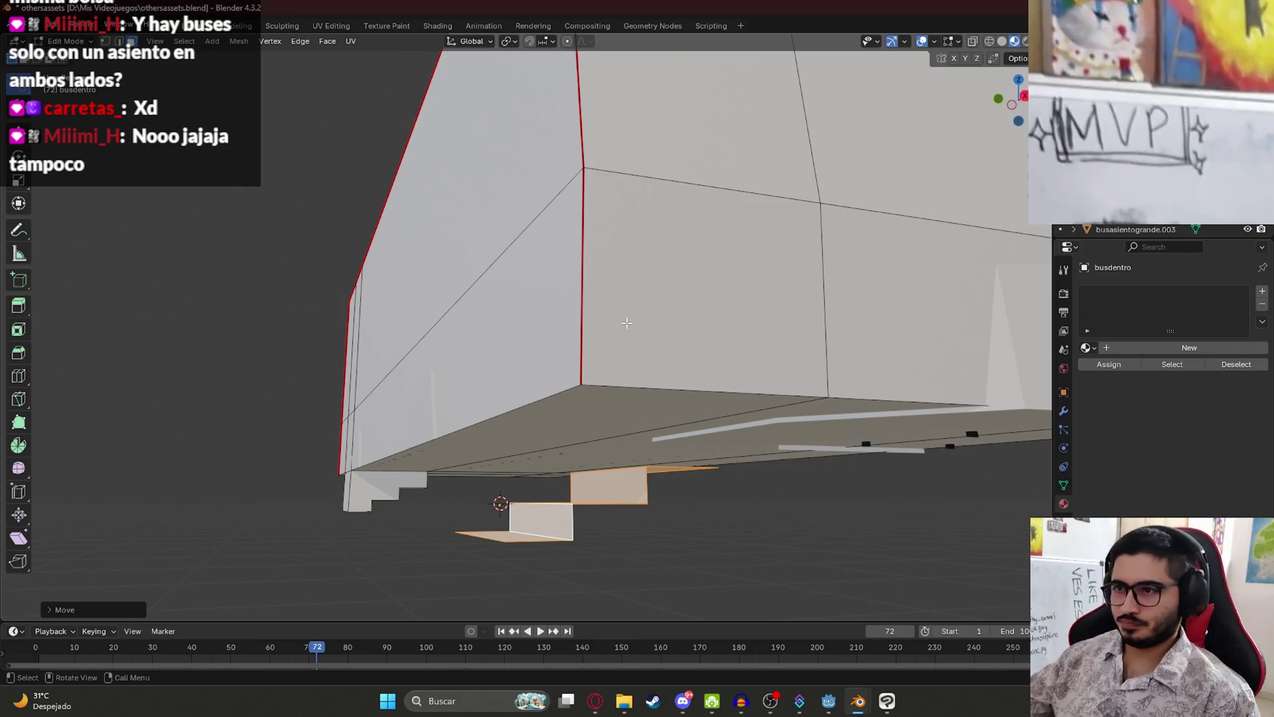
Step: Add a loop cut across the entrance floor, viewed from inside the bus
{"action": "key", "text": "Tab"}
{"action": "key", "text": "Tab"}
{"action": "mouse_move", "coordinate": [610, 320]}
{"action": "middle_mouse_down"}
{"action": "mouse_move", "coordinate": [742, 399]}
{"action": "mouse_move", "coordinate": [731, 379]}
{"action": "middle_mouse_up"}
{"action": "key", "text": "ctrl+r"}
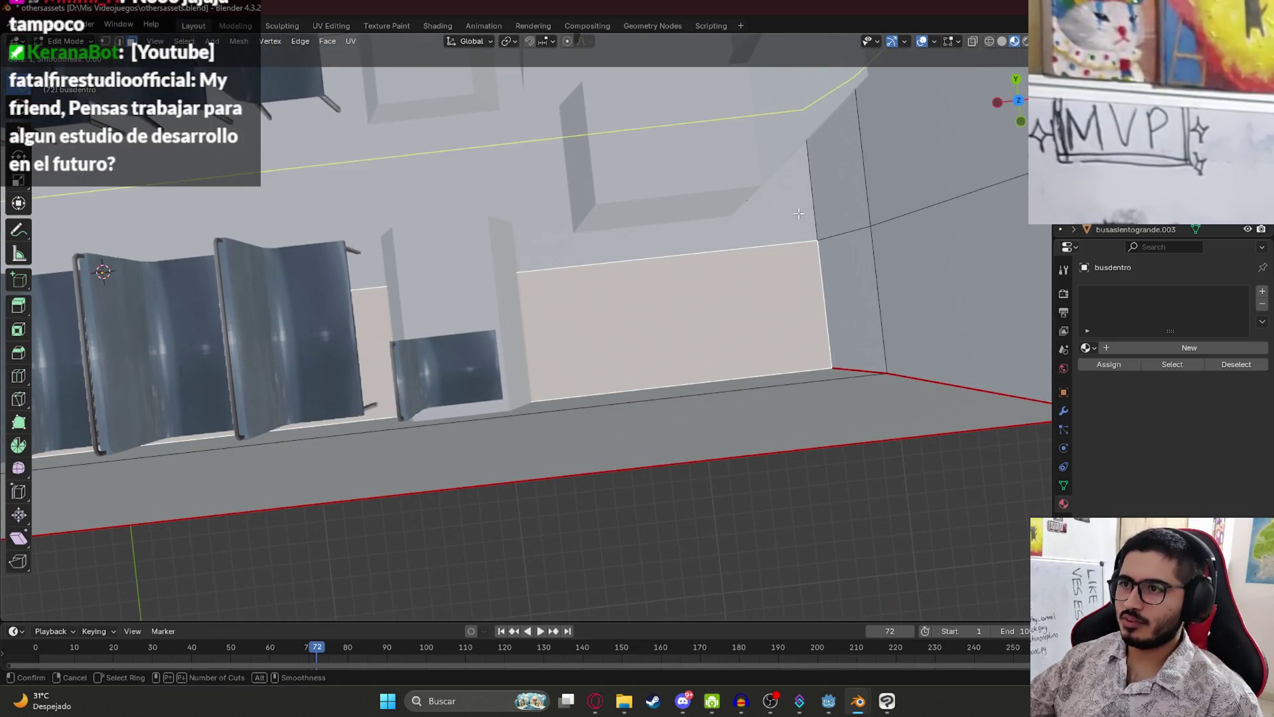
{"action": "key", "text": "Escape"}
{"action": "scroll", "coordinate": [604, 337], "scroll_direction": "down", "scroll_amount": 5}
{"action": "scroll", "coordinate": [604, 336], "scroll_direction": "up", "scroll_amount": 3}
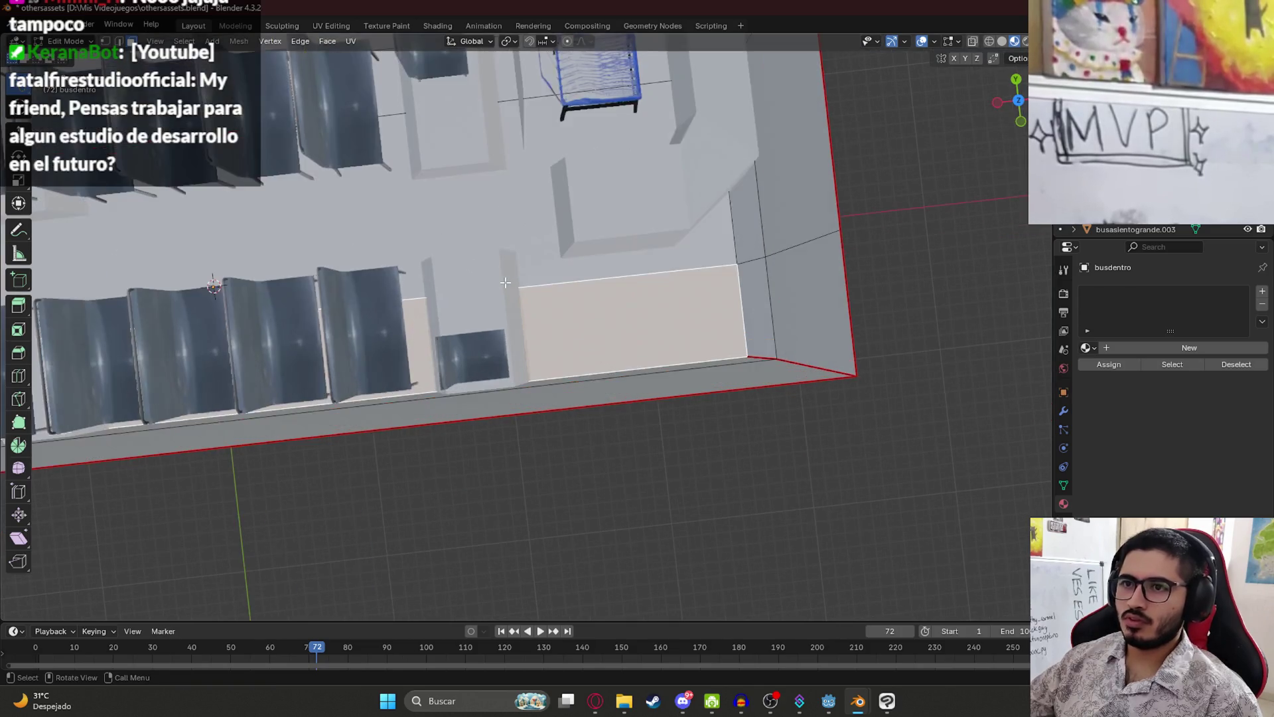
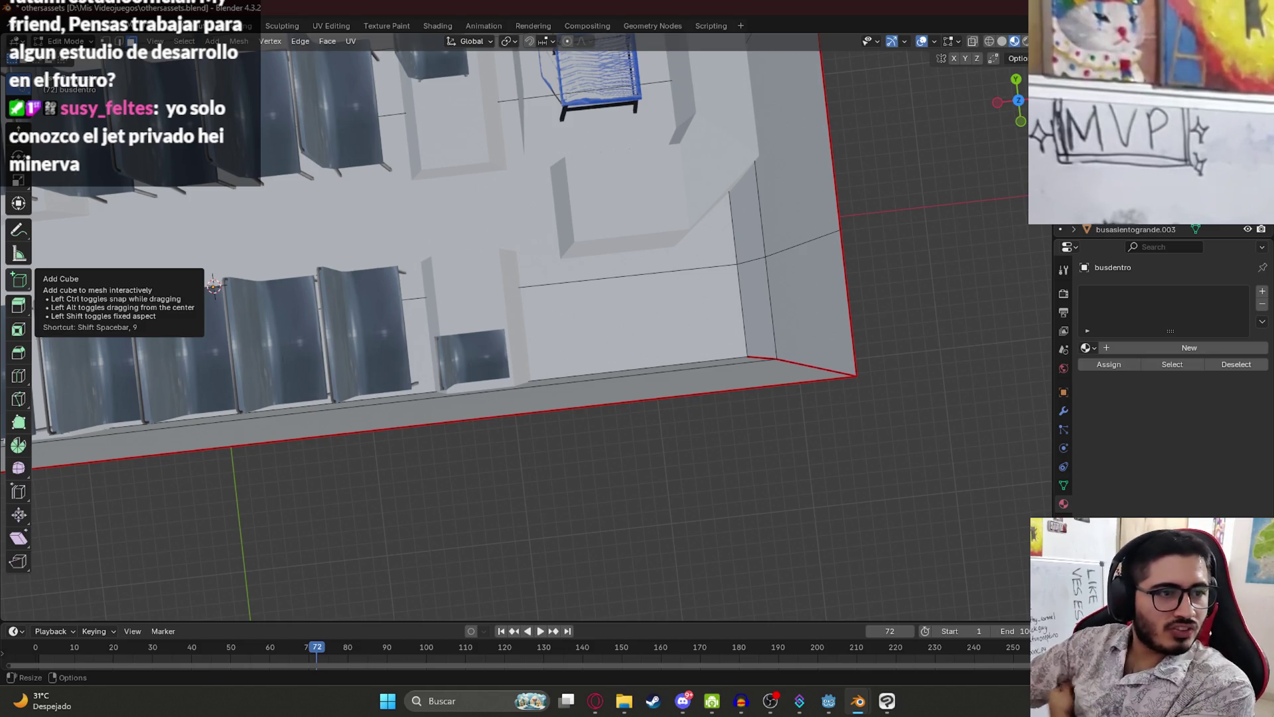
Step: Add an edge loop across the floor faces beside the small seat
{"action": "left_click", "coordinate": [486, 333]}
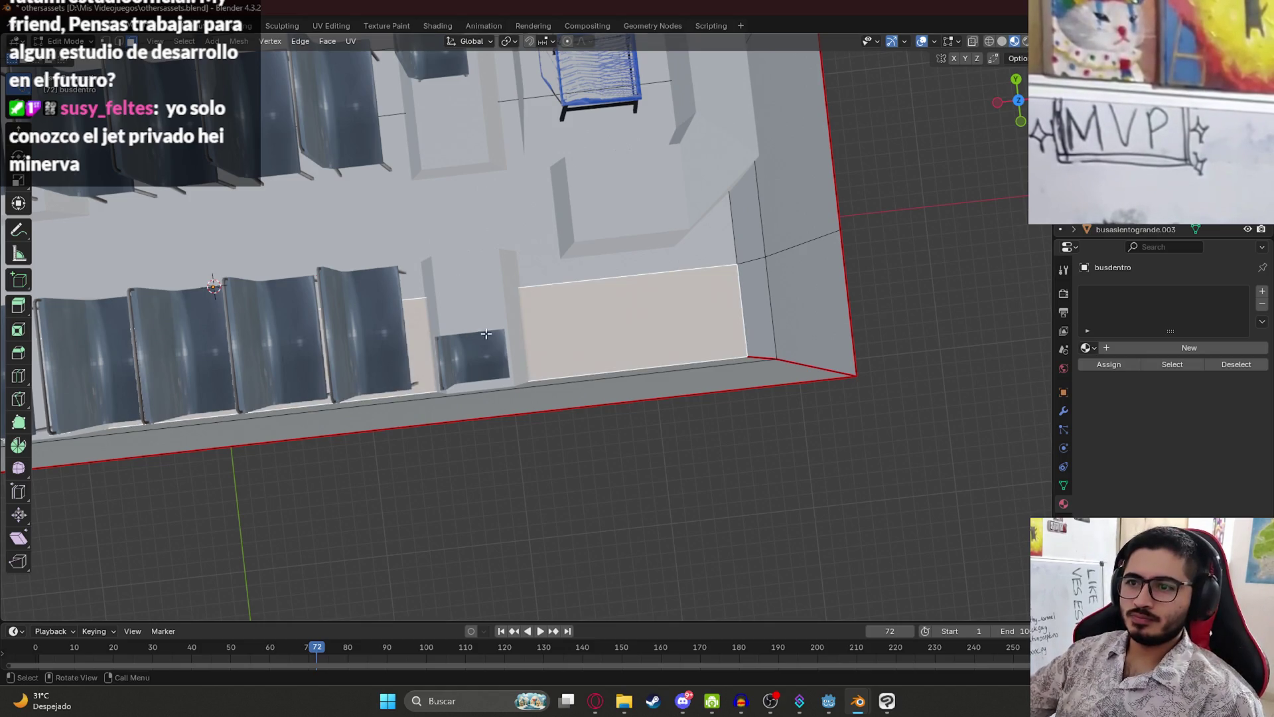
{"action": "key", "text": "ctrl+r"}
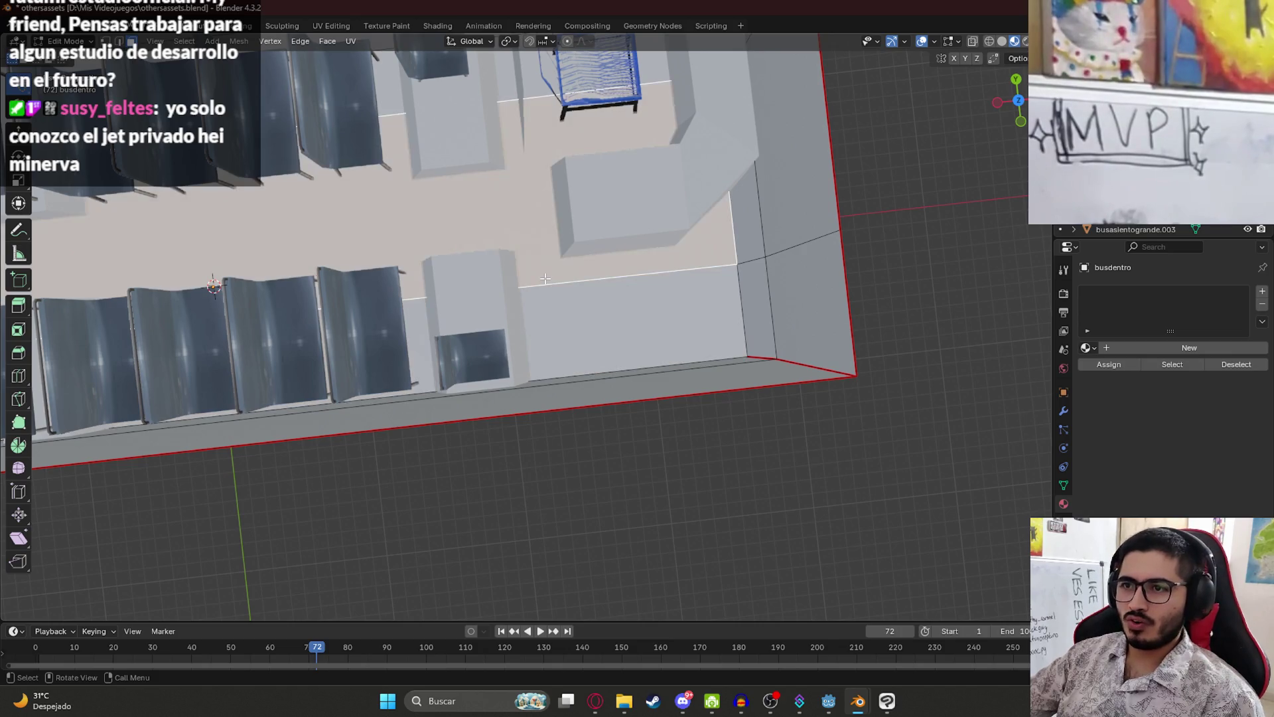
{"action": "left_click", "coordinate": [544, 279]}
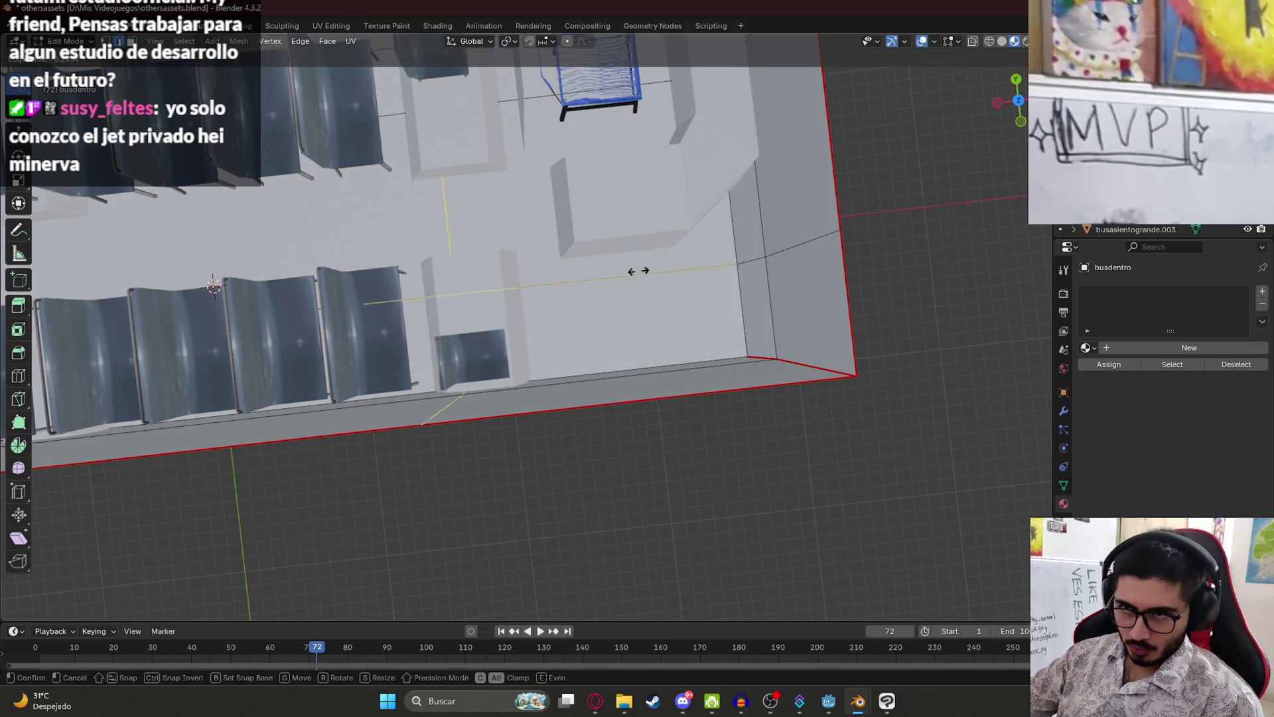
{"action": "left_click", "coordinate": [740, 275]}
Step: From front view, shift the new edge along X and slide another edge loop along the wall
{"action": "key", "text": "KP_1"}
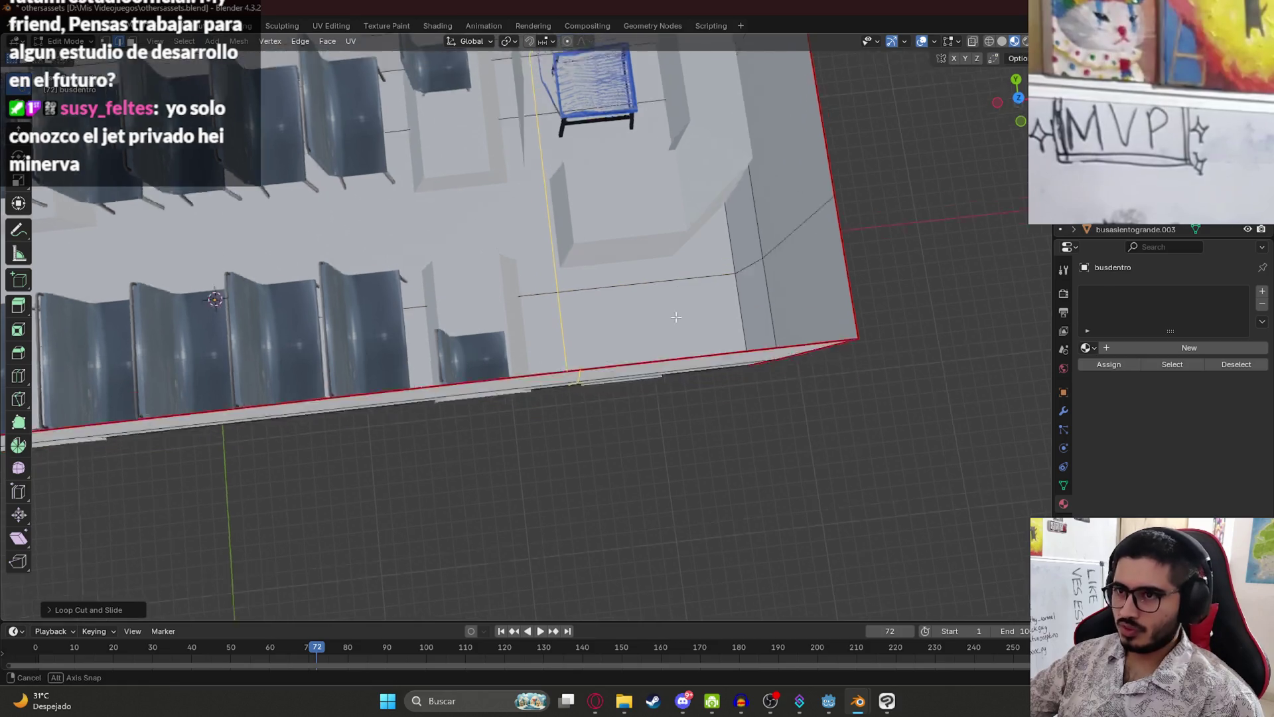
{"action": "scroll", "coordinate": [675, 323], "scroll_direction": "down", "scroll_amount": 1}
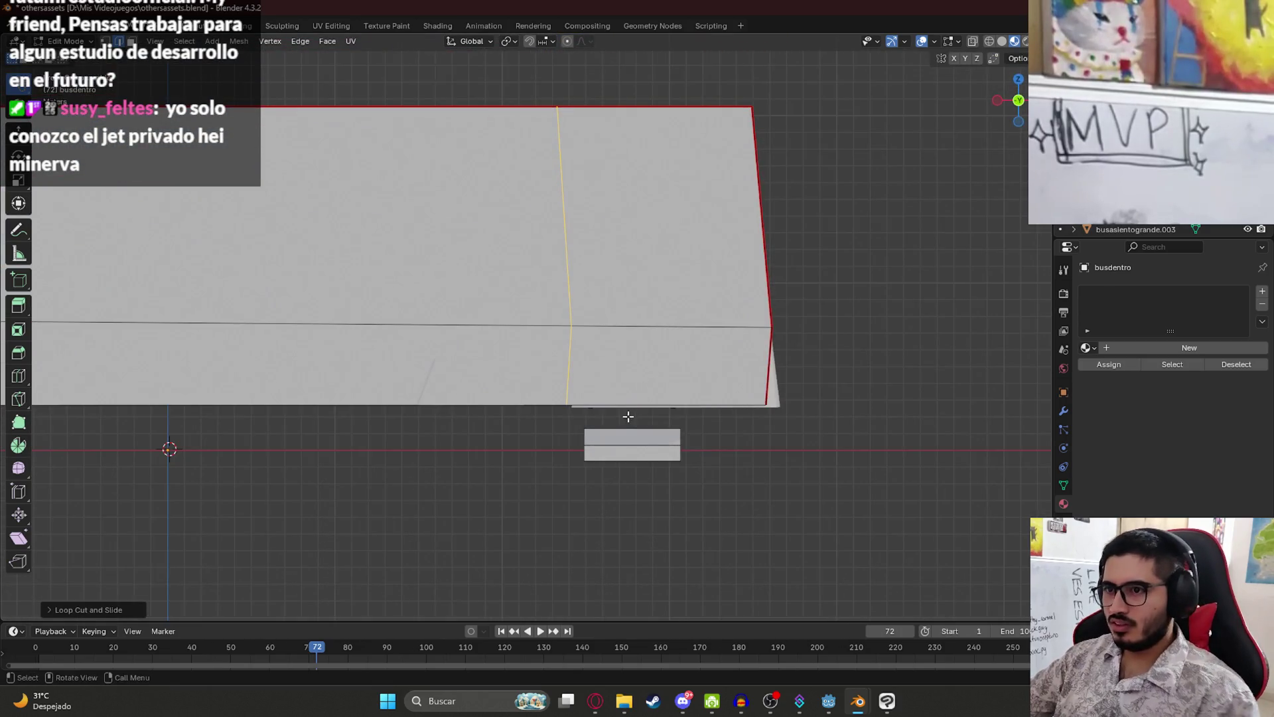
{"action": "middle_click_drag", "start_coordinate": [628, 416], "coordinate": [575, 366], "text": "shift"}
{"action": "scroll", "coordinate": [563, 383], "scroll_direction": "up", "scroll_amount": 3}
{"action": "key", "text": "g"}
{"action": "key", "text": "x"}
{"action": "left_click", "coordinate": [560, 383]}
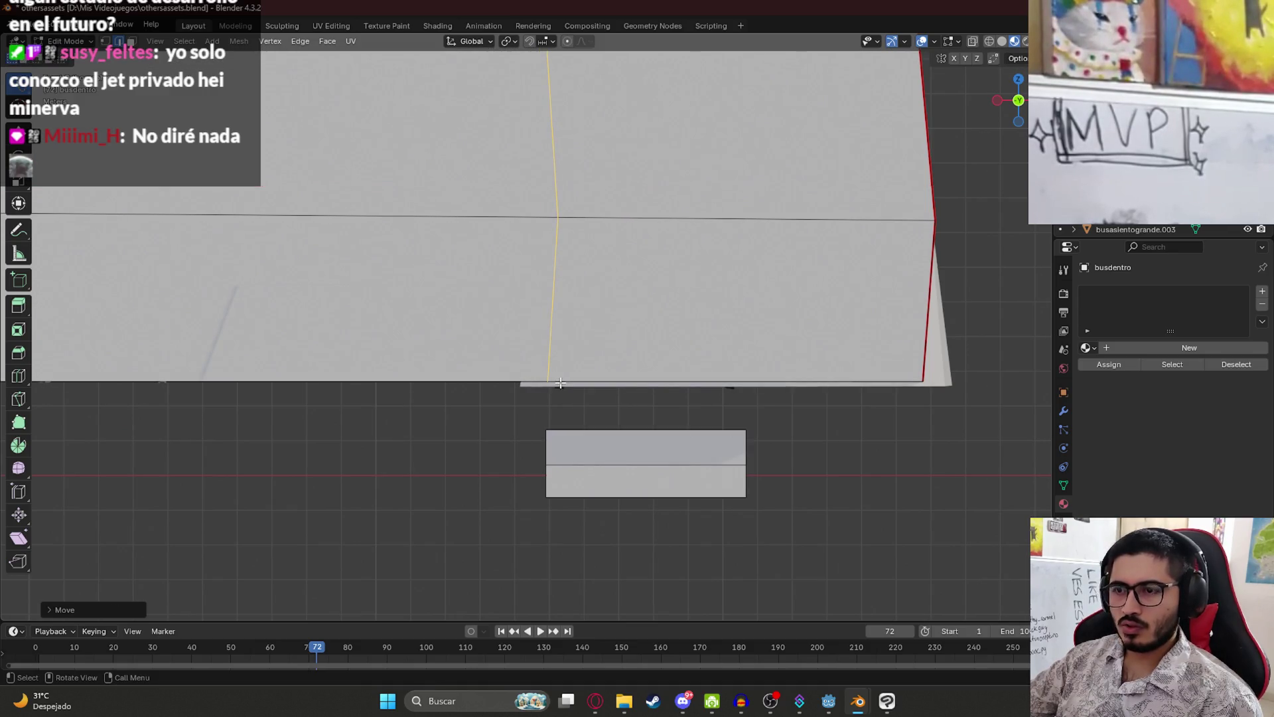
{"action": "key", "text": "g"}
{"action": "key", "text": "g"}
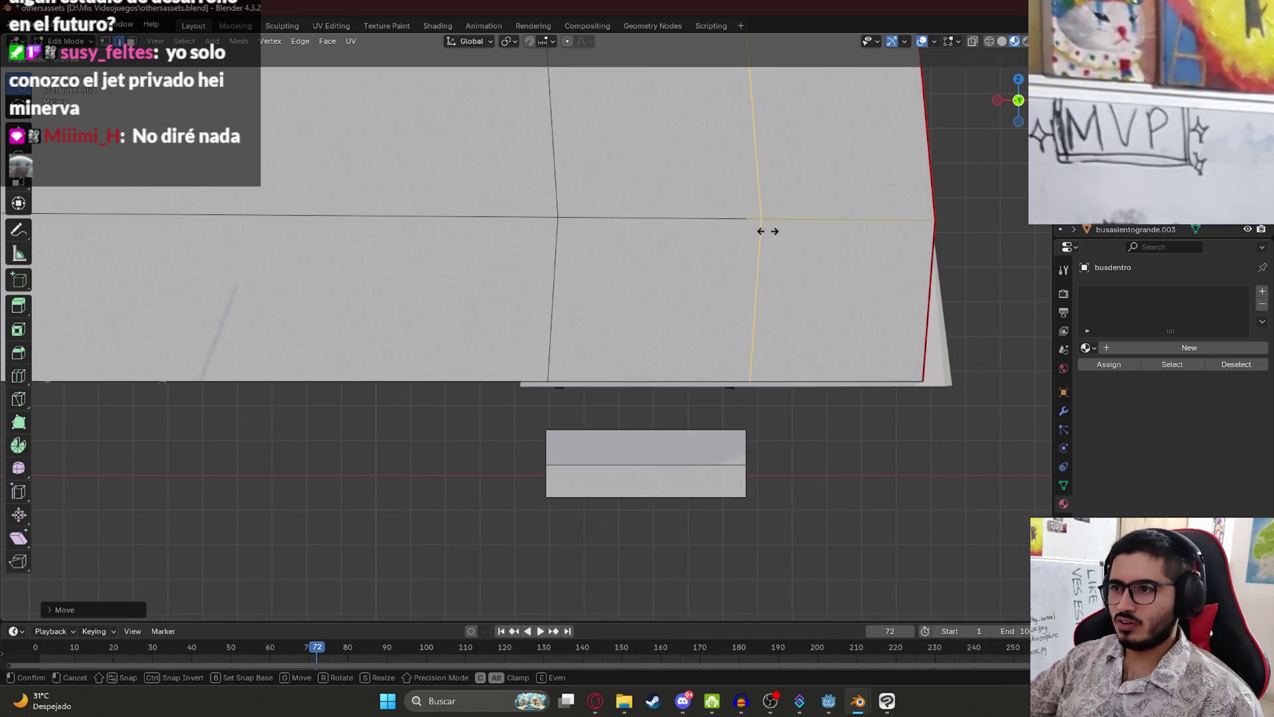
{"action": "left_click", "coordinate": [761, 235]}
Step: Delete the wall face beside the steps to open a gap
{"action": "mouse_move", "coordinate": [762, 235]}
{"action": "middle_mouse_down"}
{"action": "mouse_move", "coordinate": [691, 213]}
{"action": "mouse_move", "coordinate": [701, 331]}
{"action": "mouse_move", "coordinate": [691, 285]}
{"action": "mouse_move", "coordinate": [693, 312]}
{"action": "middle_mouse_up"}
{"action": "key", "text": "3"}
{"action": "left_click", "coordinate": [559, 301]}
{"action": "key", "text": "x"}
{"action": "left_click", "coordinate": [535, 332]}
{"action": "mouse_move", "coordinate": [536, 332]}
{"action": "middle_mouse_down"}
{"action": "mouse_move", "coordinate": [597, 319]}
{"action": "mouse_move", "coordinate": [301, 25]}
{"action": "middle_mouse_up"}
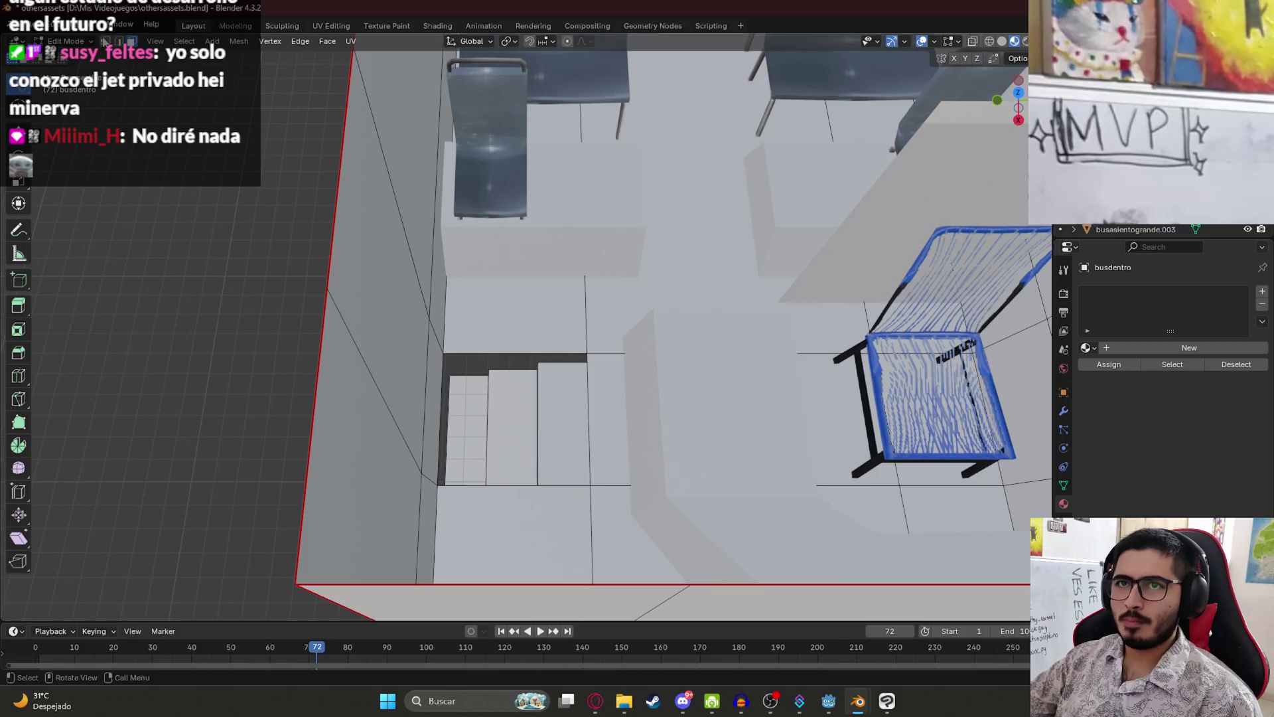
Step: Inspect the L-shaped floor opening, selecting its top frame face and right corner vertex
{"action": "mouse_move", "coordinate": [638, 265]}
{"action": "middle_mouse_down"}
{"action": "mouse_move", "coordinate": [611, 252]}
{"action": "mouse_move", "coordinate": [646, 235]}
{"action": "mouse_move", "coordinate": [648, 213]}
{"action": "mouse_move", "coordinate": [683, 261]}
{"action": "mouse_move", "coordinate": [654, 182]}
{"action": "mouse_move", "coordinate": [609, 313]}
{"action": "mouse_move", "coordinate": [637, 291]}
{"action": "mouse_move", "coordinate": [638, 279]}
{"action": "mouse_move", "coordinate": [446, 378]}
{"action": "mouse_move", "coordinate": [409, 381]}
{"action": "mouse_move", "coordinate": [448, 362]}
{"action": "middle_mouse_up"}
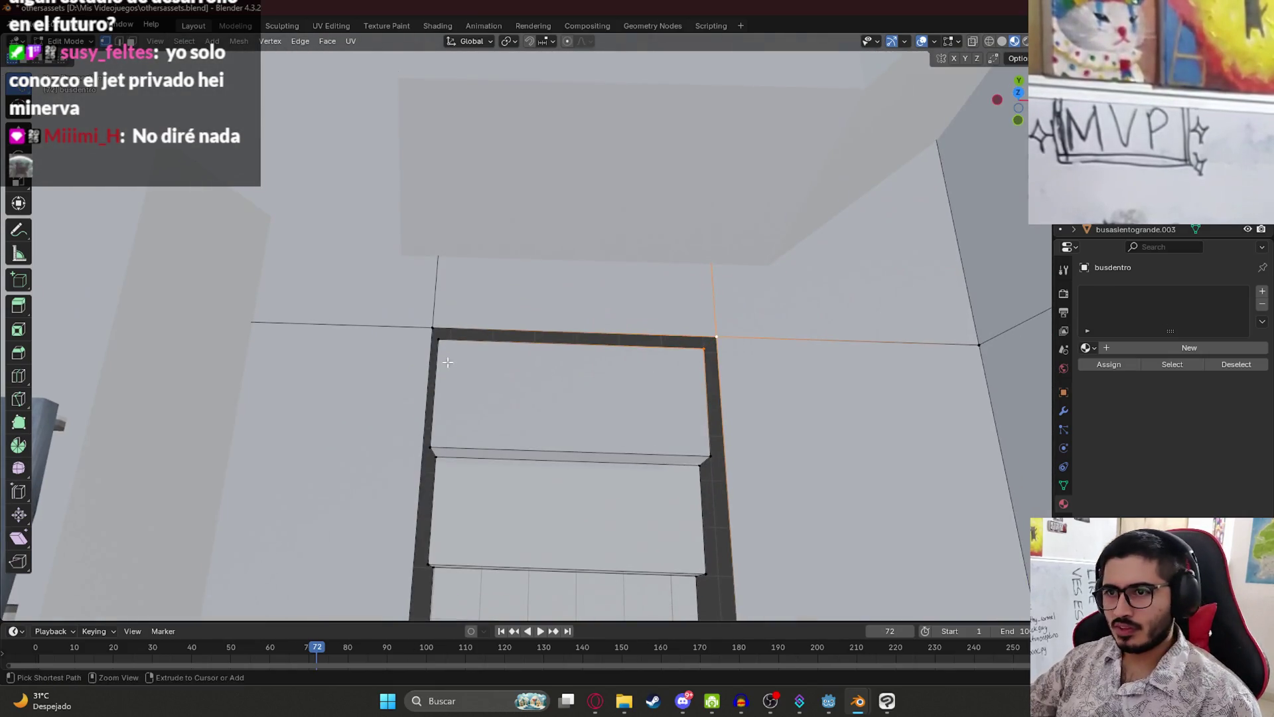
{"action": "left_click", "coordinate": [532, 341], "text": "shift"}
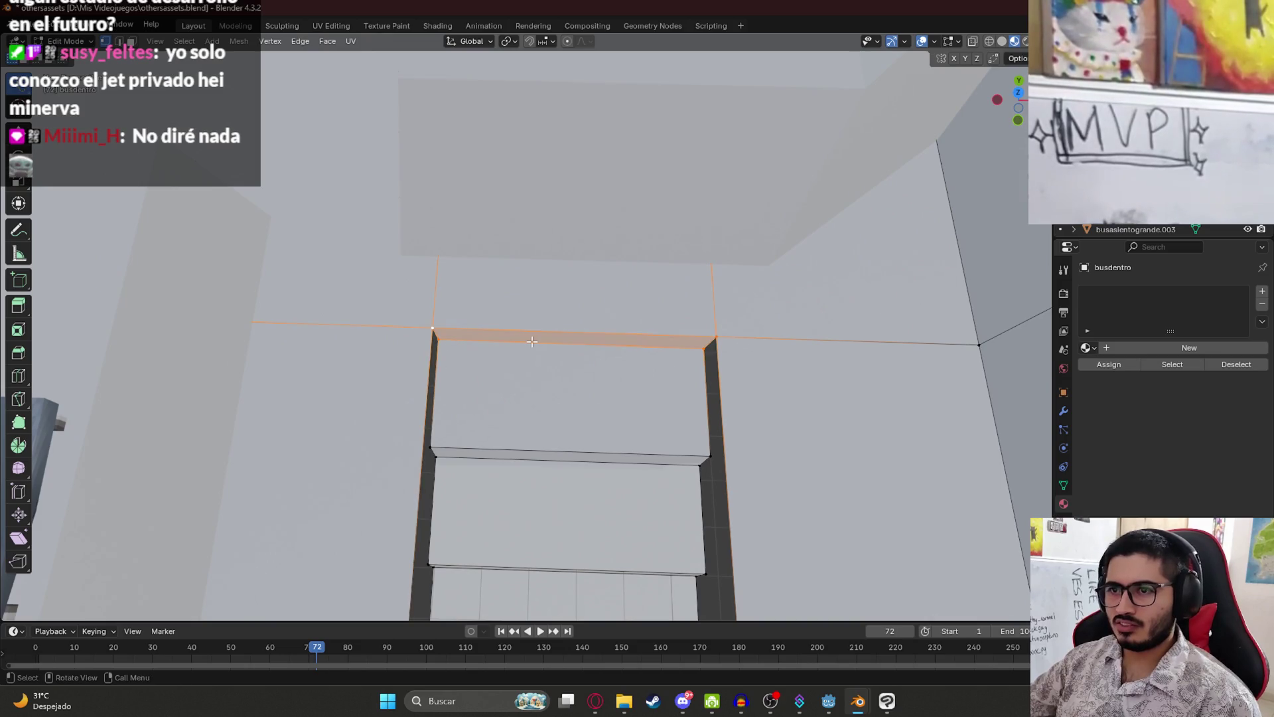
{"action": "left_click", "coordinate": [719, 351]}
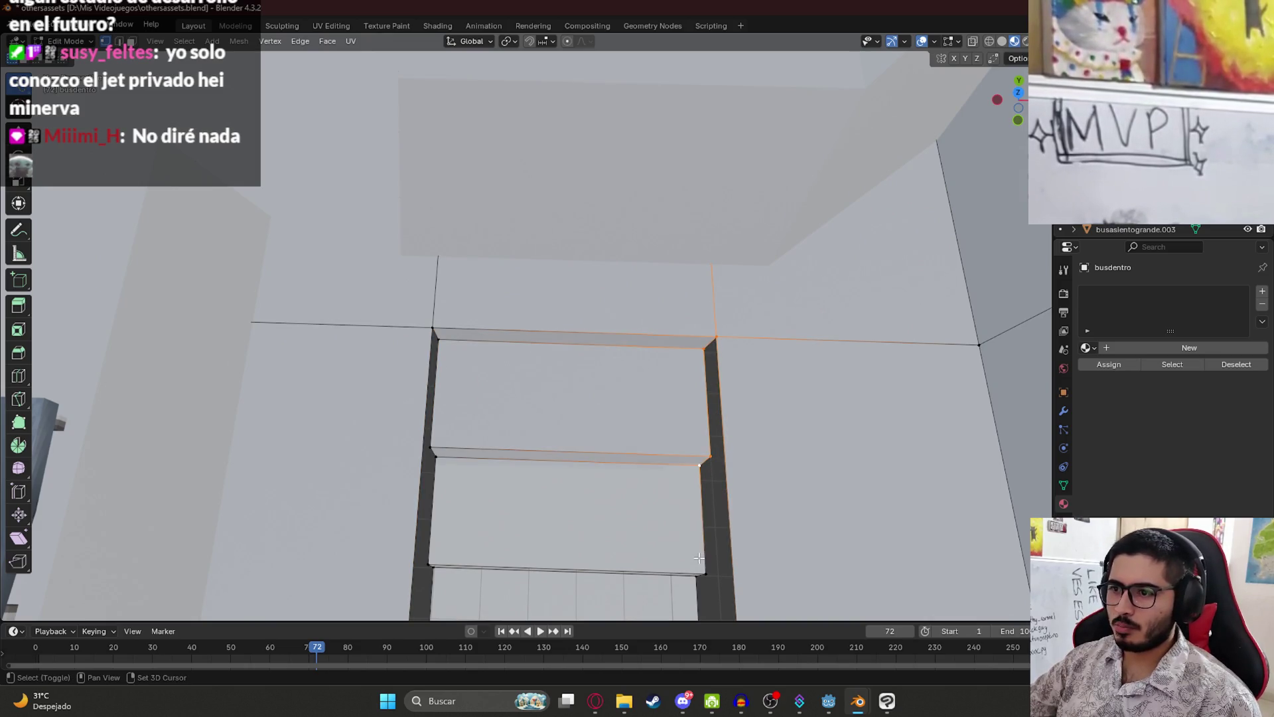
{"action": "mouse_move", "coordinate": [729, 558]}
{"action": "middle_mouse_down"}
{"action": "mouse_move", "coordinate": [600, 432]}
{"action": "mouse_move", "coordinate": [754, 441]}
{"action": "mouse_move", "coordinate": [710, 345]}
{"action": "middle_mouse_up"}
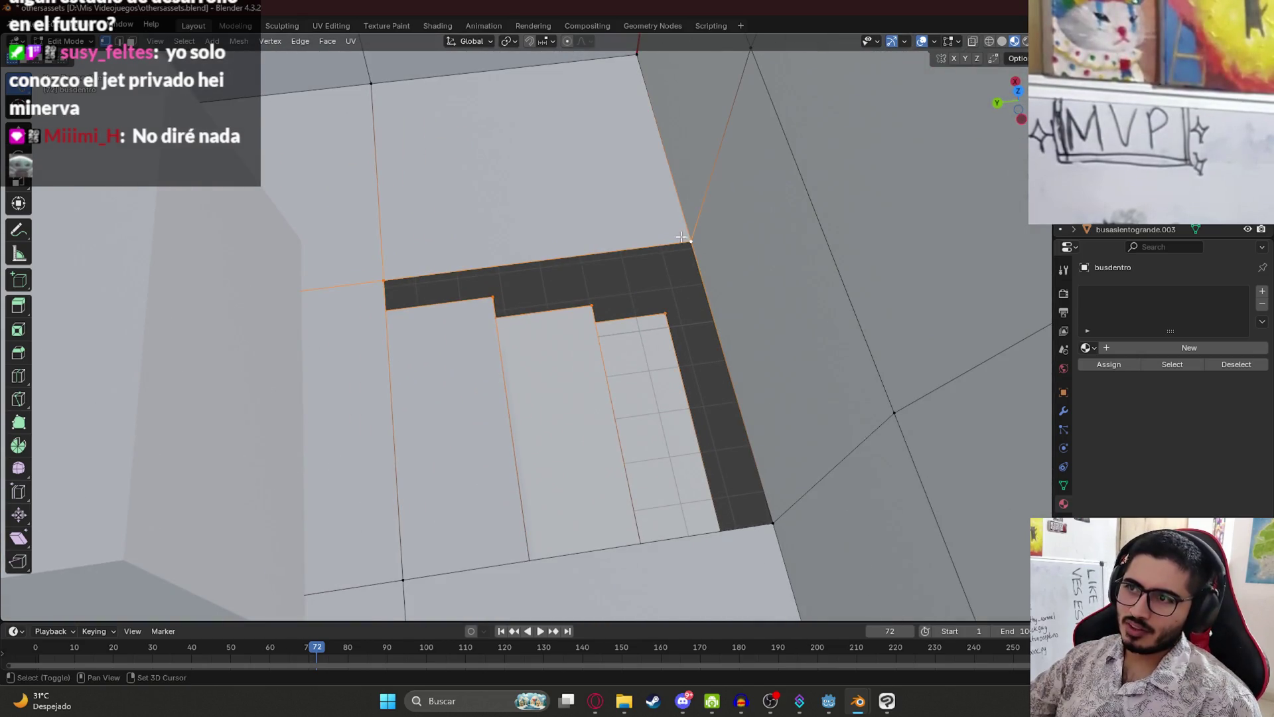
{"action": "mouse_move", "coordinate": [682, 236]}
{"action": "middle_mouse_down"}
{"action": "mouse_move", "coordinate": [691, 319]}
{"action": "mouse_move", "coordinate": [609, 275]}
{"action": "mouse_move", "coordinate": [549, 329]}
{"action": "mouse_move", "coordinate": [618, 330]}
{"action": "middle_mouse_up"}
{"action": "scroll", "coordinate": [626, 345], "scroll_direction": "up", "scroll_amount": 5}
{"action": "scroll", "coordinate": [627, 345], "scroll_direction": "down", "scroll_amount": 5}
{"action": "mouse_move", "coordinate": [693, 397]}
{"action": "middle_mouse_down"}
{"action": "mouse_move", "coordinate": [651, 392]}
{"action": "mouse_move", "coordinate": [458, 439]}
{"action": "mouse_move", "coordinate": [547, 425]}
{"action": "mouse_move", "coordinate": [564, 440]}
{"action": "middle_mouse_up"}
{"action": "scroll", "coordinate": [474, 432], "scroll_direction": "down", "scroll_amount": 2}
{"action": "scroll", "coordinate": [473, 431], "scroll_direction": "up", "scroll_amount": 5}
{"action": "scroll", "coordinate": [474, 432], "scroll_direction": "down", "scroll_amount": 5}
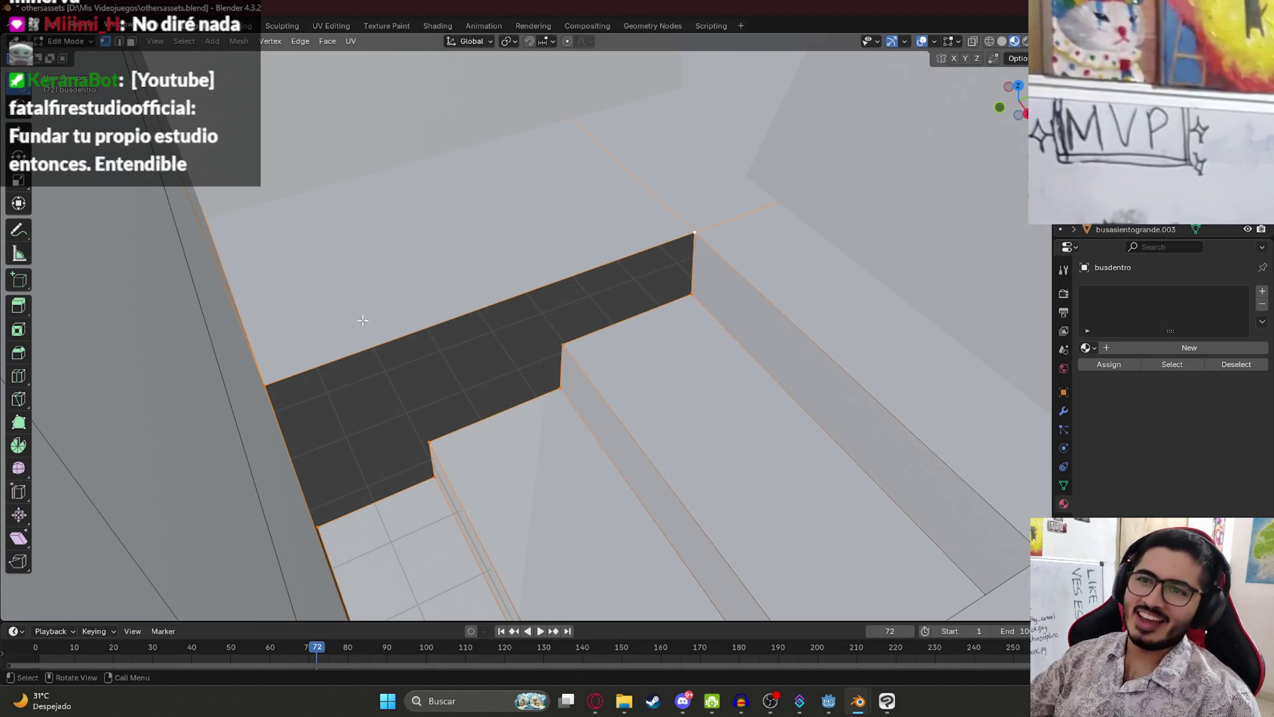
Step: Fill the dark hole with a new face, save, and check its corner vertices
{"action": "middle_click_drag", "start_coordinate": [367, 406], "coordinate": [348, 427]}
{"action": "key", "text": "f"}
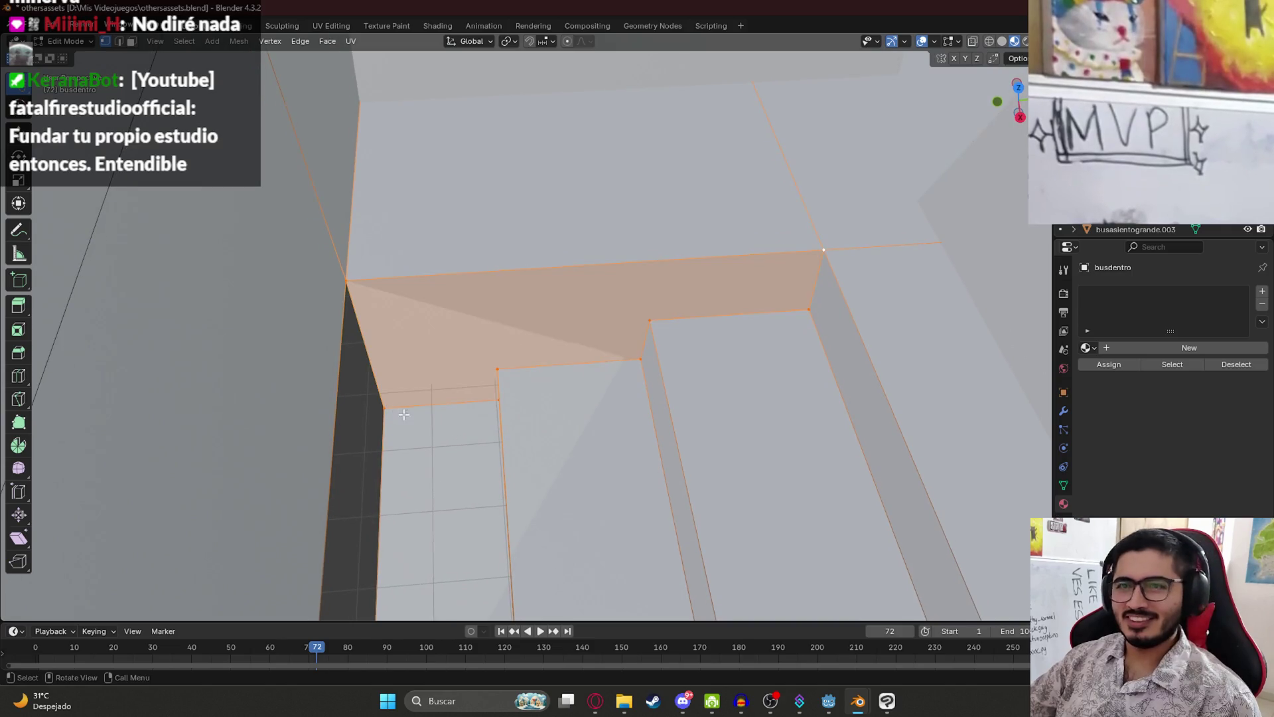
{"action": "key", "text": "ctrl+s"}
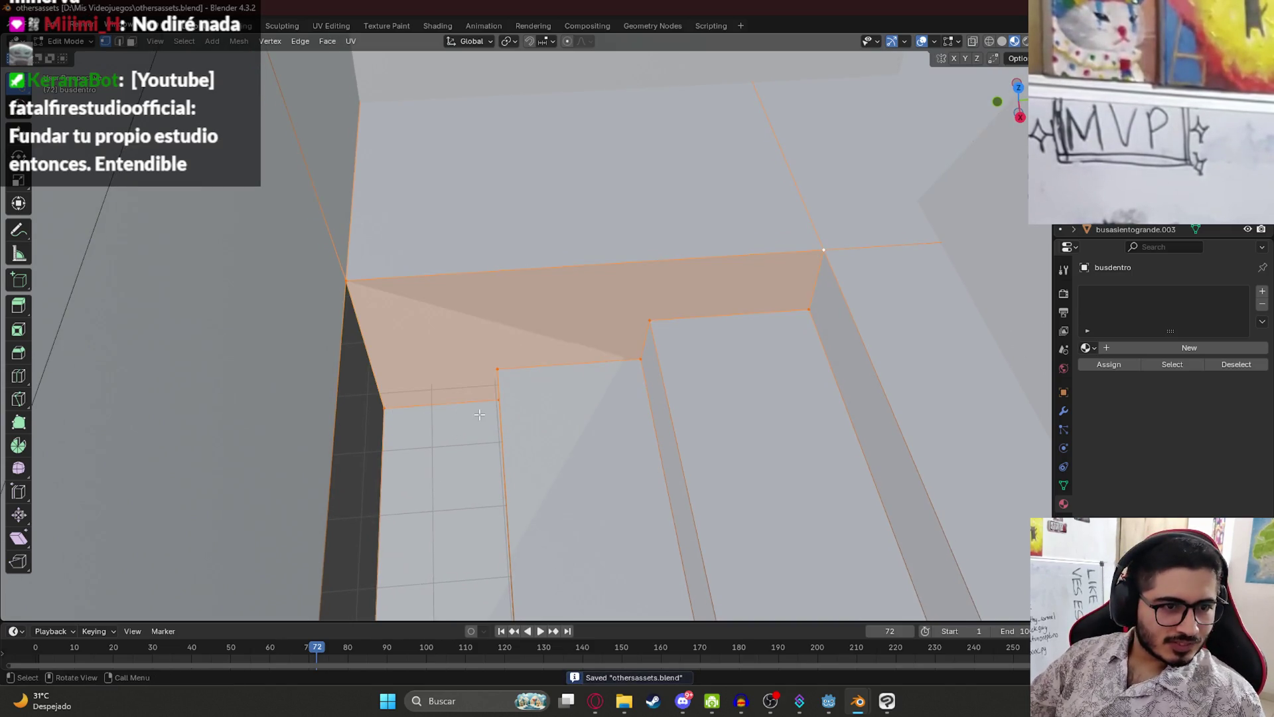
{"action": "mouse_move", "coordinate": [549, 404]}
{"action": "middle_mouse_down"}
{"action": "mouse_move", "coordinate": [555, 369]}
{"action": "mouse_move", "coordinate": [365, 377]}
{"action": "middle_mouse_up"}
{"action": "left_click", "coordinate": [299, 316]}
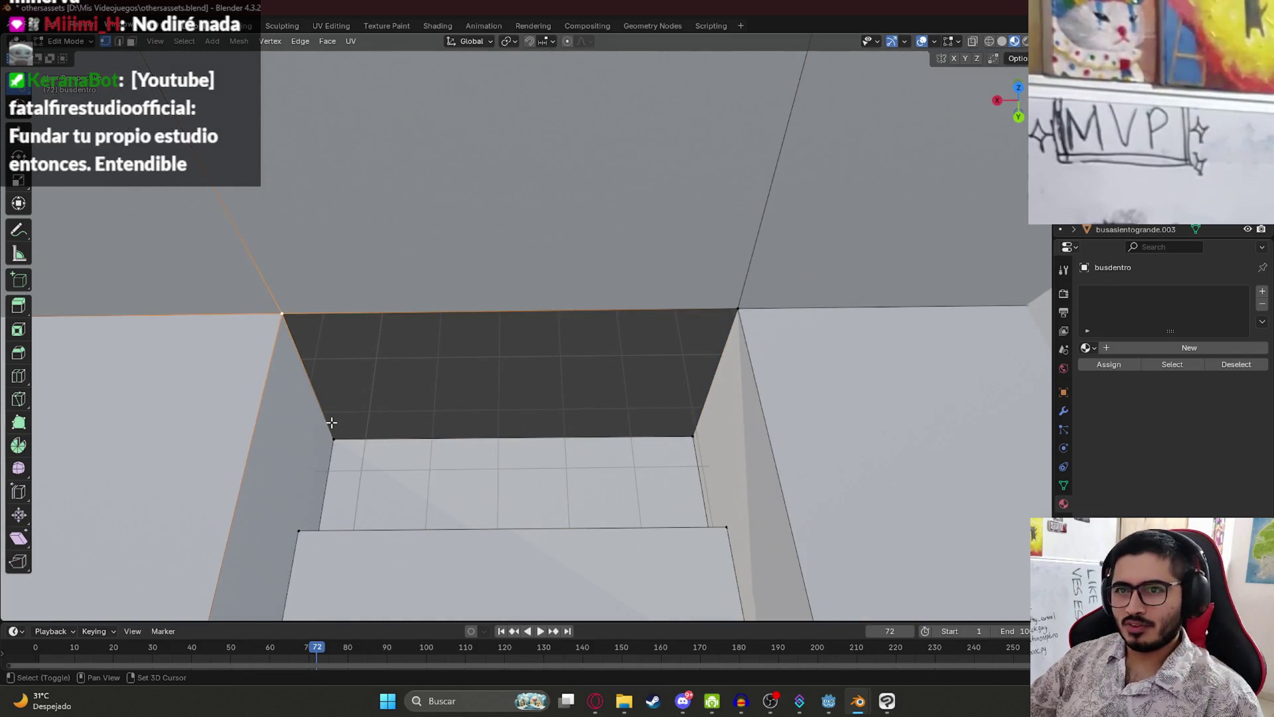
{"action": "left_click", "coordinate": [738, 311], "text": "shift"}
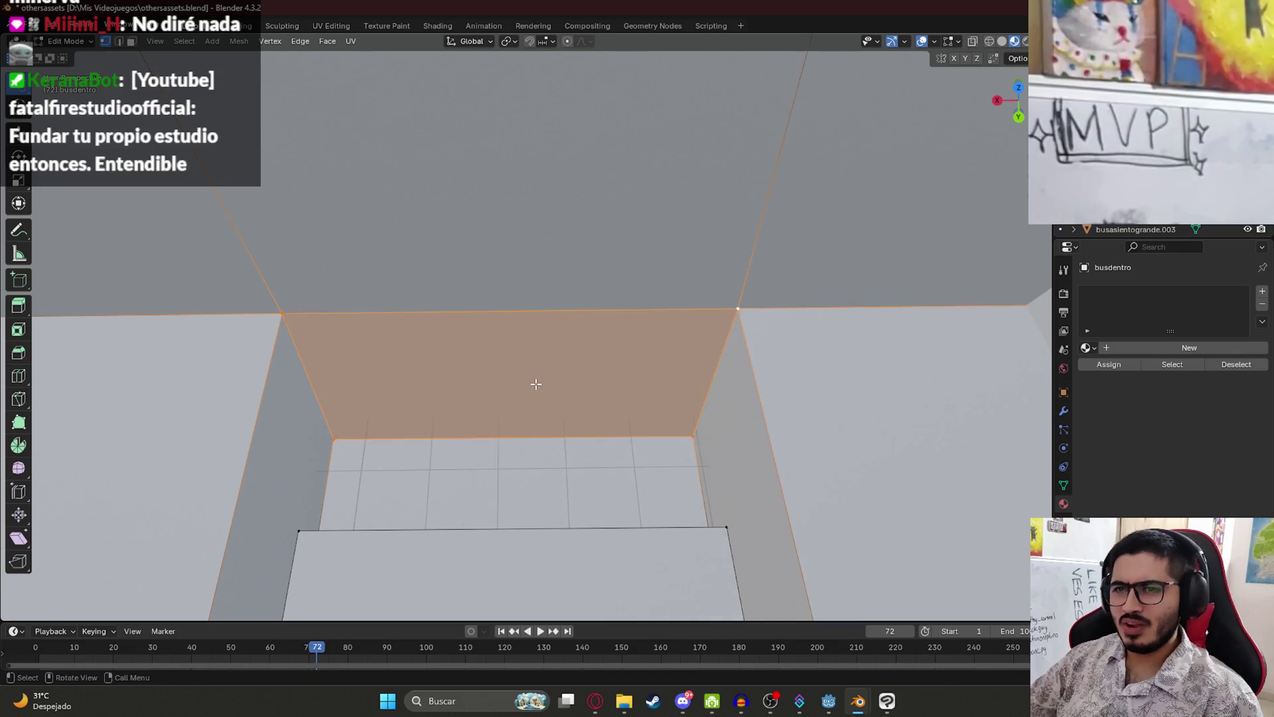
{"action": "scroll", "coordinate": [535, 378], "scroll_direction": "down", "scroll_amount": 6}
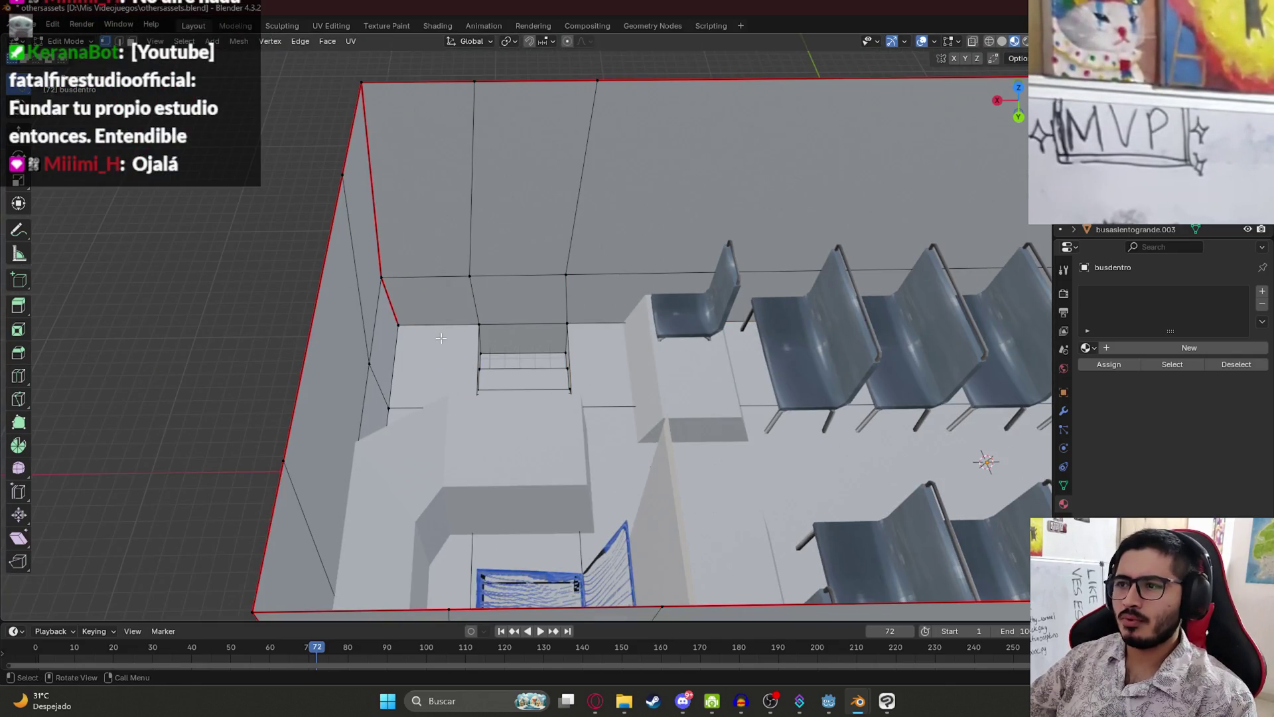
{"action": "scroll", "coordinate": [585, 309], "scroll_direction": "down", "scroll_amount": 3}
Step: Re-save othersassets.blend and leave the bus mesh in Object Mode
{"action": "key", "text": "Tab"}
{"action": "mouse_move", "coordinate": [648, 339]}
{"action": "middle_mouse_down"}
{"action": "mouse_move", "coordinate": [537, 347]}
{"action": "mouse_move", "coordinate": [584, 327]}
{"action": "mouse_move", "coordinate": [659, 370]}
{"action": "middle_mouse_up"}
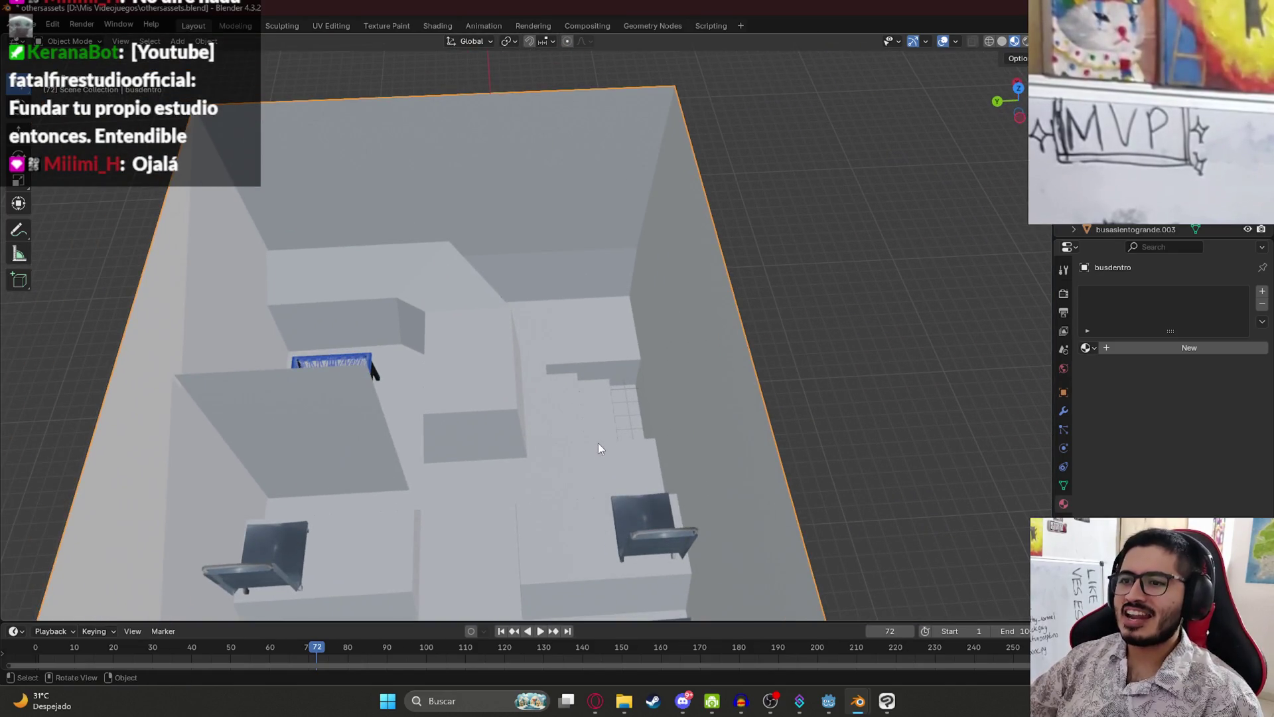
{"action": "scroll", "coordinate": [600, 445], "scroll_direction": "up", "scroll_amount": 3}
{"action": "key", "text": "Tab"}
{"action": "key", "text": "ctrl+s"}
{"action": "scroll", "coordinate": [610, 445], "scroll_direction": "down", "scroll_amount": 3}
{"action": "middle_click_drag", "start_coordinate": [610, 445], "coordinate": [587, 296]}
{"action": "scroll", "coordinate": [587, 296], "scroll_direction": "up", "scroll_amount": 2}
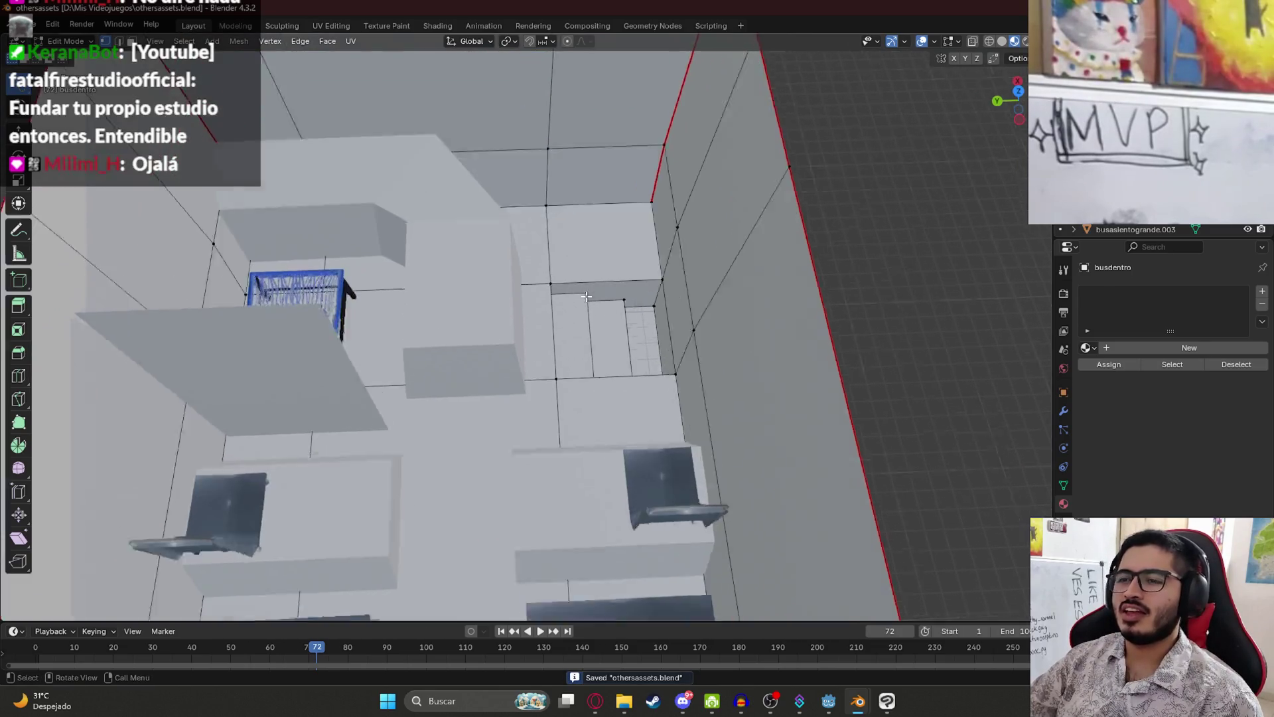
{"action": "scroll", "coordinate": [587, 296], "scroll_direction": "up", "scroll_amount": 3}
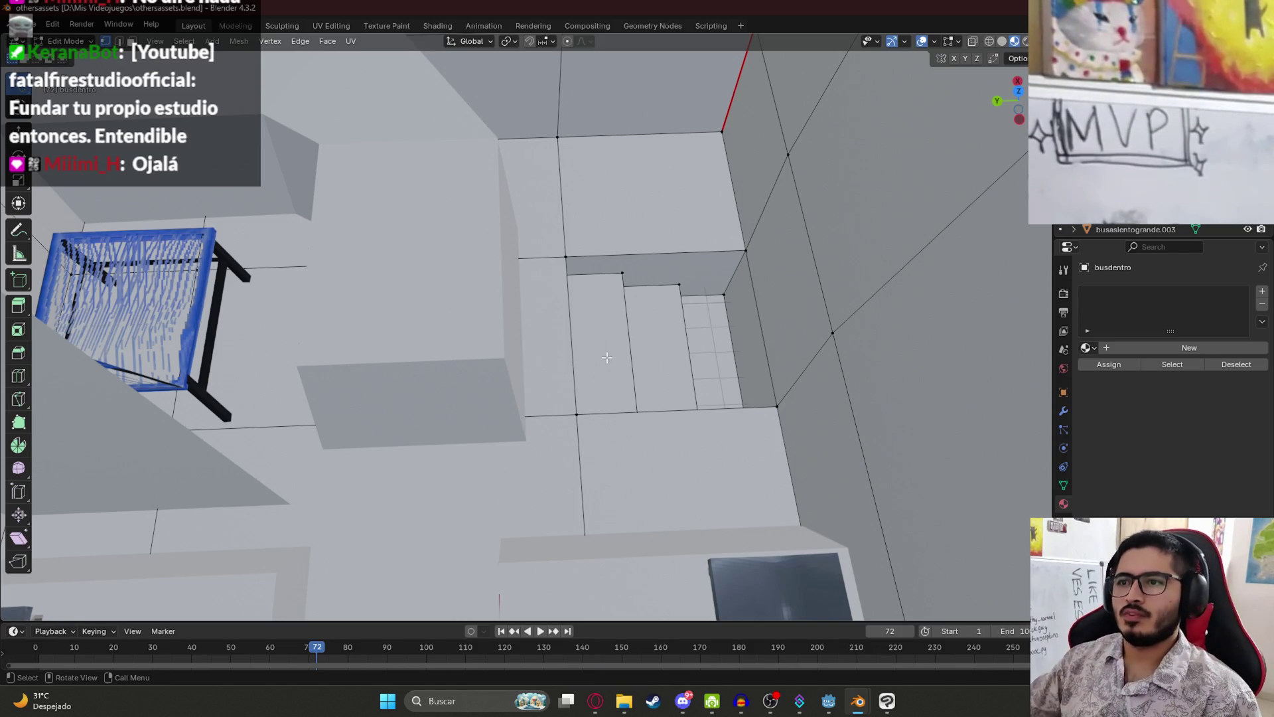
{"action": "key", "text": "Tab"}
Step: Edit the bustablero box in top wireframe view, moving its bottom face along Y
{"action": "left_click", "coordinate": [459, 268]}
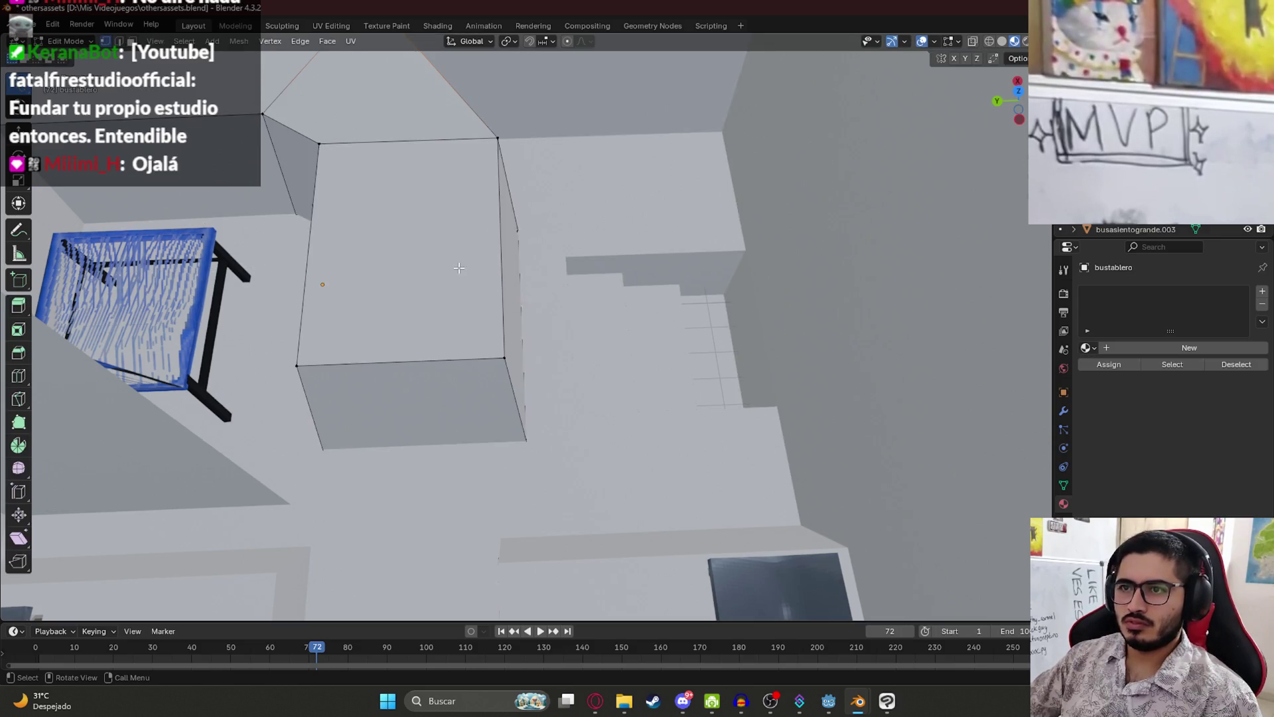
{"action": "key", "text": "Tab"}
{"action": "key", "text": "KP_7"}
{"action": "key", "text": "z"}
{"action": "left_click", "coordinate": [333, 322]}
{"action": "left_click", "coordinate": [459, 305]}
{"action": "mouse_move", "coordinate": [481, 286]}
{"action": "left_mouse_down"}
{"action": "mouse_move", "coordinate": [578, 328]}
{"action": "mouse_move", "coordinate": [725, 320]}
{"action": "mouse_move", "coordinate": [680, 307]}
{"action": "left_mouse_up"}
{"action": "key", "text": "g"}
{"action": "key", "text": "y"}
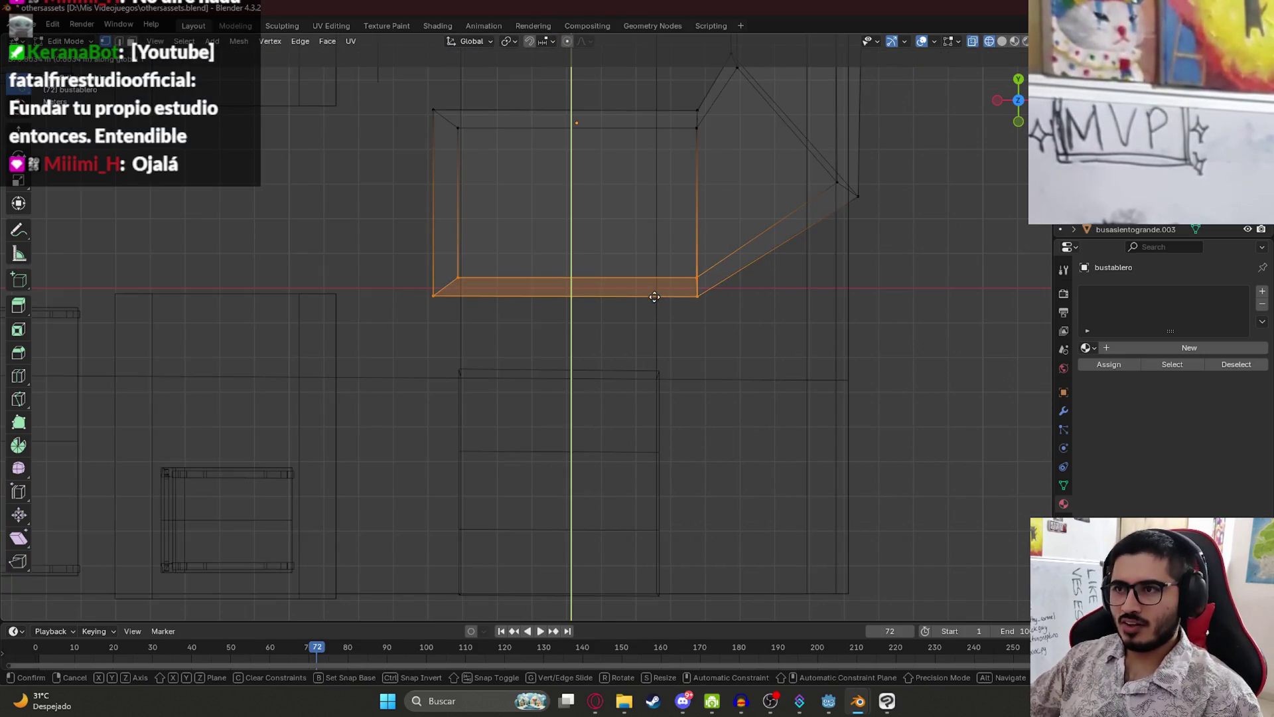
{"action": "left_click", "coordinate": [656, 288]}
Step: Return to solid shading and move the selected faces further along Y
{"action": "key", "text": "z"}
{"action": "left_click", "coordinate": [714, 291]}
{"action": "mouse_move", "coordinate": [713, 291]}
{"action": "middle_mouse_down"}
{"action": "mouse_move", "coordinate": [796, 293]}
{"action": "mouse_move", "coordinate": [723, 284]}
{"action": "middle_mouse_up"}
{"action": "key", "text": "g"}
{"action": "key", "text": "y"}
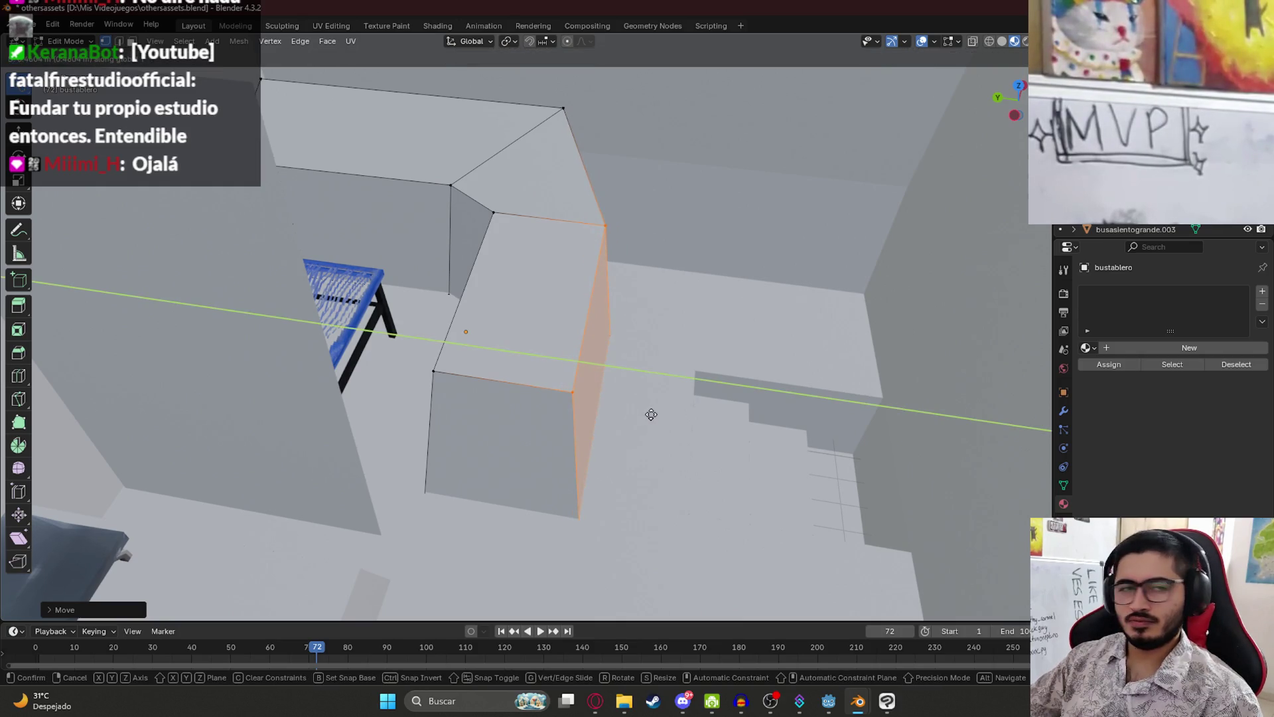
{"action": "left_click", "coordinate": [652, 414]}
Step: Select the dashboard box's front face and move it along Y
{"action": "middle_click_drag", "start_coordinate": [652, 414], "coordinate": [568, 389]}
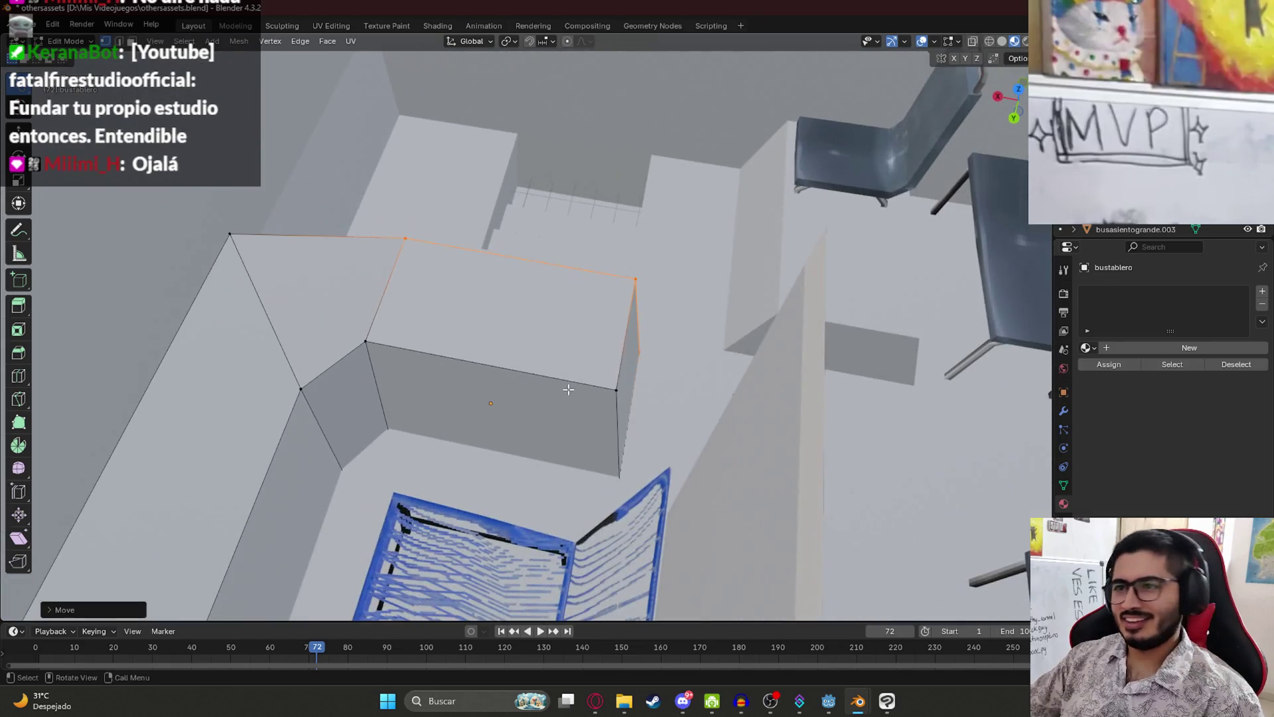
{"action": "left_click", "coordinate": [568, 389]}
{"action": "left_click", "coordinate": [587, 419]}
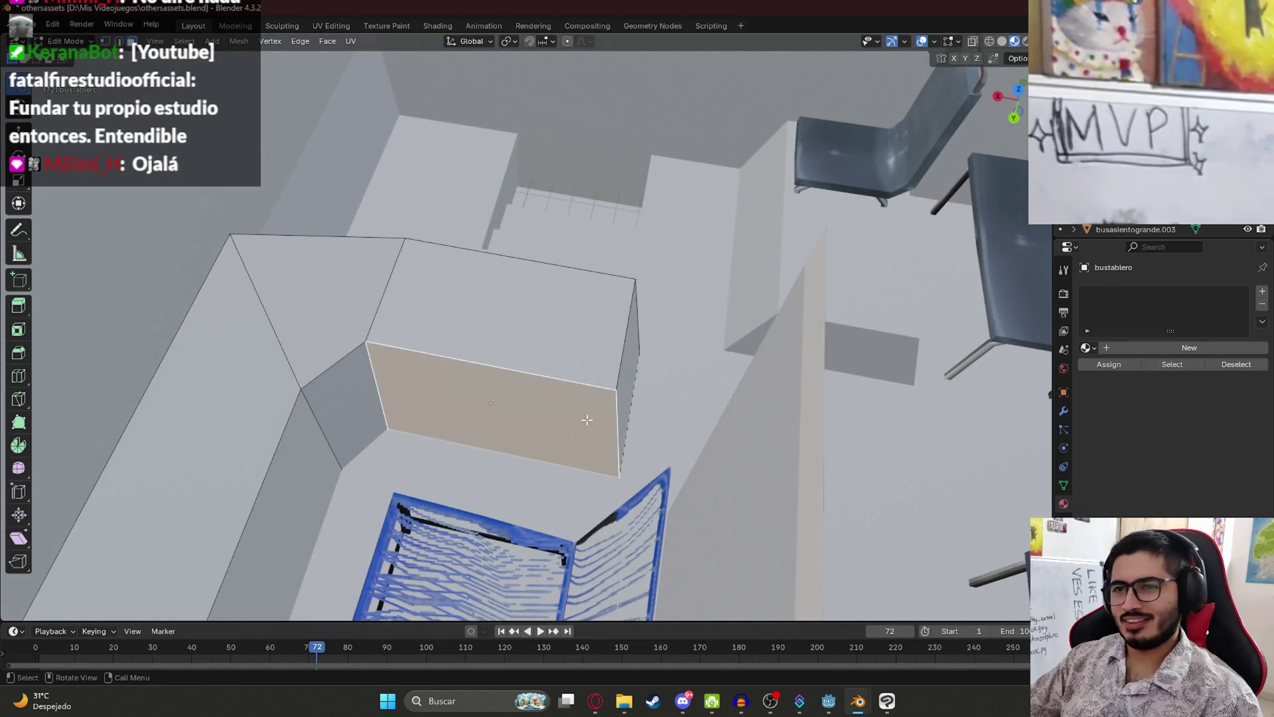
{"action": "middle_click_drag", "start_coordinate": [634, 385], "coordinate": [564, 422]}
{"action": "key", "text": "g"}
{"action": "key", "text": "y"}
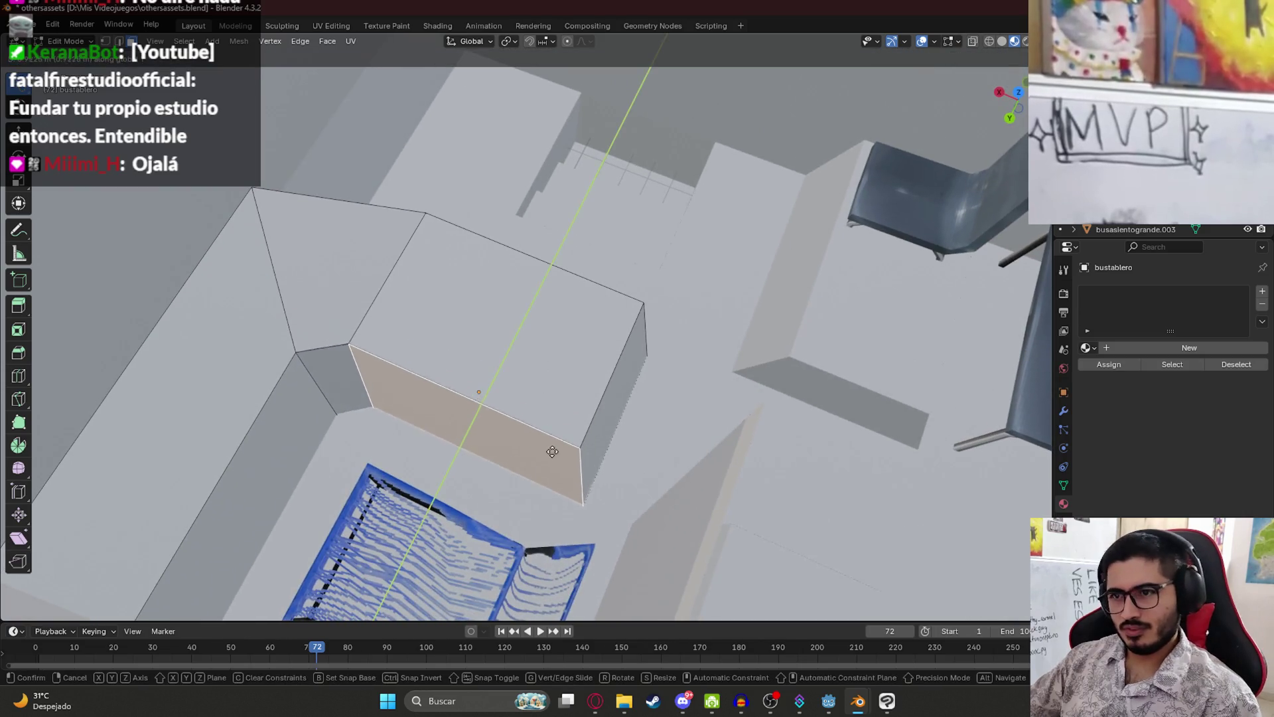
{"action": "left_click", "coordinate": [465, 418]}
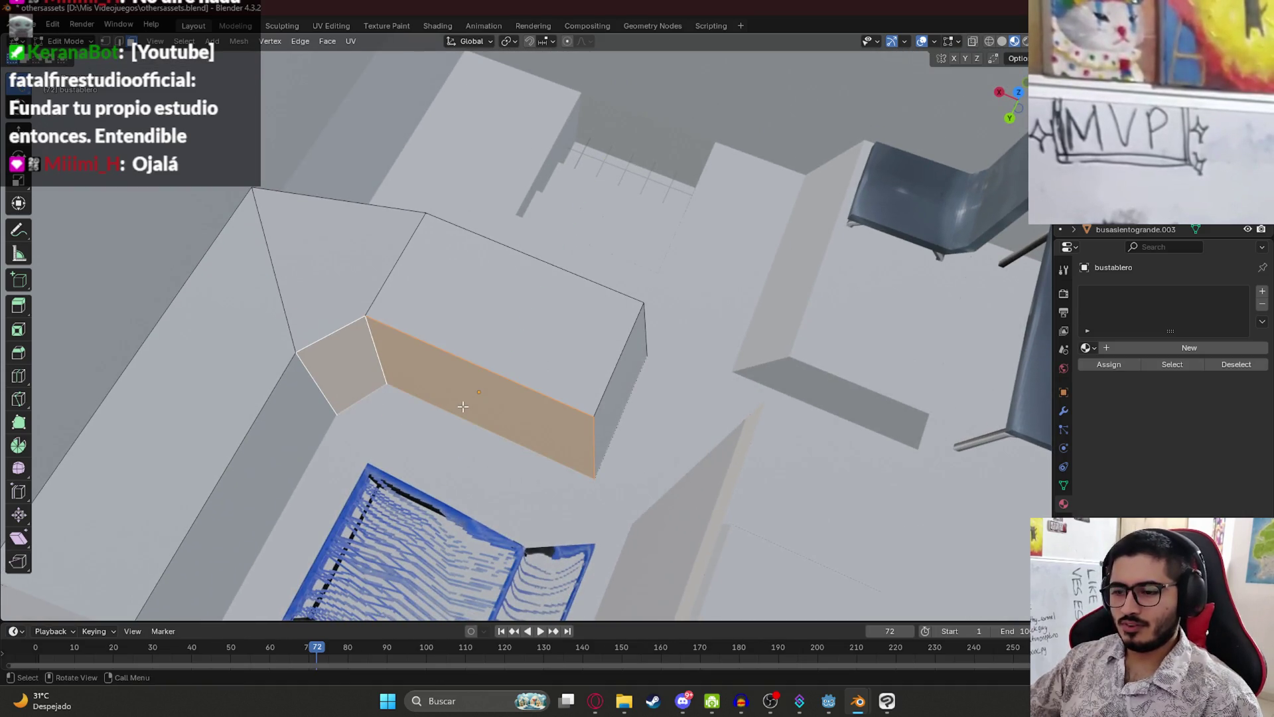
{"action": "key", "text": "g"}
{"action": "key", "text": "y"}
{"action": "key", "text": "Escape"}
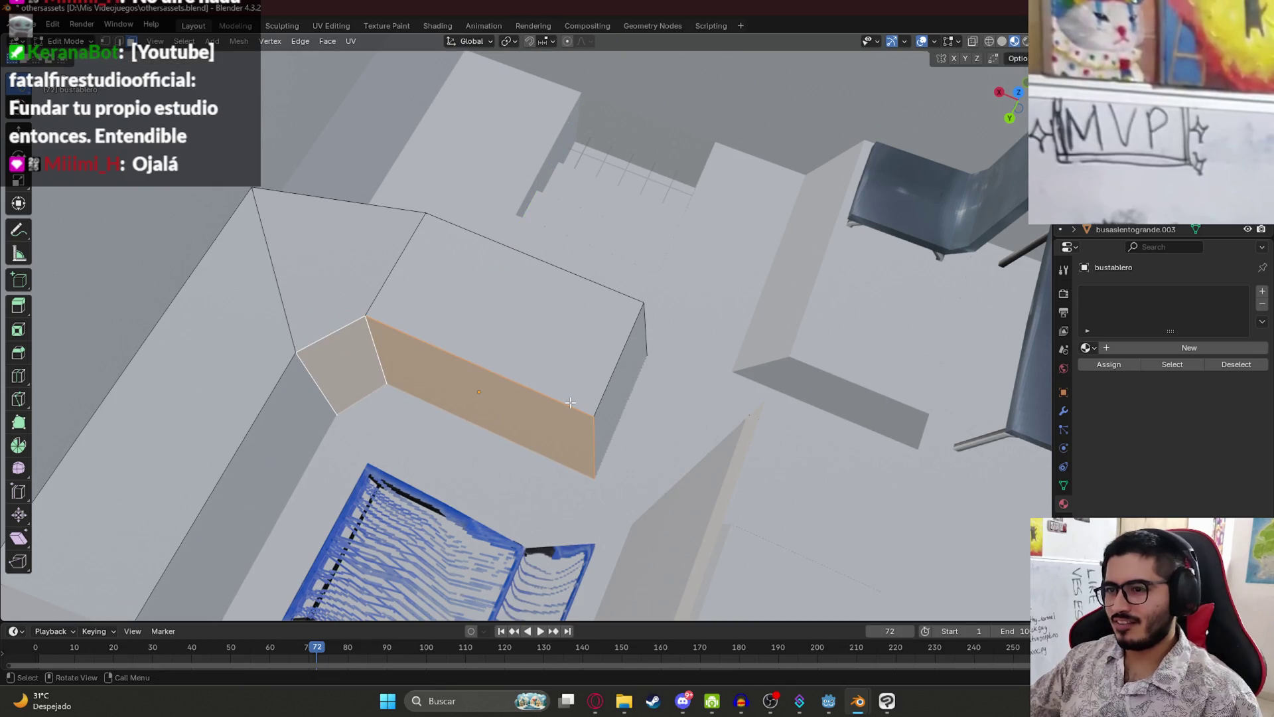
Step: From top view, reposition the front face along Y, then save in Object Mode
{"action": "key", "text": "KP_7"}
{"action": "middle_click_drag", "start_coordinate": [584, 383], "coordinate": [584, 473], "text": "shift"}
{"action": "key", "text": "g"}
{"action": "key", "text": "x"}
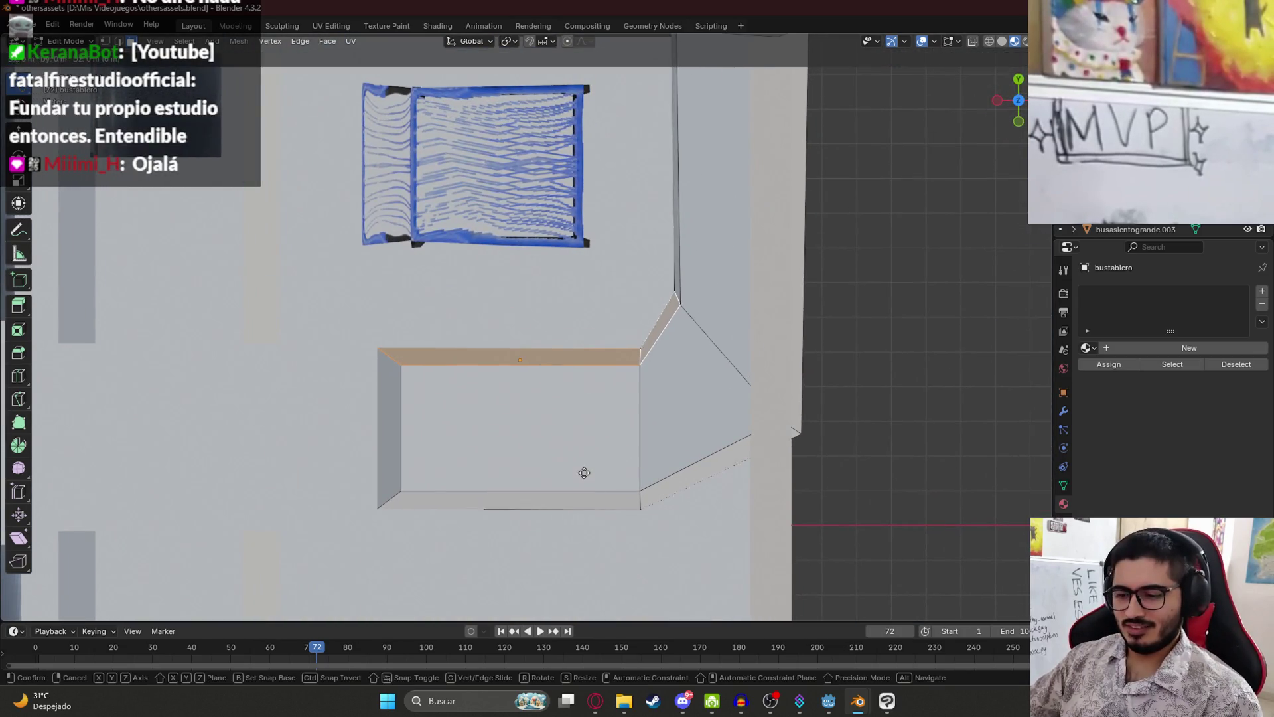
{"action": "key", "text": "y"}
{"action": "left_click", "coordinate": [598, 448]}
{"action": "key", "text": "Tab"}
{"action": "key", "text": "ctrl+s"}
Step: Slide the dashboard's front face along X, save, and return to Object Mode
{"action": "mouse_move", "coordinate": [597, 448]}
{"action": "middle_mouse_down"}
{"action": "mouse_move", "coordinate": [561, 405]}
{"action": "mouse_move", "coordinate": [639, 399]}
{"action": "mouse_move", "coordinate": [595, 395]}
{"action": "middle_mouse_up"}
{"action": "scroll", "coordinate": [608, 401], "scroll_direction": "up", "scroll_amount": 3}
{"action": "key", "text": "Tab"}
{"action": "scroll", "coordinate": [546, 439], "scroll_direction": "up", "scroll_amount": 2}
{"action": "left_click", "coordinate": [546, 439]}
{"action": "middle_click_drag", "start_coordinate": [546, 438], "coordinate": [461, 526]}
{"action": "key", "text": "g"}
{"action": "key", "text": "x"}
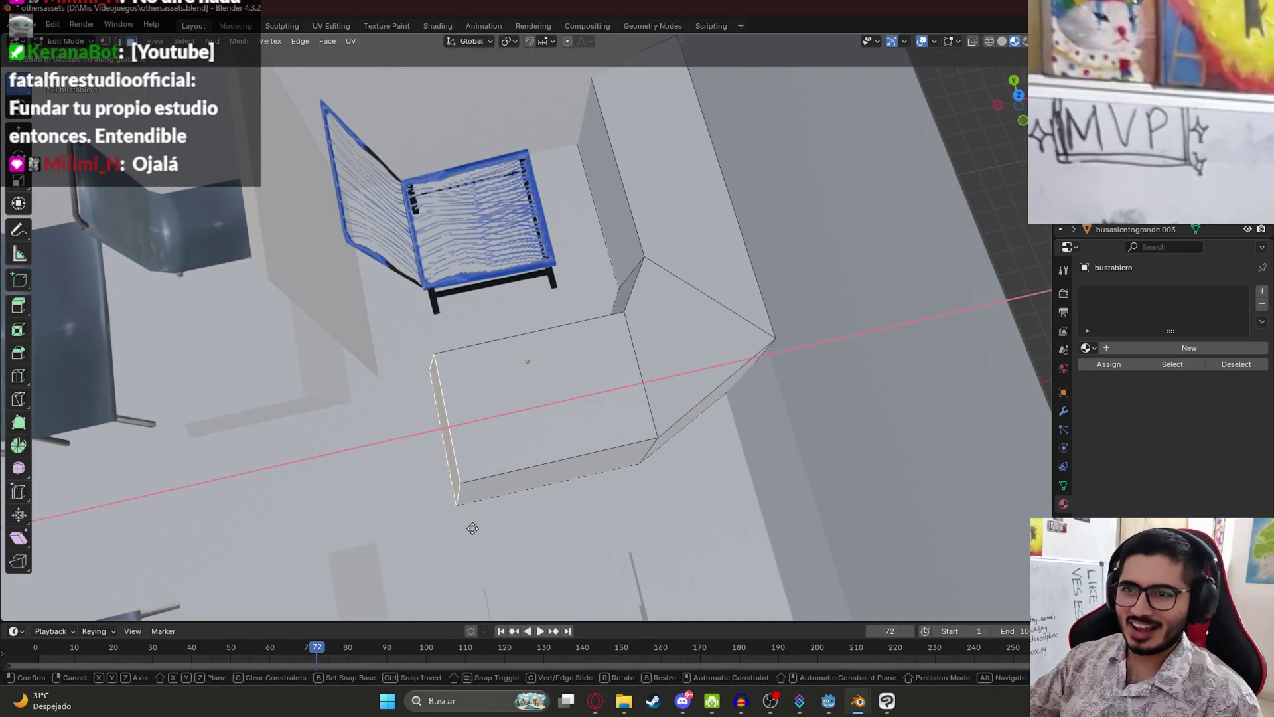
{"action": "left_click", "coordinate": [473, 529]}
{"action": "scroll", "coordinate": [758, 407], "scroll_direction": "down", "scroll_amount": 4}
{"action": "key", "text": "ctrl+s"}
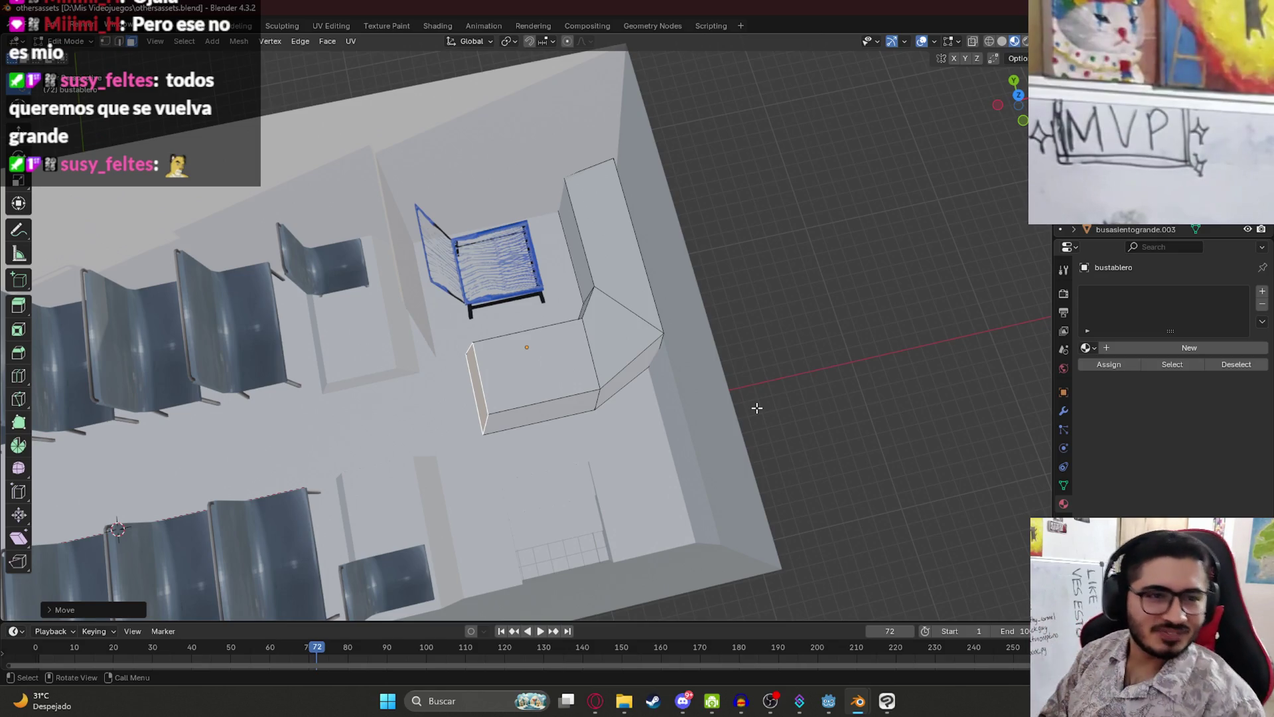
{"action": "key", "text": "ctrl"}
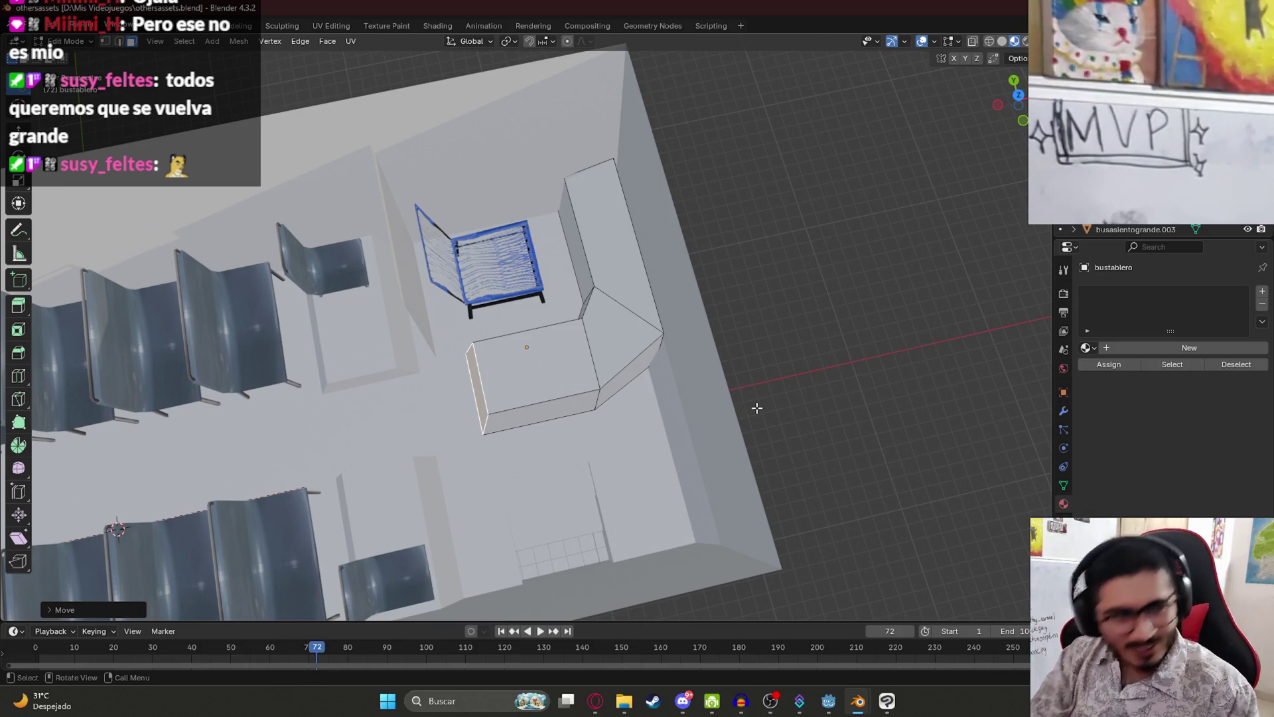
{"action": "key", "text": "Tab"}
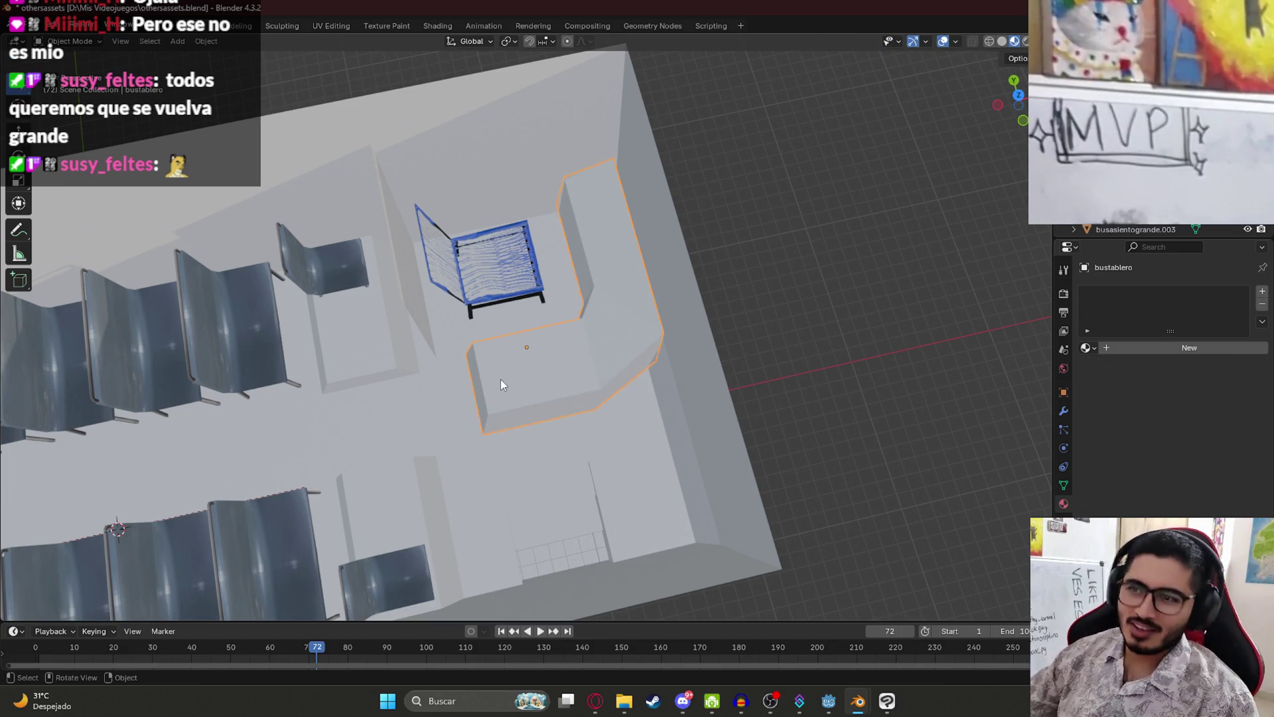
Step: Apply all transforms to the bus body busdentro
{"action": "key", "text": "ctrl+s"}
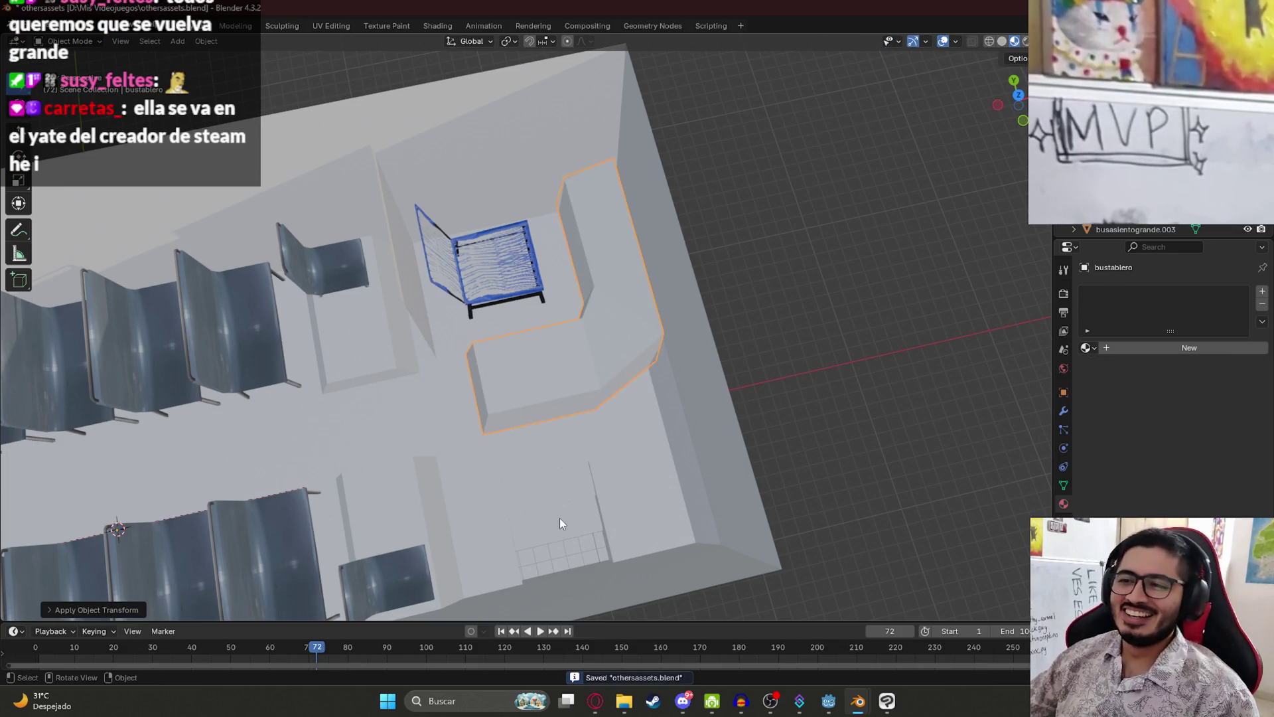
{"action": "left_click", "coordinate": [550, 523]}
{"action": "key", "text": "ctrl+a"}
{"action": "left_click", "coordinate": [523, 507]}
{"action": "scroll", "coordinate": [524, 507], "scroll_direction": "down", "scroll_amount": 5}
{"action": "mouse_move", "coordinate": [523, 507]}
{"action": "middle_mouse_down"}
{"action": "mouse_move", "coordinate": [376, 407]}
{"action": "mouse_move", "coordinate": [710, 398]}
{"action": "mouse_move", "coordinate": [688, 380]}
{"action": "middle_mouse_up"}
{"action": "scroll", "coordinate": [535, 368], "scroll_direction": "up", "scroll_amount": 3}
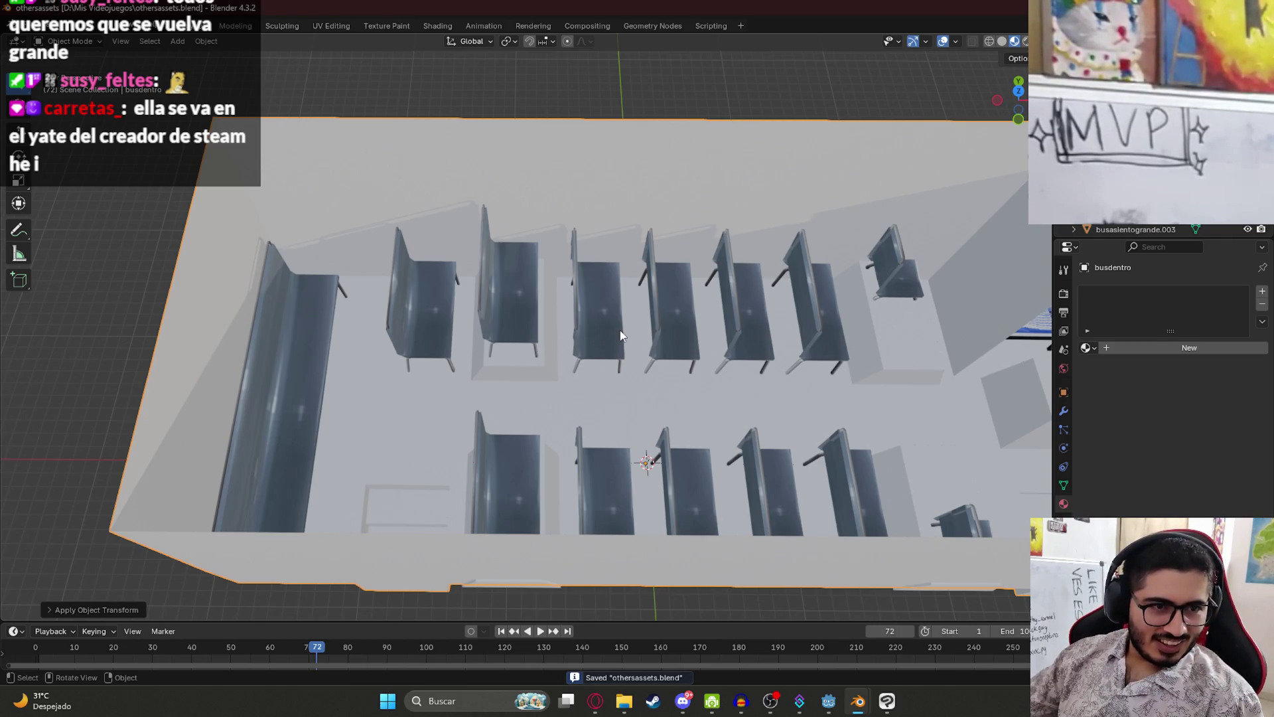
Step: Scale the front-row seat busrueda.001 along Y from top view
{"action": "mouse_move", "coordinate": [648, 313]}
{"action": "middle_mouse_down"}
{"action": "mouse_move", "coordinate": [599, 296]}
{"action": "mouse_move", "coordinate": [574, 359]}
{"action": "middle_mouse_up"}
{"action": "left_click", "coordinate": [565, 385]}
{"action": "scroll", "coordinate": [564, 378], "scroll_direction": "down", "scroll_amount": 3}
{"action": "key", "text": "KP_7"}
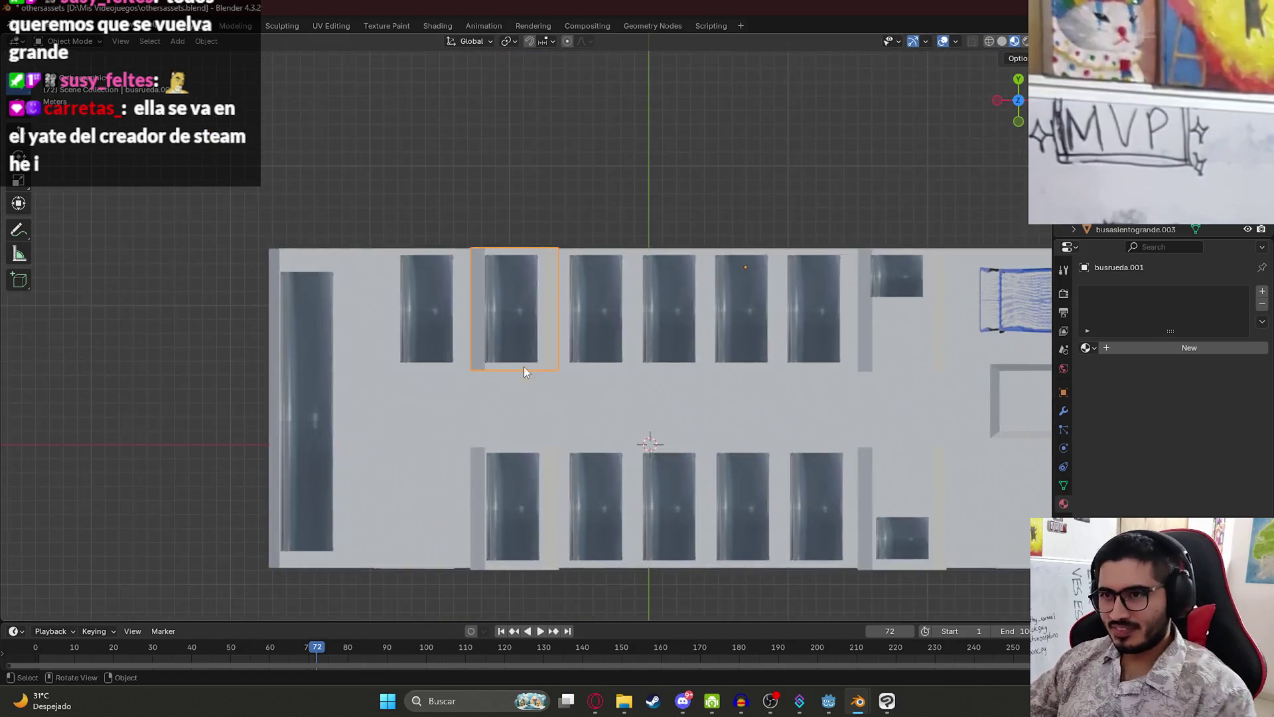
{"action": "scroll", "coordinate": [524, 367], "scroll_direction": "up", "scroll_amount": 4}
{"action": "scroll", "coordinate": [545, 400], "scroll_direction": "down", "scroll_amount": 2}
{"action": "scroll", "coordinate": [572, 423], "scroll_direction": "up", "scroll_amount": 4}
{"action": "key", "text": "s"}
{"action": "key", "text": "y"}
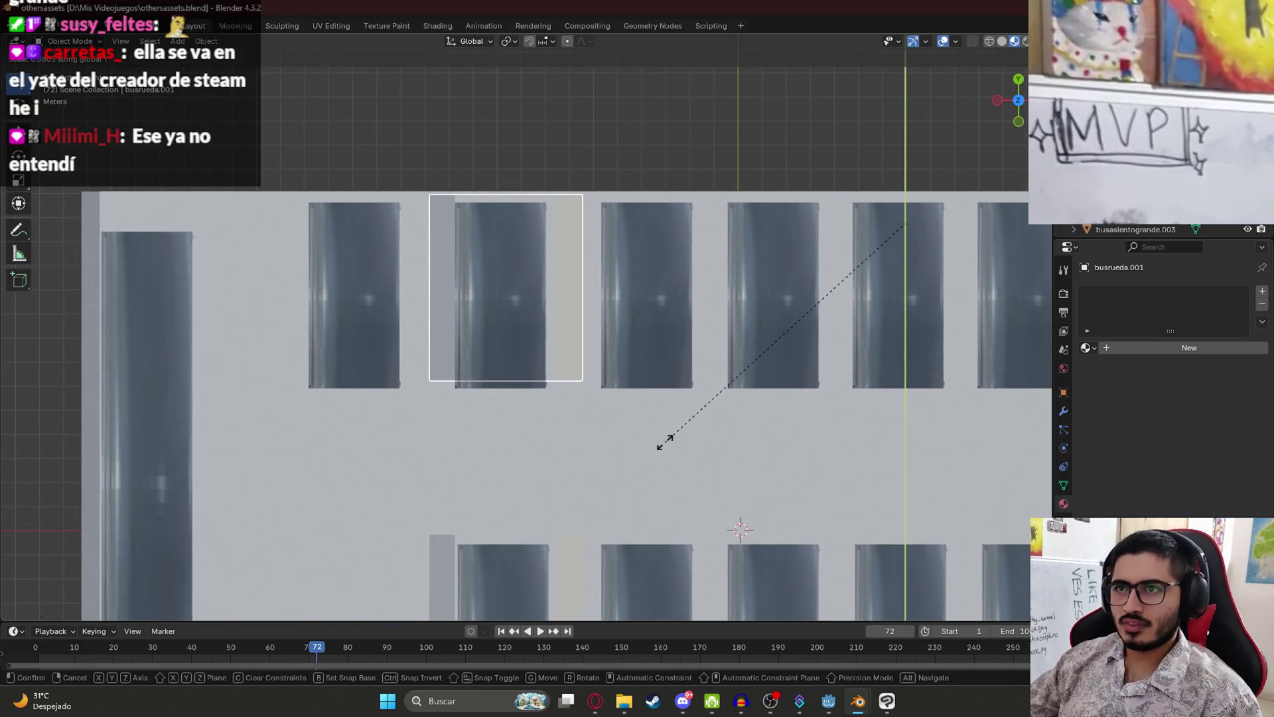
{"action": "left_click", "coordinate": [665, 442]}
Step: Move busrueda.001 along Y to fit the row, then save
{"action": "key", "text": "g"}
{"action": "key", "text": "y"}
{"action": "left_click", "coordinate": [608, 413]}
{"action": "mouse_move", "coordinate": [606, 415]}
{"action": "middle_mouse_down"}
{"action": "mouse_move", "coordinate": [625, 373]}
{"action": "mouse_move", "coordinate": [672, 329]}
{"action": "mouse_move", "coordinate": [741, 336]}
{"action": "mouse_move", "coordinate": [635, 399]}
{"action": "mouse_move", "coordinate": [601, 389]}
{"action": "mouse_move", "coordinate": [579, 358]}
{"action": "mouse_move", "coordinate": [519, 352]}
{"action": "mouse_move", "coordinate": [572, 372]}
{"action": "middle_mouse_up"}
{"action": "key", "text": "g"}
{"action": "key", "text": "y"}
{"action": "left_click", "coordinate": [620, 409]}
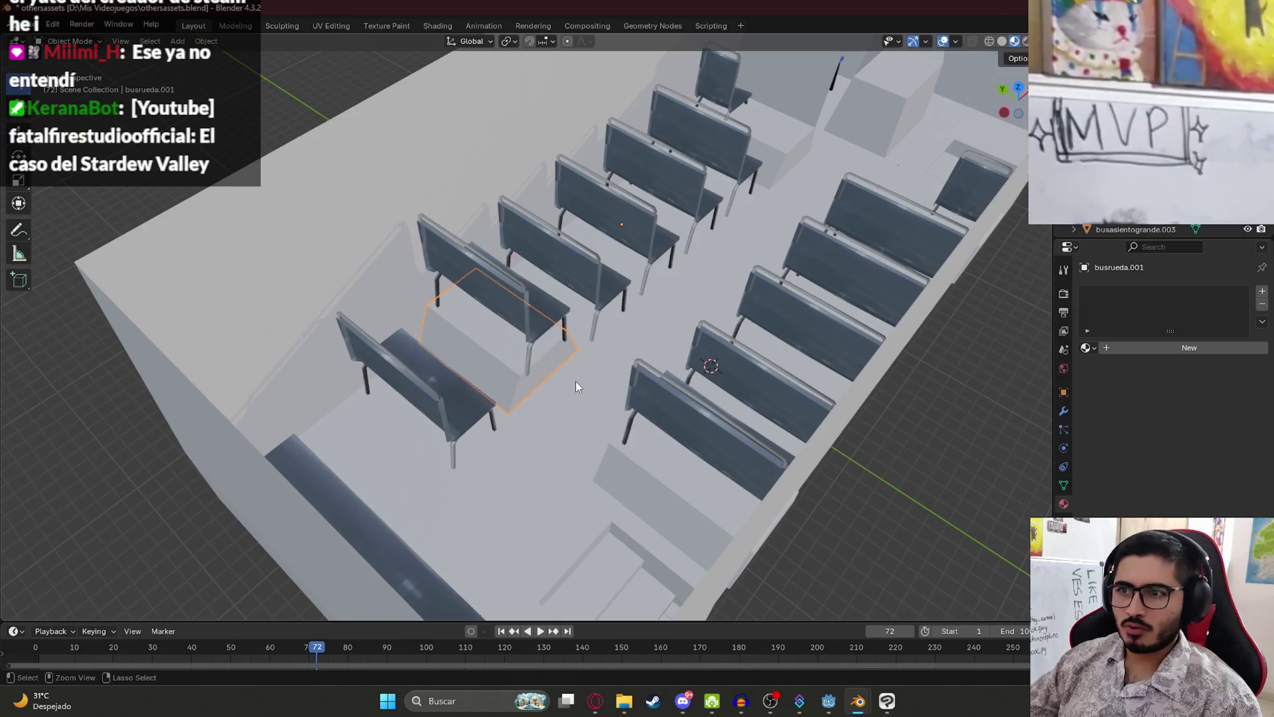
{"action": "mouse_move", "coordinate": [916, 521]}
{"action": "middle_mouse_down"}
{"action": "mouse_move", "coordinate": [749, 408]}
{"action": "mouse_move", "coordinate": [781, 414]}
{"action": "middle_mouse_up"}
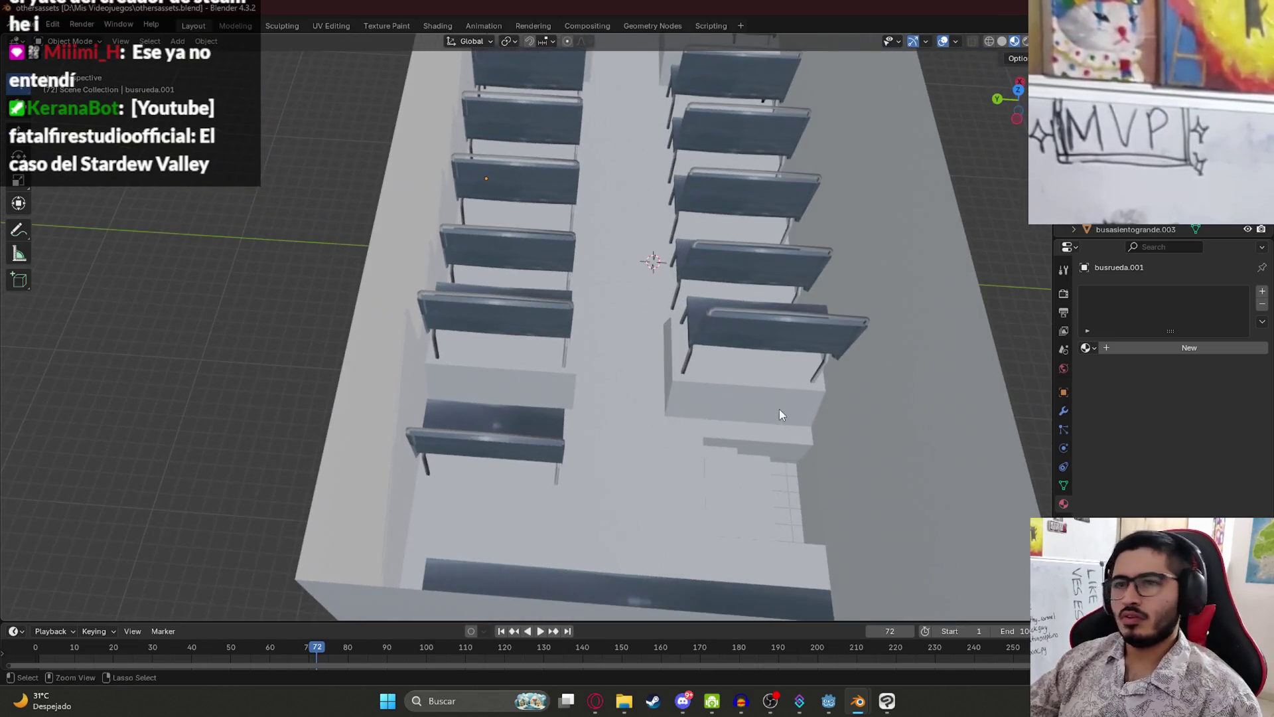
{"action": "key", "text": "ctrl+s"}
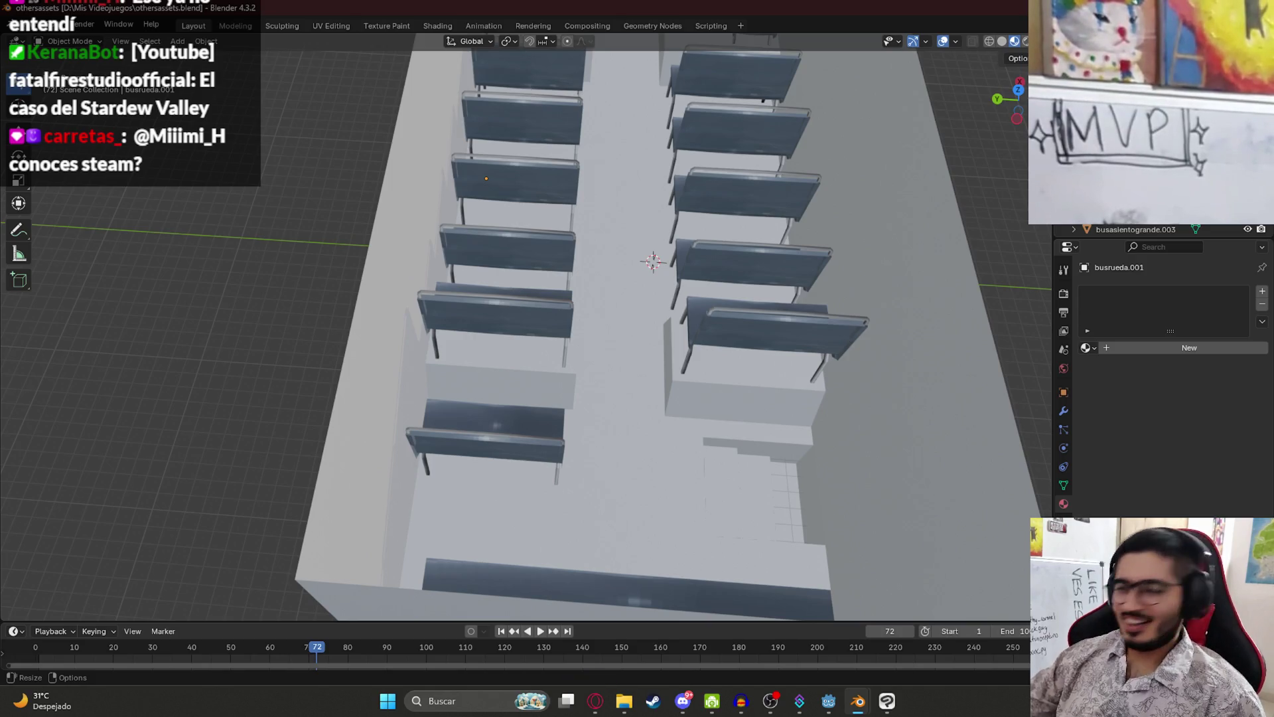
Step: Save again and select the front seat busrueda.003
{"action": "scroll", "coordinate": [723, 326], "scroll_direction": "down", "scroll_amount": 5}
{"action": "left_click", "coordinate": [650, 256]}
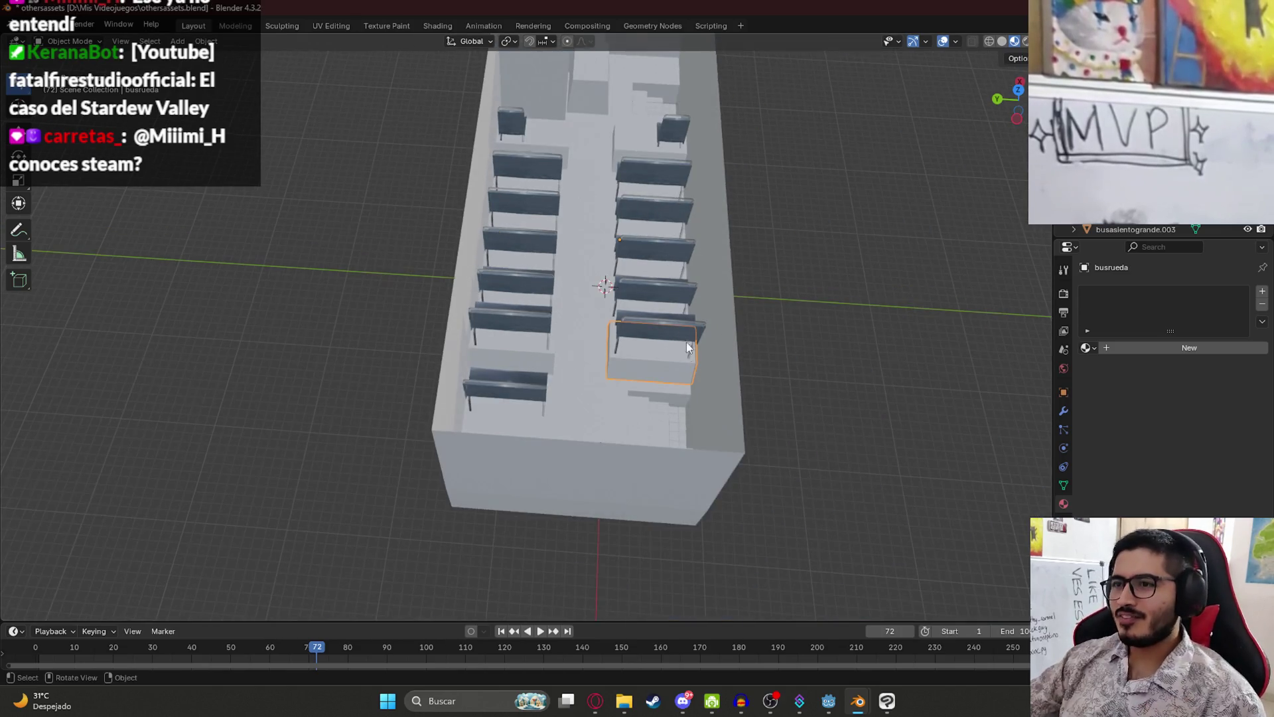
{"action": "middle_click_drag", "start_coordinate": [650, 255], "coordinate": [484, 448]}
{"action": "key", "text": "ctrl+s"}
{"action": "mouse_move", "coordinate": [488, 316]}
{"action": "middle_mouse_down"}
{"action": "mouse_move", "coordinate": [504, 312]}
{"action": "mouse_move", "coordinate": [493, 217]}
{"action": "middle_mouse_up"}
{"action": "left_click", "coordinate": [661, 232]}
{"action": "mouse_move", "coordinate": [655, 243]}
{"action": "middle_mouse_down", "text": "shift"}
{"action": "mouse_move", "coordinate": [449, 311]}
{"action": "mouse_move", "coordinate": [562, 324]}
{"action": "mouse_move", "coordinate": [547, 393]}
{"action": "mouse_move", "coordinate": [507, 347]}
{"action": "mouse_move", "coordinate": [403, 286]}
{"action": "mouse_move", "coordinate": [582, 313]}
{"action": "mouse_move", "coordinate": [472, 231]}
{"action": "mouse_move", "coordinate": [461, 288]}
{"action": "mouse_move", "coordinate": [492, 312]}
{"action": "mouse_move", "coordinate": [496, 384]}
{"action": "middle_mouse_up", "text": "shift"}
{"action": "key", "text": "ctrl+s"}
{"action": "scroll", "coordinate": [524, 299], "scroll_direction": "up", "scroll_amount": 3}
{"action": "left_click", "coordinate": [539, 256]}
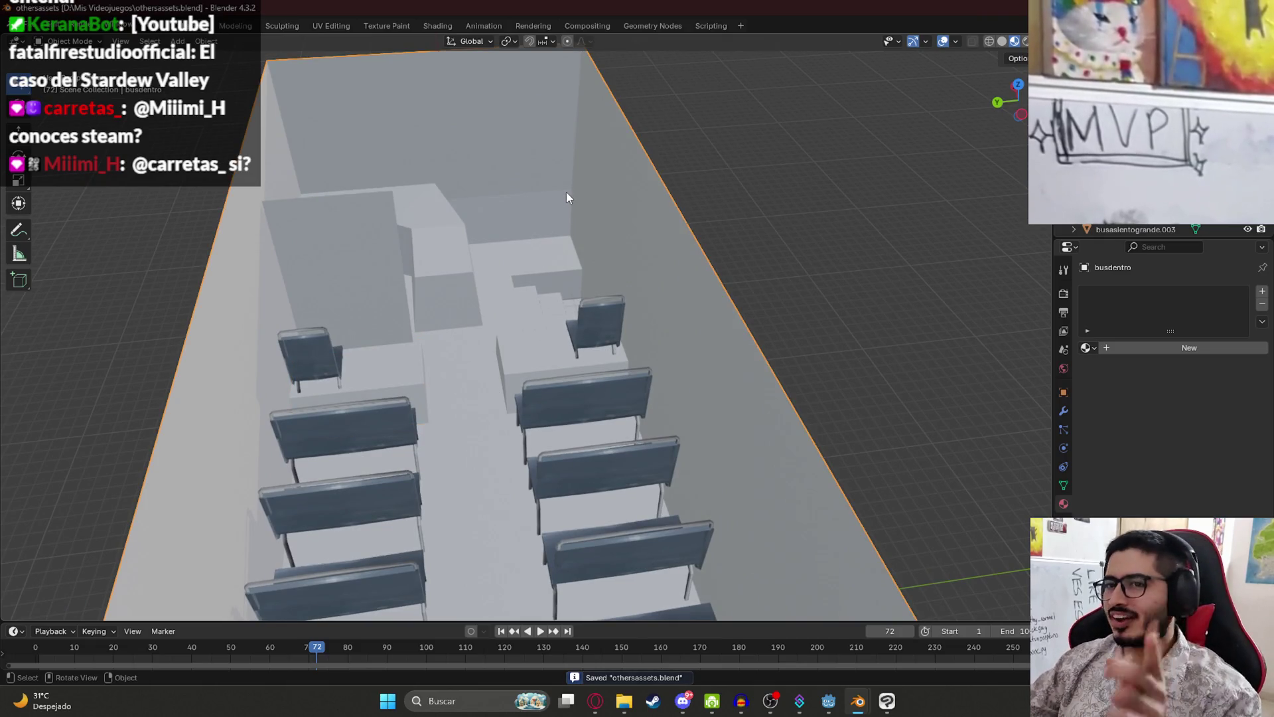
{"action": "mouse_move", "coordinate": [567, 195]}
{"action": "middle_mouse_down"}
{"action": "mouse_move", "coordinate": [532, 240]}
{"action": "mouse_move", "coordinate": [314, 257]}
{"action": "mouse_move", "coordinate": [481, 400]}
{"action": "mouse_move", "coordinate": [400, 316]}
{"action": "mouse_move", "coordinate": [498, 137]}
{"action": "mouse_move", "coordinate": [531, 283]}
{"action": "mouse_move", "coordinate": [546, 233]}
{"action": "mouse_move", "coordinate": [543, 302]}
{"action": "middle_mouse_up"}
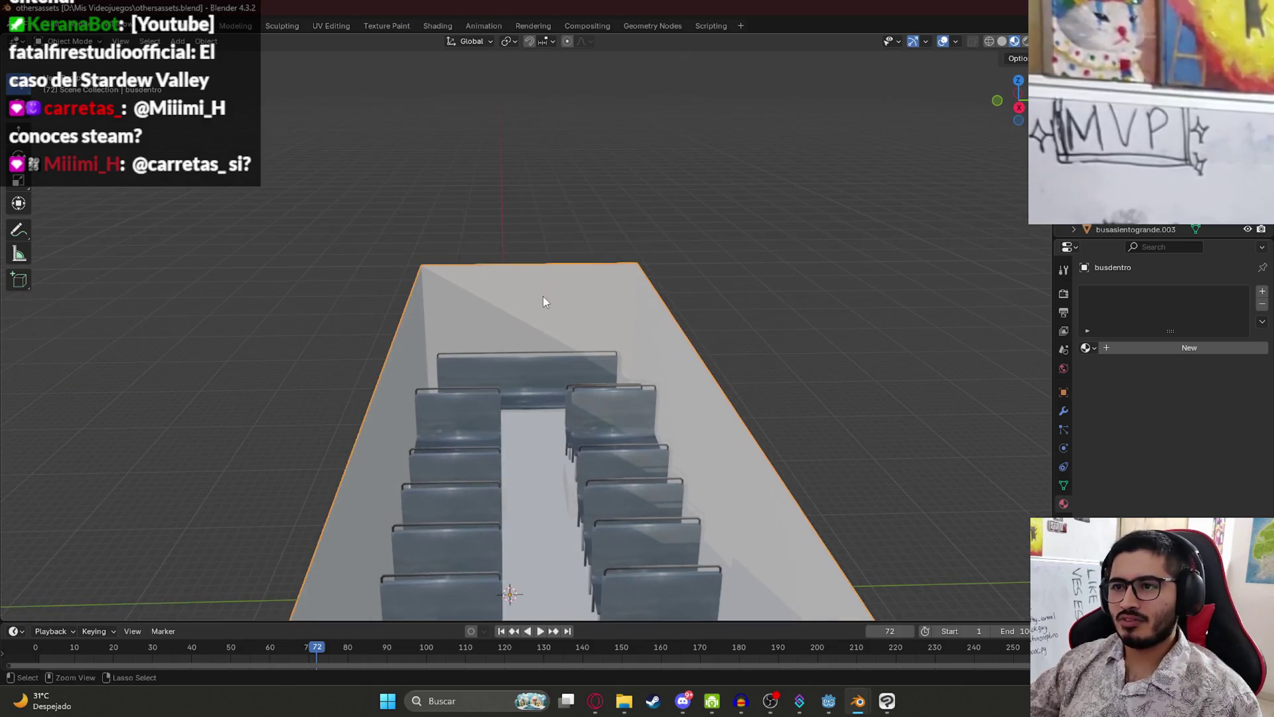
{"action": "key", "text": "ctrl+s"}
{"action": "scroll", "coordinate": [676, 332], "scroll_direction": "down", "scroll_amount": 5}
{"action": "mouse_move", "coordinate": [568, 379]}
{"action": "middle_mouse_down"}
{"action": "mouse_move", "coordinate": [450, 424]}
{"action": "mouse_move", "coordinate": [468, 305]}
{"action": "mouse_move", "coordinate": [494, 261]}
{"action": "mouse_move", "coordinate": [408, 269]}
{"action": "middle_mouse_up"}
{"action": "scroll", "coordinate": [471, 409], "scroll_direction": "up", "scroll_amount": 4}
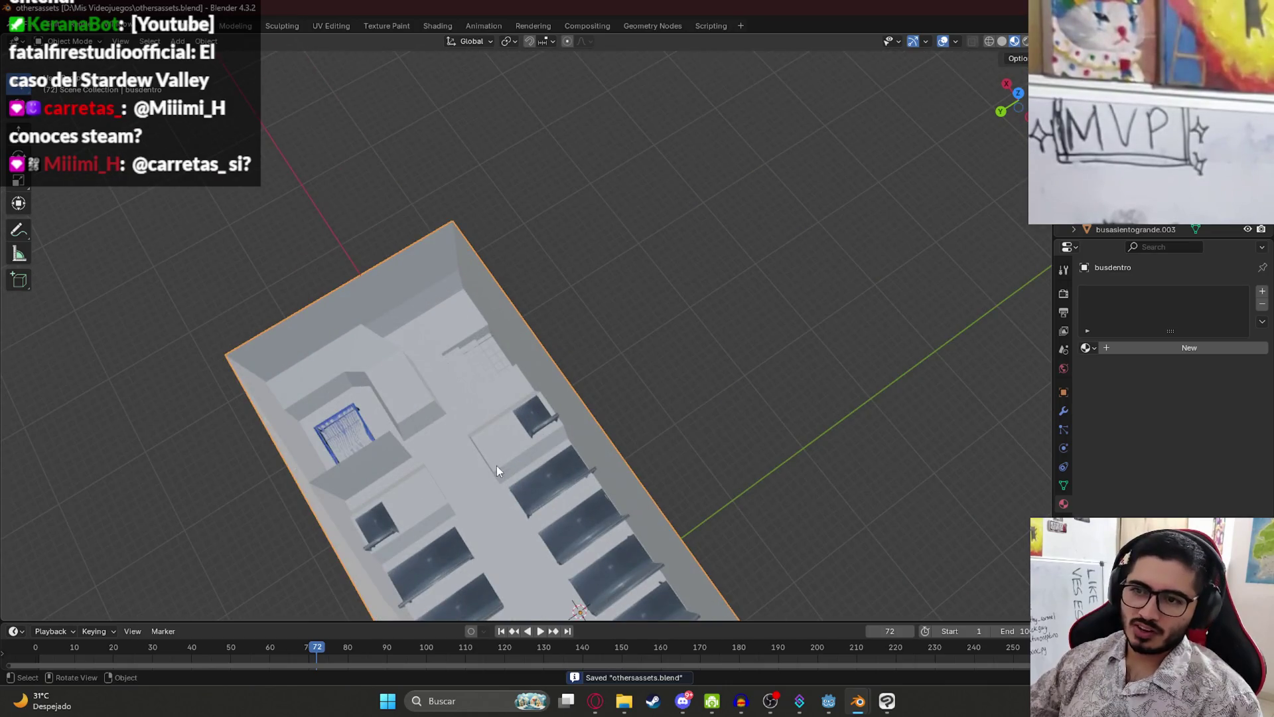
{"action": "scroll", "coordinate": [496, 471], "scroll_direction": "up", "scroll_amount": 5}
{"action": "mouse_move", "coordinate": [372, 491]}
{"action": "middle_mouse_down", "text": "shift"}
{"action": "mouse_move", "coordinate": [675, 256]}
{"action": "mouse_move", "coordinate": [695, 261]}
{"action": "middle_mouse_up", "text": "shift"}
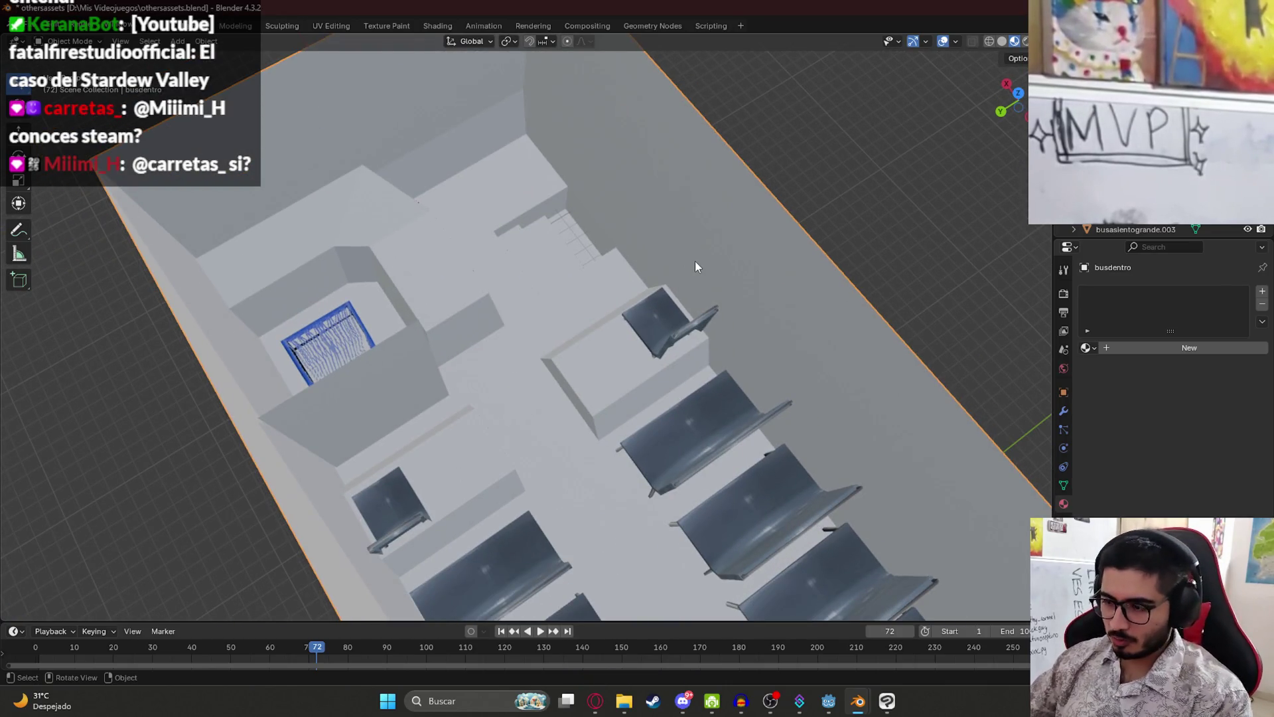
{"action": "key", "text": "KP_7"}
{"action": "scroll", "coordinate": [684, 276], "scroll_direction": "down", "scroll_amount": 5}
{"action": "left_click", "coordinate": [567, 249]}
{"action": "mouse_move", "coordinate": [584, 353]}
{"action": "middle_mouse_down"}
{"action": "mouse_move", "coordinate": [509, 313]}
{"action": "mouse_move", "coordinate": [425, 309]}
{"action": "mouse_move", "coordinate": [516, 335]}
{"action": "mouse_move", "coordinate": [490, 280]}
{"action": "middle_mouse_up"}
{"action": "scroll", "coordinate": [473, 372], "scroll_direction": "up", "scroll_amount": 5}
{"action": "mouse_move", "coordinate": [473, 377]}
{"action": "middle_mouse_down", "text": "shift"}
{"action": "mouse_move", "coordinate": [622, 290]}
{"action": "mouse_move", "coordinate": [482, 391]}
{"action": "middle_mouse_up", "text": "shift"}
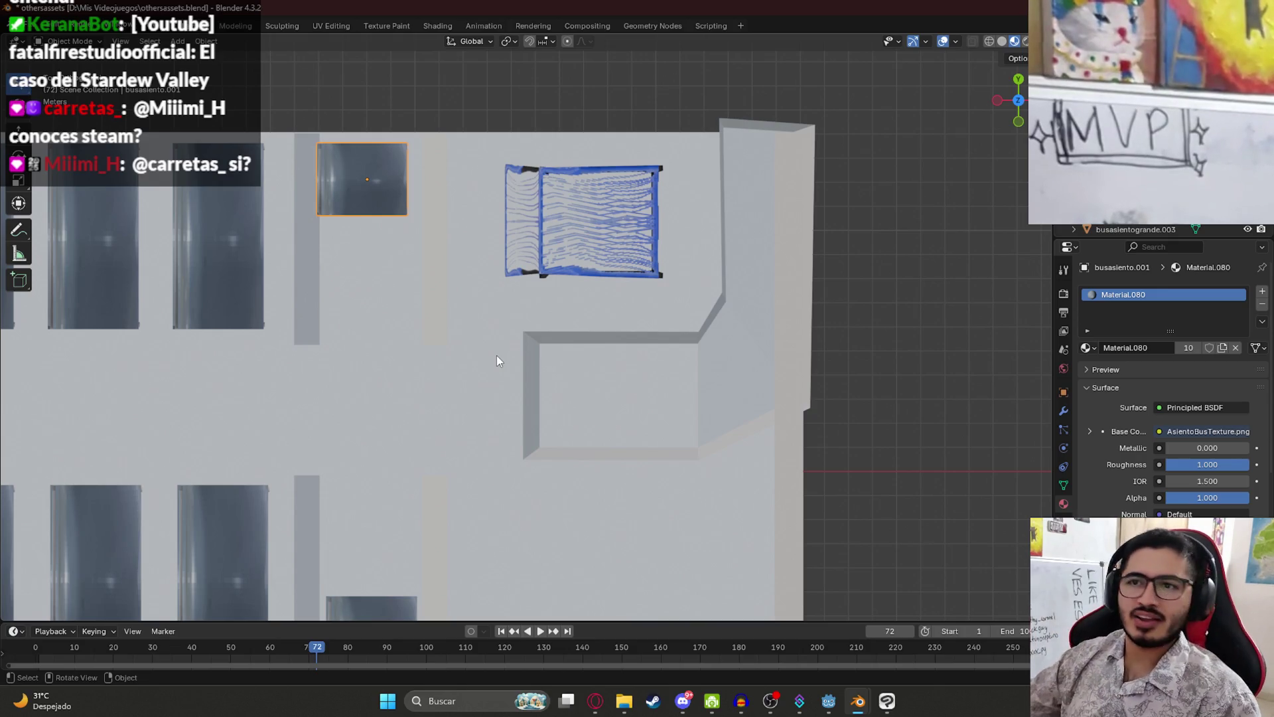
{"action": "scroll", "coordinate": [572, 333], "scroll_direction": "down", "scroll_amount": 1}
{"action": "left_click", "coordinate": [559, 263]}
{"action": "mouse_move", "coordinate": [559, 264]}
{"action": "middle_mouse_down"}
{"action": "mouse_move", "coordinate": [604, 264]}
{"action": "mouse_move", "coordinate": [587, 296]}
{"action": "middle_mouse_up"}
{"action": "key", "text": "ctrl+s"}
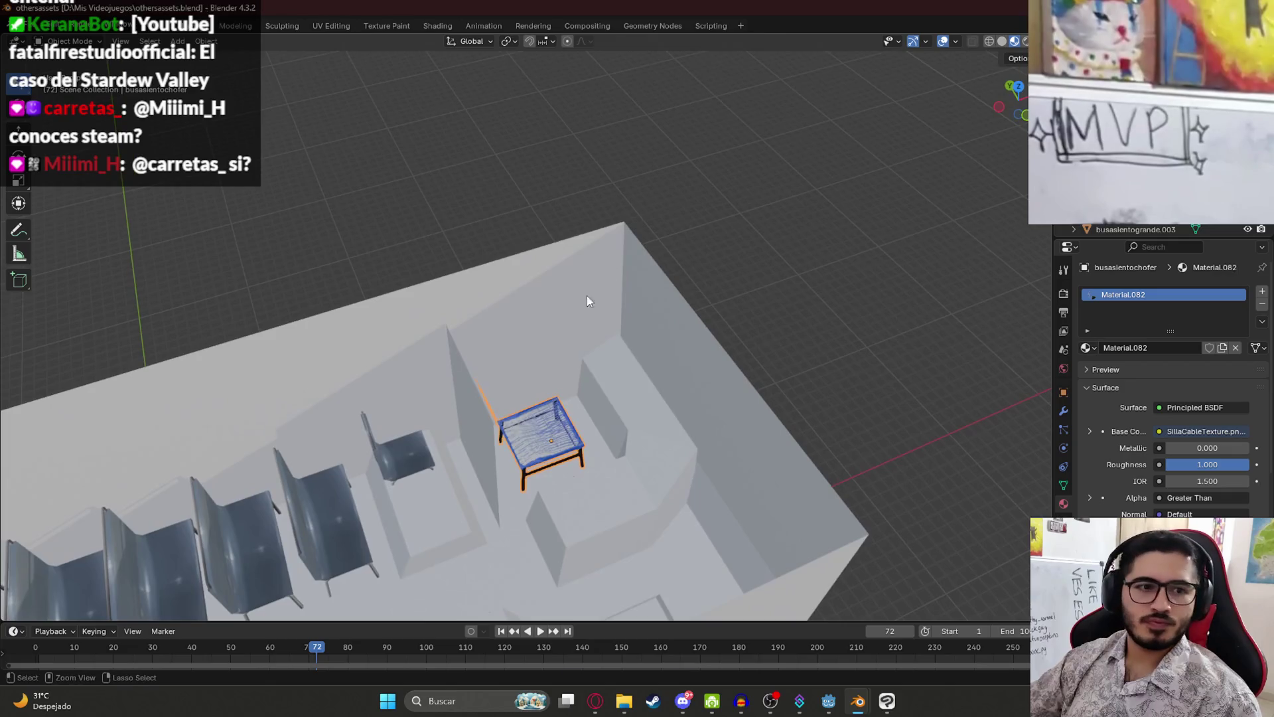
{"action": "scroll", "coordinate": [672, 285], "scroll_direction": "up", "scroll_amount": 2}
{"action": "mouse_move", "coordinate": [671, 284]}
{"action": "middle_mouse_down"}
{"action": "mouse_move", "coordinate": [540, 281]}
{"action": "mouse_move", "coordinate": [461, 232]}
{"action": "mouse_move", "coordinate": [284, 270]}
{"action": "mouse_move", "coordinate": [717, 328]}
{"action": "mouse_move", "coordinate": [704, 317]}
{"action": "middle_mouse_up"}
{"action": "key", "text": "alt+a"}
{"action": "scroll", "coordinate": [704, 318], "scroll_direction": "up", "scroll_amount": 5}
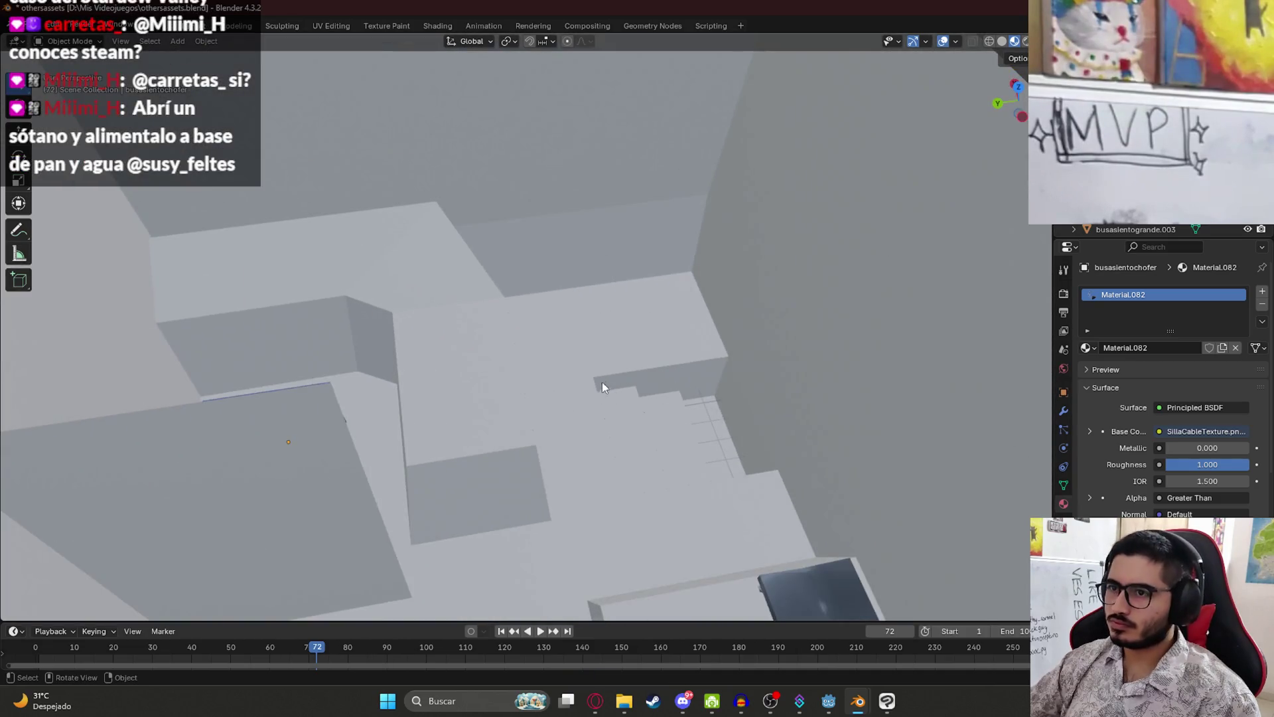
{"action": "left_click", "coordinate": [603, 382]}
{"action": "mouse_move", "coordinate": [613, 343]}
{"action": "middle_mouse_down", "text": "shift"}
{"action": "mouse_move", "coordinate": [620, 467]}
{"action": "mouse_move", "coordinate": [599, 361]}
{"action": "middle_mouse_up", "text": "shift"}
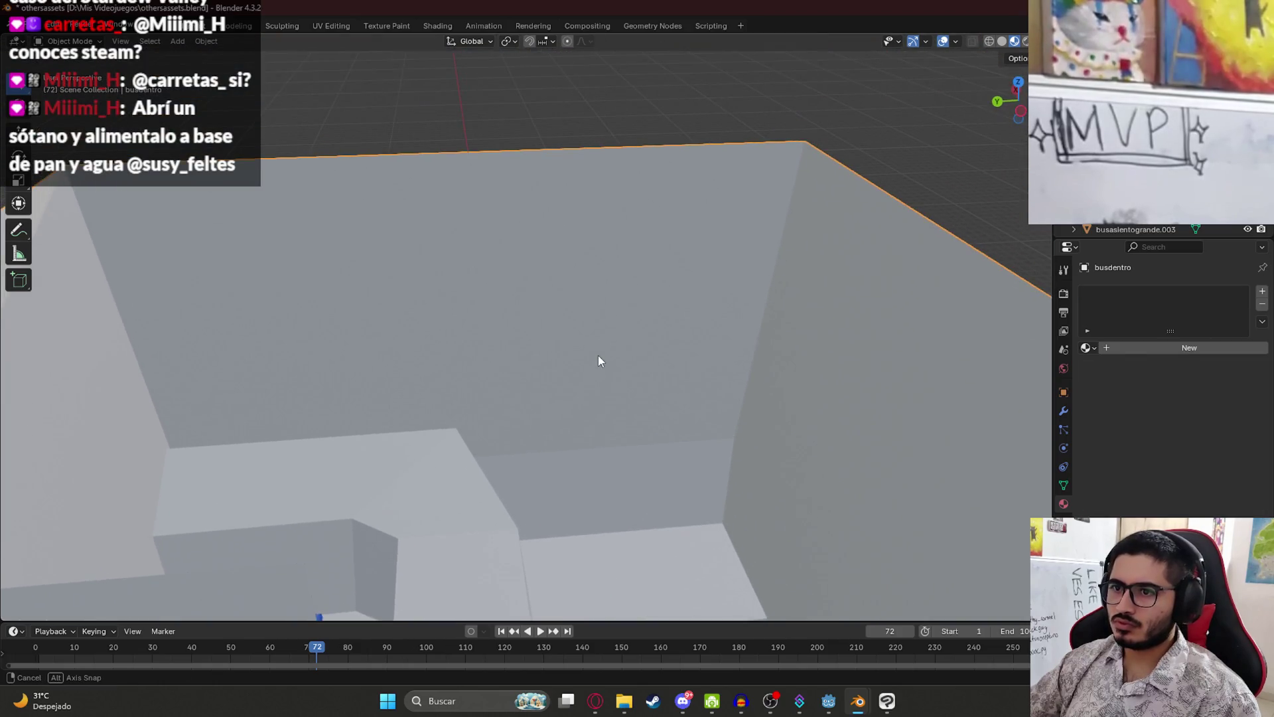
{"action": "left_click", "coordinate": [605, 701]}
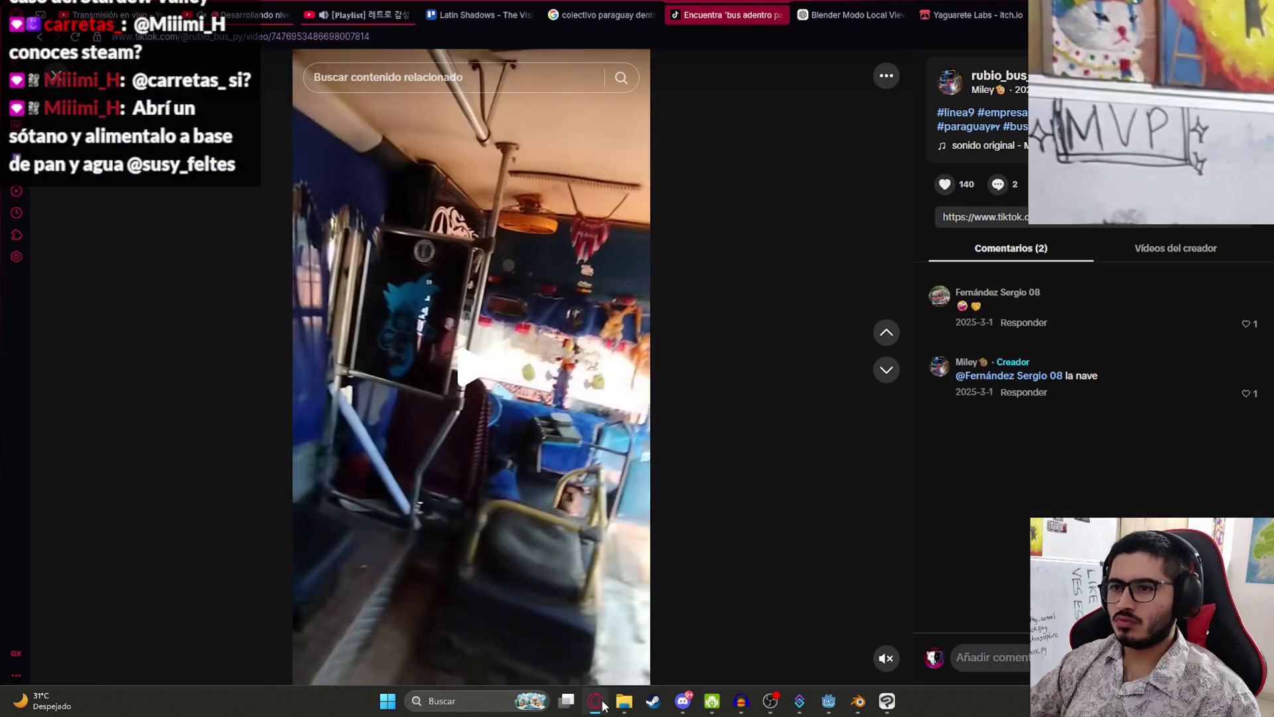
{"action": "left_click", "coordinate": [582, 460]}
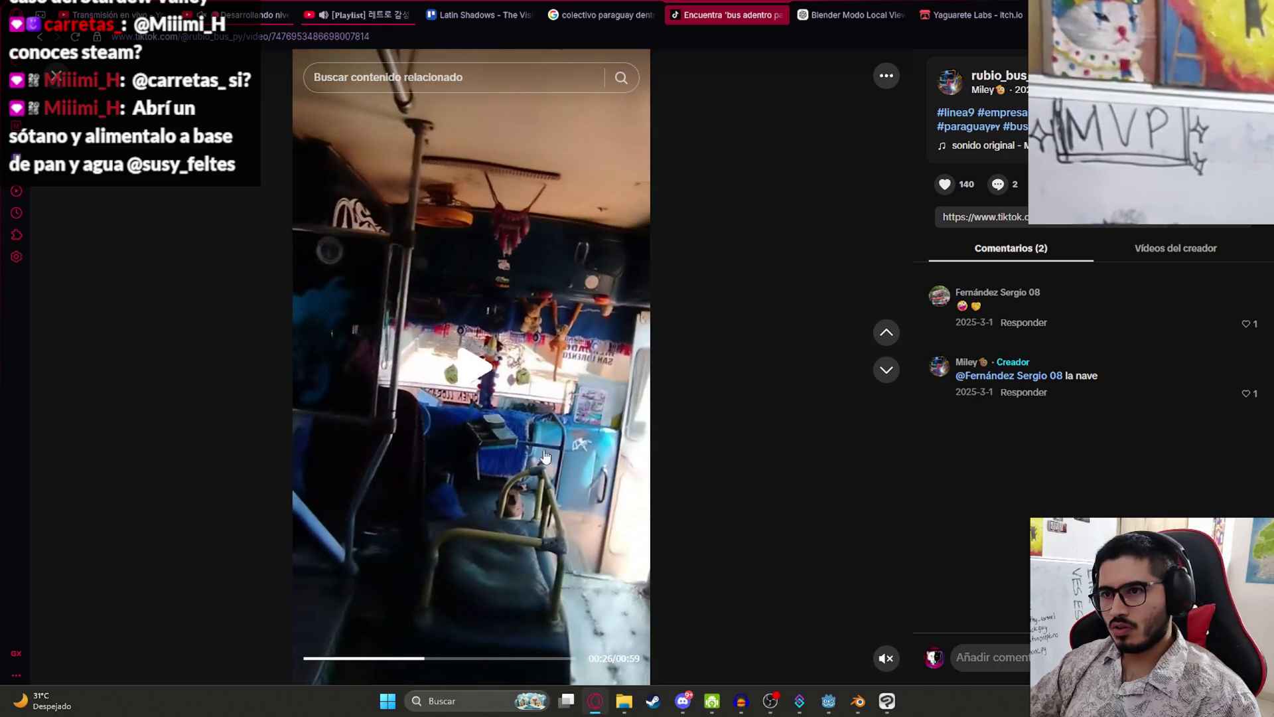
{"action": "mouse_move", "coordinate": [859, 701]}
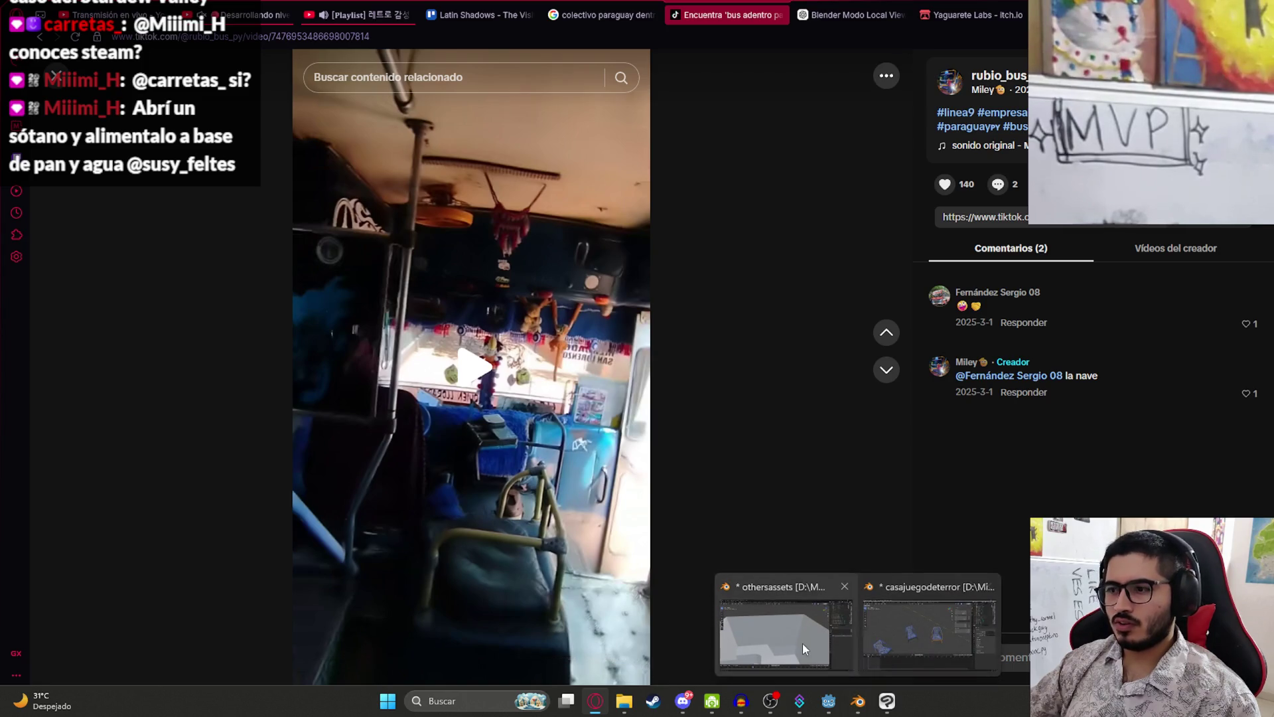
{"action": "left_click", "coordinate": [802, 643]}
{"action": "scroll", "coordinate": [712, 503], "scroll_direction": "down", "scroll_amount": 6}
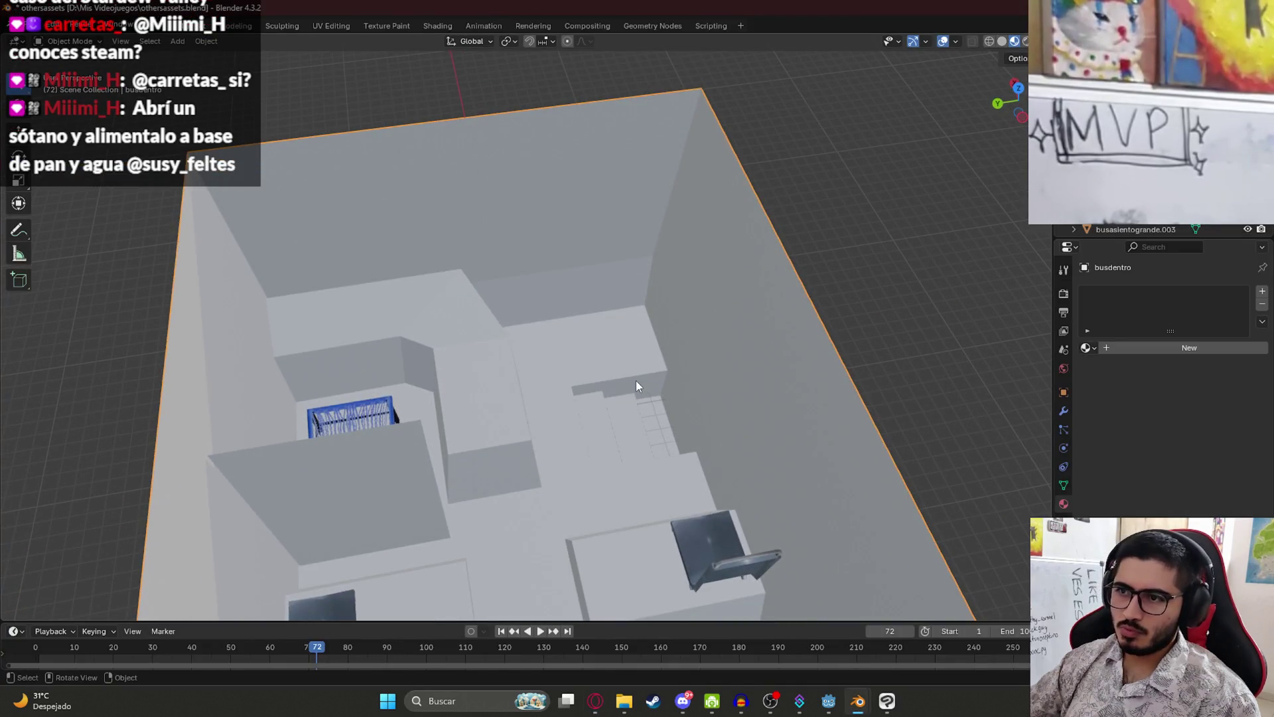
Step: Edit the bus body mesh in top view and select the floor face by the entrance steps
{"action": "key", "text": "Tab"}
{"action": "key", "text": "ctrl+s"}
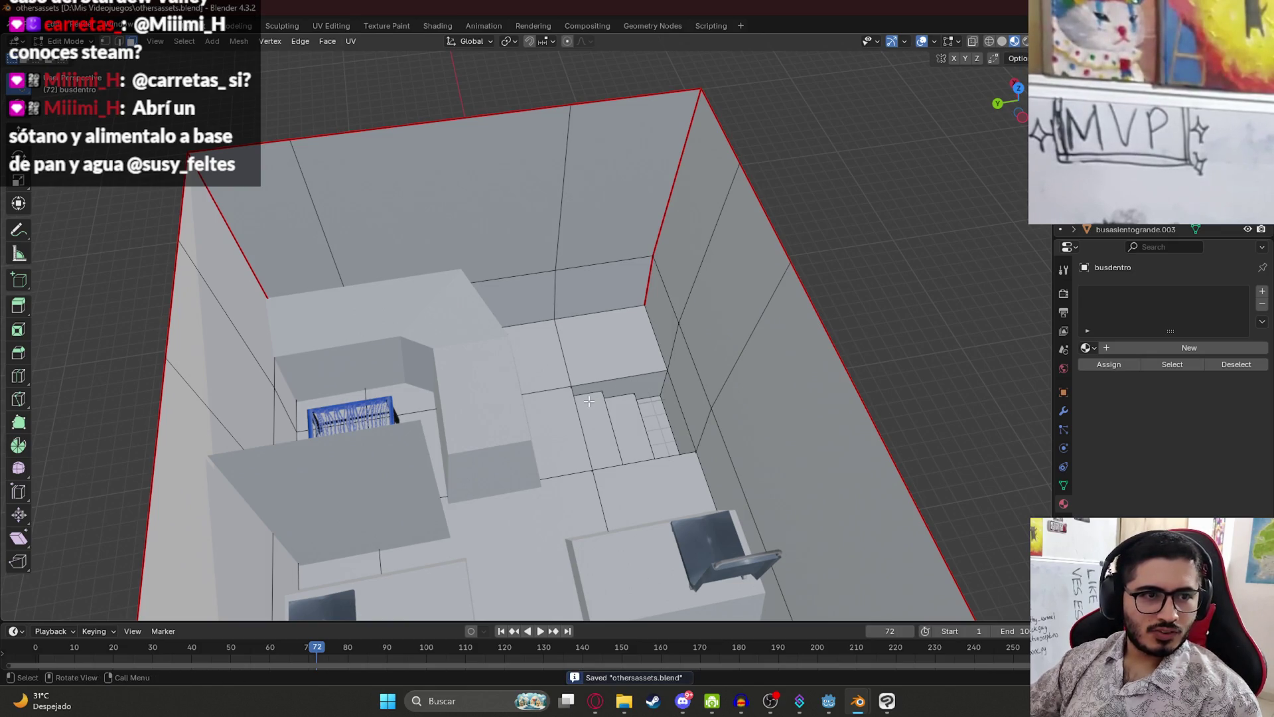
{"action": "key", "text": "KP_7"}
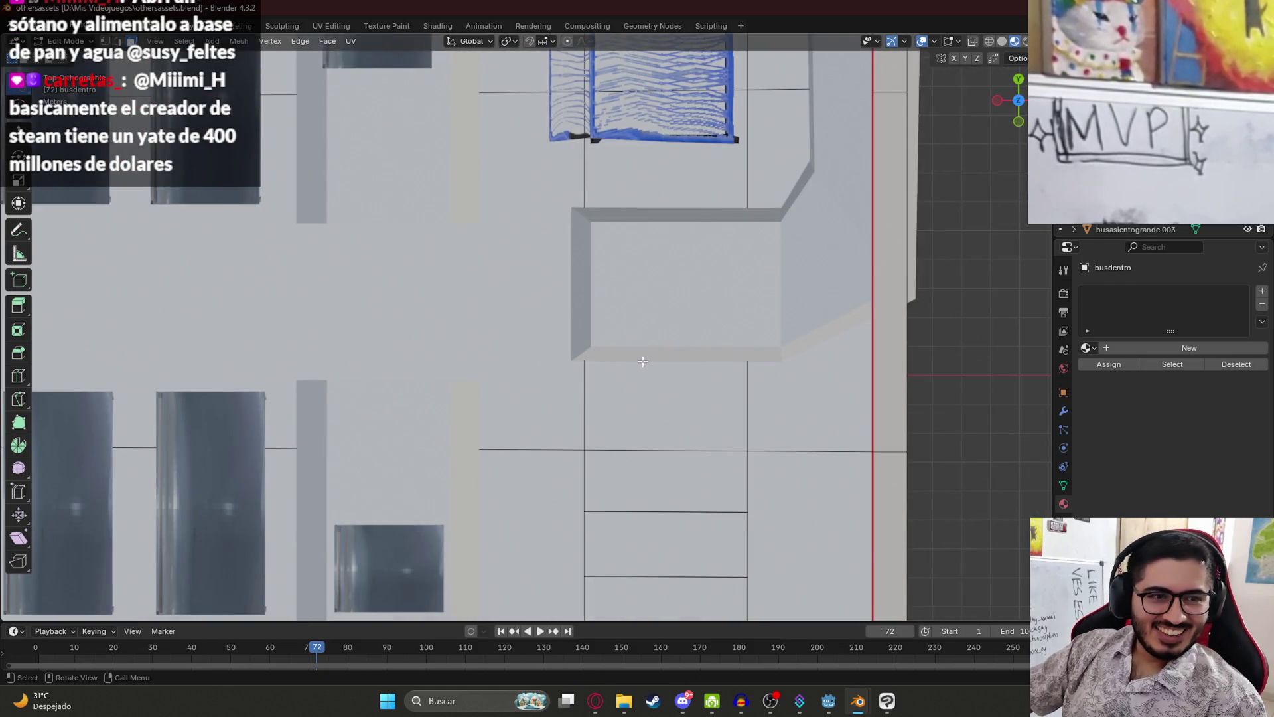
{"action": "scroll", "coordinate": [644, 358], "scroll_direction": "down", "scroll_amount": 4}
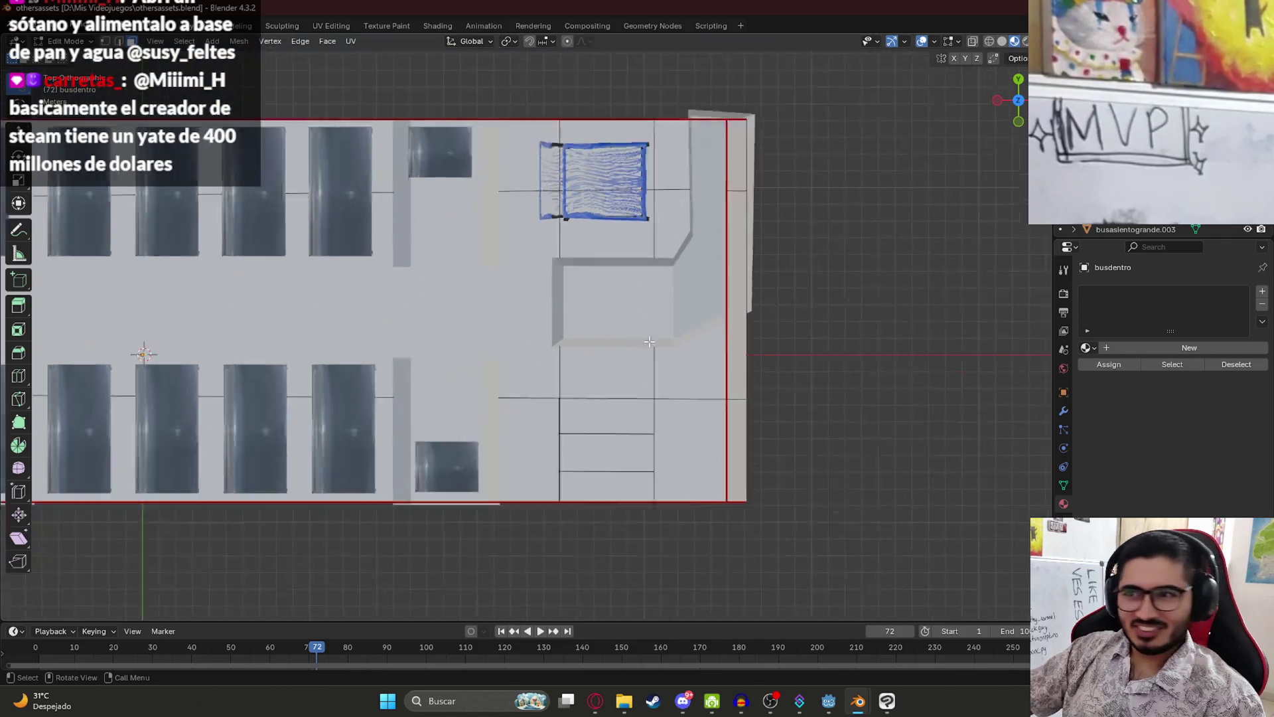
{"action": "scroll", "coordinate": [631, 391], "scroll_direction": "up", "scroll_amount": 3}
{"action": "key", "text": "Tab"}
{"action": "key", "text": "Tab"}
{"action": "left_click", "coordinate": [591, 410]}
{"action": "key", "text": "Tab"}
{"action": "key", "text": "Tab"}
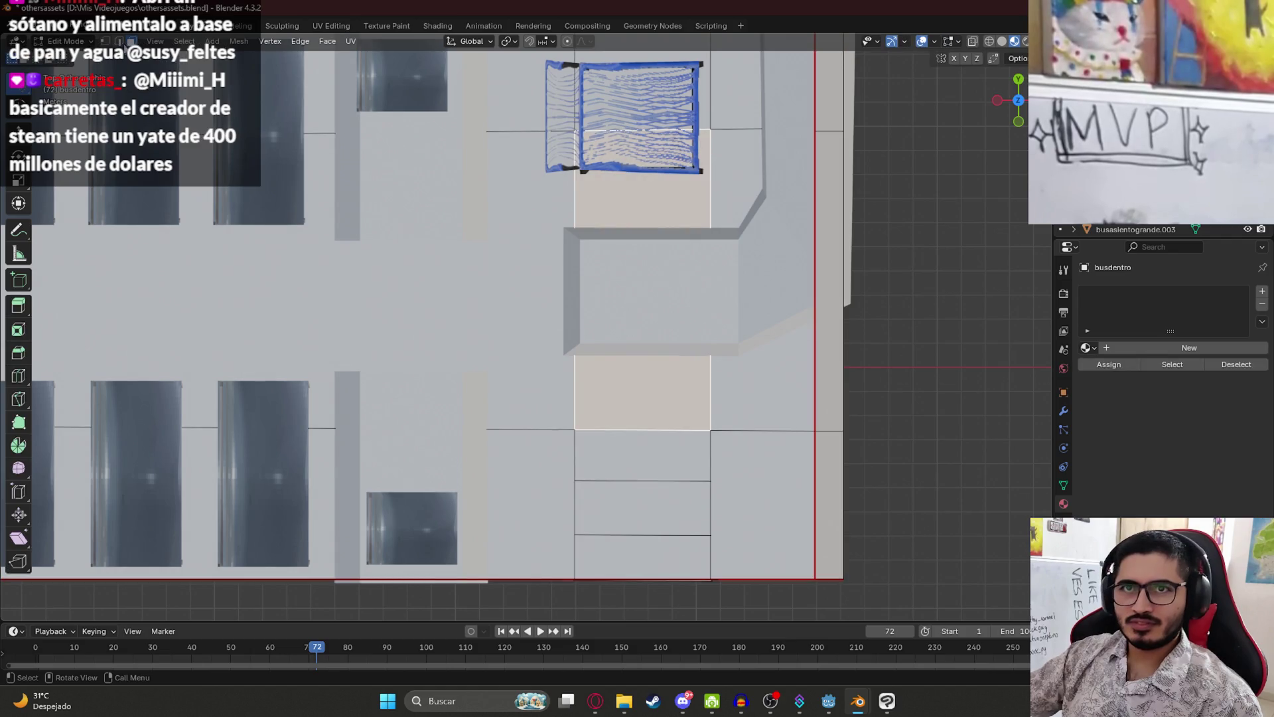
{"action": "scroll", "coordinate": [583, 229], "scroll_direction": "down", "scroll_amount": 4}
Step: In wireframe, select the floor vertex column and middle strip by the steps, then move them
{"action": "key", "text": "z"}
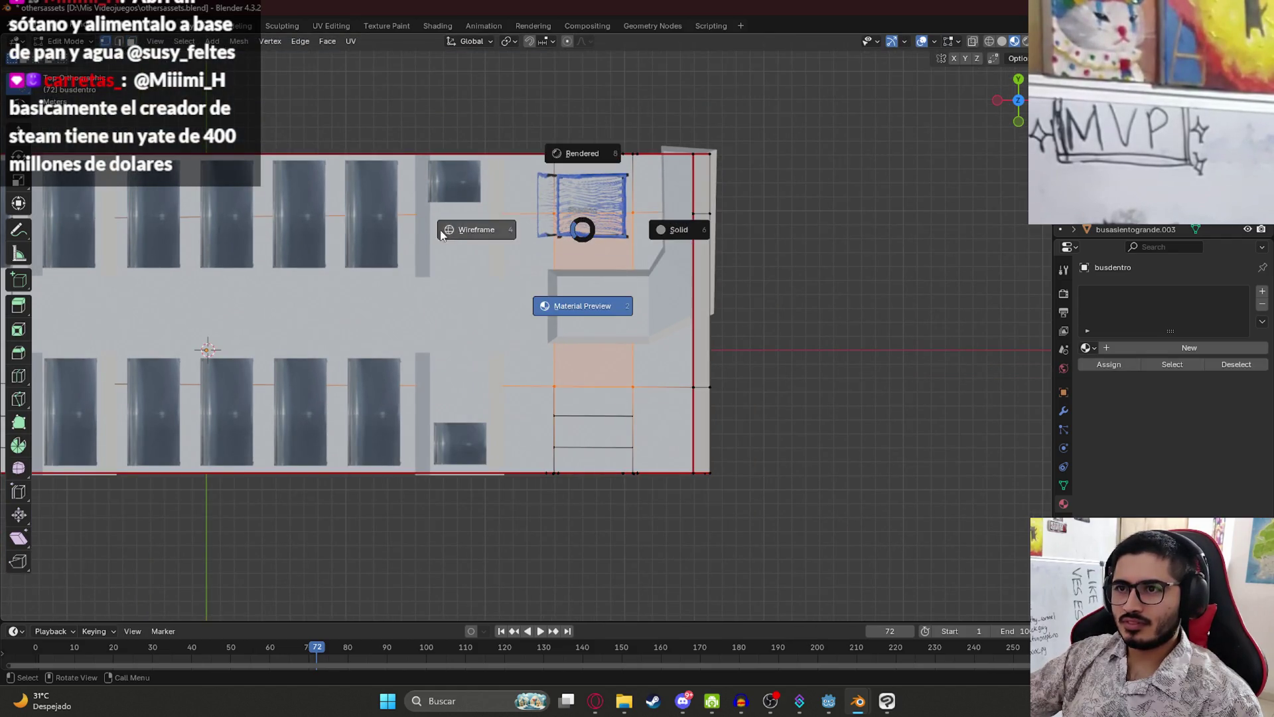
{"action": "left_click", "coordinate": [441, 235]}
{"action": "mouse_move", "coordinate": [567, 109]}
{"action": "right_mouse_down", "text": "ctrl"}
{"action": "mouse_move", "coordinate": [535, 276]}
{"action": "mouse_move", "coordinate": [555, 481]}
{"action": "right_mouse_up", "text": "ctrl"}
{"action": "mouse_move", "coordinate": [554, 79]}
{"action": "right_mouse_down", "text": "ctrl"}
{"action": "mouse_move", "coordinate": [515, 302]}
{"action": "mouse_move", "coordinate": [543, 512]}
{"action": "mouse_move", "coordinate": [657, 440]}
{"action": "mouse_move", "coordinate": [646, 174]}
{"action": "mouse_move", "coordinate": [564, 106]}
{"action": "right_mouse_up", "text": "ctrl"}
{"action": "scroll", "coordinate": [659, 341], "scroll_direction": "up", "scroll_amount": 3}
{"action": "mouse_move", "coordinate": [668, 378]}
{"action": "middle_mouse_down", "text": "shift"}
{"action": "mouse_move", "coordinate": [620, 250]}
{"action": "mouse_move", "coordinate": [557, 398]}
{"action": "middle_mouse_up", "text": "shift"}
{"action": "key", "text": "g"}
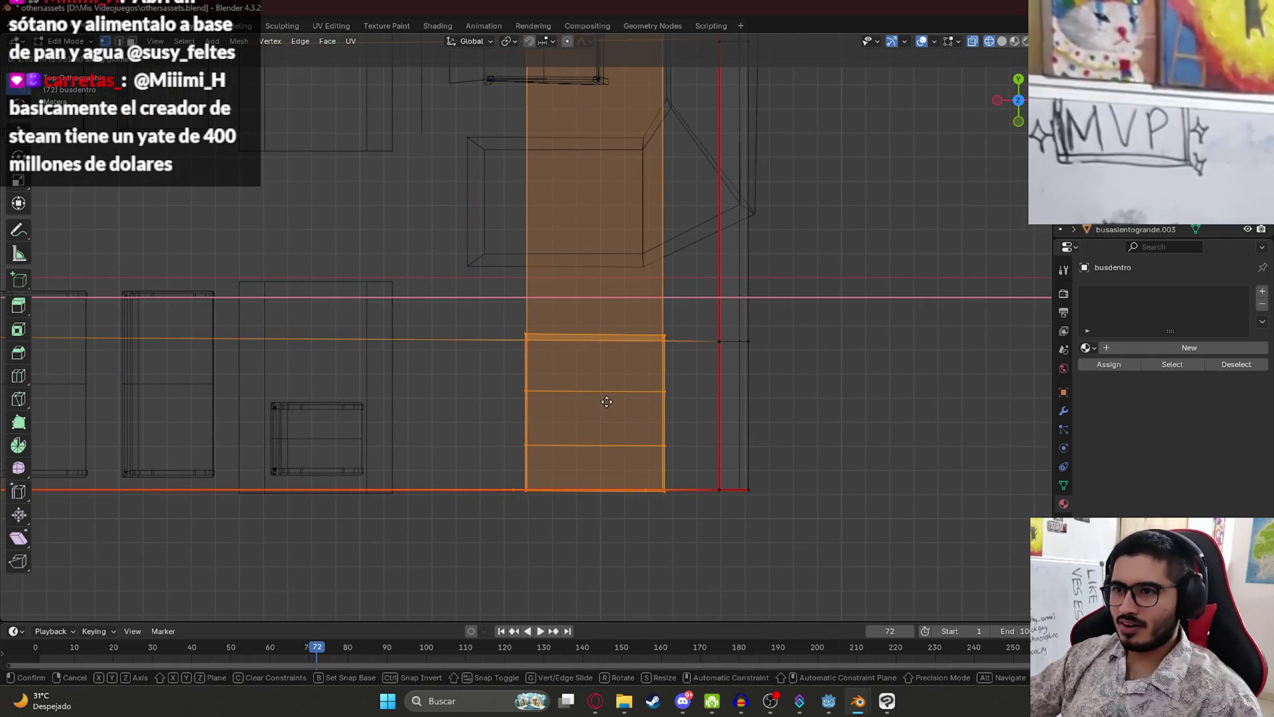
{"action": "left_click", "coordinate": [664, 405]}
{"action": "mouse_move", "coordinate": [664, 405]}
{"action": "middle_mouse_down"}
{"action": "mouse_move", "coordinate": [666, 442]}
{"action": "mouse_move", "coordinate": [632, 449]}
{"action": "middle_mouse_up"}
Step: Back in material preview, slide the selected step faces slightly sideways along the X axis
{"action": "key", "text": "z"}
{"action": "left_click", "coordinate": [632, 481]}
{"action": "mouse_move", "coordinate": [639, 359]}
{"action": "middle_mouse_down"}
{"action": "mouse_move", "coordinate": [543, 356]}
{"action": "mouse_move", "coordinate": [571, 345]}
{"action": "mouse_move", "coordinate": [620, 288]}
{"action": "mouse_move", "coordinate": [861, 355]}
{"action": "middle_mouse_up"}
{"action": "scroll", "coordinate": [542, 355], "scroll_direction": "up", "scroll_amount": 3}
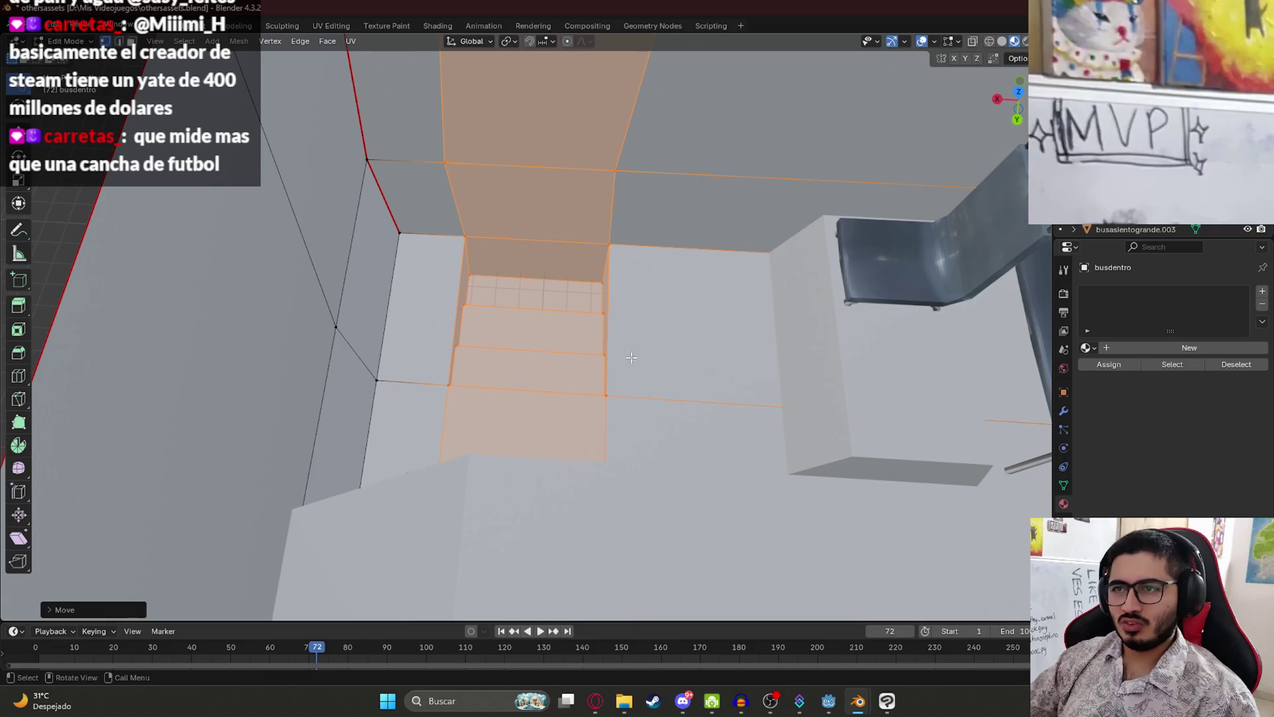
{"action": "key", "text": "g"}
{"action": "key", "text": "y"}
{"action": "key", "text": "x"}
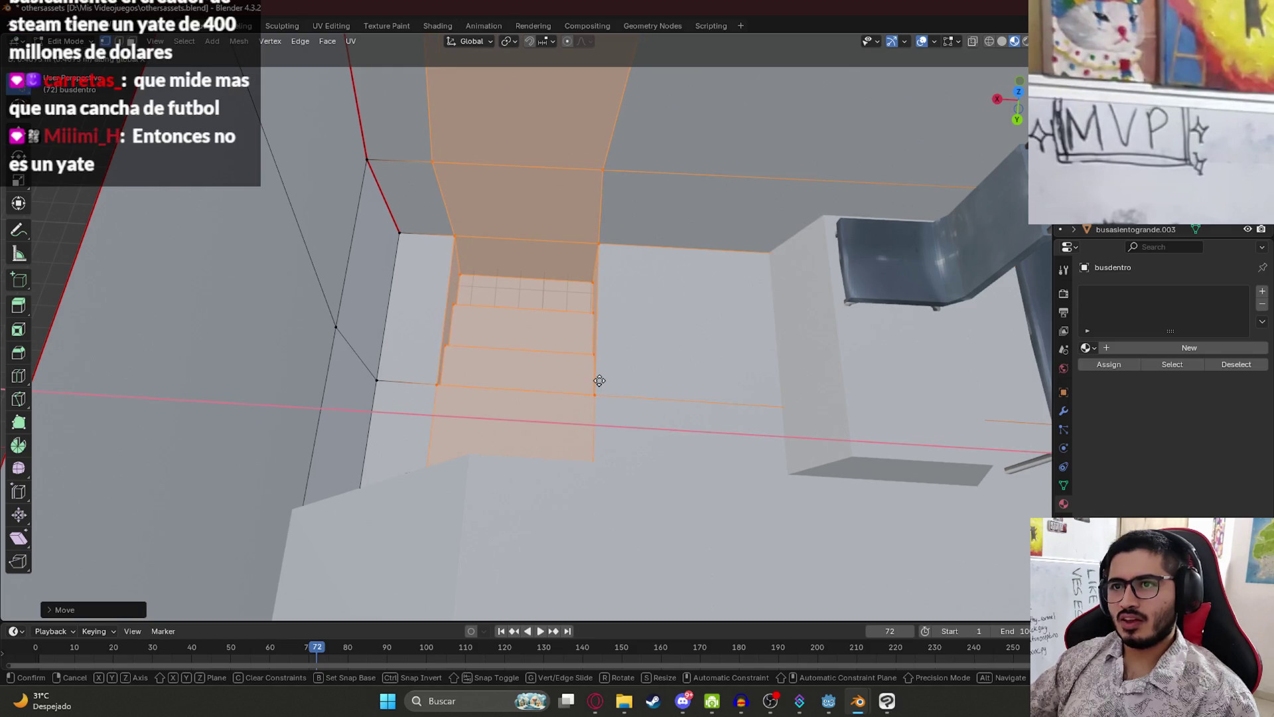
{"action": "left_click", "coordinate": [617, 379]}
{"action": "key", "text": "g"}
{"action": "key", "text": "x"}
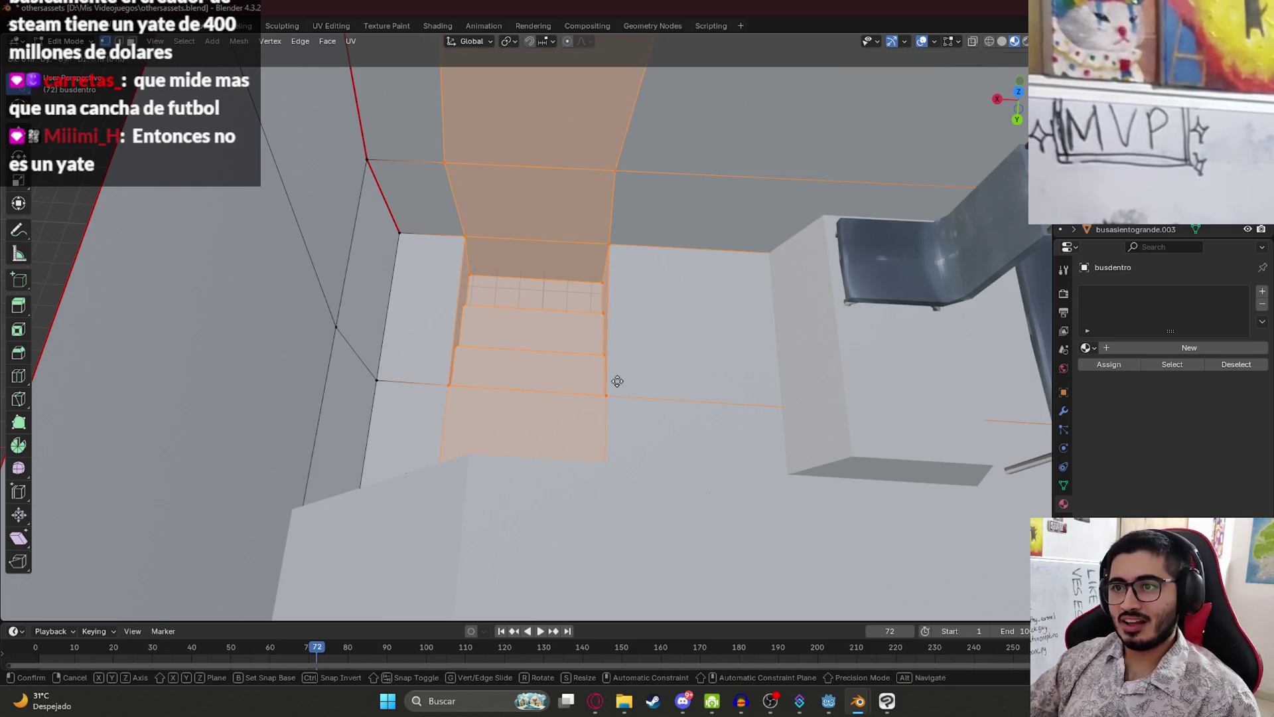
{"action": "left_click", "coordinate": [631, 384]}
Step: Return to Object Mode, check the whole room with chairs, and save othersassets.blend
{"action": "middle_click_drag", "start_coordinate": [631, 384], "coordinate": [416, 406]}
{"action": "scroll", "coordinate": [417, 405], "scroll_direction": "down", "scroll_amount": 5}
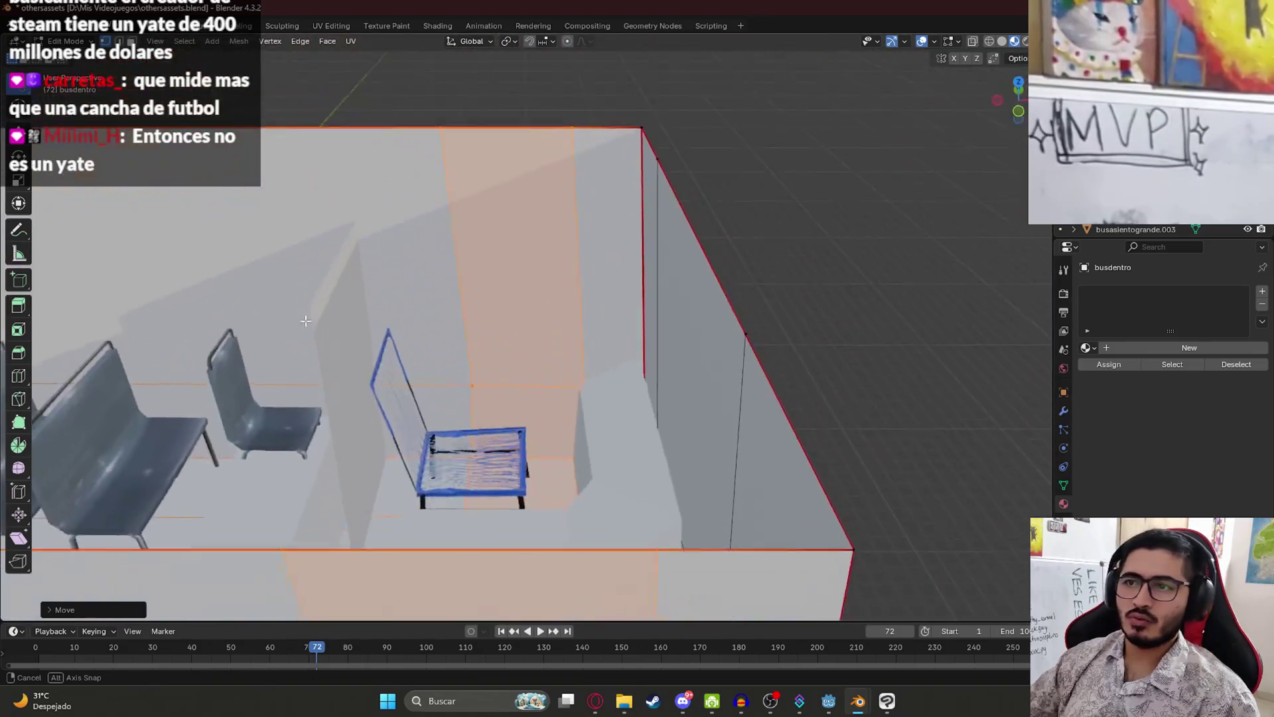
{"action": "key", "text": "Tab"}
{"action": "middle_click_drag", "start_coordinate": [664, 372], "coordinate": [719, 352]}
{"action": "scroll", "coordinate": [595, 361], "scroll_direction": "up", "scroll_amount": 1}
{"action": "mouse_move", "coordinate": [595, 361]}
{"action": "middle_mouse_down"}
{"action": "mouse_move", "coordinate": [779, 389]}
{"action": "mouse_move", "coordinate": [794, 433]}
{"action": "mouse_move", "coordinate": [671, 448]}
{"action": "mouse_move", "coordinate": [585, 359]}
{"action": "middle_mouse_up"}
{"action": "key", "text": "ctrl+s"}
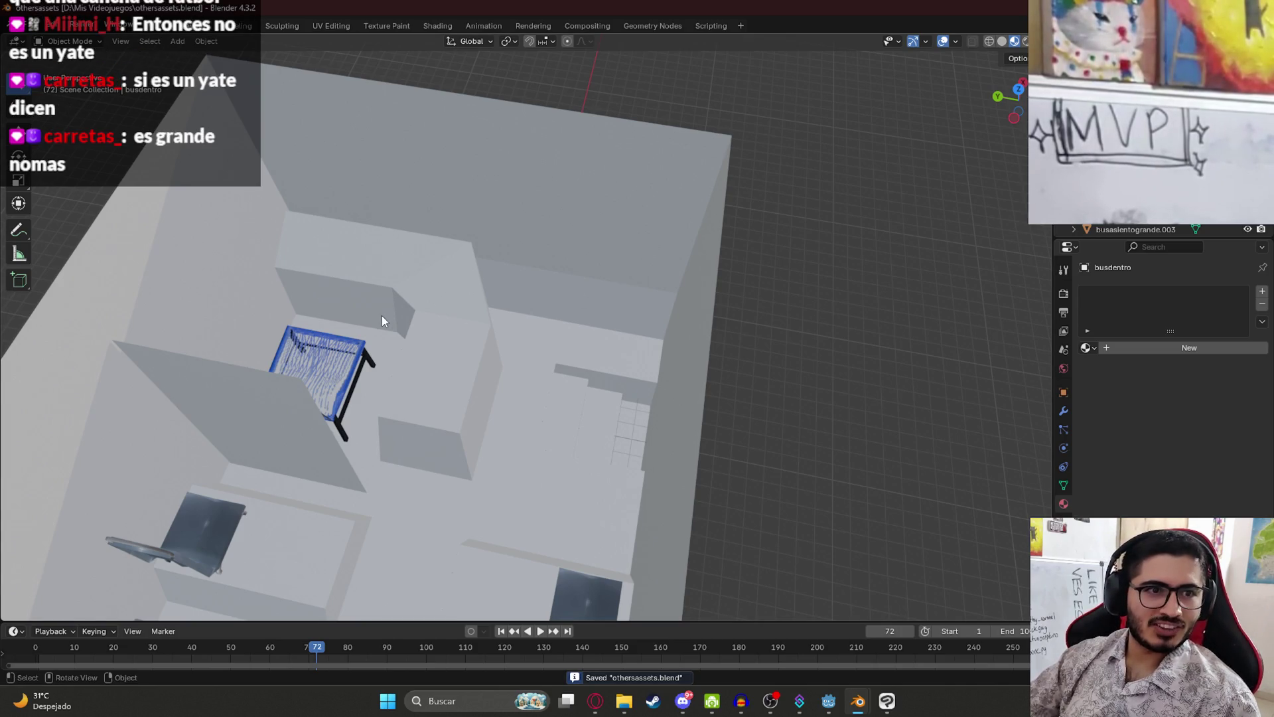
Step: Tilt the view over the seat rows and save the file
{"action": "mouse_move", "coordinate": [380, 302]}
{"action": "middle_mouse_down"}
{"action": "mouse_move", "coordinate": [445, 256]}
{"action": "mouse_move", "coordinate": [241, 304]}
{"action": "mouse_move", "coordinate": [515, 284]}
{"action": "mouse_move", "coordinate": [330, 228]}
{"action": "mouse_move", "coordinate": [471, 227]}
{"action": "mouse_move", "coordinate": [324, 223]}
{"action": "mouse_move", "coordinate": [247, 309]}
{"action": "mouse_move", "coordinate": [587, 309]}
{"action": "mouse_move", "coordinate": [587, 393]}
{"action": "mouse_move", "coordinate": [548, 282]}
{"action": "mouse_move", "coordinate": [602, 246]}
{"action": "middle_mouse_up"}
{"action": "key", "text": "ctrl+s"}
{"action": "key", "text": "ctrl+s"}
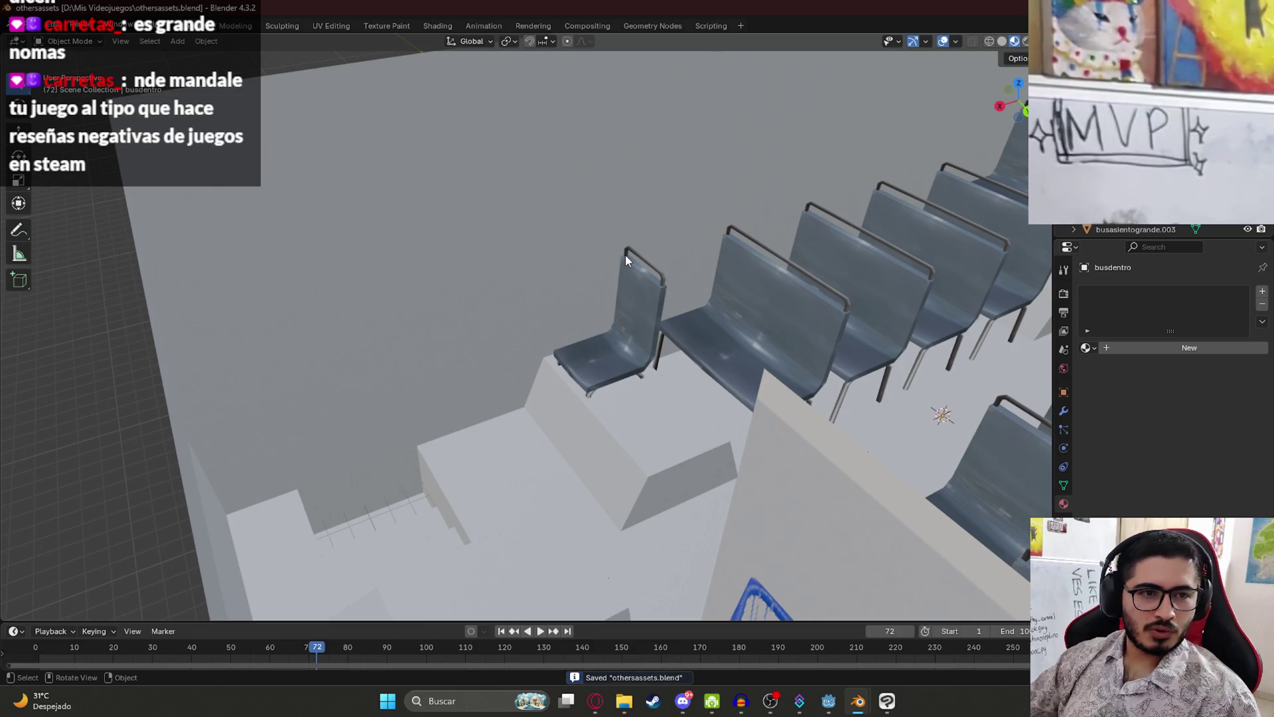
{"action": "mouse_move", "coordinate": [627, 269]}
{"action": "middle_mouse_down"}
{"action": "mouse_move", "coordinate": [719, 308]}
{"action": "mouse_move", "coordinate": [602, 310]}
{"action": "mouse_move", "coordinate": [801, 277]}
{"action": "mouse_move", "coordinate": [457, 393]}
{"action": "mouse_move", "coordinate": [783, 266]}
{"action": "middle_mouse_up"}
{"action": "scroll", "coordinate": [600, 312], "scroll_direction": "down", "scroll_amount": 5}
{"action": "scroll", "coordinate": [630, 328], "scroll_direction": "up", "scroll_amount": 3}
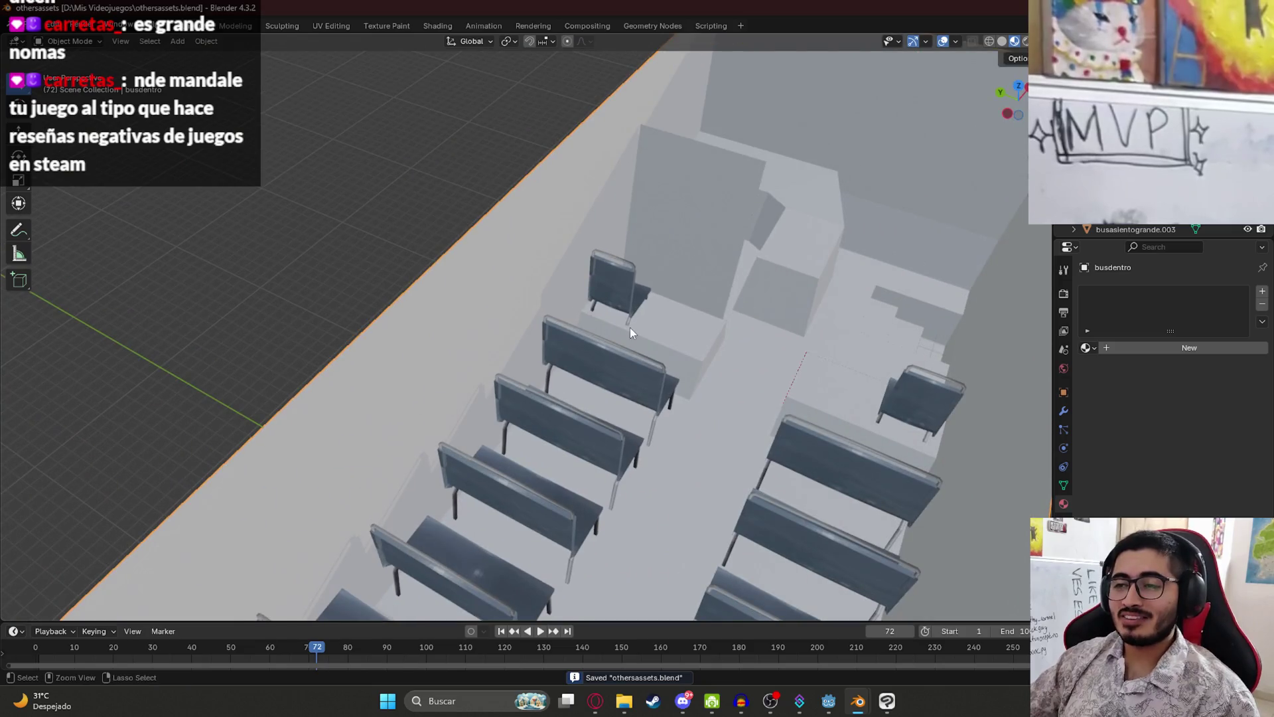
Step: Apply the bus interior object's transform with Ctrl+A and save again
{"action": "key", "text": "ctrl+a"}
{"action": "left_click", "coordinate": [629, 325]}
{"action": "key", "text": "ctrl+s"}
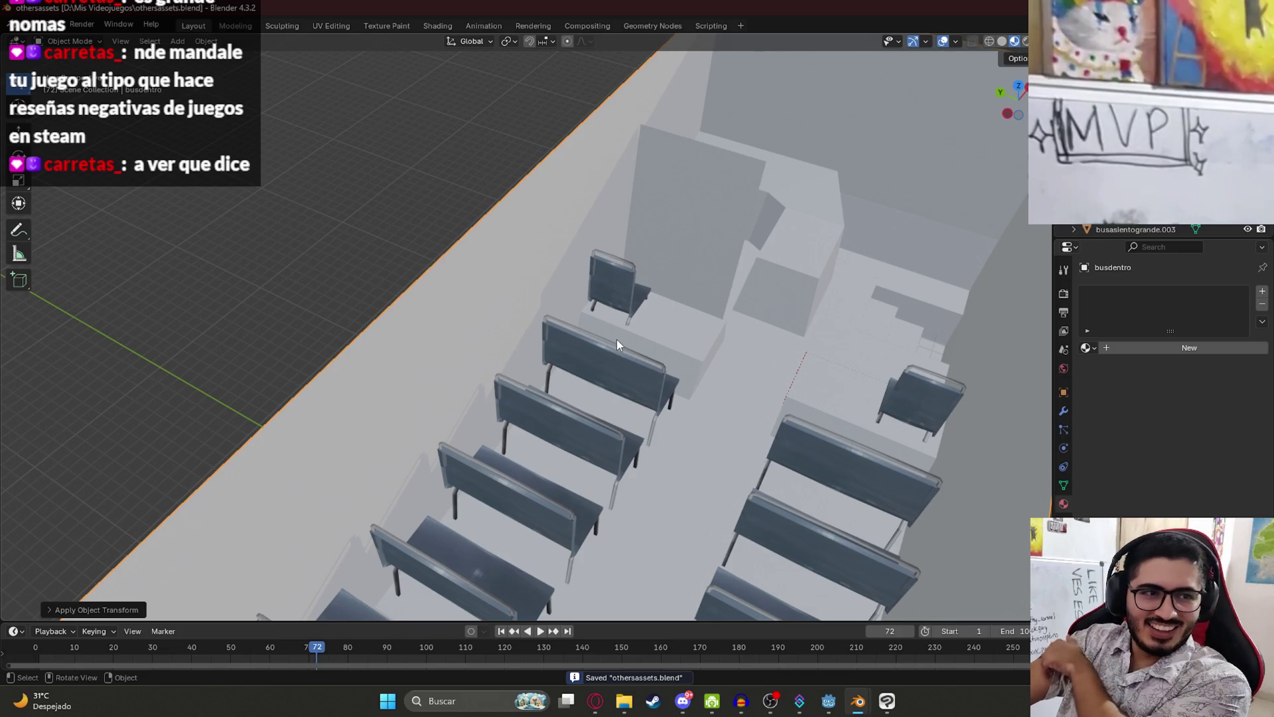
{"action": "scroll", "coordinate": [511, 302], "scroll_direction": "down", "scroll_amount": 6}
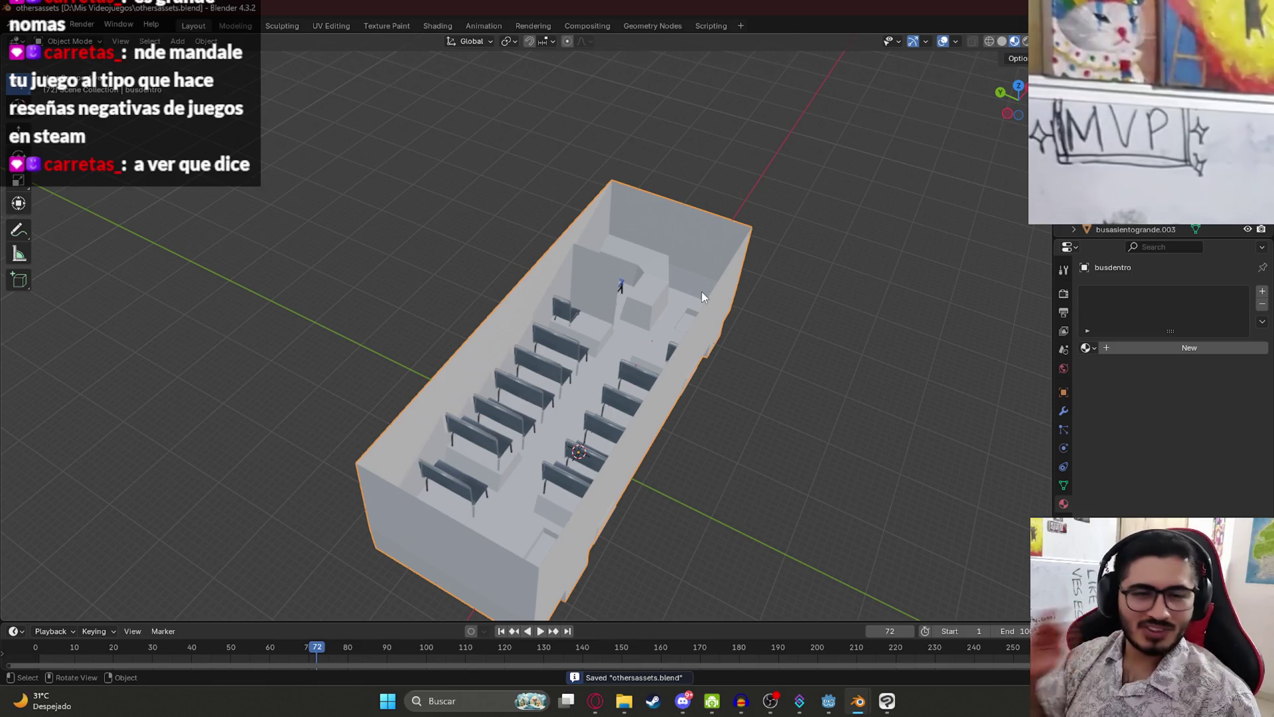
{"action": "scroll", "coordinate": [702, 292], "scroll_direction": "up", "scroll_amount": 4}
{"action": "mouse_move", "coordinate": [703, 292]}
{"action": "middle_mouse_down"}
{"action": "mouse_move", "coordinate": [676, 398]}
{"action": "mouse_move", "coordinate": [703, 331]}
{"action": "mouse_move", "coordinate": [620, 383]}
{"action": "mouse_move", "coordinate": [390, 299]}
{"action": "mouse_move", "coordinate": [622, 327]}
{"action": "mouse_move", "coordinate": [509, 261]}
{"action": "middle_mouse_up"}
{"action": "key", "text": "ctrl+s"}
Step: Orbit around the seat rows and bus box, ending in an aligned top view
{"action": "scroll", "coordinate": [618, 278], "scroll_direction": "up", "scroll_amount": 3}
{"action": "mouse_move", "coordinate": [617, 279]}
{"action": "middle_mouse_down"}
{"action": "mouse_move", "coordinate": [649, 307]}
{"action": "mouse_move", "coordinate": [691, 292]}
{"action": "mouse_move", "coordinate": [335, 290]}
{"action": "mouse_move", "coordinate": [328, 273]}
{"action": "mouse_move", "coordinate": [440, 351]}
{"action": "middle_mouse_up"}
{"action": "scroll", "coordinate": [465, 365], "scroll_direction": "down", "scroll_amount": 3}
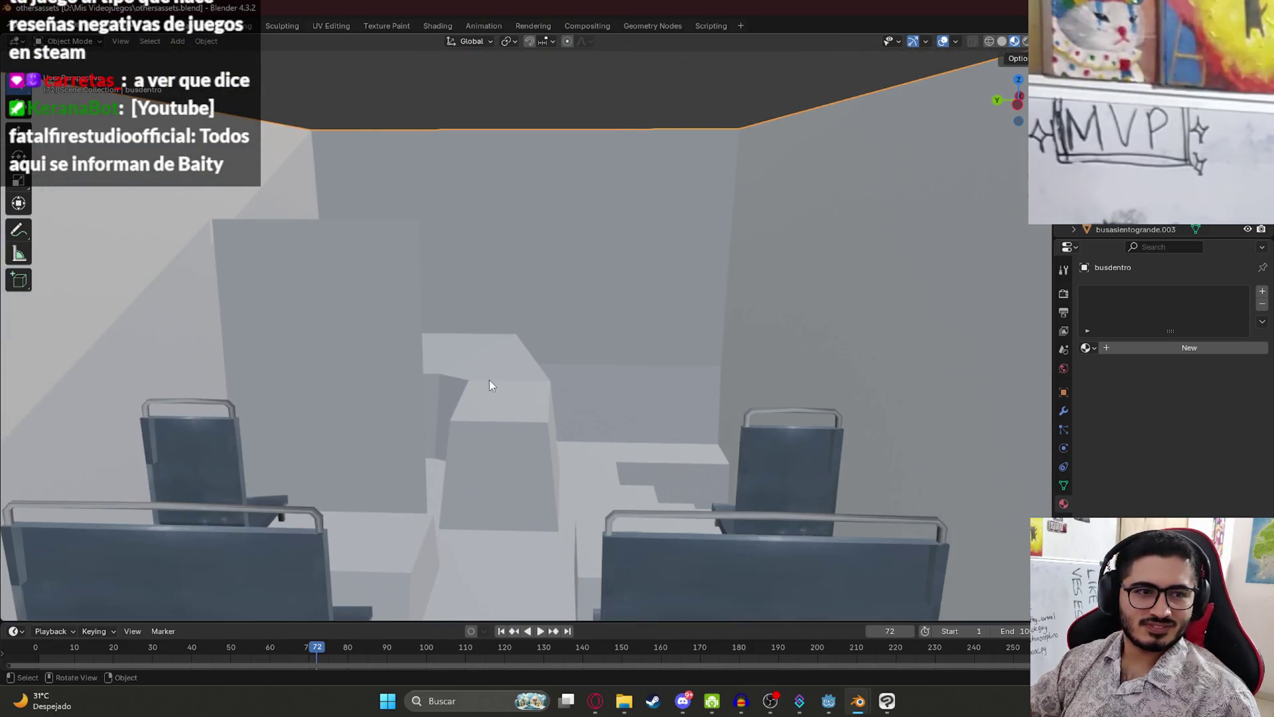
{"action": "scroll", "coordinate": [492, 383], "scroll_direction": "up", "scroll_amount": 5}
{"action": "scroll", "coordinate": [500, 388], "scroll_direction": "down", "scroll_amount": 3}
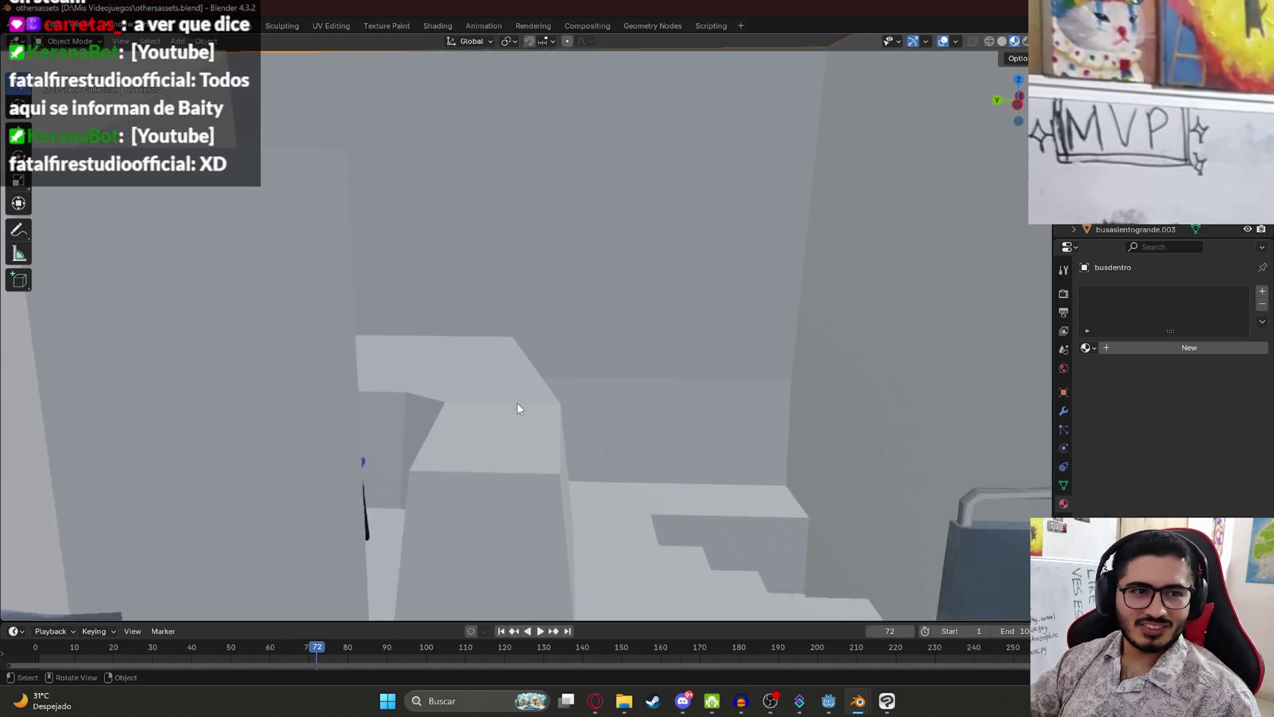
{"action": "scroll", "coordinate": [557, 393], "scroll_direction": "up", "scroll_amount": 2}
{"action": "scroll", "coordinate": [540, 389], "scroll_direction": "up", "scroll_amount": 1}
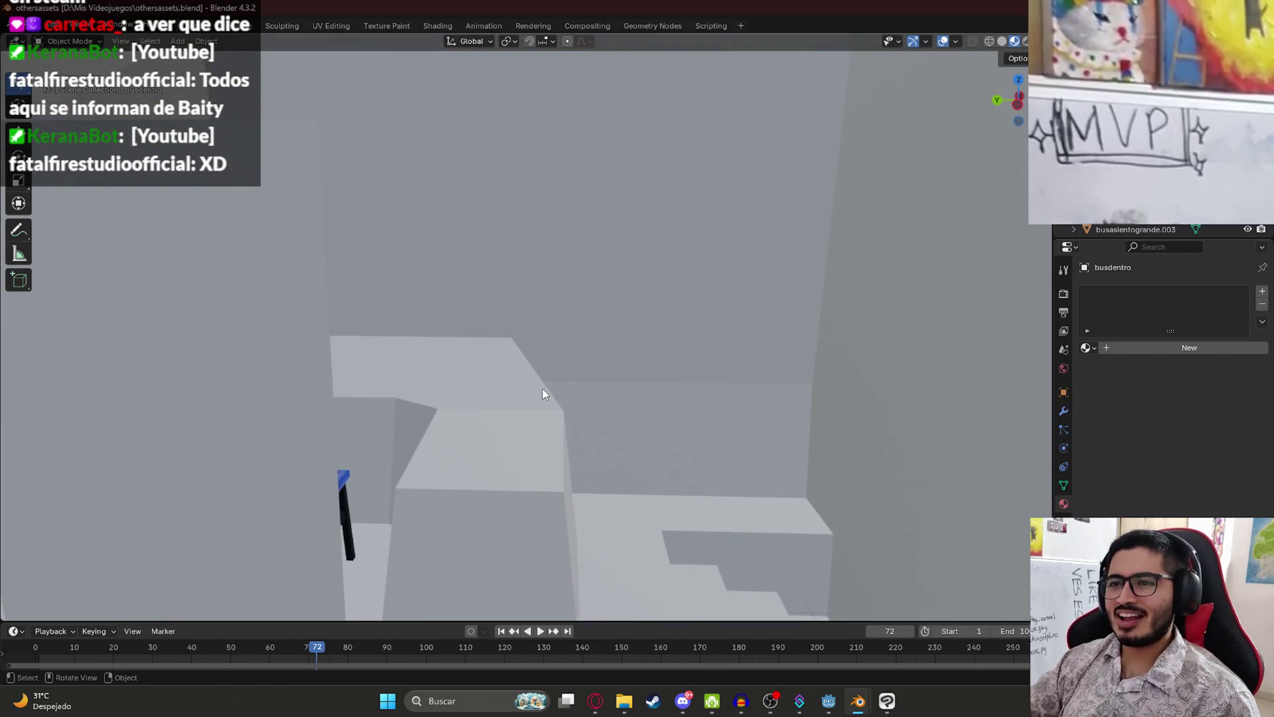
{"action": "scroll", "coordinate": [563, 438], "scroll_direction": "up", "scroll_amount": 1}
{"action": "mouse_move", "coordinate": [619, 544]}
{"action": "middle_mouse_down"}
{"action": "mouse_move", "coordinate": [77, 548]}
{"action": "mouse_move", "coordinate": [341, 589]}
{"action": "mouse_move", "coordinate": [314, 619]}
{"action": "middle_mouse_up"}
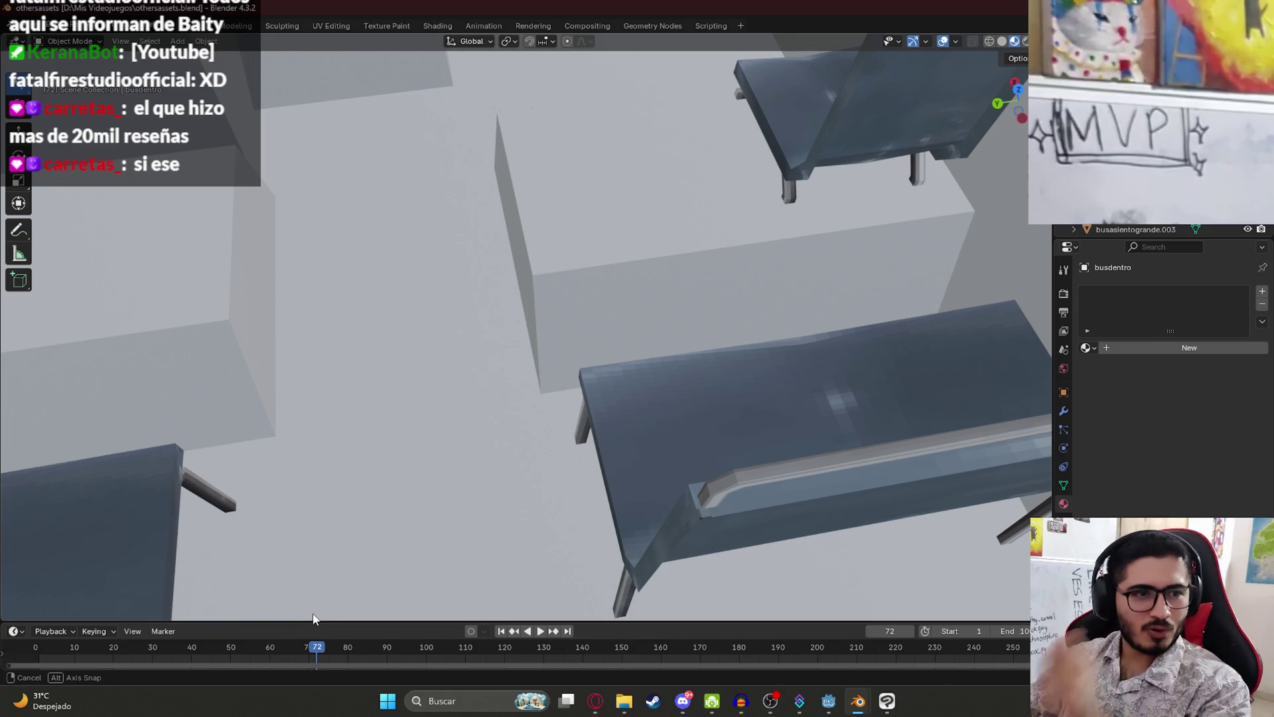
{"action": "middle_click_drag", "start_coordinate": [313, 619], "coordinate": [308, 614]}
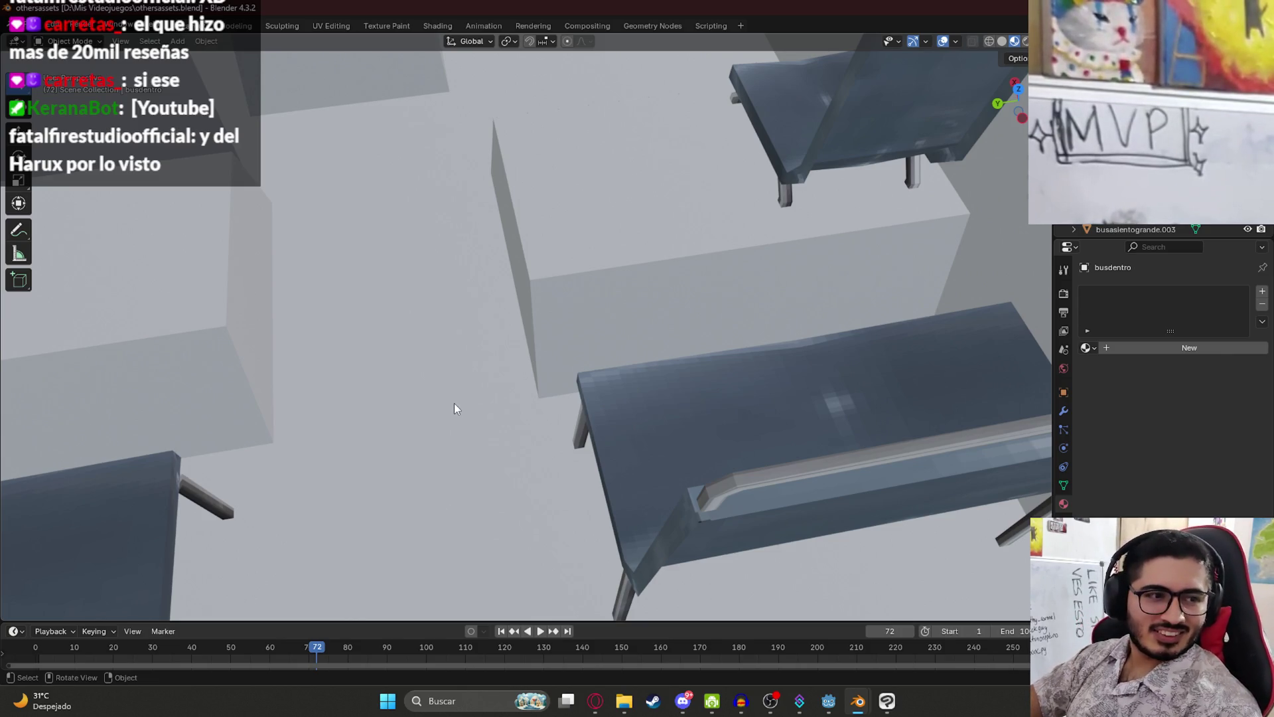
{"action": "scroll", "coordinate": [454, 404], "scroll_direction": "down", "scroll_amount": 10}
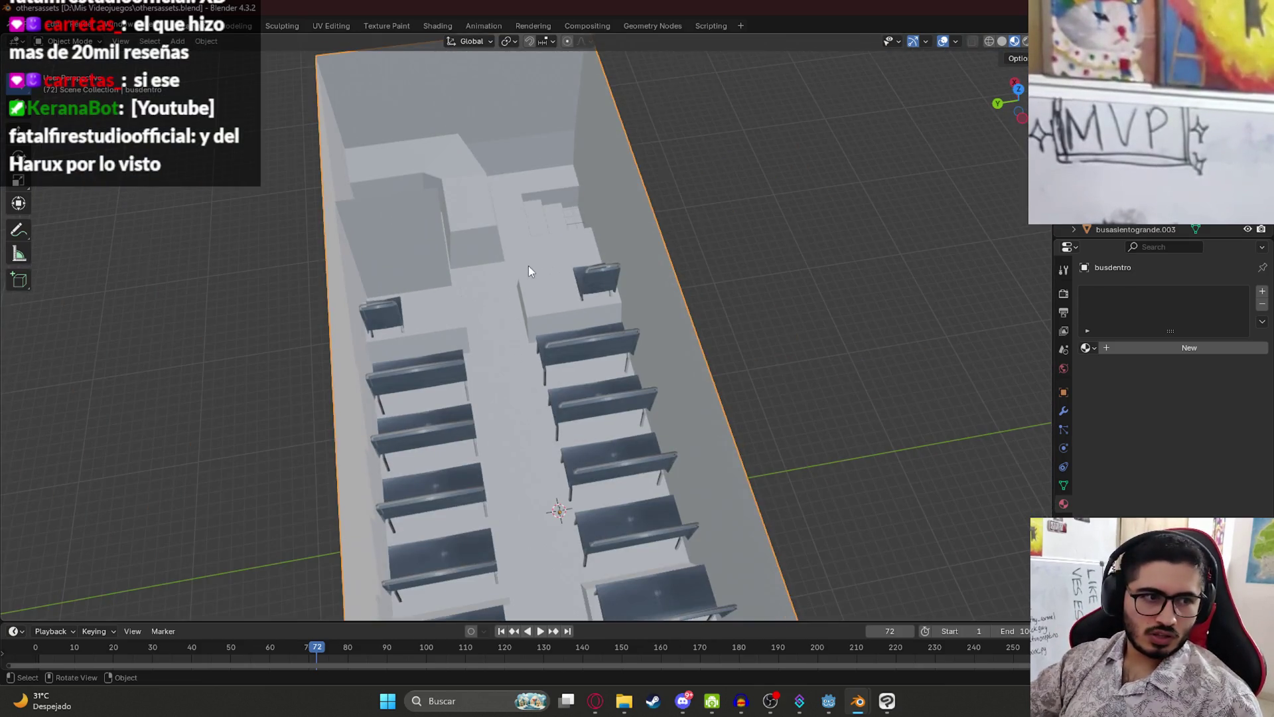
{"action": "mouse_move", "coordinate": [528, 265]}
{"action": "middle_mouse_down"}
{"action": "mouse_move", "coordinate": [515, 305]}
{"action": "mouse_move", "coordinate": [512, 286]}
{"action": "middle_mouse_up"}
{"action": "key", "text": "KP_7"}
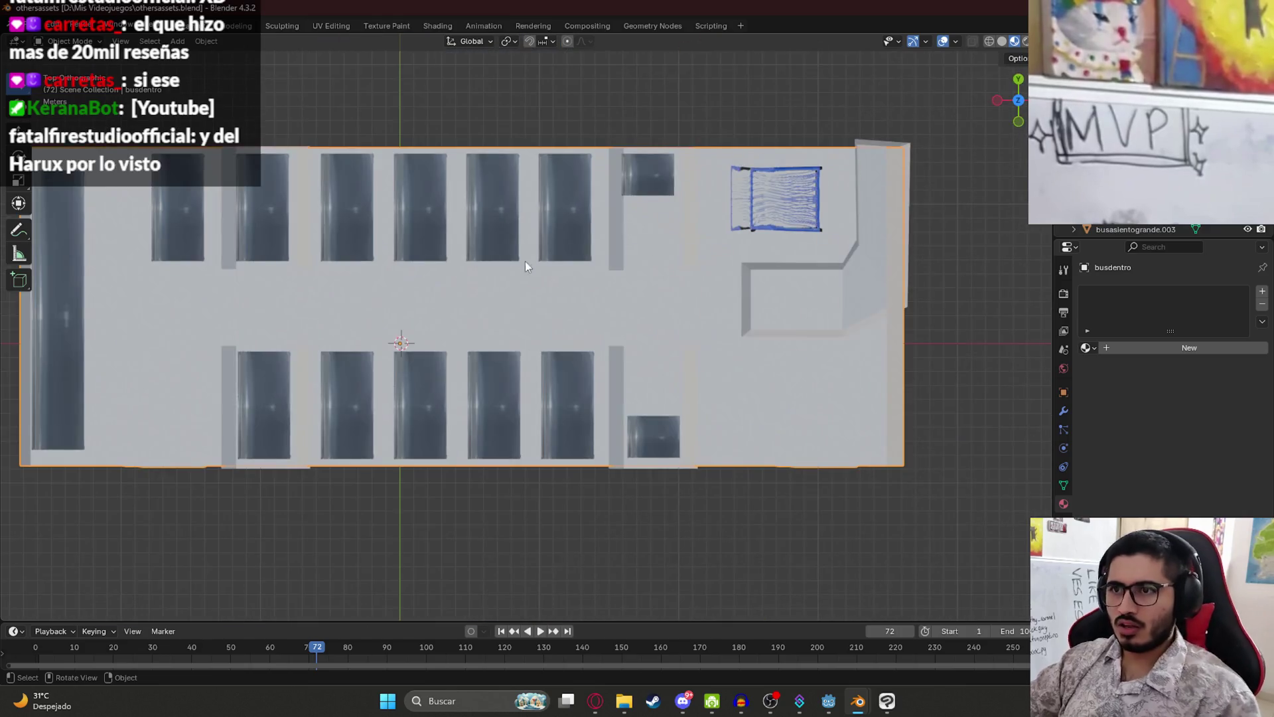
Step: Save othersassets.blend, then enter Edit Mode on busdentro and view its outer shell from outside
{"action": "mouse_move", "coordinate": [669, 427]}
{"action": "middle_mouse_down"}
{"action": "mouse_move", "coordinate": [750, 306]}
{"action": "mouse_move", "coordinate": [620, 321]}
{"action": "mouse_move", "coordinate": [508, 280]}
{"action": "mouse_move", "coordinate": [432, 321]}
{"action": "mouse_move", "coordinate": [274, 320]}
{"action": "mouse_move", "coordinate": [421, 434]}
{"action": "mouse_move", "coordinate": [477, 418]}
{"action": "mouse_move", "coordinate": [444, 406]}
{"action": "mouse_move", "coordinate": [478, 441]}
{"action": "mouse_move", "coordinate": [478, 426]}
{"action": "mouse_move", "coordinate": [501, 427]}
{"action": "mouse_move", "coordinate": [854, 456]}
{"action": "mouse_move", "coordinate": [947, 444]}
{"action": "mouse_move", "coordinate": [603, 403]}
{"action": "mouse_move", "coordinate": [766, 391]}
{"action": "mouse_move", "coordinate": [556, 395]}
{"action": "mouse_move", "coordinate": [592, 220]}
{"action": "middle_mouse_up"}
{"action": "key", "text": "ctrl+s"}
{"action": "key", "text": "ctrl+s"}
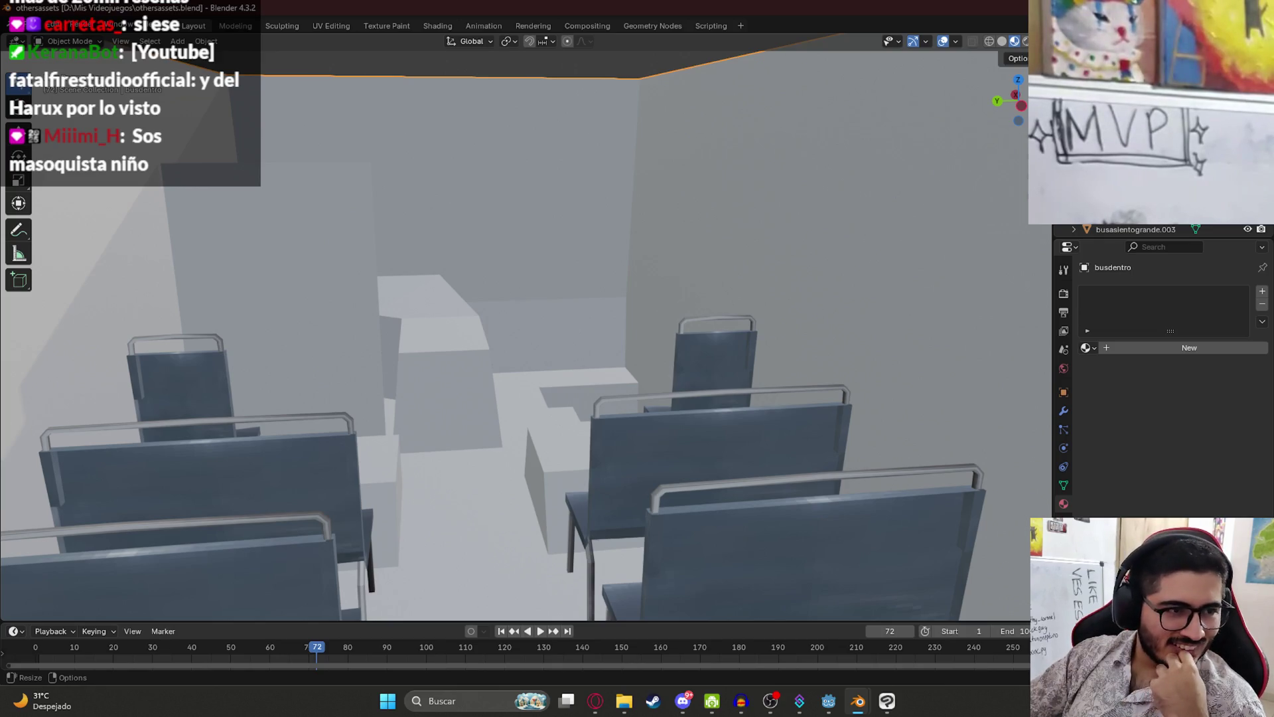
{"action": "scroll", "coordinate": [775, 308], "scroll_direction": "down", "scroll_amount": 5}
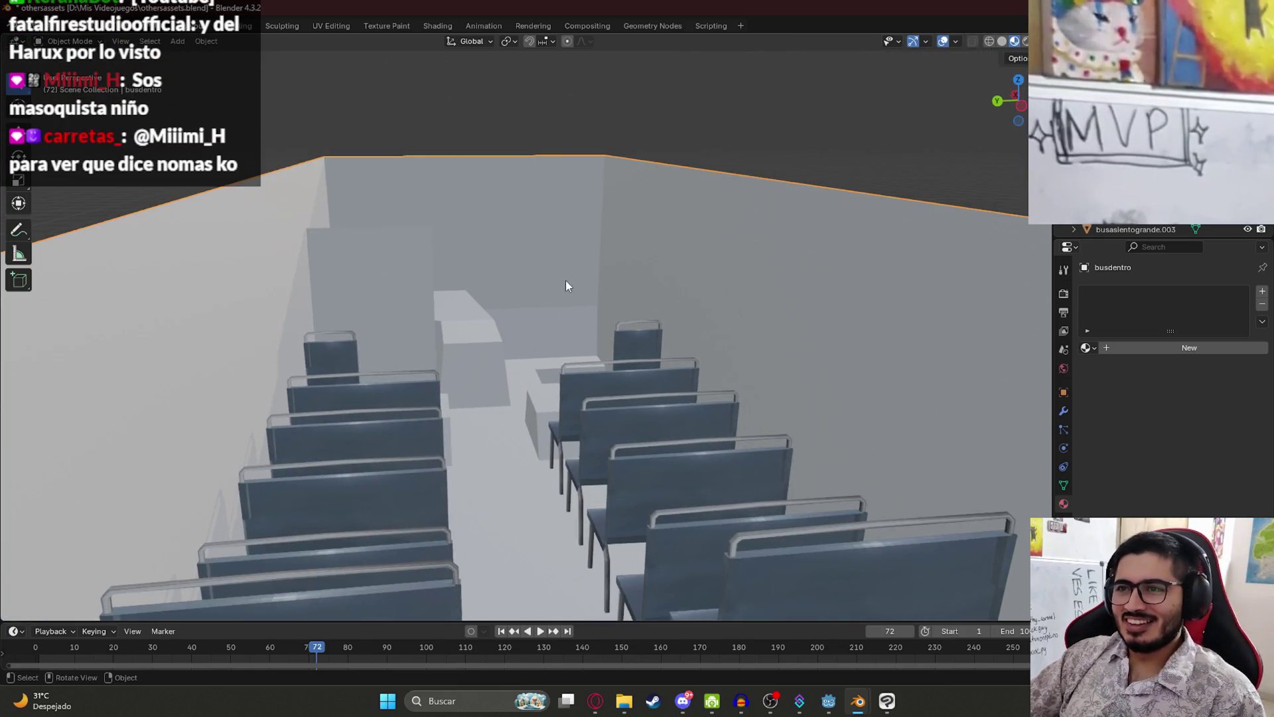
{"action": "key", "text": "Tab"}
{"action": "scroll", "coordinate": [694, 219], "scroll_direction": "down", "scroll_amount": 5}
{"action": "middle_click_drag", "start_coordinate": [694, 219], "coordinate": [575, 263]}
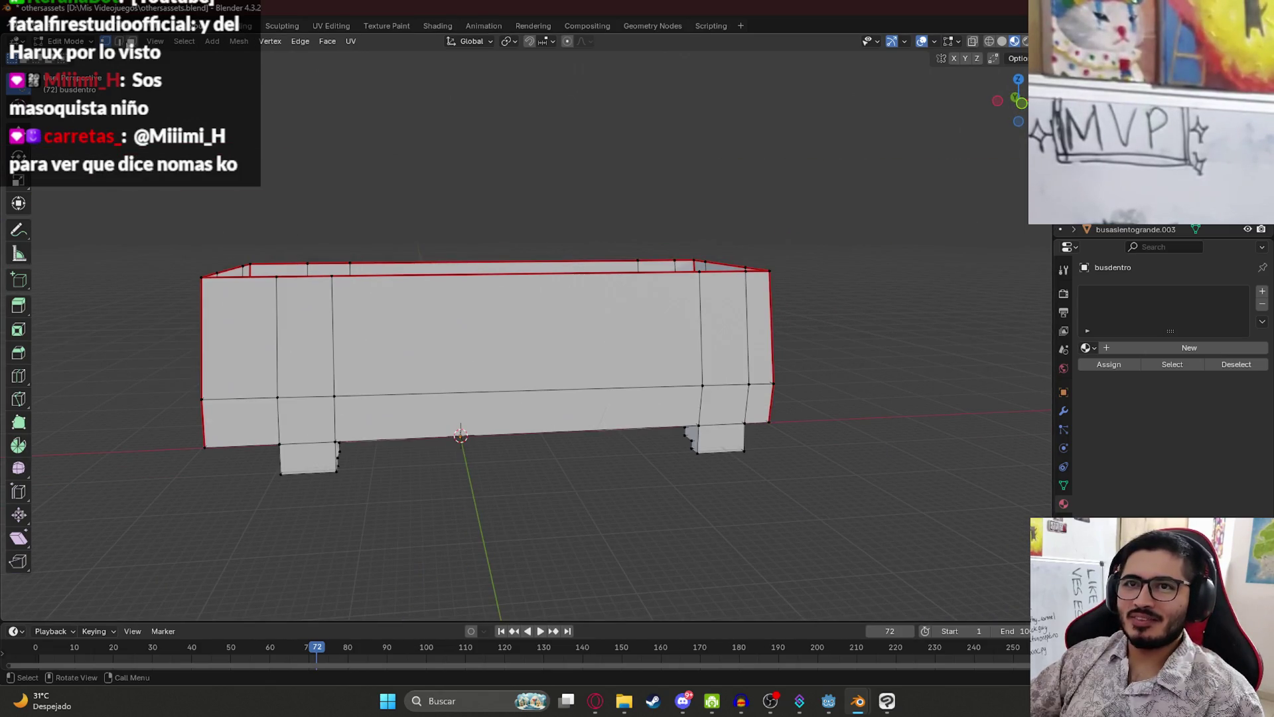
Step: Mark the bottom edge as sharp, then change its marking from the Edge menu
{"action": "middle_click_drag", "start_coordinate": [184, 362], "coordinate": [488, 358], "text": "shift"}
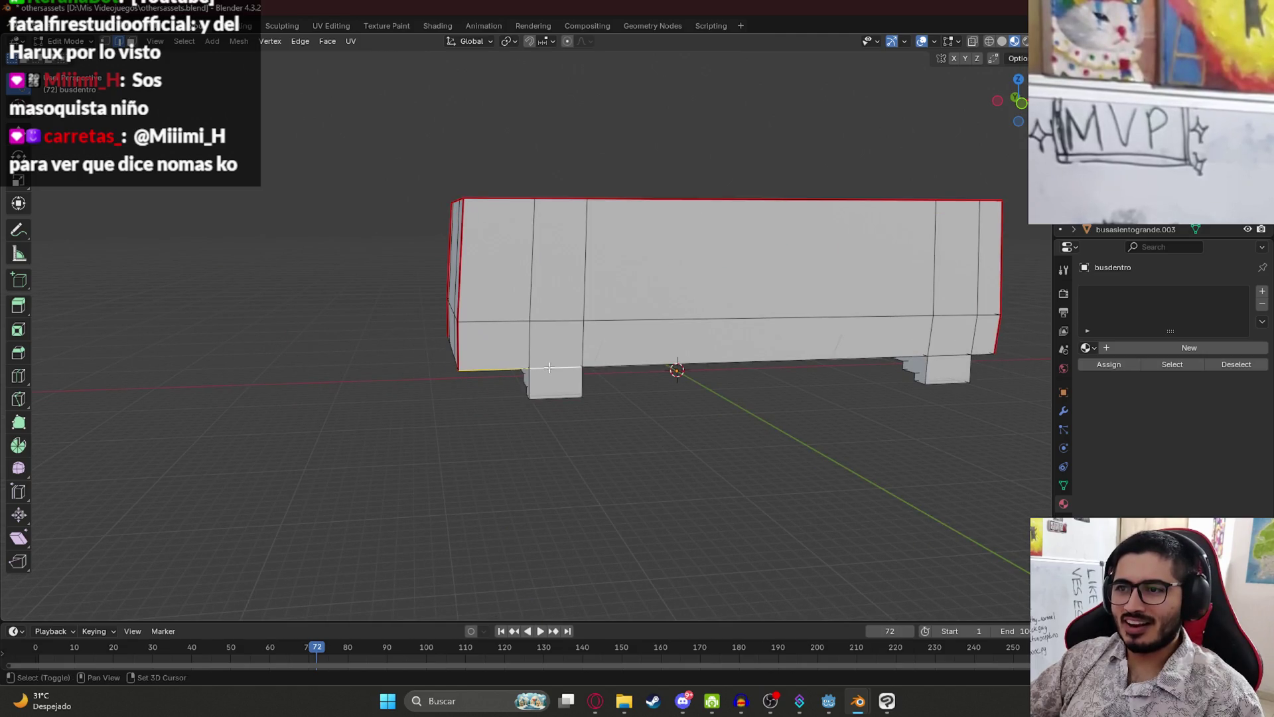
{"action": "middle_click_drag", "start_coordinate": [613, 366], "coordinate": [728, 371], "text": "shift"}
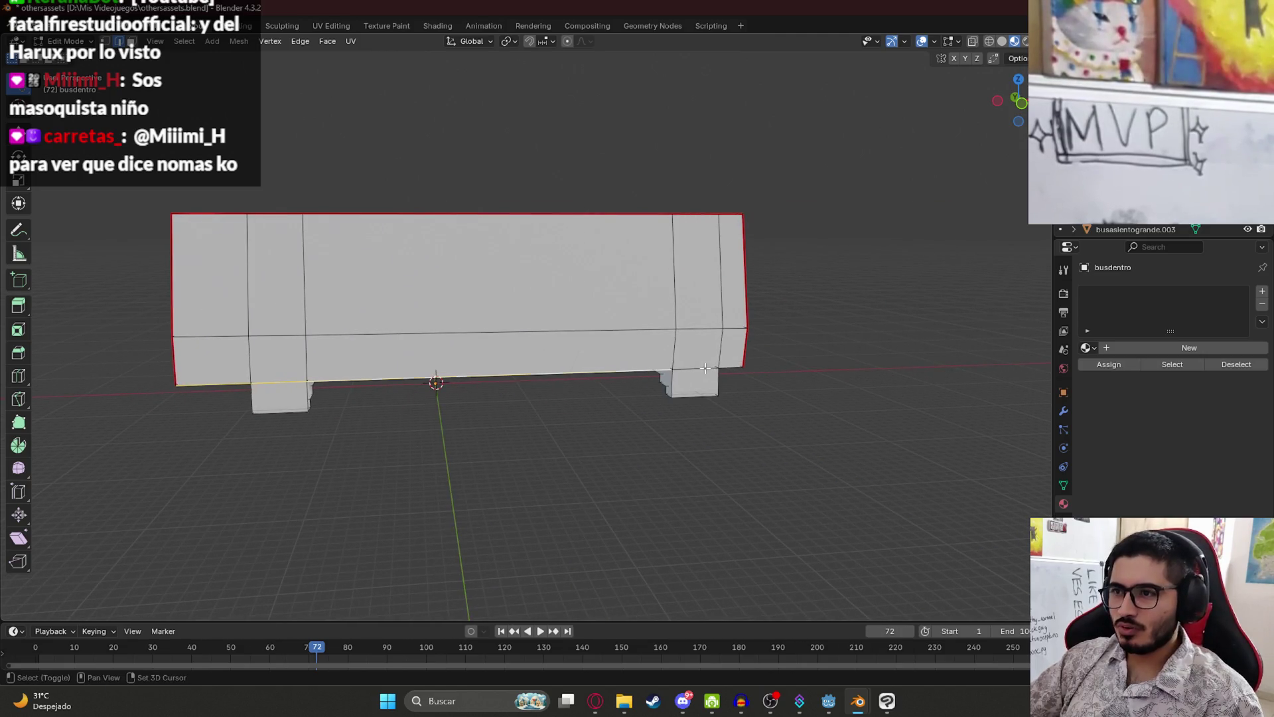
{"action": "key", "text": "ctrl+e"}
{"action": "left_click", "coordinate": [590, 386]}
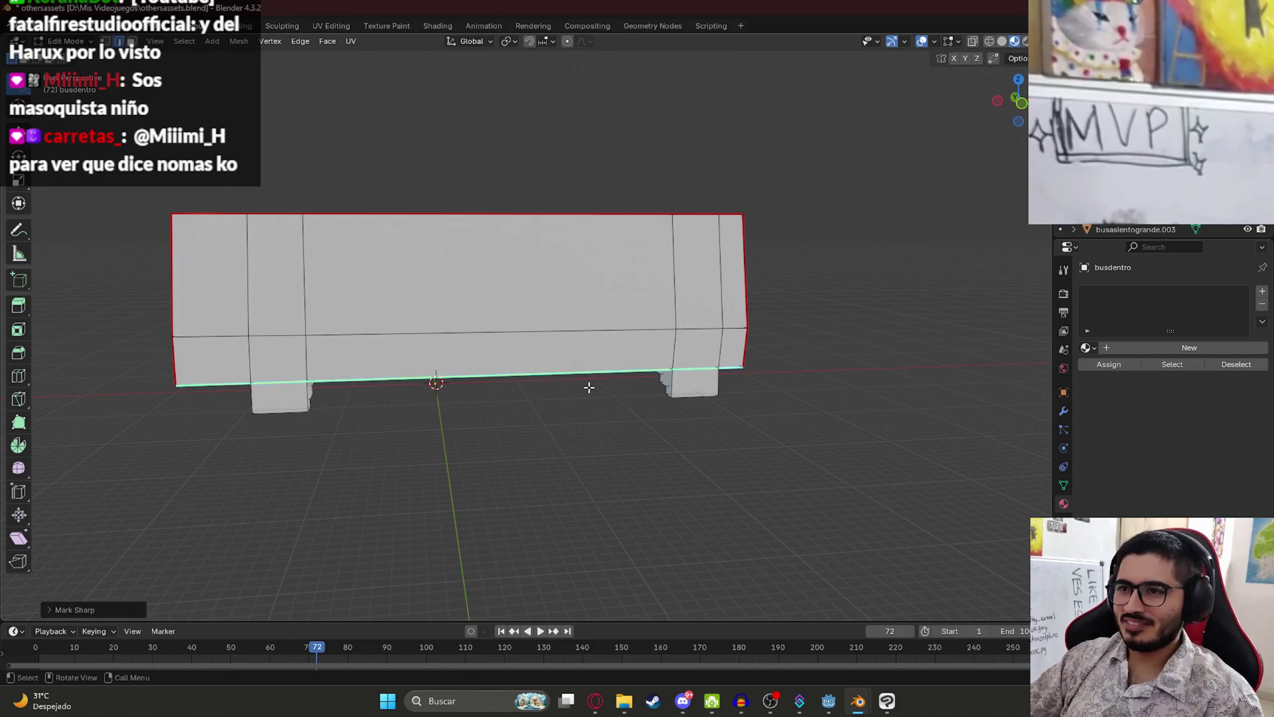
{"action": "key", "text": "ctrl+e"}
{"action": "left_click", "coordinate": [545, 362]}
{"action": "mouse_move", "coordinate": [581, 418]}
{"action": "middle_mouse_down"}
{"action": "mouse_move", "coordinate": [674, 347]}
{"action": "mouse_move", "coordinate": [626, 310]}
{"action": "mouse_move", "coordinate": [535, 319]}
{"action": "mouse_move", "coordinate": [524, 358]}
{"action": "middle_mouse_up"}
{"action": "scroll", "coordinate": [675, 346], "scroll_direction": "up", "scroll_amount": 2}
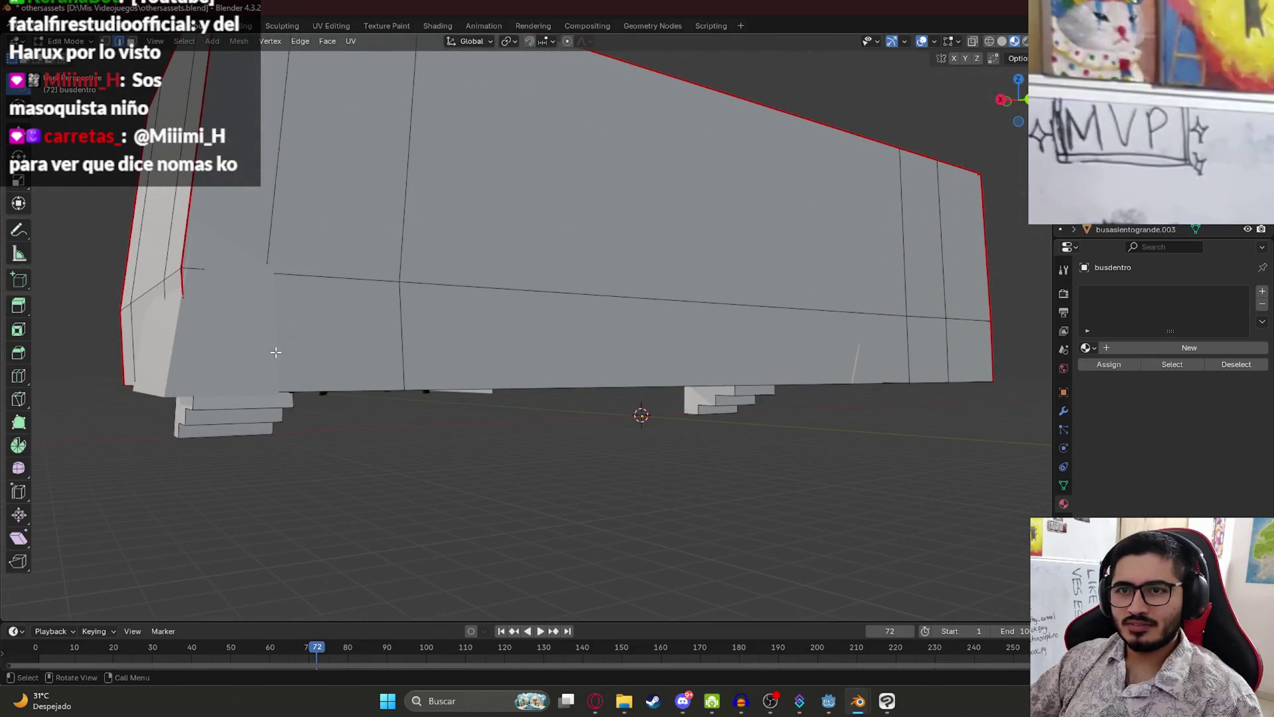
Step: Add the bottom-right edge to the selection, mark the bottom edges as a UV seam, and save
{"action": "key", "text": "z"}
{"action": "left_click", "coordinate": [213, 408]}
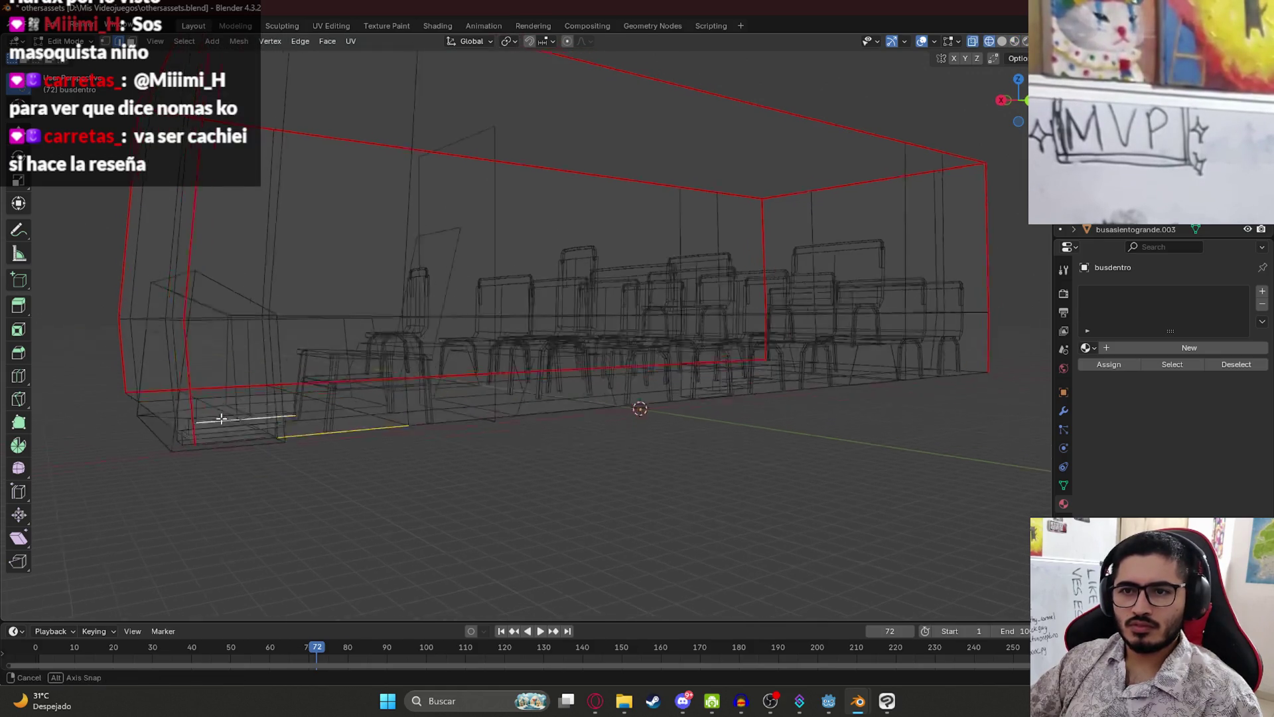
{"action": "middle_click_drag", "start_coordinate": [221, 418], "coordinate": [313, 503]}
{"action": "key", "text": "z"}
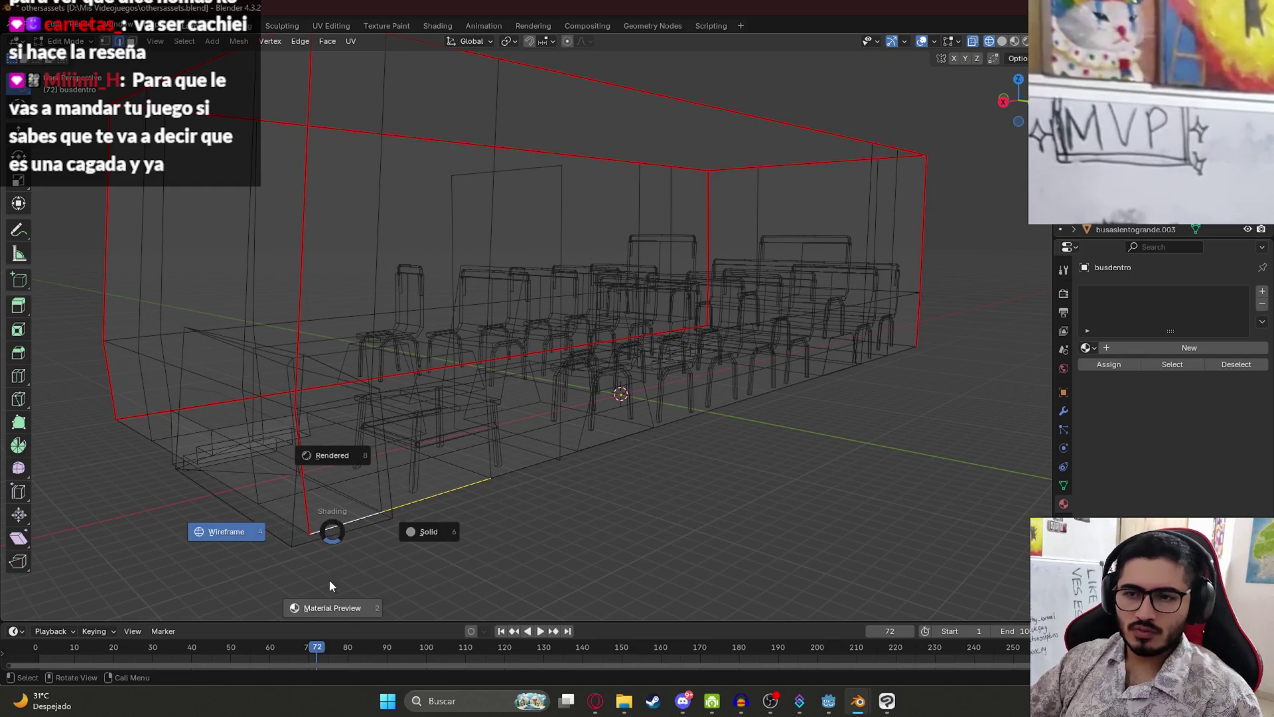
{"action": "left_click", "coordinate": [329, 584]}
{"action": "middle_click_drag", "start_coordinate": [330, 584], "coordinate": [483, 435]}
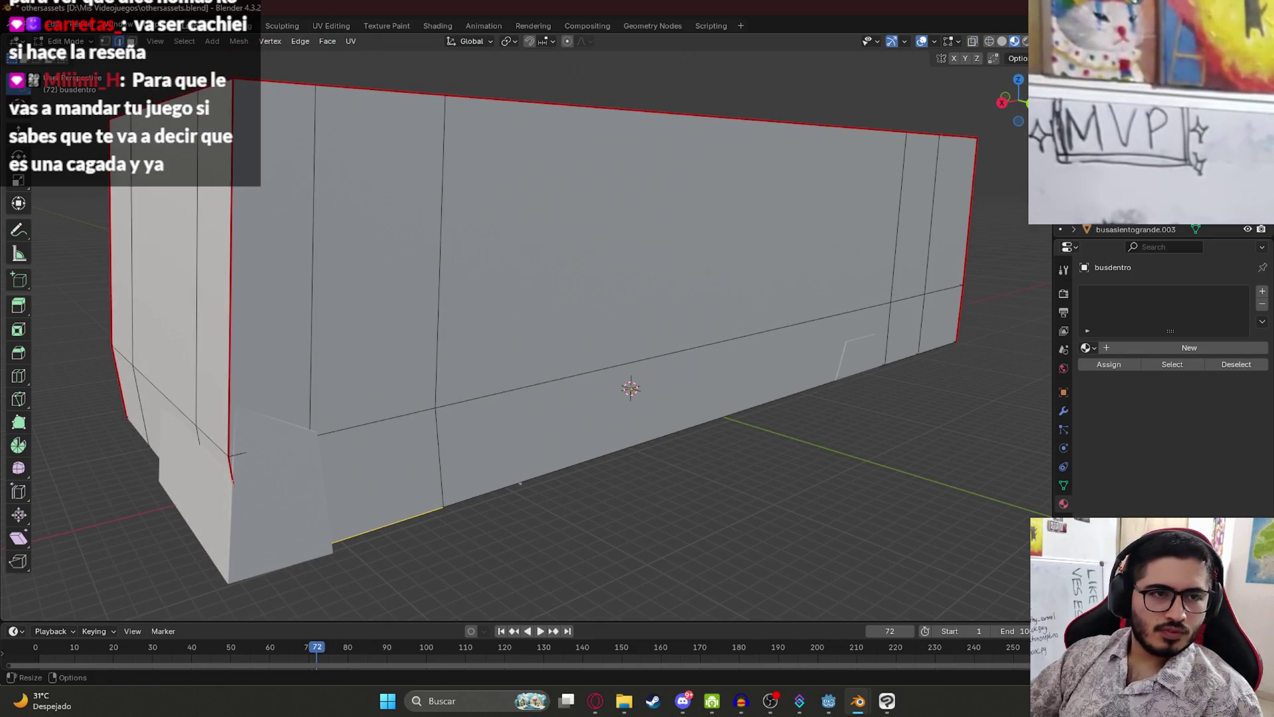
{"action": "middle_click_drag", "start_coordinate": [526, 384], "coordinate": [336, 399], "text": "shift"}
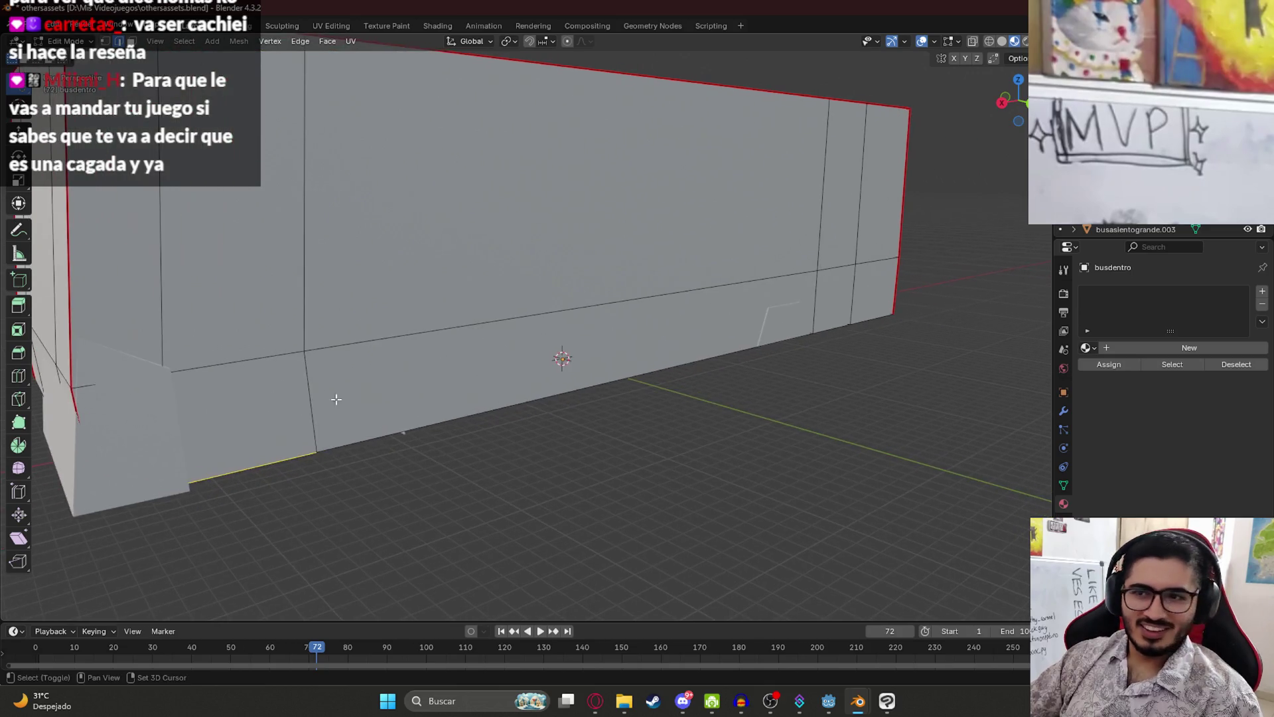
{"action": "mouse_move", "coordinate": [625, 379]}
{"action": "middle_mouse_down"}
{"action": "mouse_move", "coordinate": [623, 367]}
{"action": "mouse_move", "coordinate": [518, 358]}
{"action": "mouse_move", "coordinate": [524, 427]}
{"action": "middle_mouse_up"}
{"action": "left_click", "coordinate": [572, 422], "text": "shift"}
{"action": "right_click", "coordinate": [572, 420]}
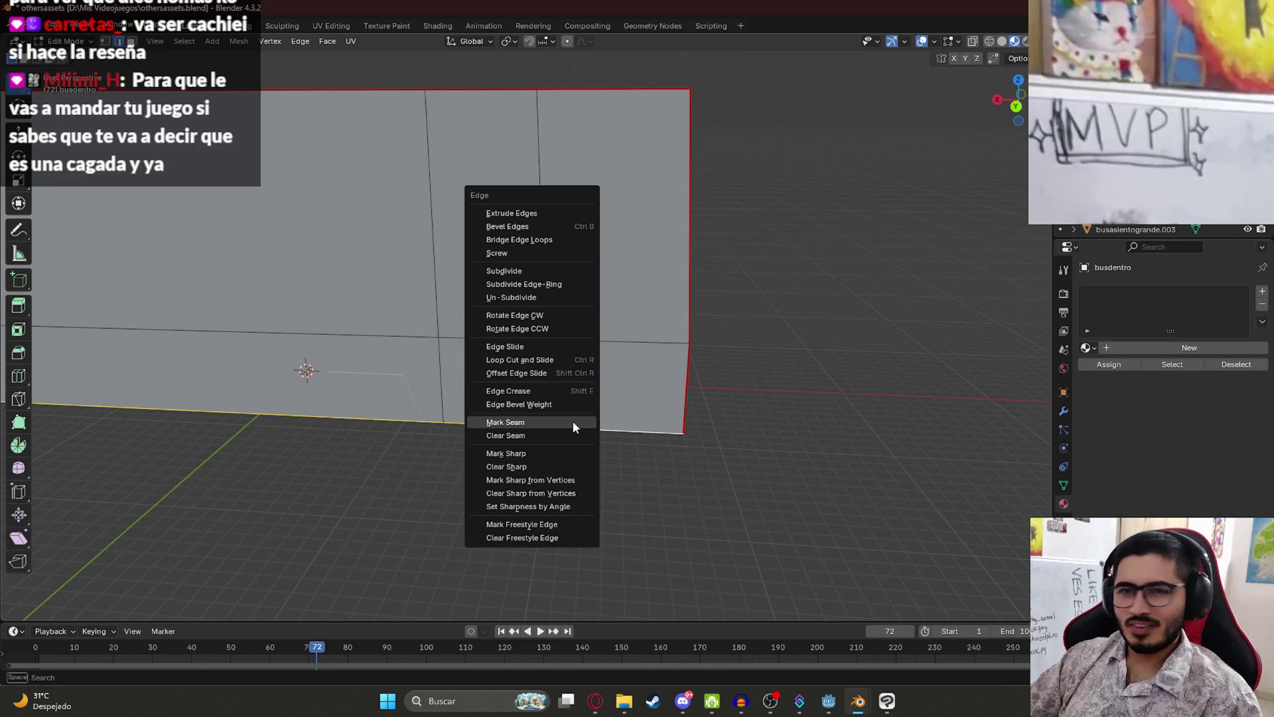
{"action": "left_click", "coordinate": [572, 420]}
{"action": "key", "text": "ctrl+s"}
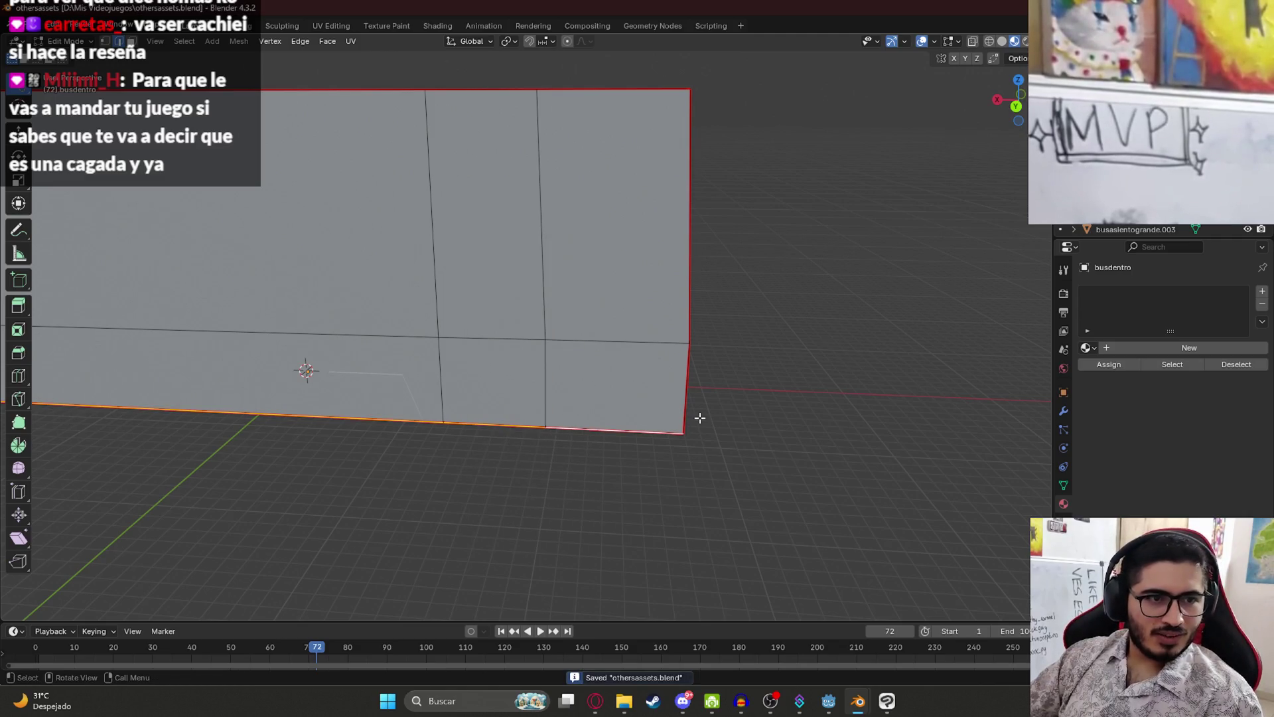
Step: From a three-quarter view, mark the selected bottom edge as a seam
{"action": "scroll", "coordinate": [616, 383], "scroll_direction": "down", "scroll_amount": 3}
{"action": "mouse_move", "coordinate": [325, 364]}
{"action": "middle_mouse_down"}
{"action": "mouse_move", "coordinate": [329, 424]}
{"action": "mouse_move", "coordinate": [323, 364]}
{"action": "mouse_move", "coordinate": [588, 304]}
{"action": "mouse_move", "coordinate": [327, 327]}
{"action": "mouse_move", "coordinate": [541, 300]}
{"action": "middle_mouse_up"}
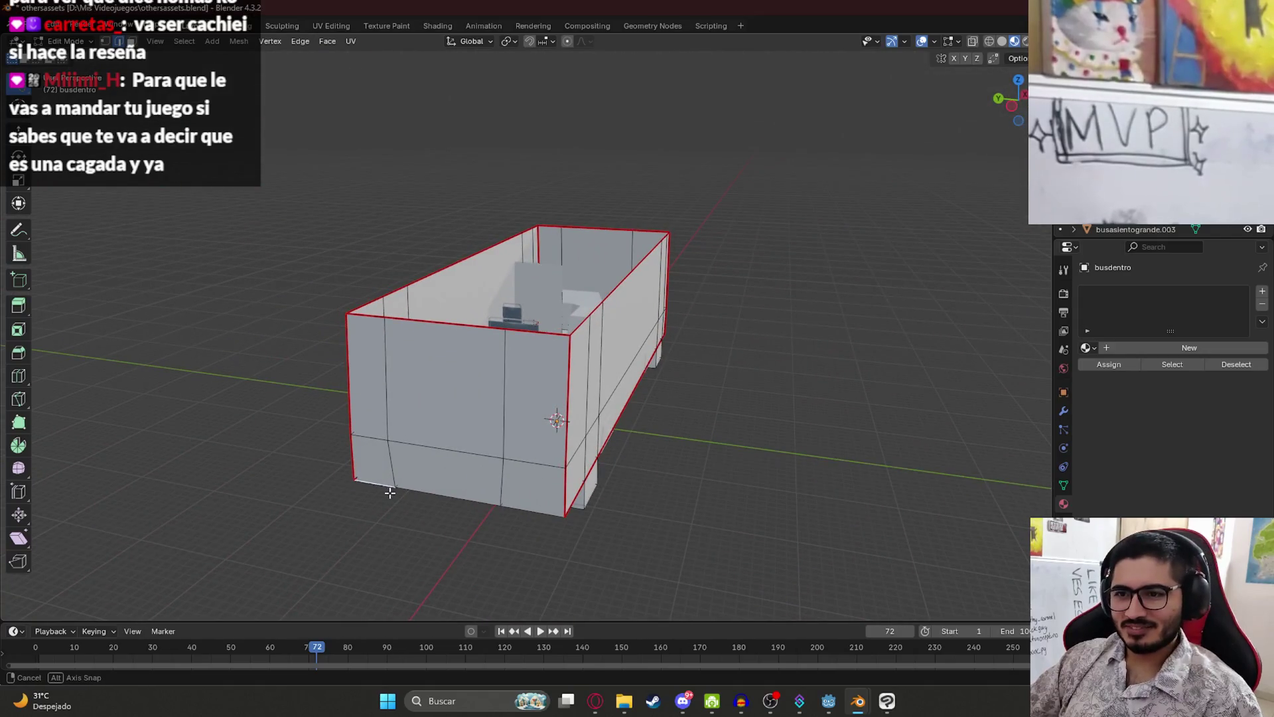
{"action": "middle_click_drag", "start_coordinate": [389, 489], "coordinate": [582, 470]}
{"action": "right_click", "coordinate": [610, 470]}
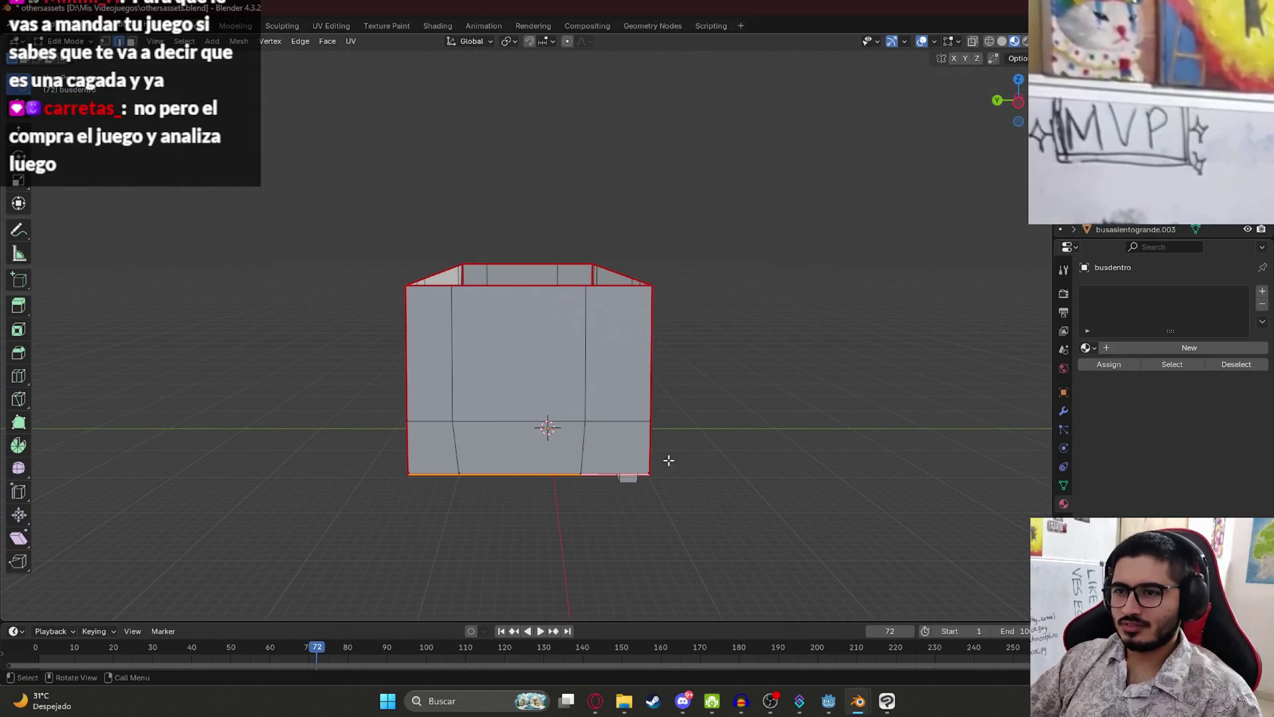
{"action": "mouse_move", "coordinate": [911, 342]}
{"action": "middle_mouse_down"}
{"action": "mouse_move", "coordinate": [643, 339]}
{"action": "mouse_move", "coordinate": [565, 452]}
{"action": "middle_mouse_up"}
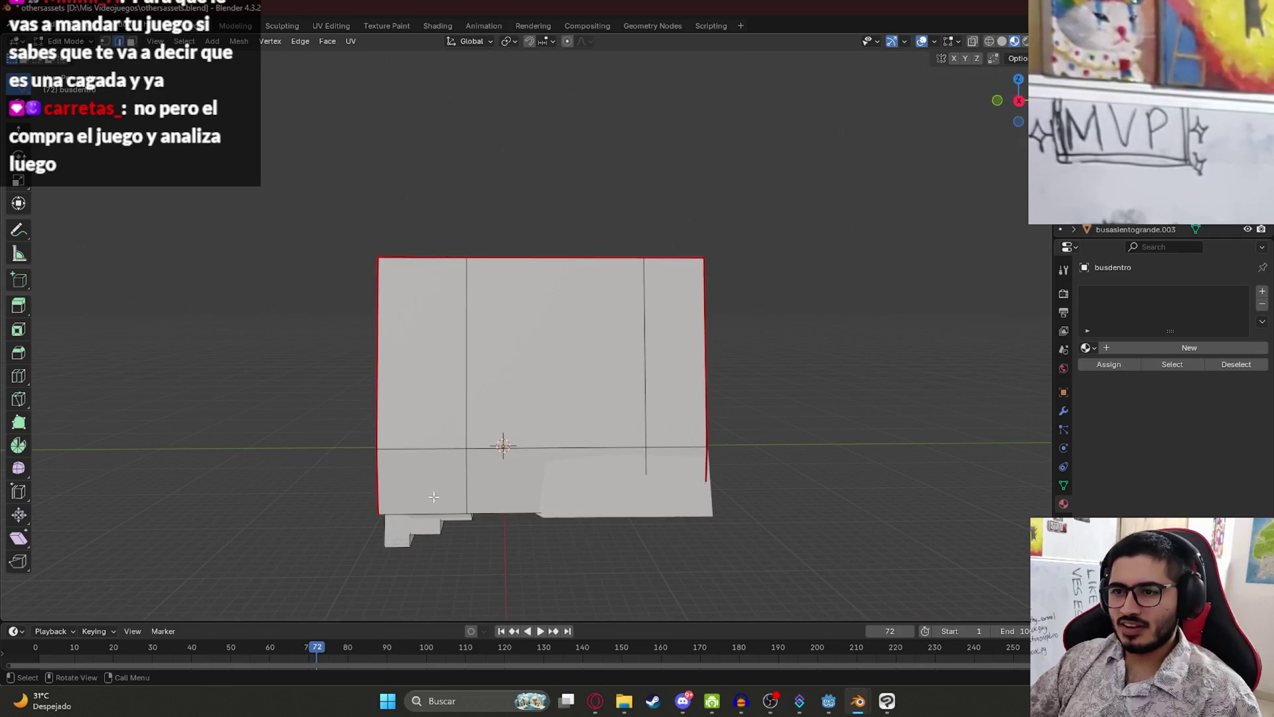
{"action": "key", "text": "ctrl+e"}
{"action": "left_click", "coordinate": [476, 507]}
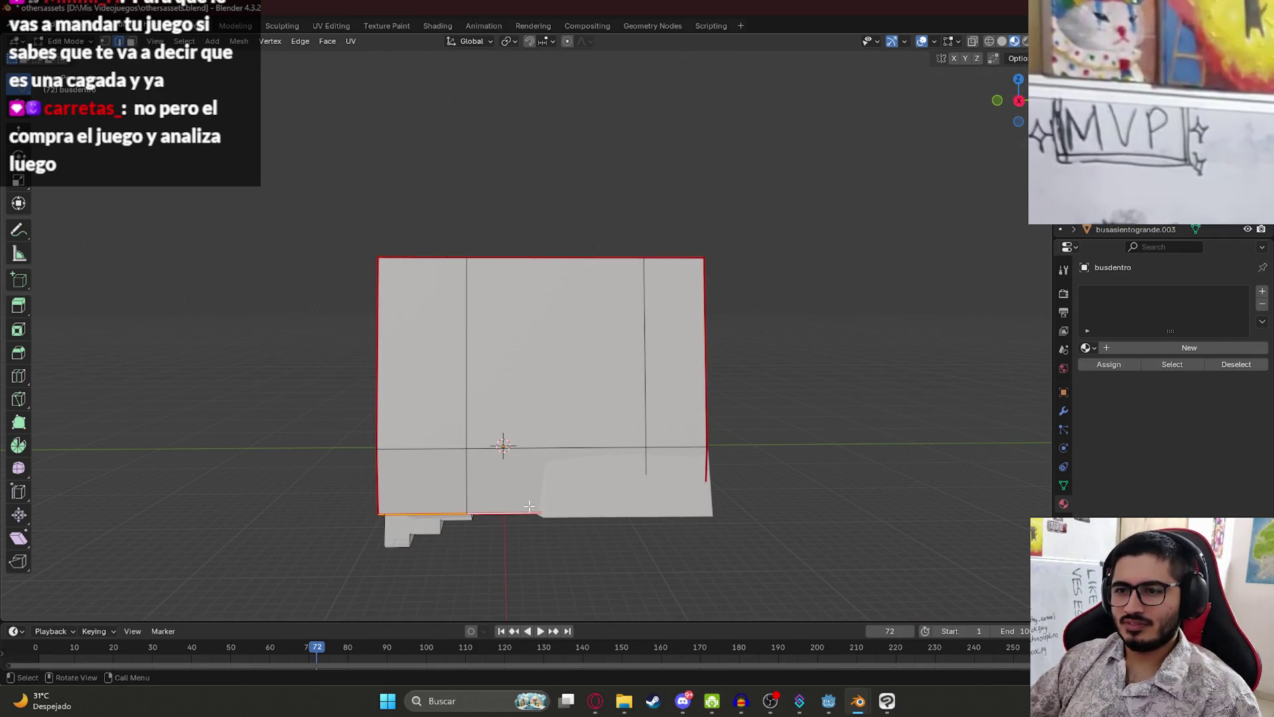
Step: Mark another bottom edge as a seam in wireframe, return to solid shading, and save
{"action": "key", "text": "z"}
{"action": "left_click", "coordinate": [456, 521]}
{"action": "key", "text": "ctrl+e"}
{"action": "left_click", "coordinate": [663, 511]}
{"action": "key", "text": "z"}
{"action": "left_click", "coordinate": [570, 491]}
{"action": "mouse_move", "coordinate": [570, 492]}
{"action": "middle_mouse_down"}
{"action": "mouse_move", "coordinate": [509, 444]}
{"action": "mouse_move", "coordinate": [547, 361]}
{"action": "mouse_move", "coordinate": [777, 321]}
{"action": "mouse_move", "coordinate": [711, 296]}
{"action": "mouse_move", "coordinate": [503, 321]}
{"action": "mouse_move", "coordinate": [508, 171]}
{"action": "mouse_move", "coordinate": [581, 356]}
{"action": "middle_mouse_up"}
{"action": "key", "text": "ctrl+s"}
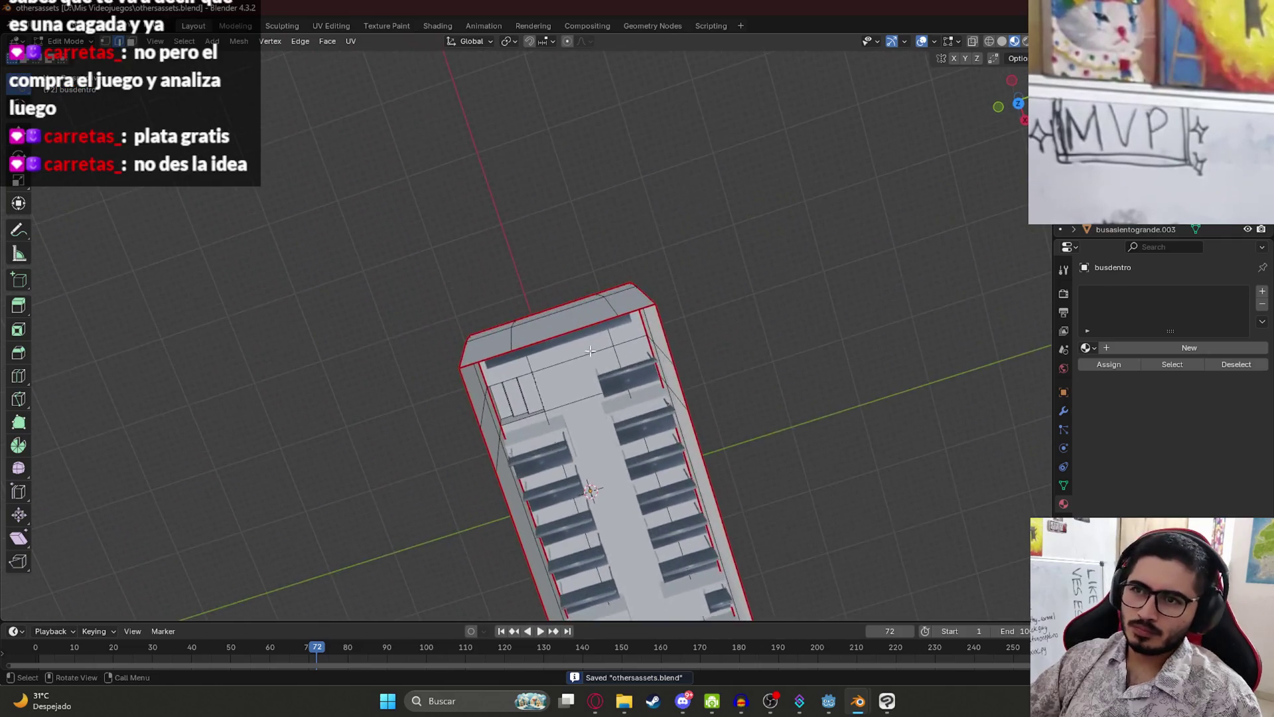
Step: Start editing the rear bench busasientogrande.003 in a wireframe top view
{"action": "scroll", "coordinate": [581, 357], "scroll_direction": "up", "scroll_amount": 3}
{"action": "key", "text": "KP_7"}
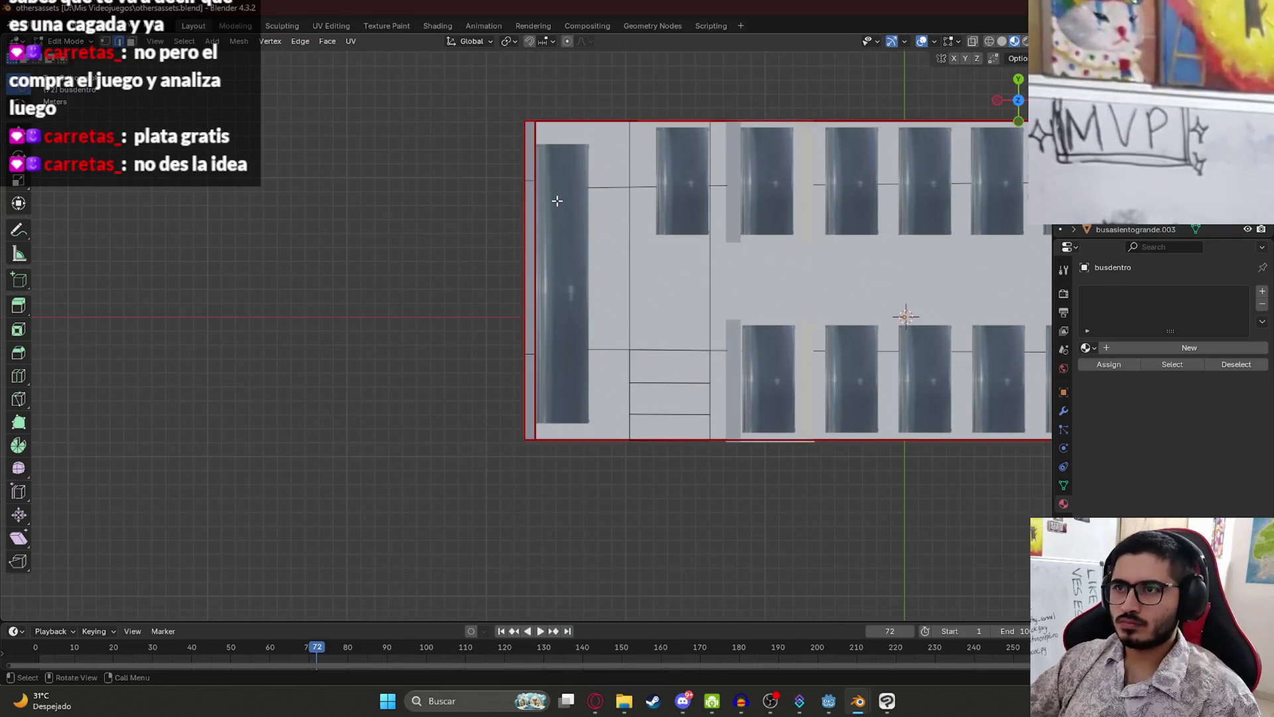
{"action": "key", "text": "alt+q"}
{"action": "middle_click_drag", "start_coordinate": [560, 230], "coordinate": [584, 234]}
{"action": "key", "text": "z"}
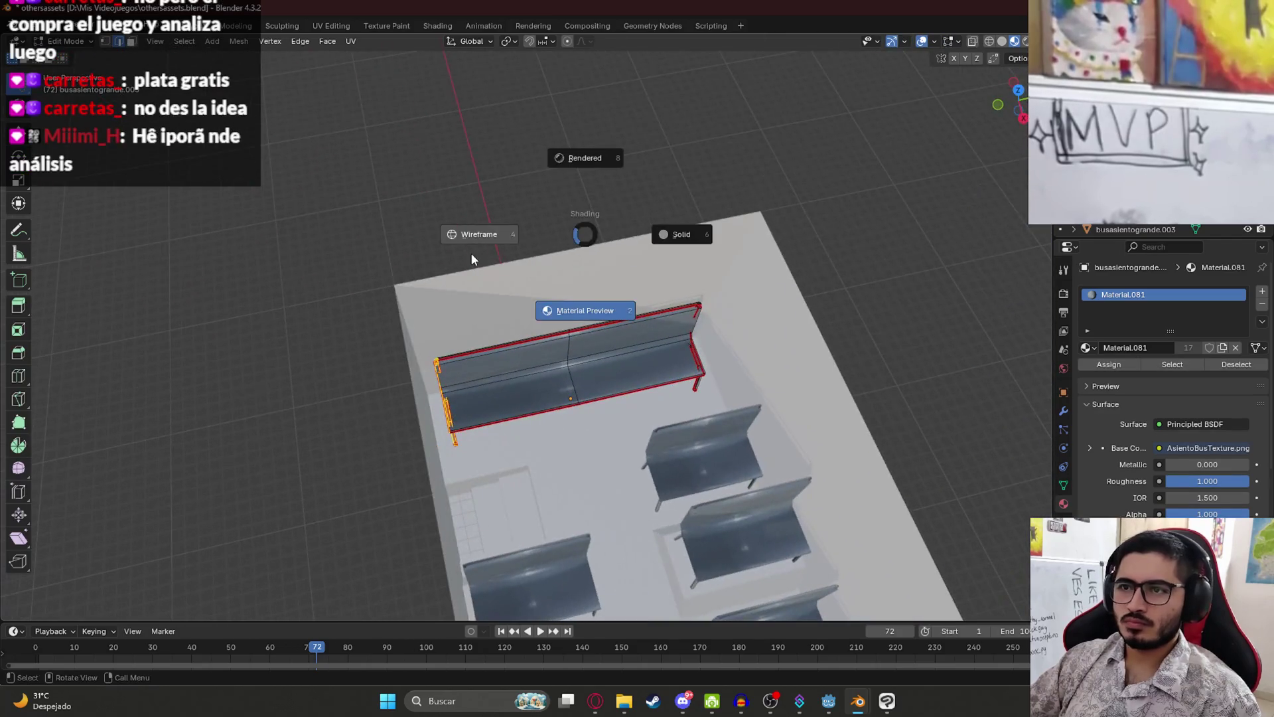
{"action": "left_click", "coordinate": [474, 237]}
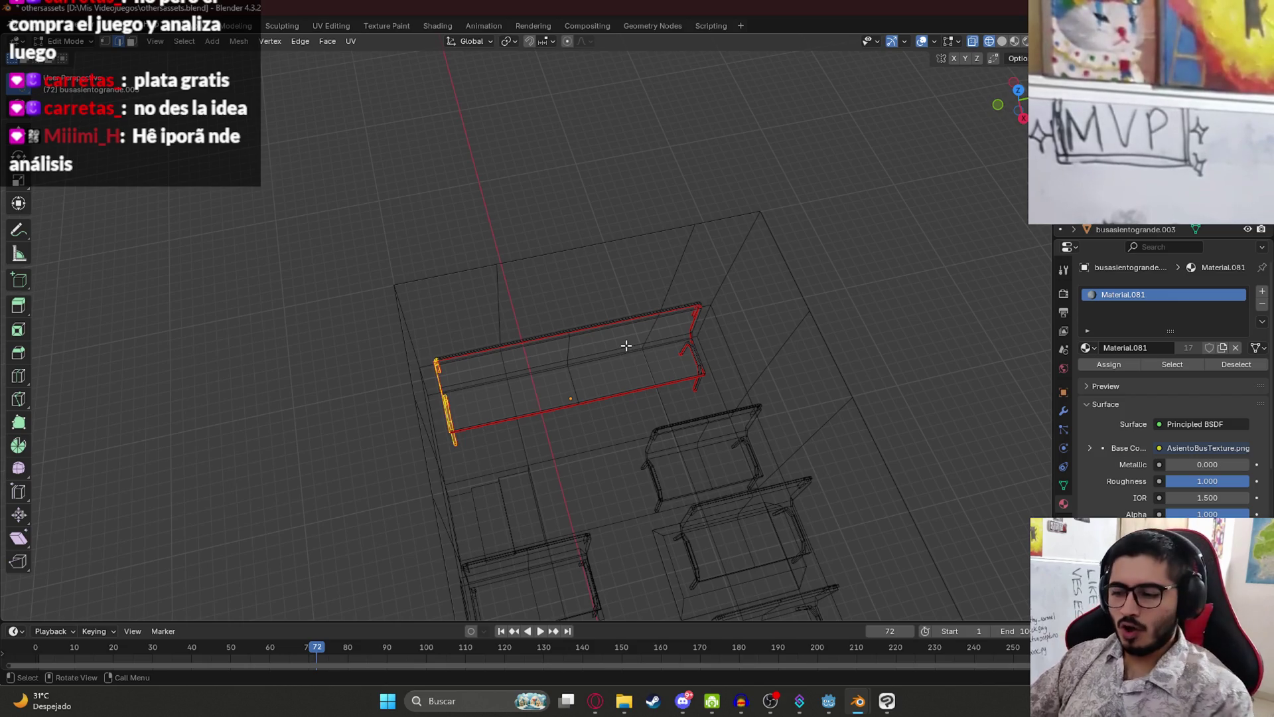
{"action": "key", "text": "KP_7"}
{"action": "scroll", "coordinate": [574, 462], "scroll_direction": "up", "scroll_amount": 5}
Step: Stretch both end edges of the bench along Y to span the back of the bus
{"action": "key", "text": "g"}
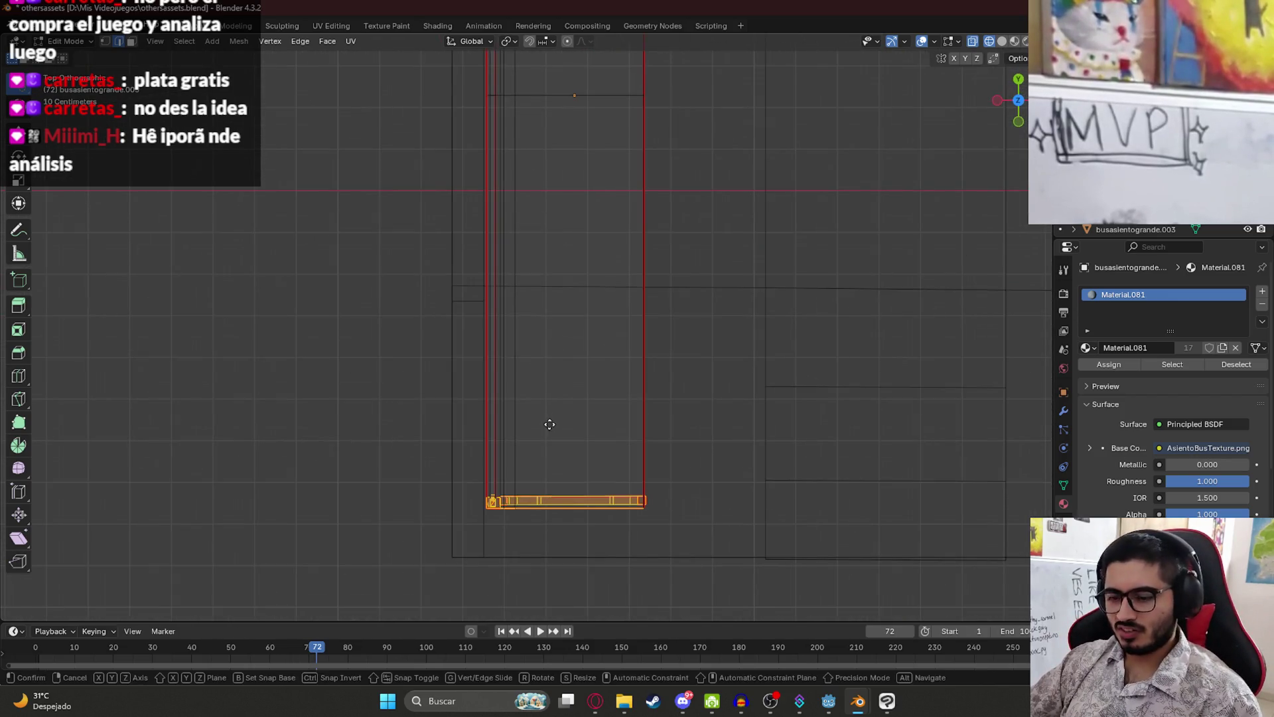
{"action": "key", "text": "y"}
{"action": "left_click", "coordinate": [564, 435]}
{"action": "middle_click_drag", "start_coordinate": [563, 435], "coordinate": [596, 135], "text": "shift"}
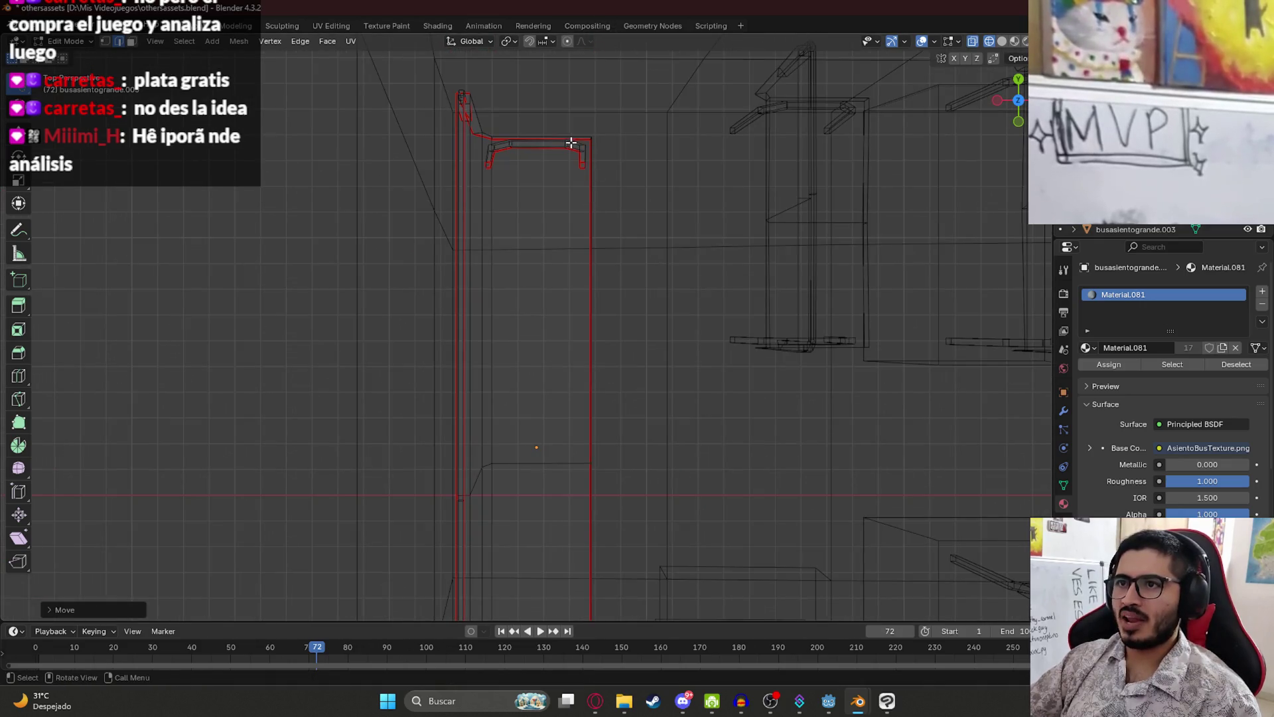
{"action": "scroll", "coordinate": [561, 156], "scroll_direction": "down", "scroll_amount": 3}
{"action": "middle_click_drag", "start_coordinate": [538, 177], "coordinate": [558, 290], "text": "shift"}
{"action": "scroll", "coordinate": [557, 290], "scroll_direction": "up", "scroll_amount": 3}
{"action": "mouse_move", "coordinate": [658, 300]}
{"action": "right_mouse_down", "text": "ctrl"}
{"action": "mouse_move", "coordinate": [541, 270]}
{"action": "mouse_move", "coordinate": [637, 298]}
{"action": "right_mouse_up", "text": "ctrl"}
{"action": "key", "text": "g"}
{"action": "key", "text": "y"}
{"action": "left_click", "coordinate": [561, 296]}
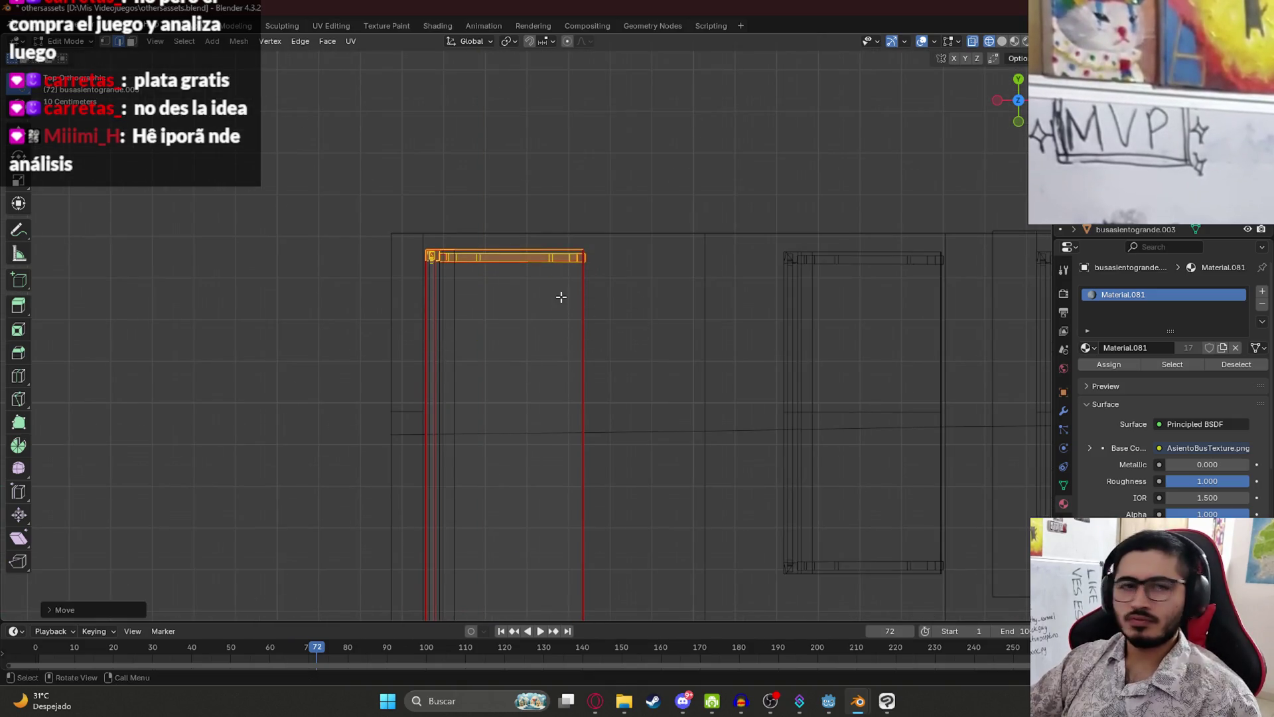
Step: Save the file, restore material preview shading, and return to Object Mode
{"action": "key", "text": "ctrl+s"}
{"action": "scroll", "coordinate": [547, 303], "scroll_direction": "down", "scroll_amount": 5}
{"action": "key", "text": "z"}
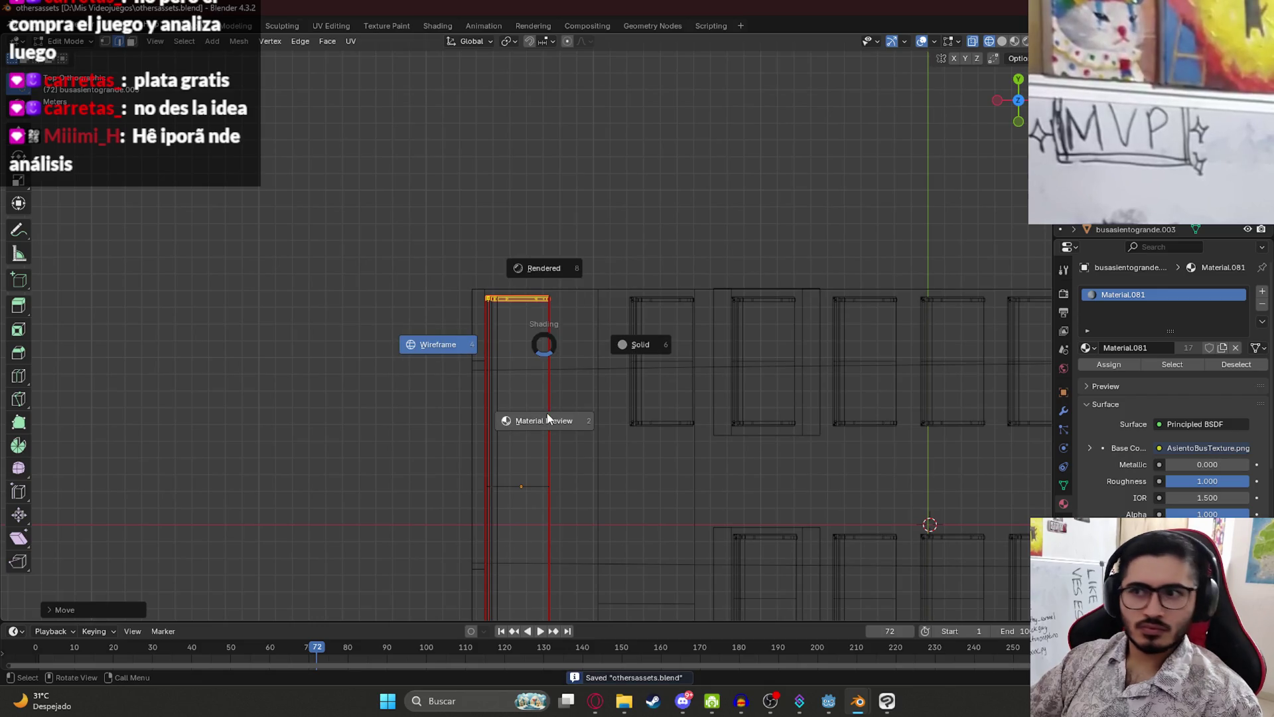
{"action": "left_click", "coordinate": [547, 413]}
{"action": "scroll", "coordinate": [547, 413], "scroll_direction": "down", "scroll_amount": 3}
{"action": "key", "text": "Tab"}
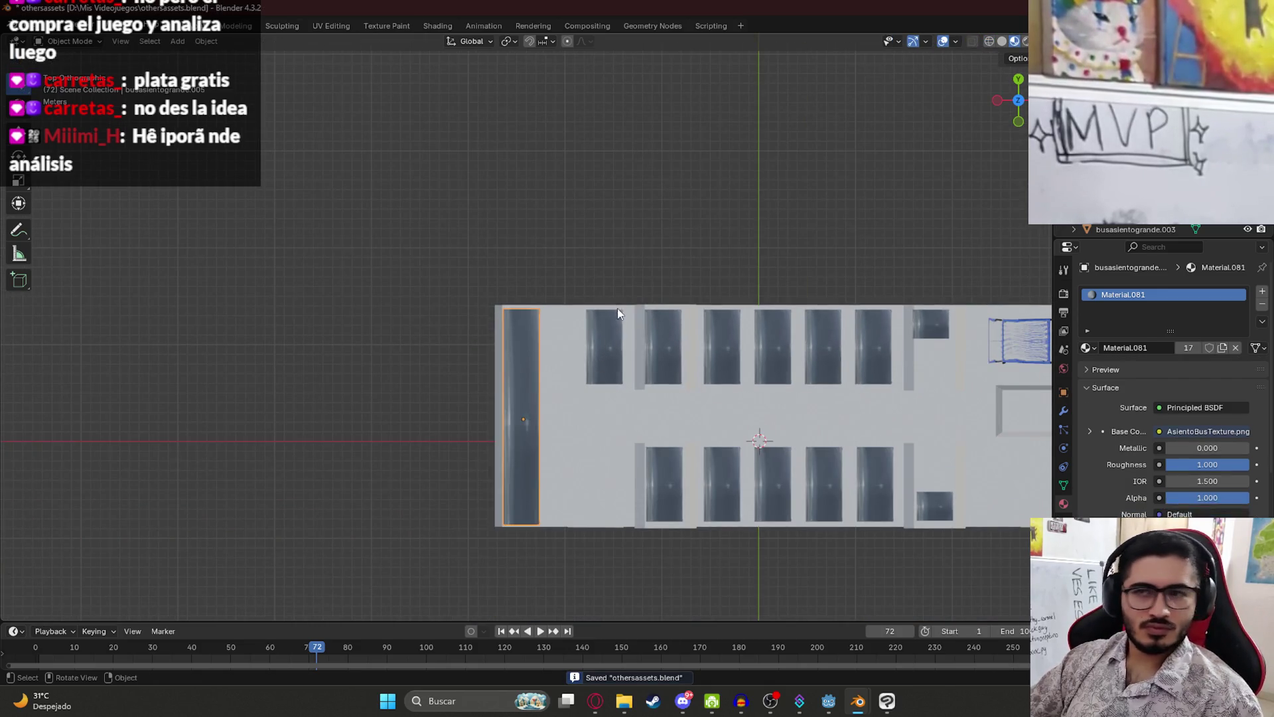
{"action": "left_click", "coordinate": [618, 310]}
{"action": "mouse_move", "coordinate": [611, 448]}
{"action": "middle_mouse_down"}
{"action": "mouse_move", "coordinate": [563, 348]}
{"action": "mouse_move", "coordinate": [714, 240]}
{"action": "middle_mouse_up"}
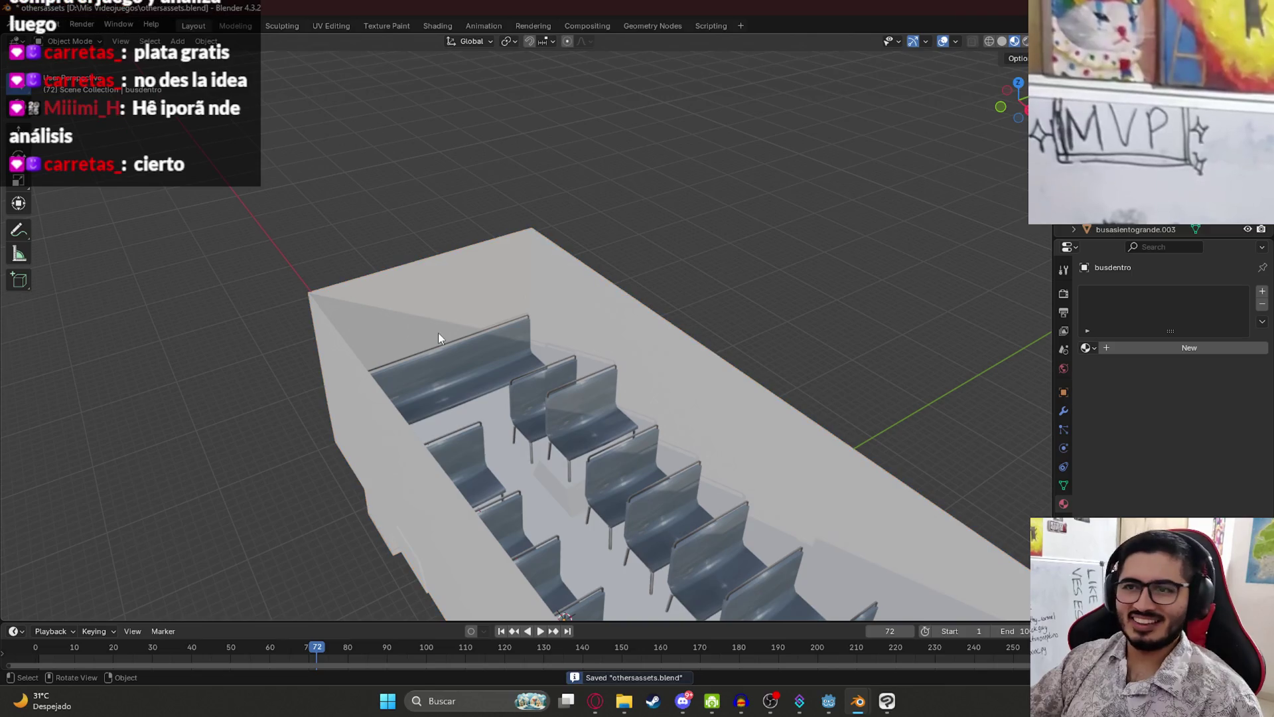
{"action": "left_click", "coordinate": [445, 365]}
{"action": "mouse_move", "coordinate": [445, 364]}
{"action": "middle_mouse_down"}
{"action": "mouse_move", "coordinate": [526, 399]}
{"action": "mouse_move", "coordinate": [677, 341]}
{"action": "mouse_move", "coordinate": [410, 284]}
{"action": "middle_mouse_up"}
{"action": "mouse_move", "coordinate": [400, 330]}
{"action": "middle_mouse_down"}
{"action": "mouse_move", "coordinate": [430, 320]}
{"action": "mouse_move", "coordinate": [468, 225]}
{"action": "mouse_move", "coordinate": [483, 305]}
{"action": "mouse_move", "coordinate": [807, 385]}
{"action": "mouse_move", "coordinate": [553, 373]}
{"action": "mouse_move", "coordinate": [496, 357]}
{"action": "mouse_move", "coordinate": [451, 378]}
{"action": "middle_mouse_up"}
{"action": "scroll", "coordinate": [408, 401], "scroll_direction": "up", "scroll_amount": 8}
{"action": "middle_click_drag", "start_coordinate": [524, 403], "coordinate": [535, 357]}
{"action": "scroll", "coordinate": [539, 351], "scroll_direction": "up", "scroll_amount": 3}
{"action": "scroll", "coordinate": [540, 350], "scroll_direction": "down", "scroll_amount": 2}
{"action": "key", "text": "KP_1"}
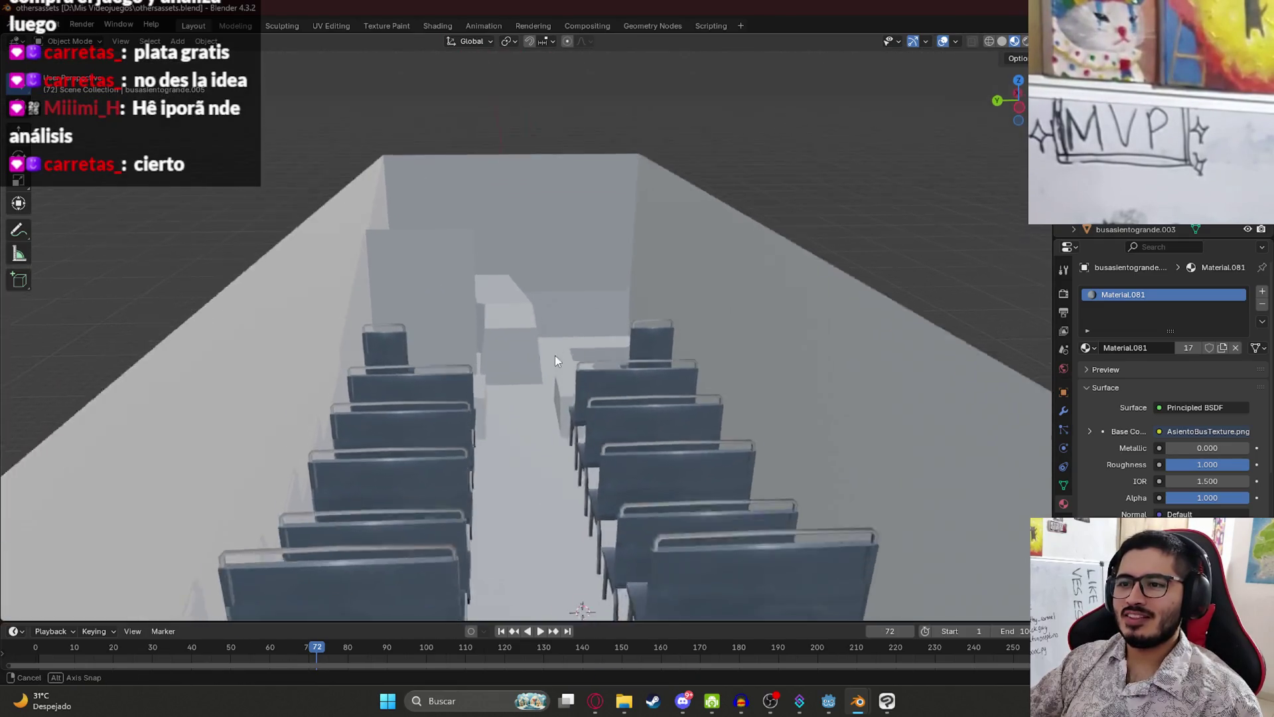
{"action": "key", "text": "KP_8"}
{"action": "key", "text": "KP_5"}
{"action": "mouse_move", "coordinate": [547, 346]}
{"action": "middle_mouse_down"}
{"action": "mouse_move", "coordinate": [536, 343]}
{"action": "mouse_move", "coordinate": [599, 387]}
{"action": "mouse_move", "coordinate": [465, 407]}
{"action": "middle_mouse_up"}
{"action": "scroll", "coordinate": [542, 335], "scroll_direction": "down", "scroll_amount": 10}
{"action": "key", "text": "ctrl+s"}
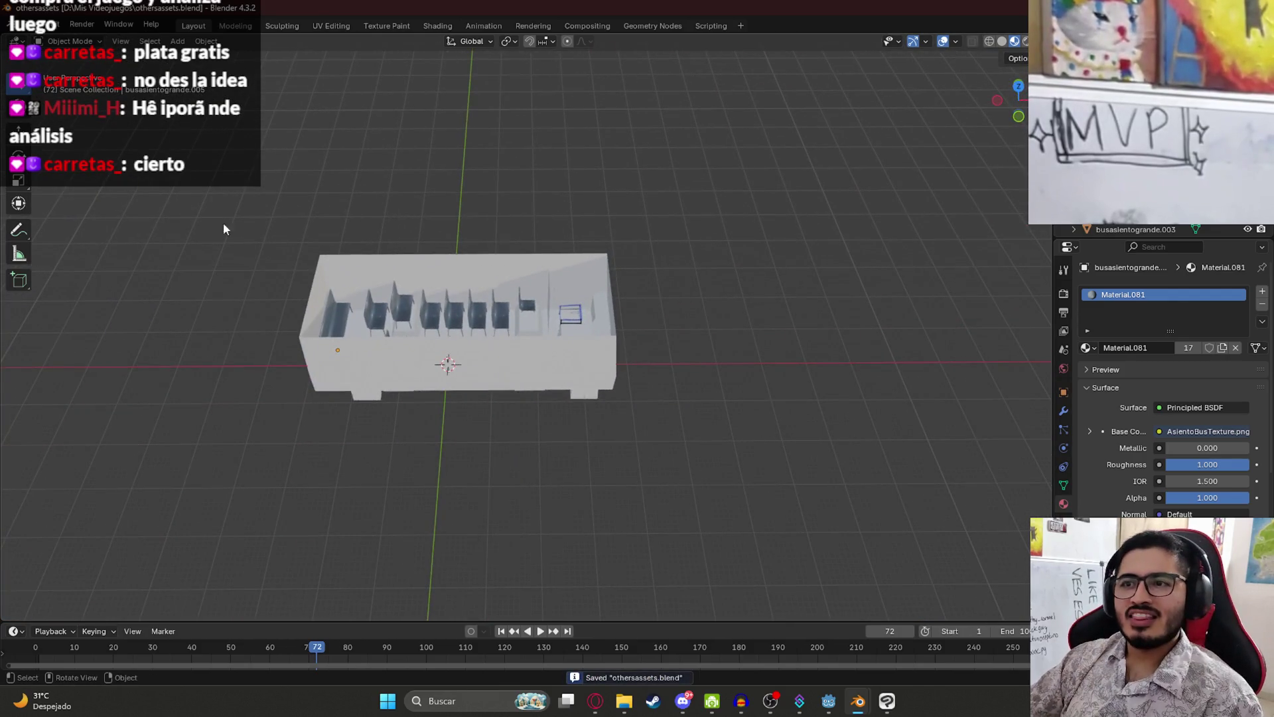
{"action": "left_click", "coordinate": [348, 299]}
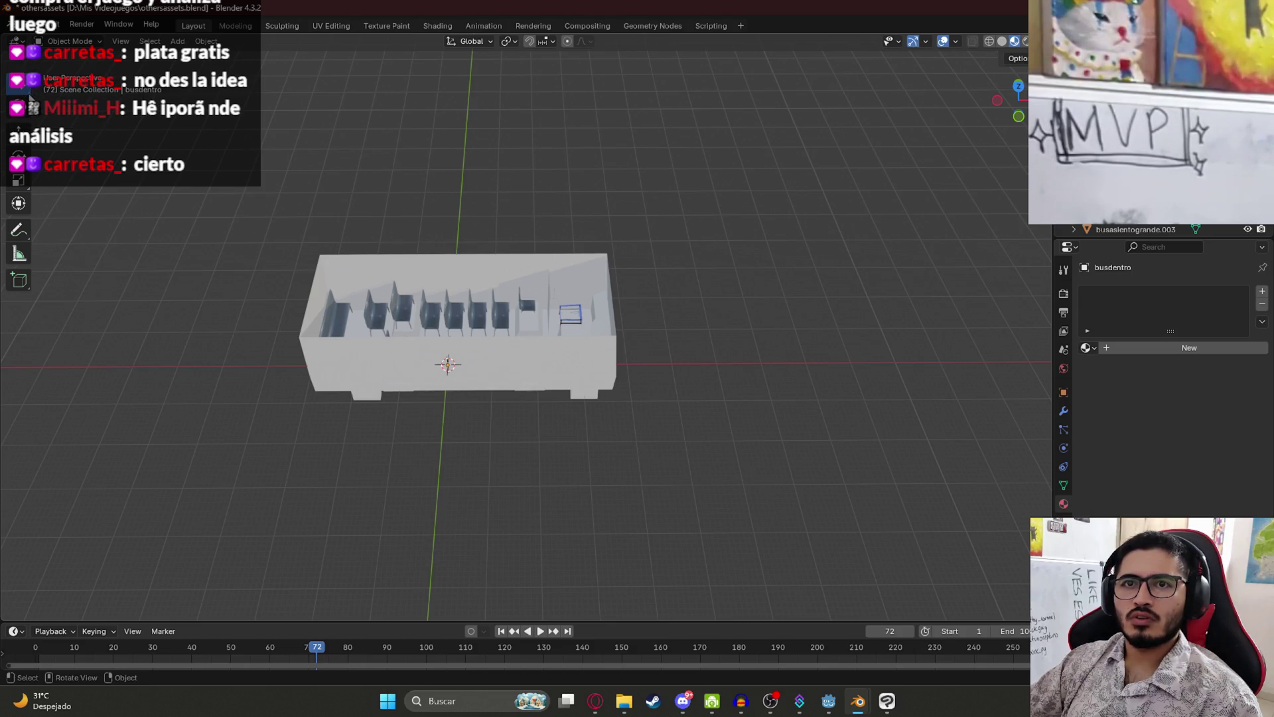
{"action": "scroll", "coordinate": [295, 273], "scroll_direction": "down", "scroll_amount": 5}
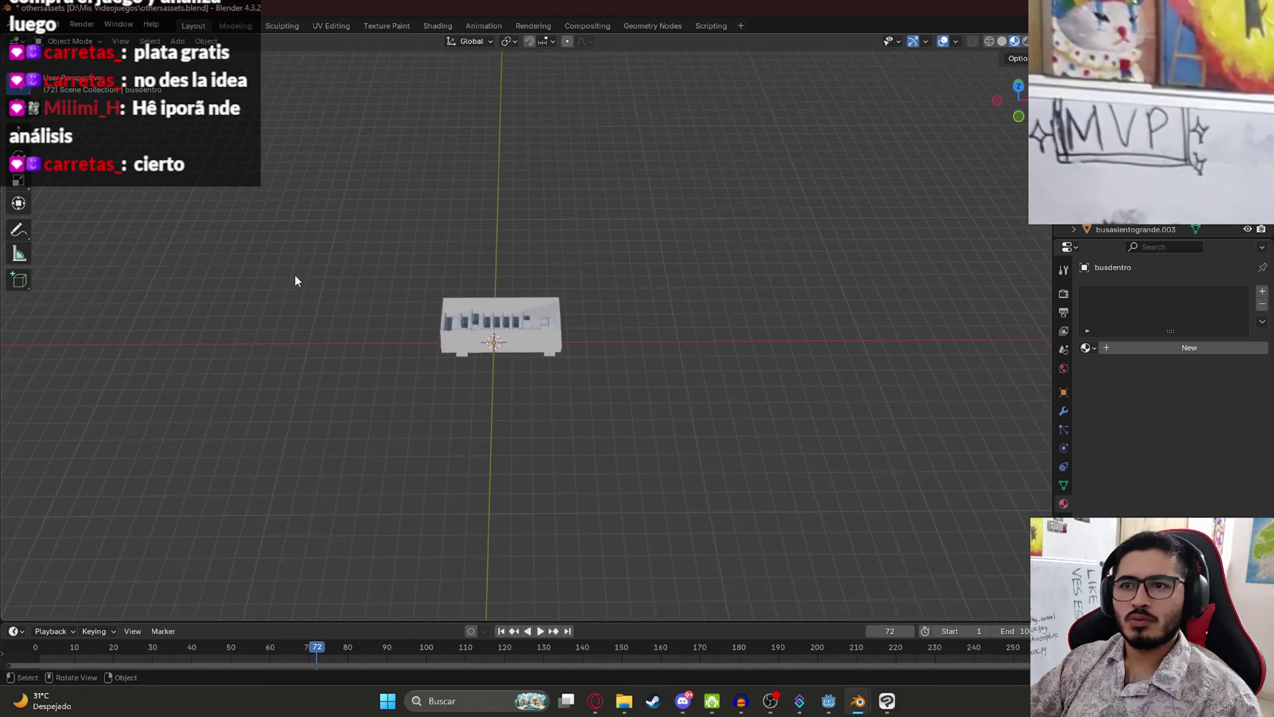
{"action": "scroll", "coordinate": [408, 325], "scroll_direction": "up", "scroll_amount": 6}
{"action": "key", "text": "KP_7"}
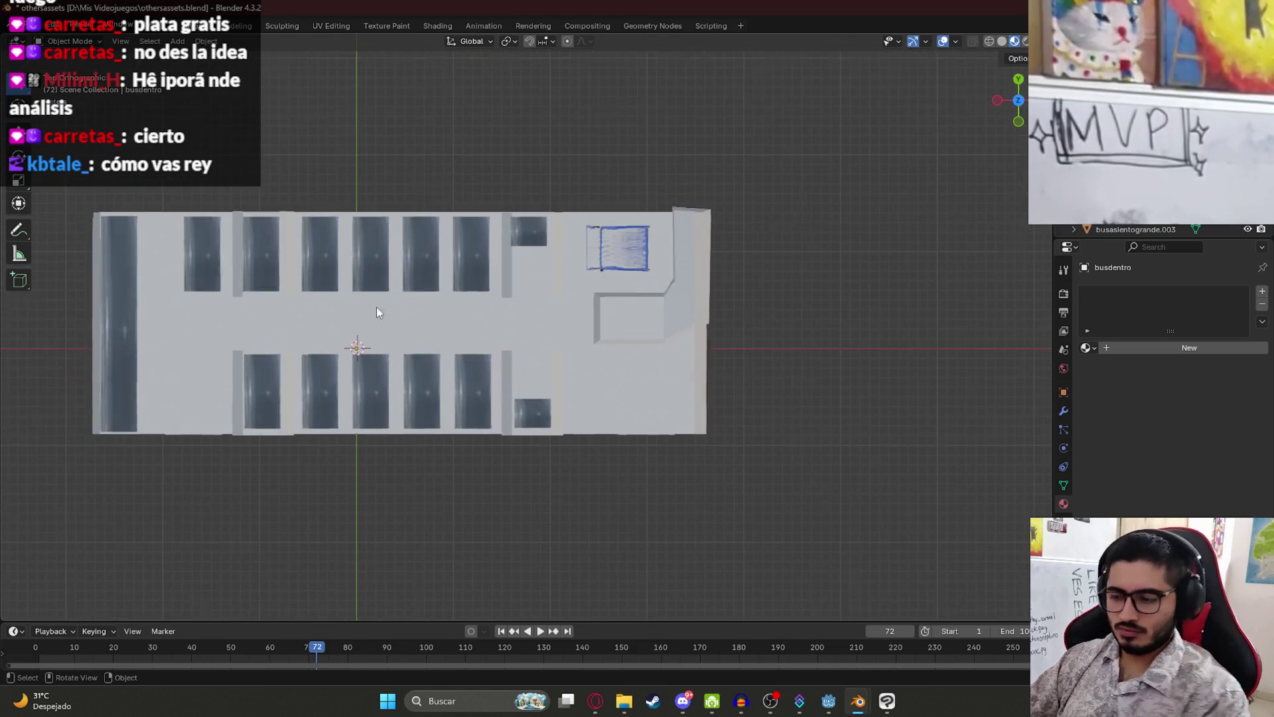
Step: Select the seats, bus body, rectangular block, blue panel, L-shaped counter, small block and floor
{"action": "left_click", "coordinate": [114, 297], "text": "shift"}
{"action": "left_click", "coordinate": [202, 259], "text": "shift"}
{"action": "left_click", "coordinate": [247, 265], "text": "shift"}
{"action": "left_click", "coordinate": [276, 390], "text": "shift"}
{"action": "left_click", "coordinate": [211, 394], "text": "shift"}
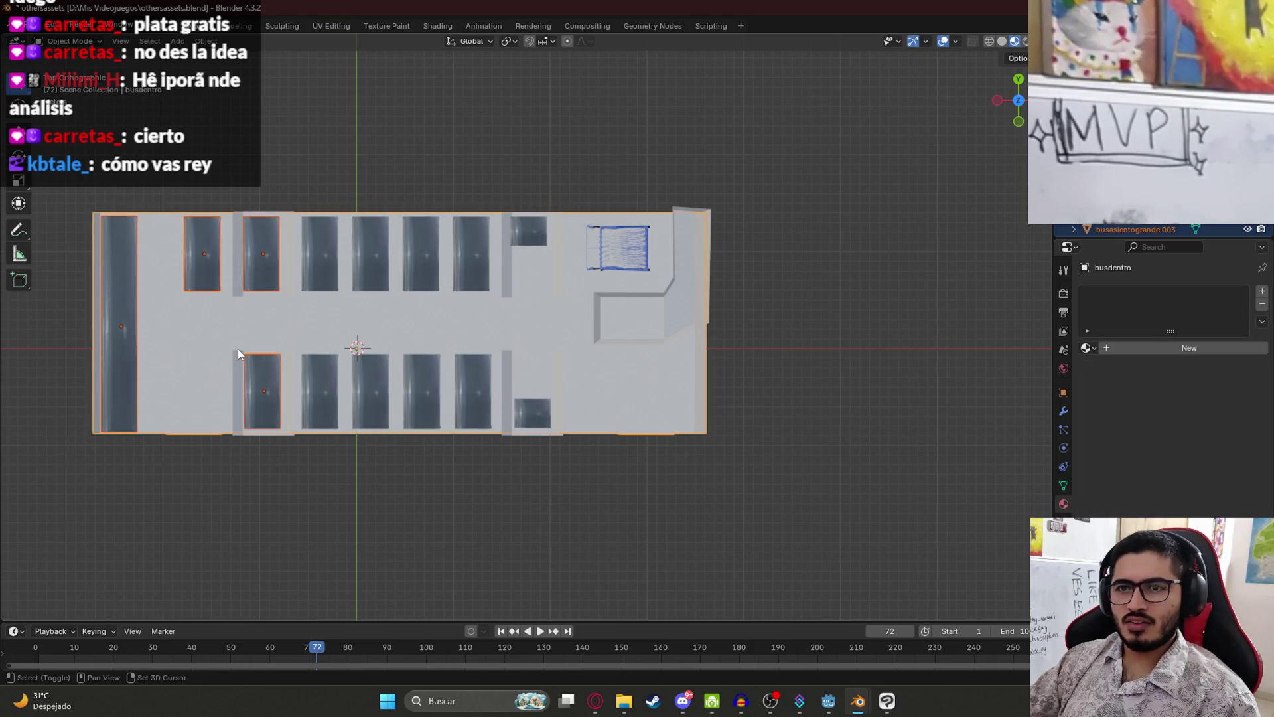
{"action": "left_click", "coordinate": [317, 395], "text": "shift"}
{"action": "left_click", "coordinate": [327, 272], "text": "shift"}
{"action": "left_click", "coordinate": [369, 269], "text": "shift"}
{"action": "left_click", "coordinate": [373, 391], "text": "shift"}
{"action": "left_click", "coordinate": [428, 381], "text": "shift"}
{"action": "left_click", "coordinate": [432, 279], "text": "shift"}
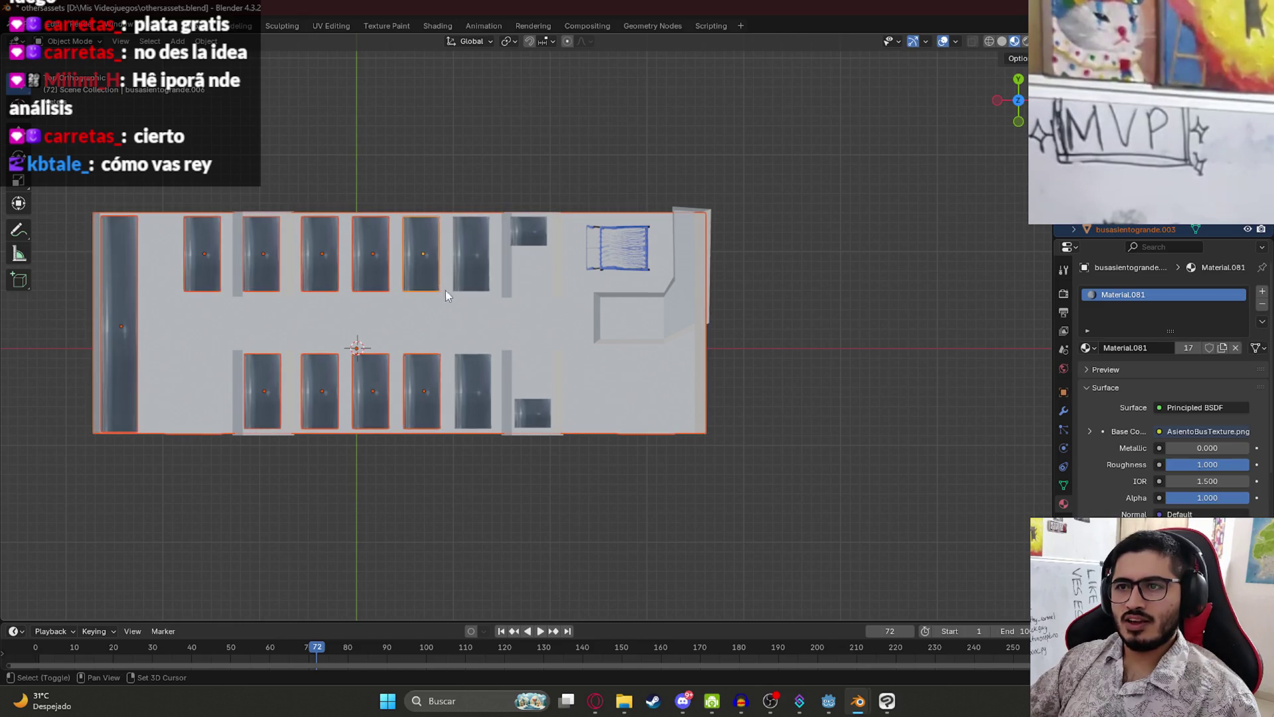
{"action": "left_click", "coordinate": [511, 358], "text": "shift"}
{"action": "left_click", "coordinate": [519, 244], "text": "shift"}
{"action": "left_click", "coordinate": [612, 261], "text": "shift"}
{"action": "left_click", "coordinate": [608, 317], "text": "shift"}
{"action": "left_click", "coordinate": [551, 416], "text": "shift"}
{"action": "left_click", "coordinate": [619, 413], "text": "shift"}
Step: Add the thin plane and the two front seat boxes to the selection
{"action": "middle_click_drag", "start_coordinate": [620, 417], "coordinate": [487, 434]}
{"action": "key", "text": "KP_7"}
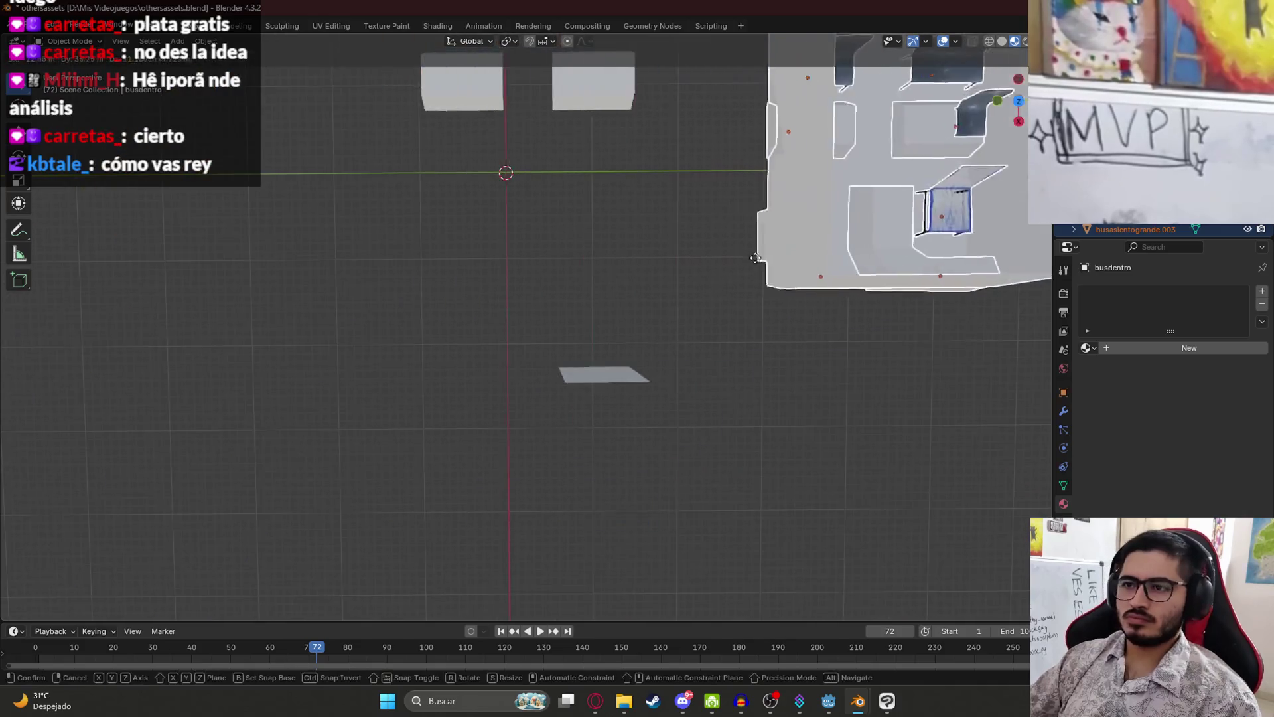
{"action": "key", "text": "KP_Decimal"}
{"action": "left_click", "coordinate": [591, 377], "text": "shift"}
{"action": "middle_click_drag", "start_coordinate": [511, 198], "coordinate": [510, 372], "text": "shift"}
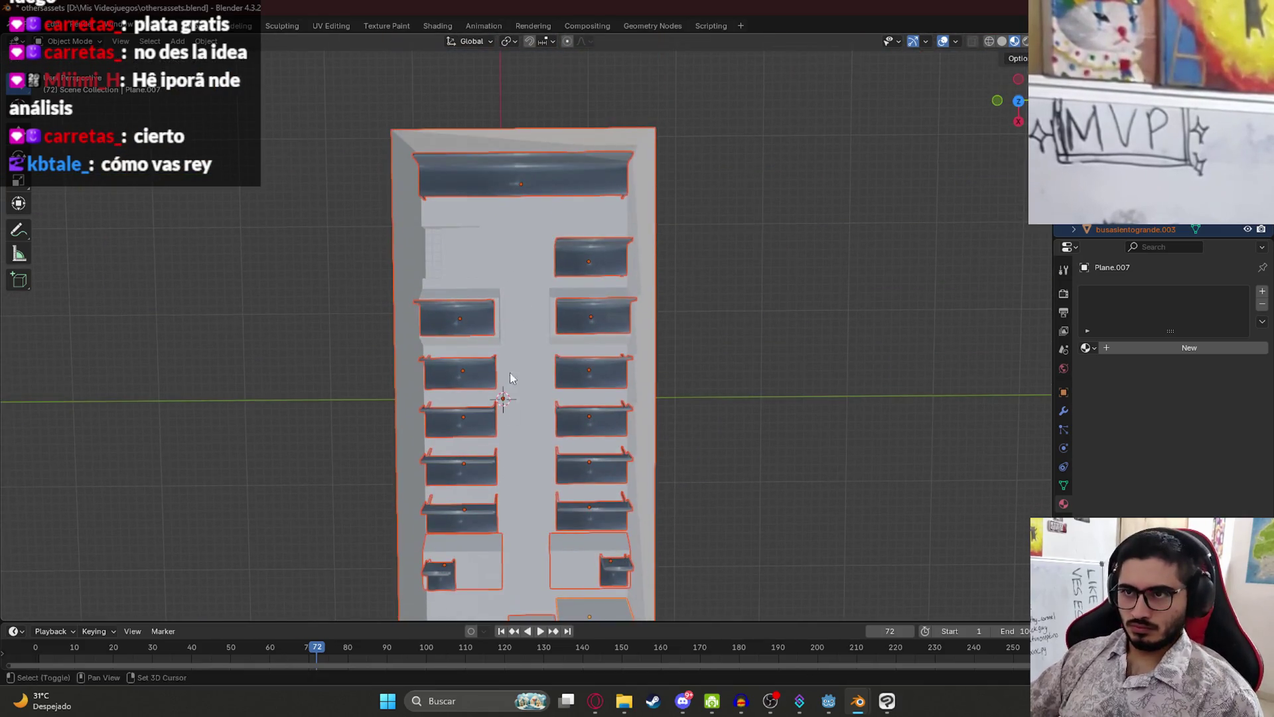
{"action": "left_click", "coordinate": [495, 291], "text": "shift"}
{"action": "left_click", "coordinate": [569, 293], "text": "shift"}
{"action": "key", "text": "g"}
{"action": "right_click", "coordinate": [508, 365]}
{"action": "scroll", "coordinate": [483, 391], "scroll_direction": "down", "scroll_amount": 2}
{"action": "key", "text": "KP_1"}
{"action": "scroll", "coordinate": [468, 385], "scroll_direction": "up", "scroll_amount": 4}
{"action": "scroll", "coordinate": [555, 340], "scroll_direction": "up", "scroll_amount": 2}
Step: Duplicate the selected parts in place and join the copies into one object
{"action": "key", "text": "shift+d"}
{"action": "right_click", "coordinate": [556, 341]}
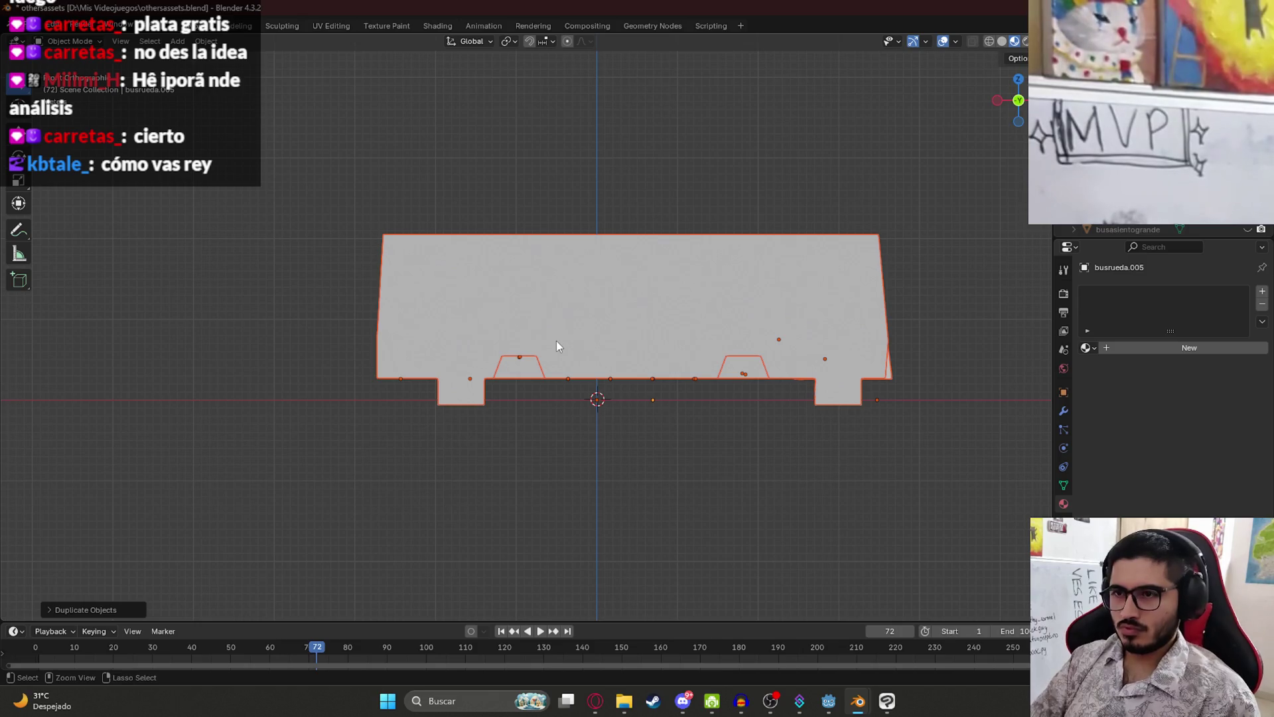
{"action": "key", "text": "ctrl+j"}
{"action": "mouse_move", "coordinate": [554, 340]}
{"action": "middle_mouse_down"}
{"action": "mouse_move", "coordinate": [591, 370]}
{"action": "mouse_move", "coordinate": [686, 248]}
{"action": "middle_mouse_up"}
{"action": "scroll", "coordinate": [686, 248], "scroll_direction": "up", "scroll_amount": 3}
{"action": "mouse_move", "coordinate": [628, 168]}
{"action": "middle_mouse_down"}
{"action": "mouse_move", "coordinate": [538, 277]}
{"action": "mouse_move", "coordinate": [599, 241]}
{"action": "mouse_move", "coordinate": [578, 262]}
{"action": "mouse_move", "coordinate": [329, 141]}
{"action": "middle_mouse_up"}
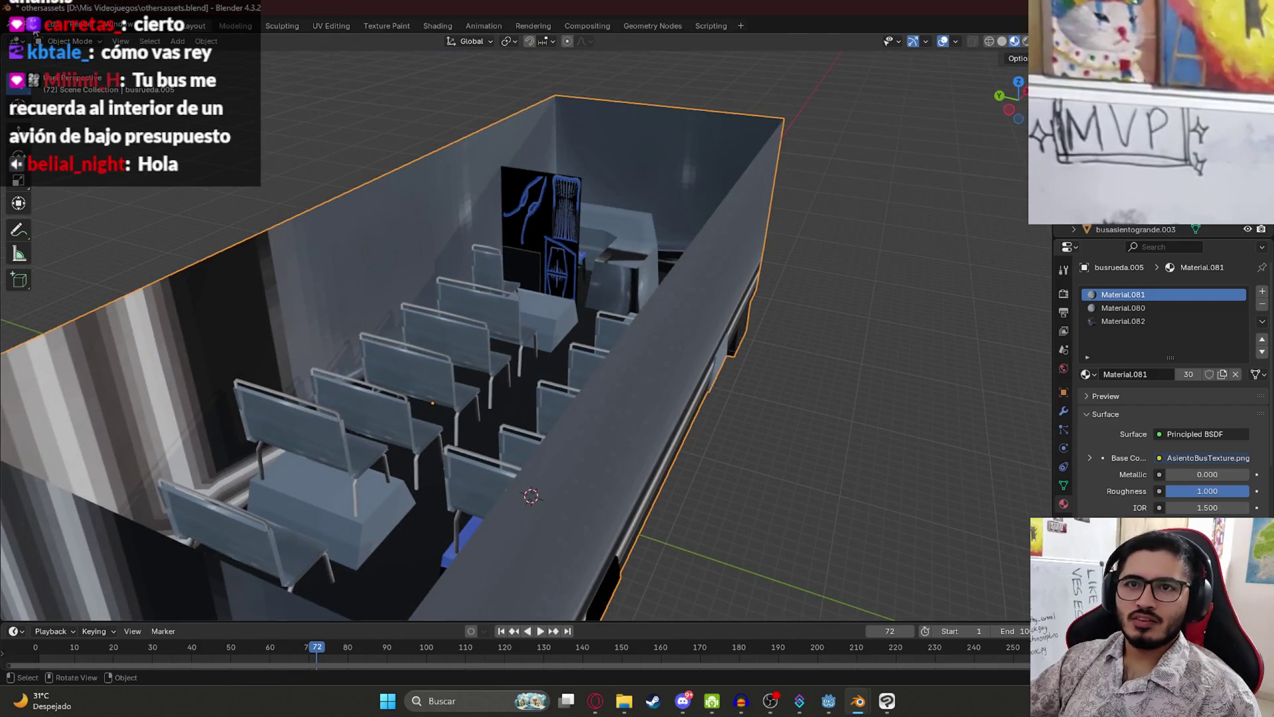
{"action": "key", "text": "ctrl+a"}
Step: Apply all transforms to the merged bus and start a glTF 2.0 export
{"action": "left_click", "coordinate": [538, 213]}
{"action": "left_click", "coordinate": [29, 25]}
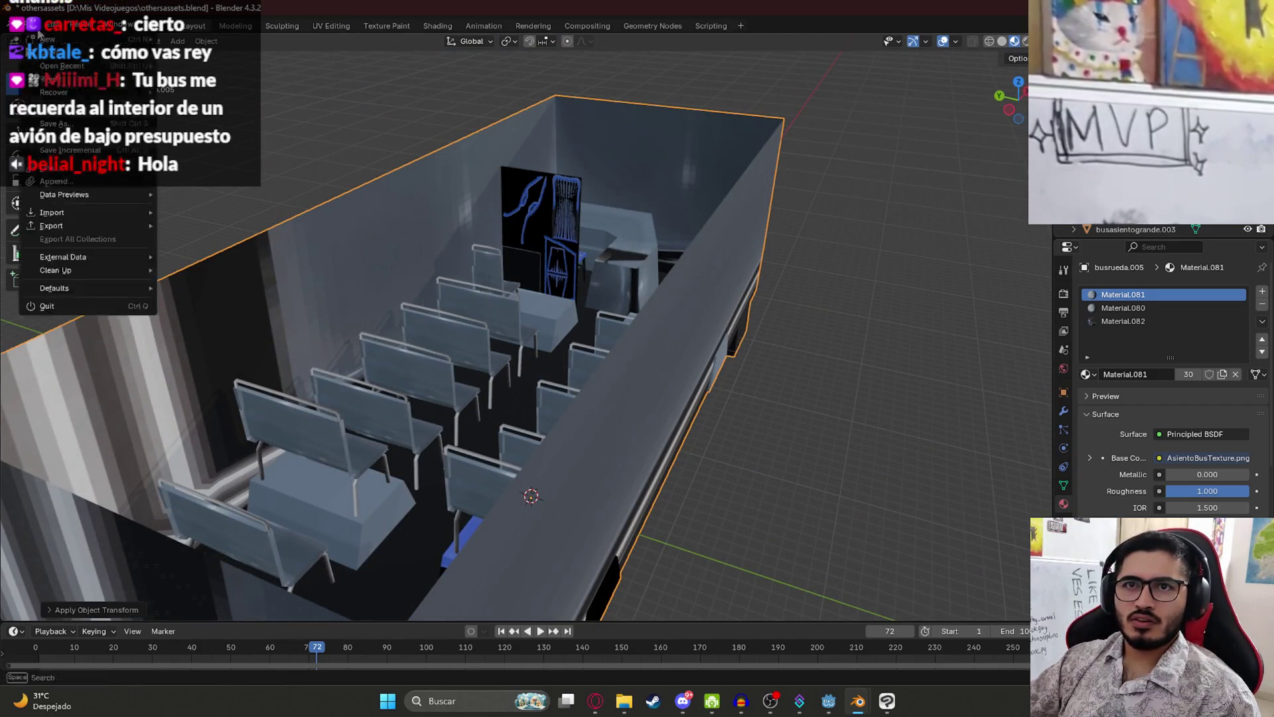
{"action": "mouse_move", "coordinate": [129, 226]}
{"action": "left_click", "coordinate": [208, 357]}
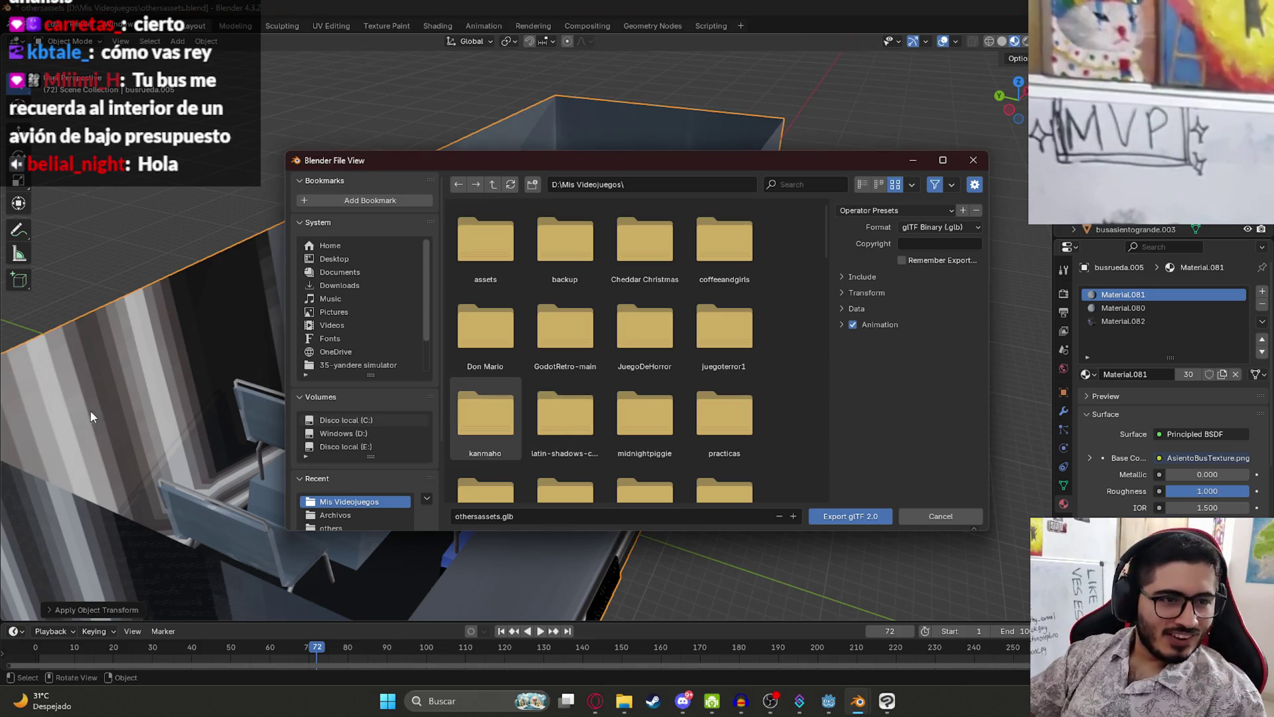
Step: Browse the export dialog to the juegoterror1 project folder under Mis Videojuegos
{"action": "key", "text": "alt+Tab"}
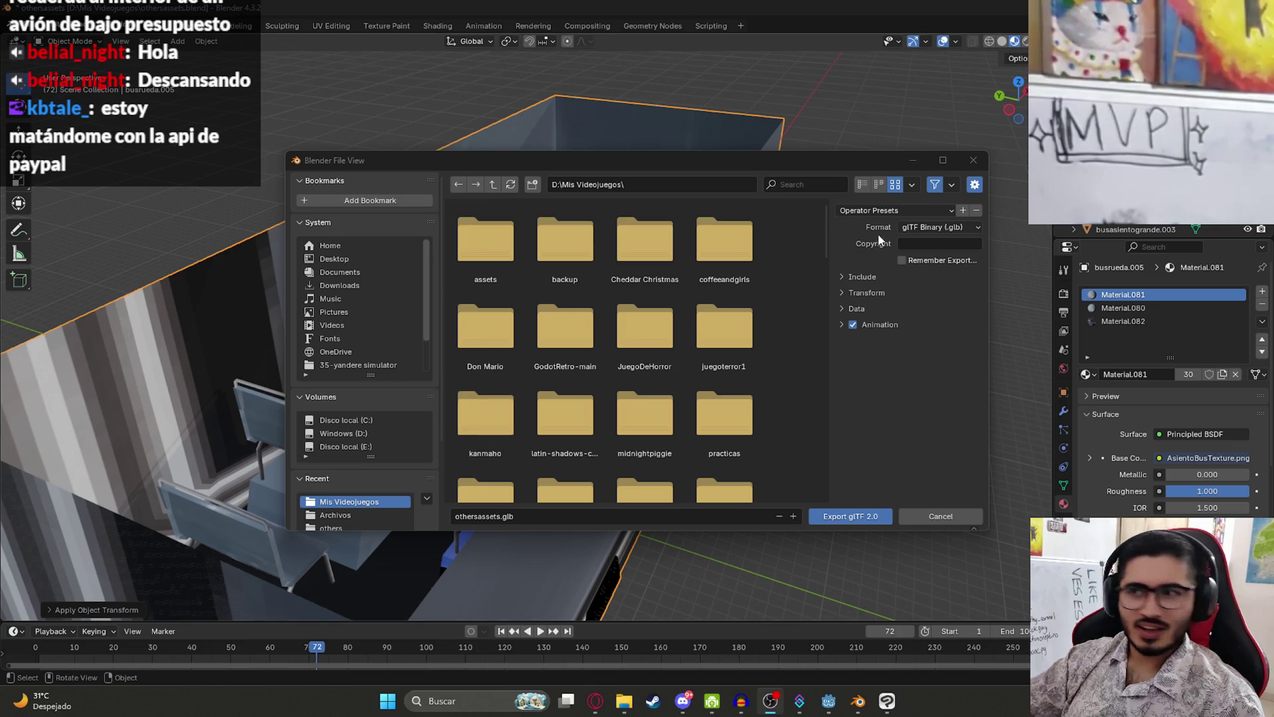
{"action": "scroll", "coordinate": [797, 380], "scroll_direction": "down", "scroll_amount": 5}
{"action": "scroll", "coordinate": [683, 303], "scroll_direction": "up", "scroll_amount": 5}
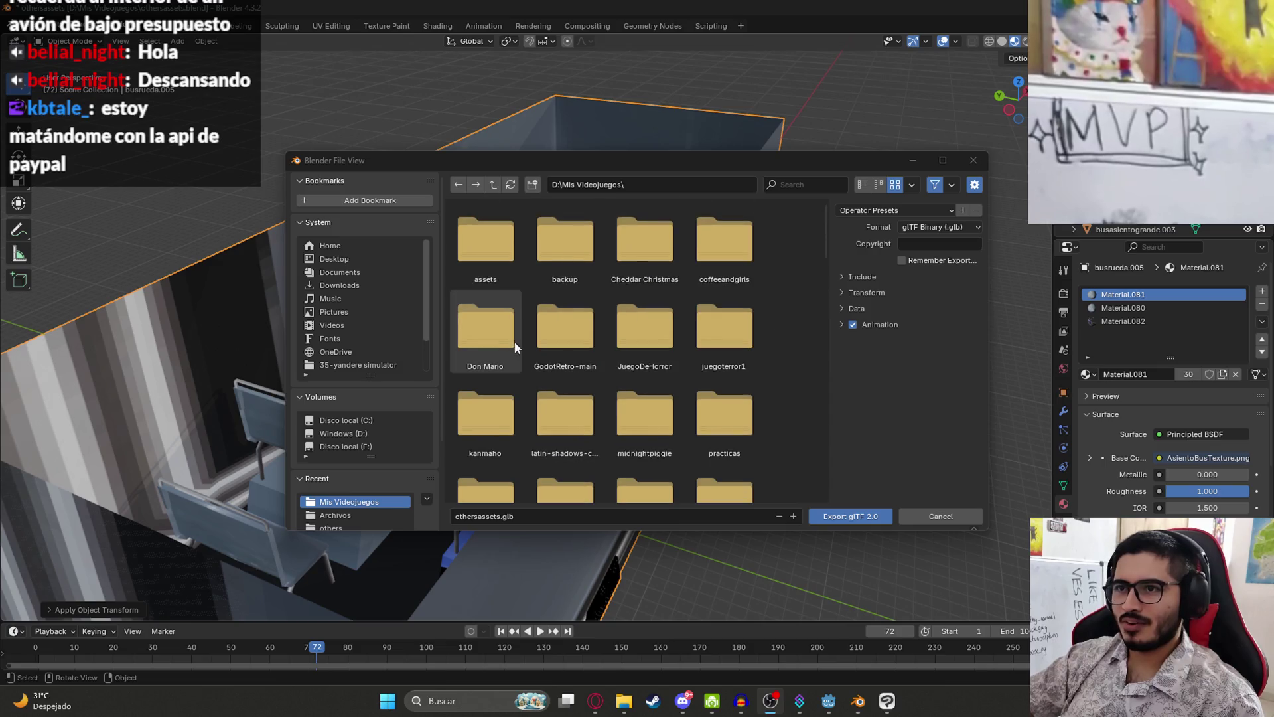
{"action": "double_click", "coordinate": [495, 255]}
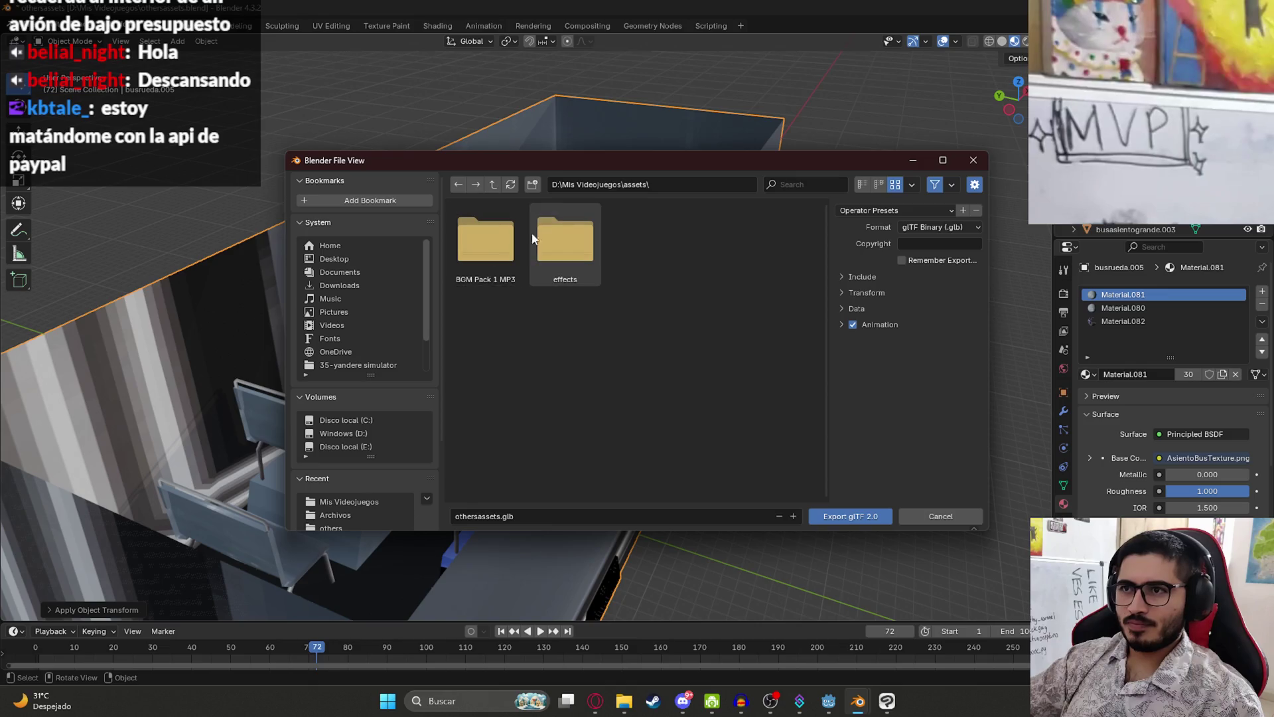
{"action": "left_click", "coordinate": [494, 184]}
{"action": "double_click", "coordinate": [721, 355]}
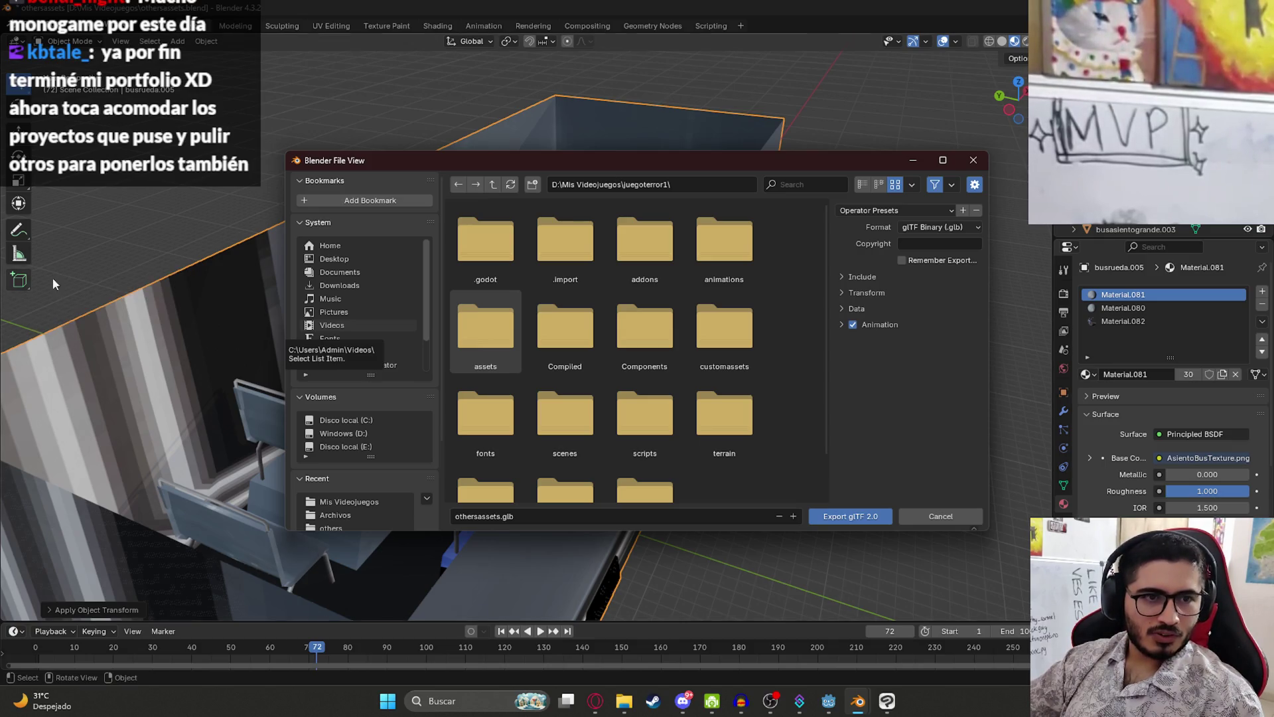
Step: Open the project's assets/others folder as the export destination
{"action": "left_click", "coordinate": [574, 348]}
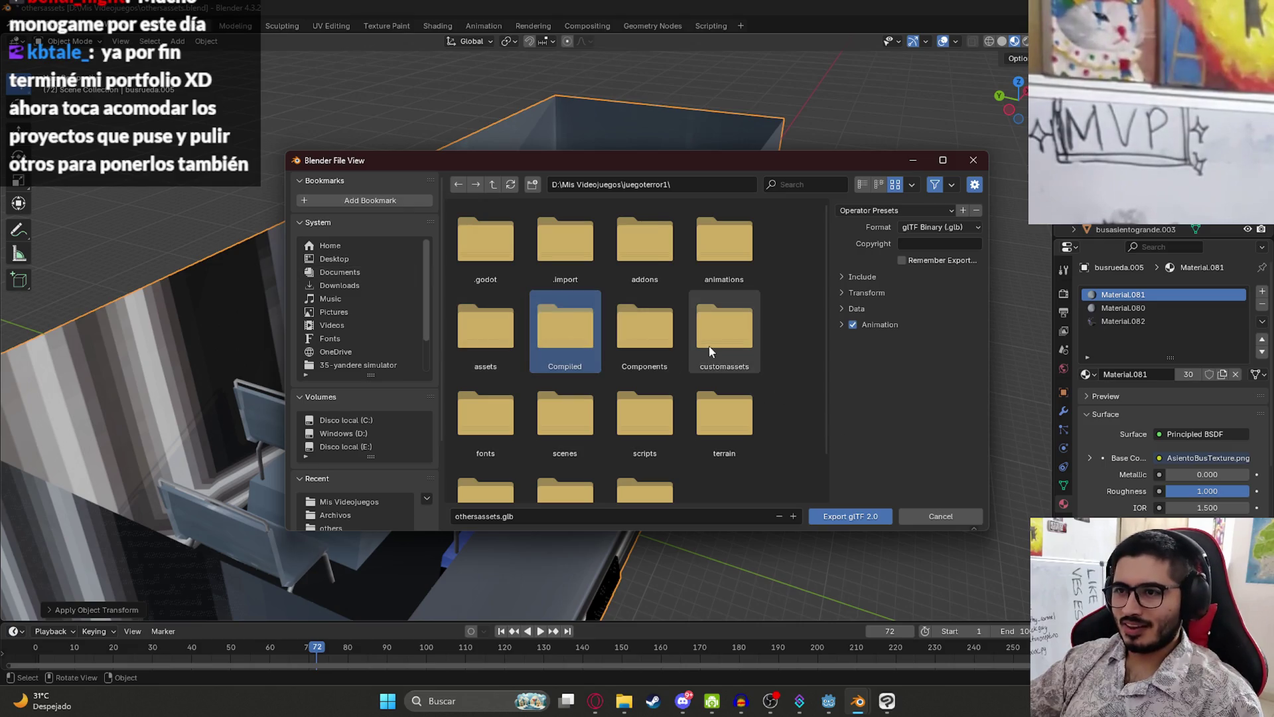
{"action": "double_click", "coordinate": [488, 352]}
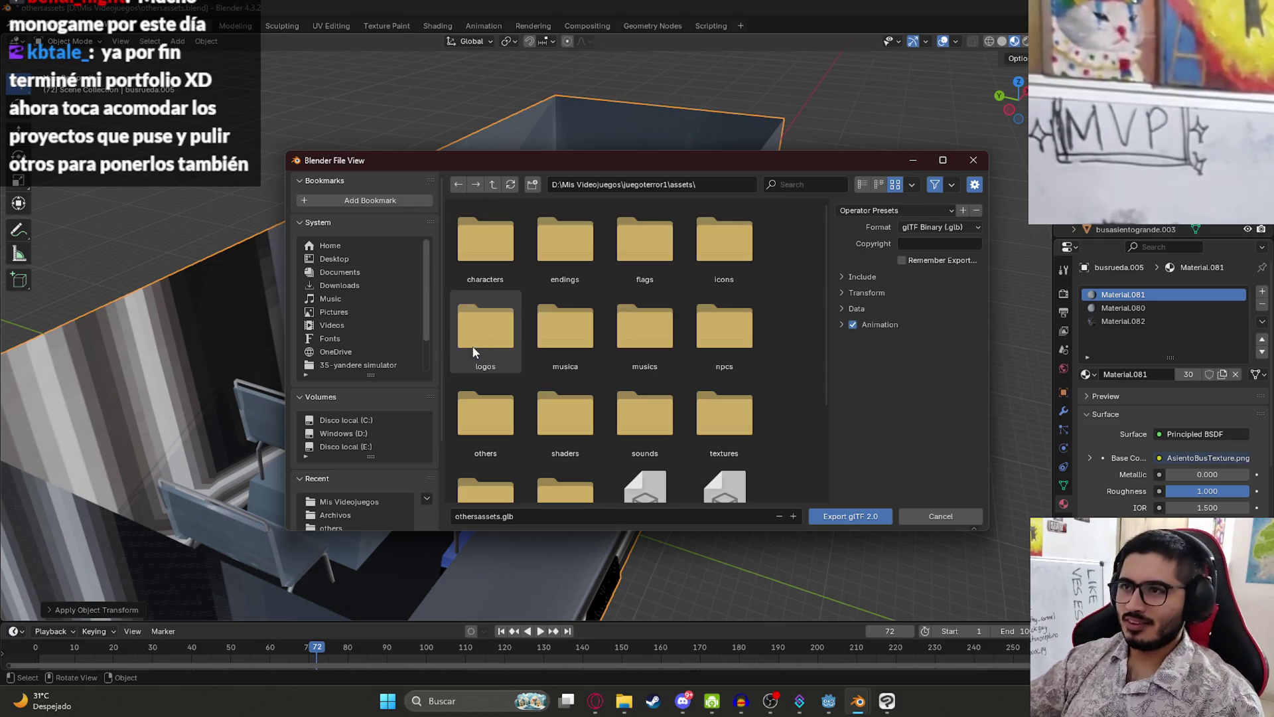
{"action": "scroll", "coordinate": [705, 342], "scroll_direction": "down", "scroll_amount": 3}
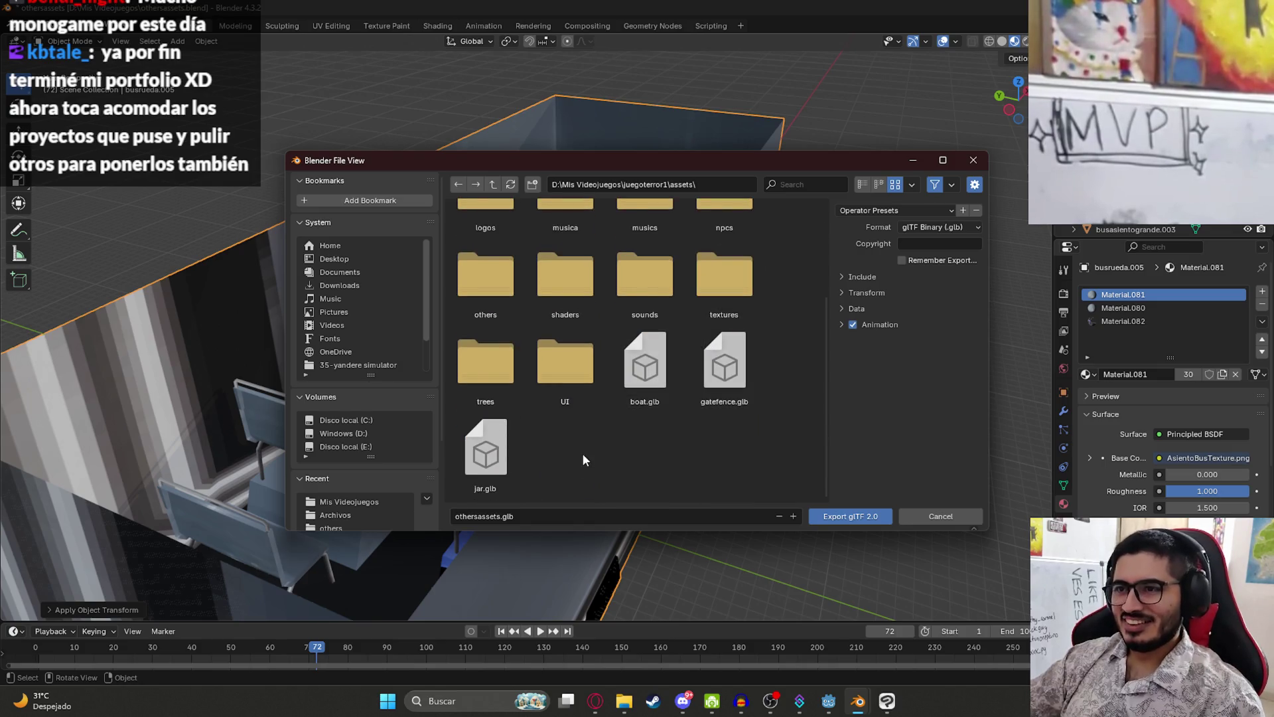
{"action": "scroll", "coordinate": [525, 385], "scroll_direction": "up", "scroll_amount": 2}
{"action": "scroll", "coordinate": [523, 385], "scroll_direction": "down", "scroll_amount": 2}
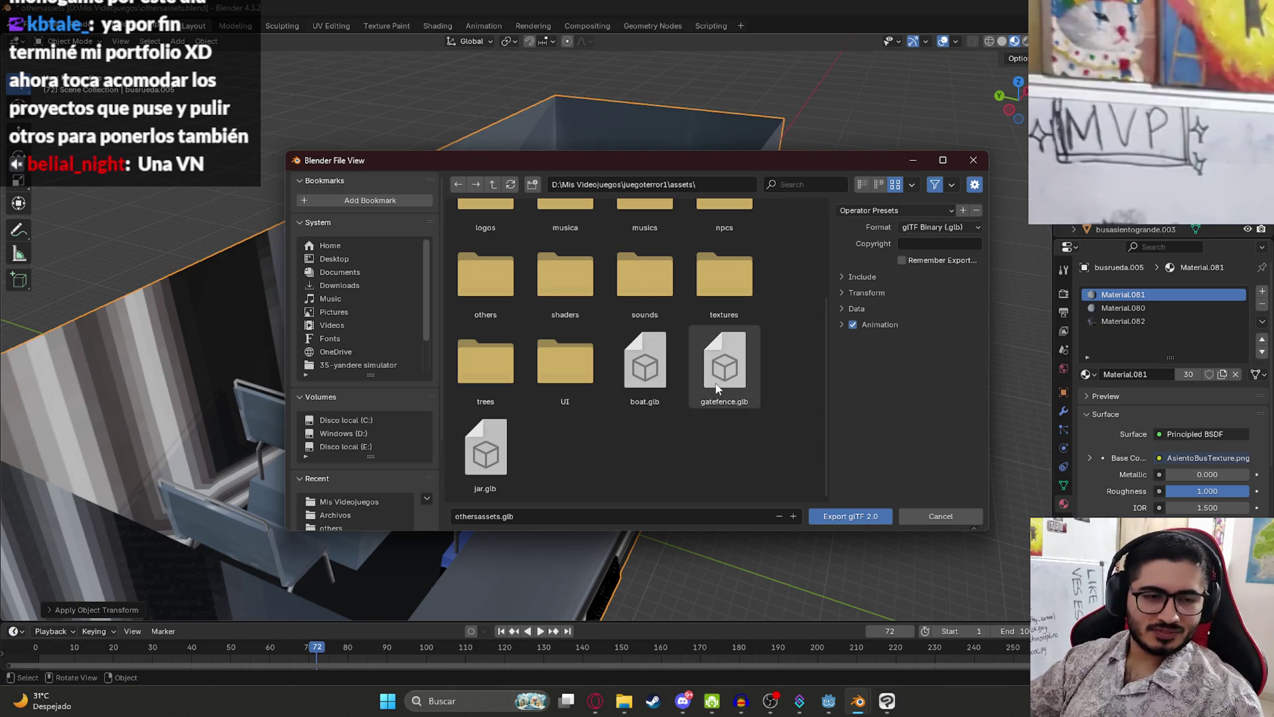
{"action": "scroll", "coordinate": [598, 438], "scroll_direction": "up", "scroll_amount": 3}
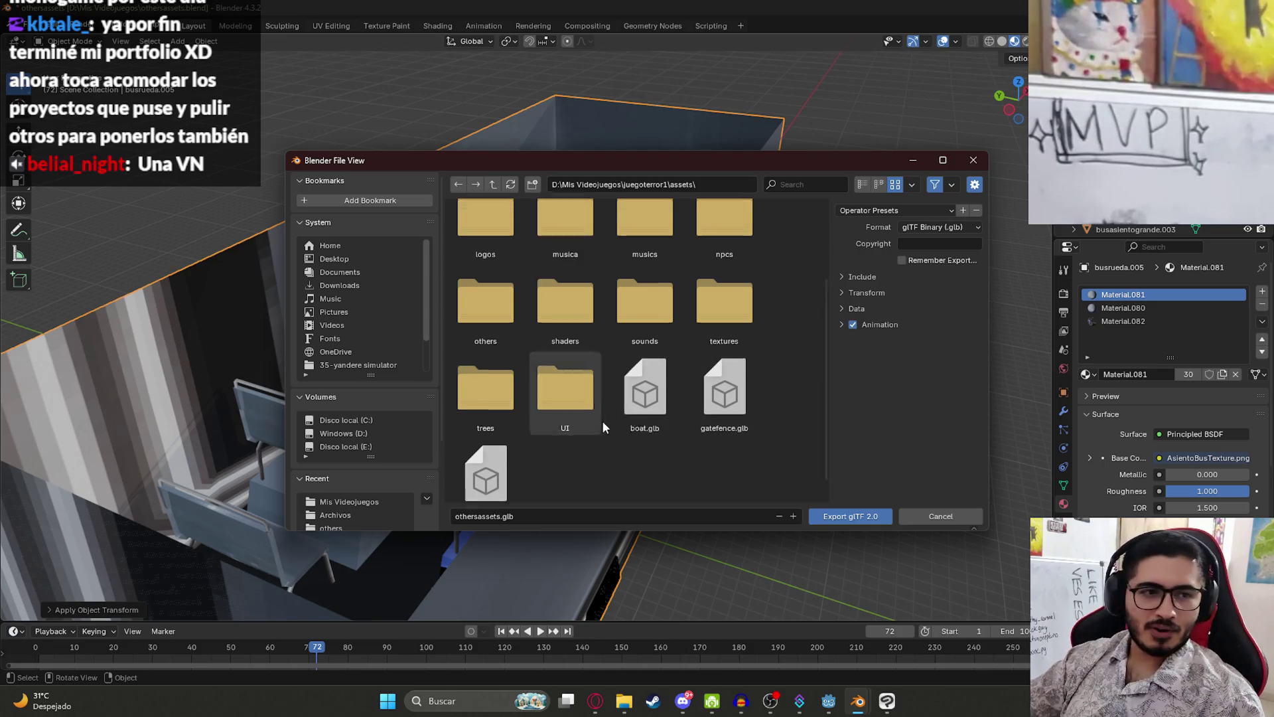
{"action": "scroll", "coordinate": [495, 309], "scroll_direction": "down", "scroll_amount": 2}
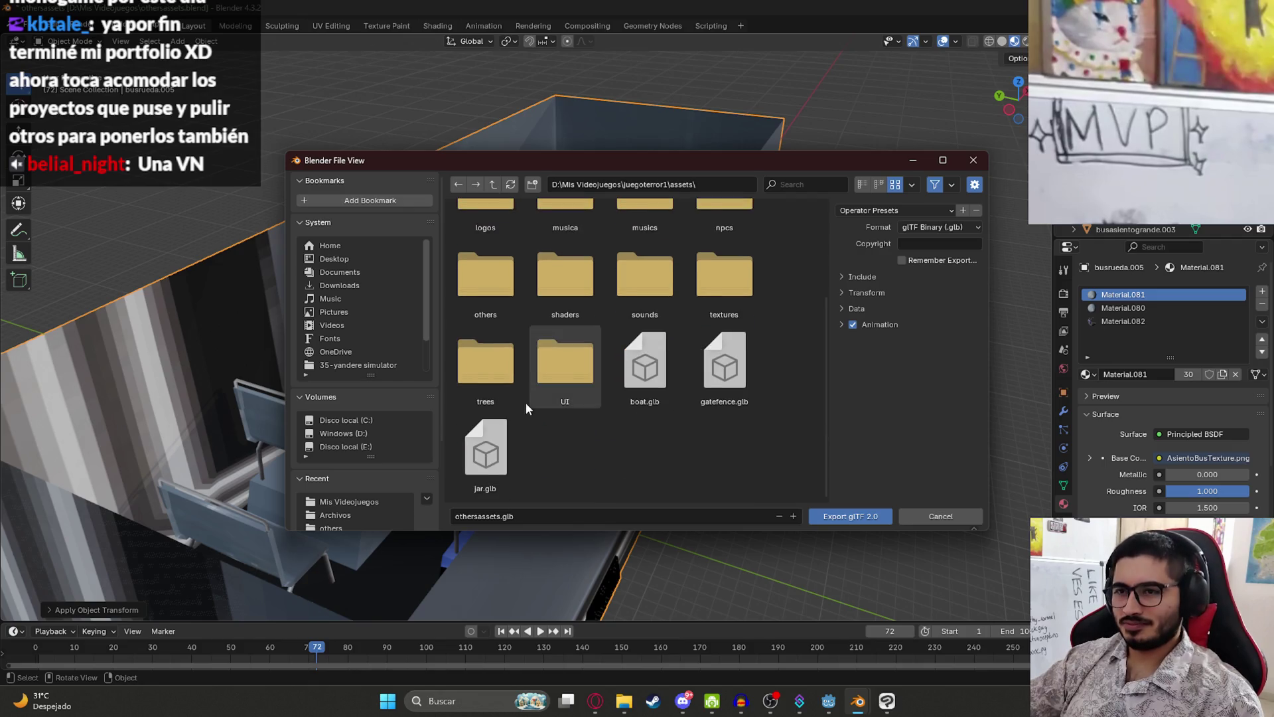
{"action": "double_click", "coordinate": [489, 292]}
{"action": "left_click", "coordinate": [494, 185]}
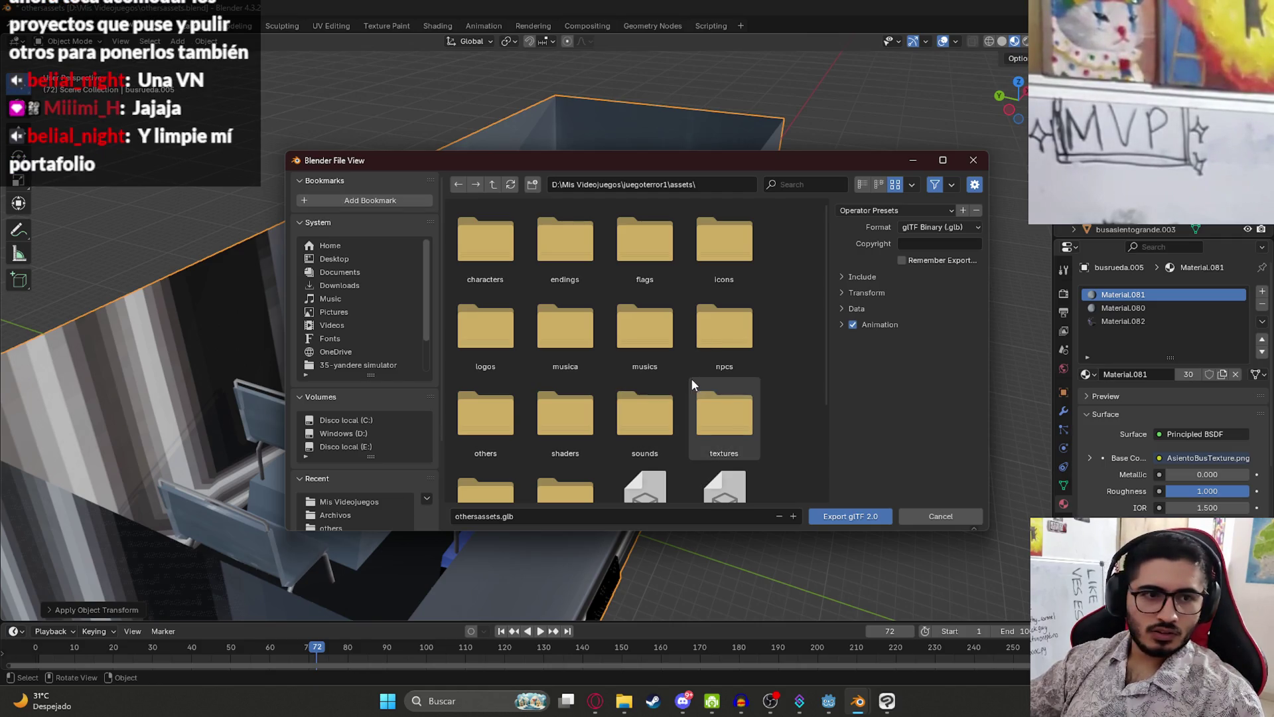
{"action": "scroll", "coordinate": [709, 369], "scroll_direction": "down", "scroll_amount": 4}
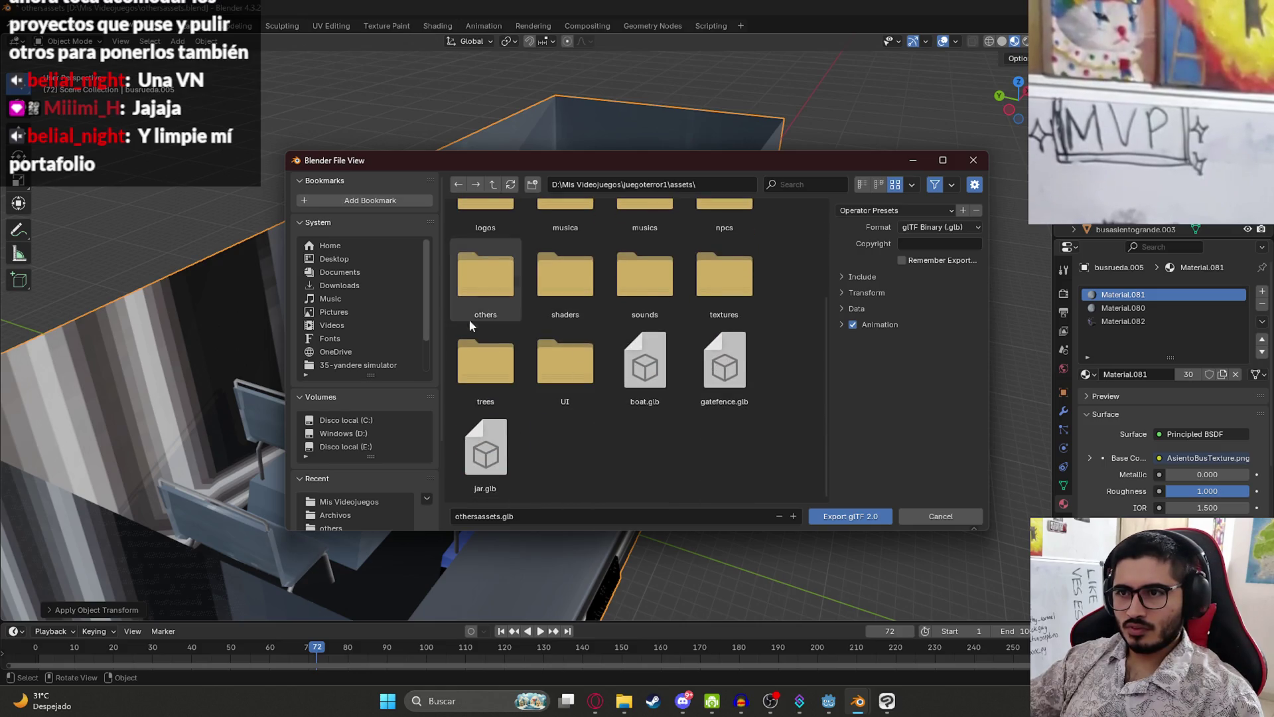
{"action": "scroll", "coordinate": [599, 312], "scroll_direction": "up", "scroll_amount": 4}
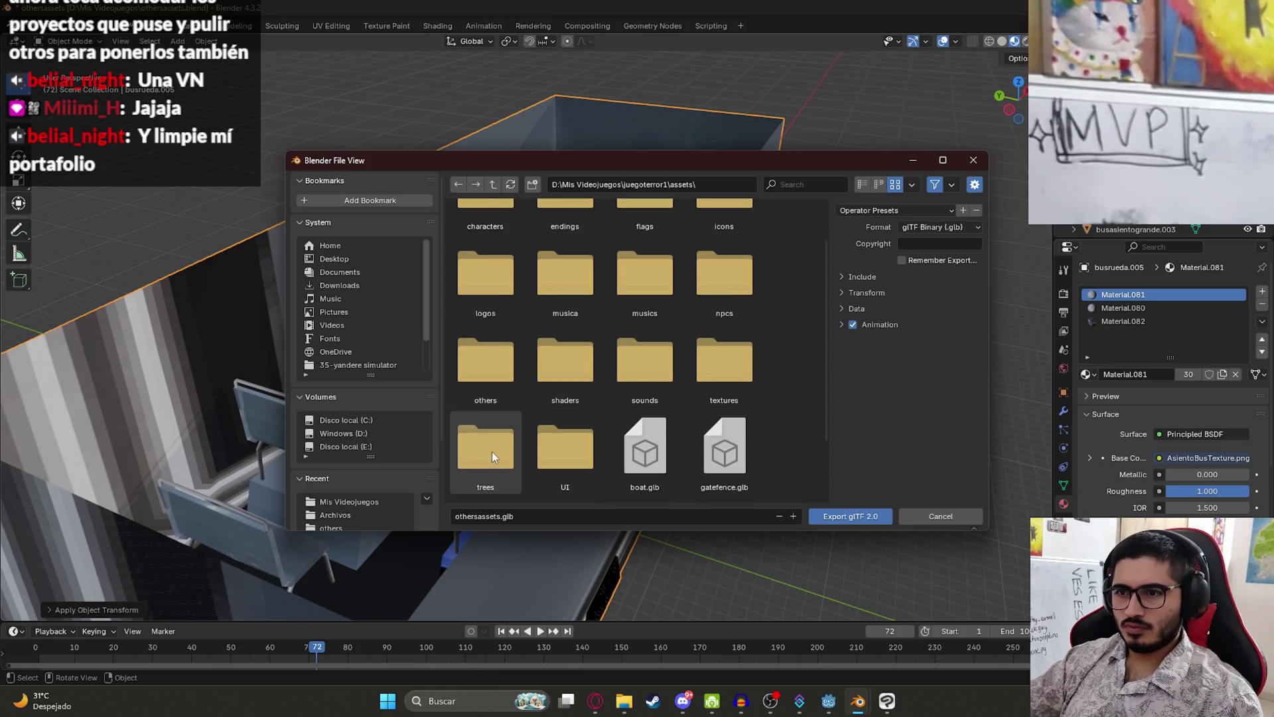
{"action": "double_click", "coordinate": [488, 458]}
Step: Name the file businside and export the model as businside.glb
{"action": "left_click", "coordinate": [486, 517]}
{"action": "type", "text": "busins"}
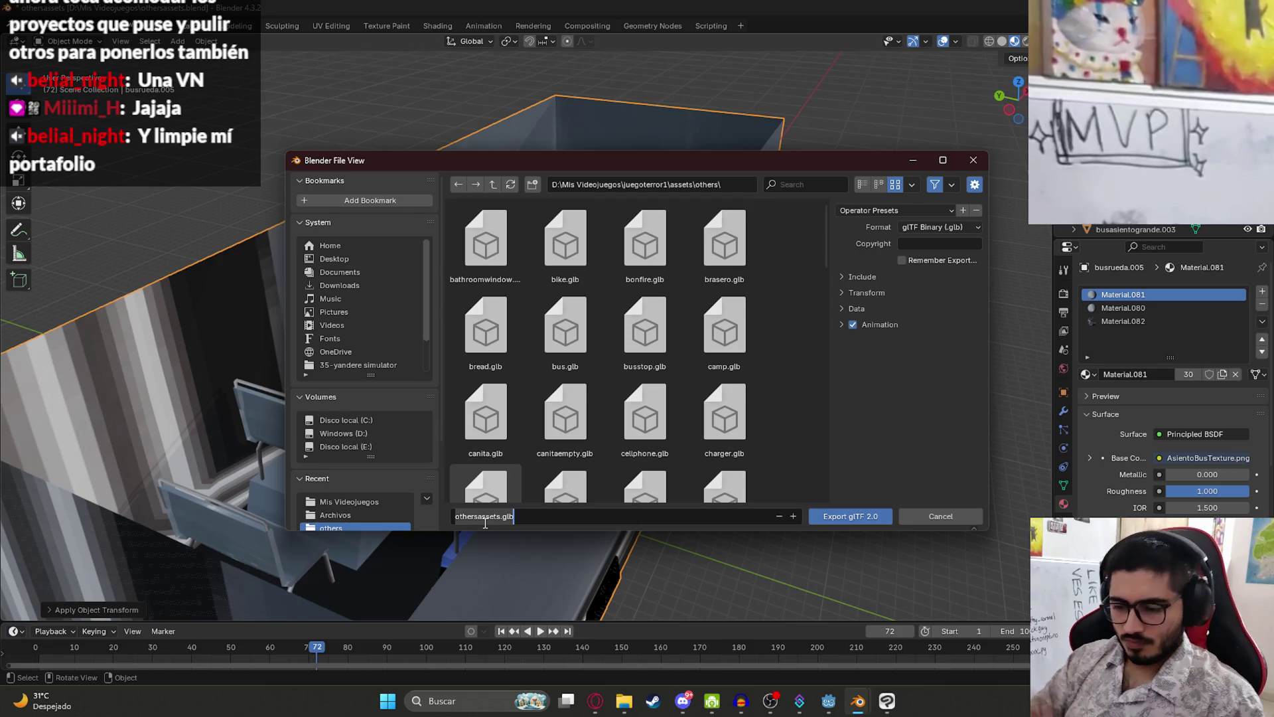
{"action": "type", "text": "ide"}
{"action": "key", "text": "Return"}
{"action": "left_click", "coordinate": [859, 276]}
{"action": "left_click", "coordinate": [843, 515]}
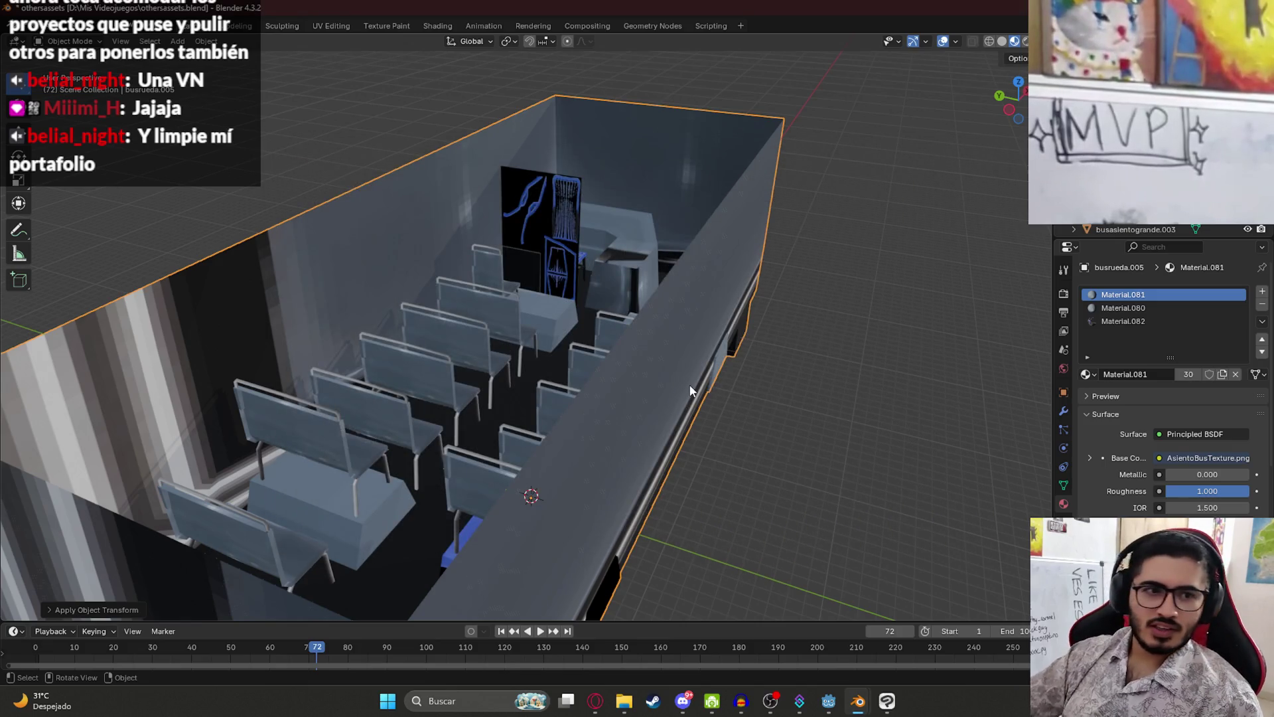
Step: Inspect the busdentro shell in Blender, then switch back to the Godot project
{"action": "middle_click_drag", "start_coordinate": [744, 294], "coordinate": [802, 256]}
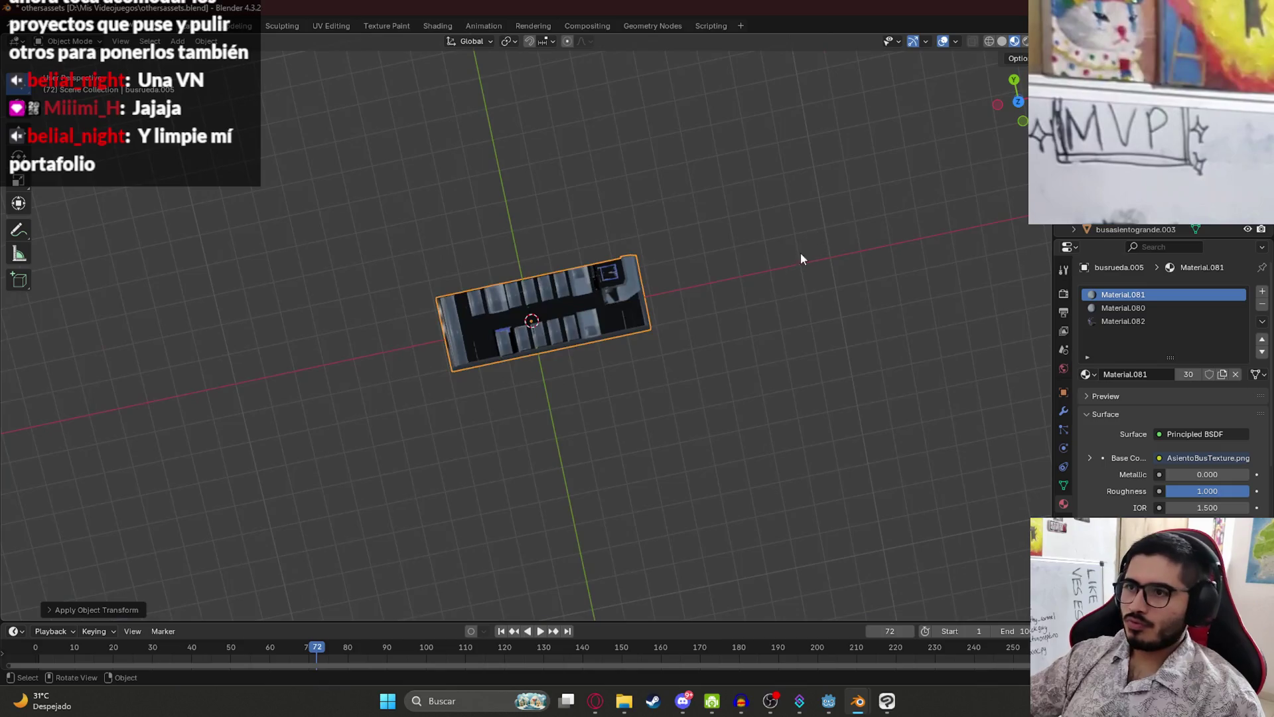
{"action": "scroll", "coordinate": [570, 393], "scroll_direction": "up", "scroll_amount": 5}
{"action": "mouse_move", "coordinate": [569, 393]}
{"action": "middle_mouse_down"}
{"action": "mouse_move", "coordinate": [541, 347]}
{"action": "mouse_move", "coordinate": [603, 289]}
{"action": "mouse_move", "coordinate": [705, 326]}
{"action": "mouse_move", "coordinate": [601, 378]}
{"action": "middle_mouse_up"}
{"action": "left_click", "coordinate": [677, 321]}
{"action": "scroll", "coordinate": [600, 379], "scroll_direction": "up", "scroll_amount": 5}
{"action": "key", "text": "g"}
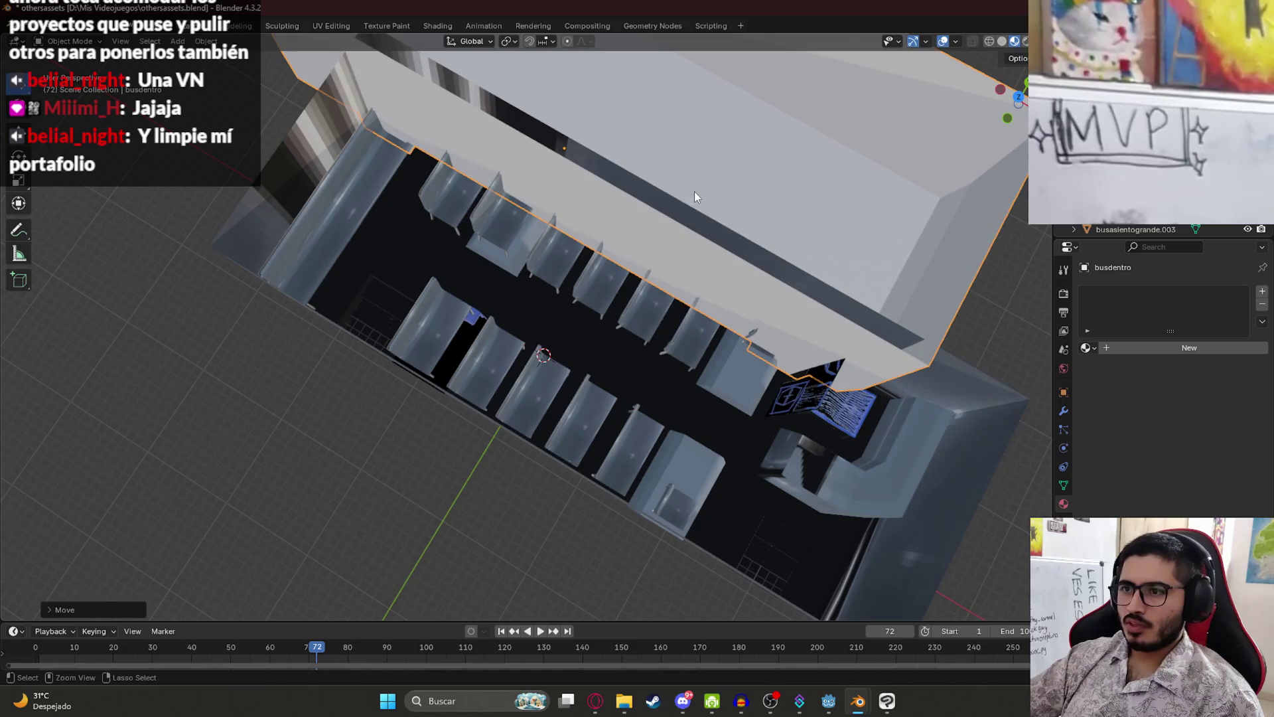
{"action": "key", "text": "Escape"}
{"action": "mouse_move", "coordinate": [510, 405]}
{"action": "middle_mouse_down"}
{"action": "mouse_move", "coordinate": [580, 310]}
{"action": "mouse_move", "coordinate": [671, 436]}
{"action": "middle_mouse_up"}
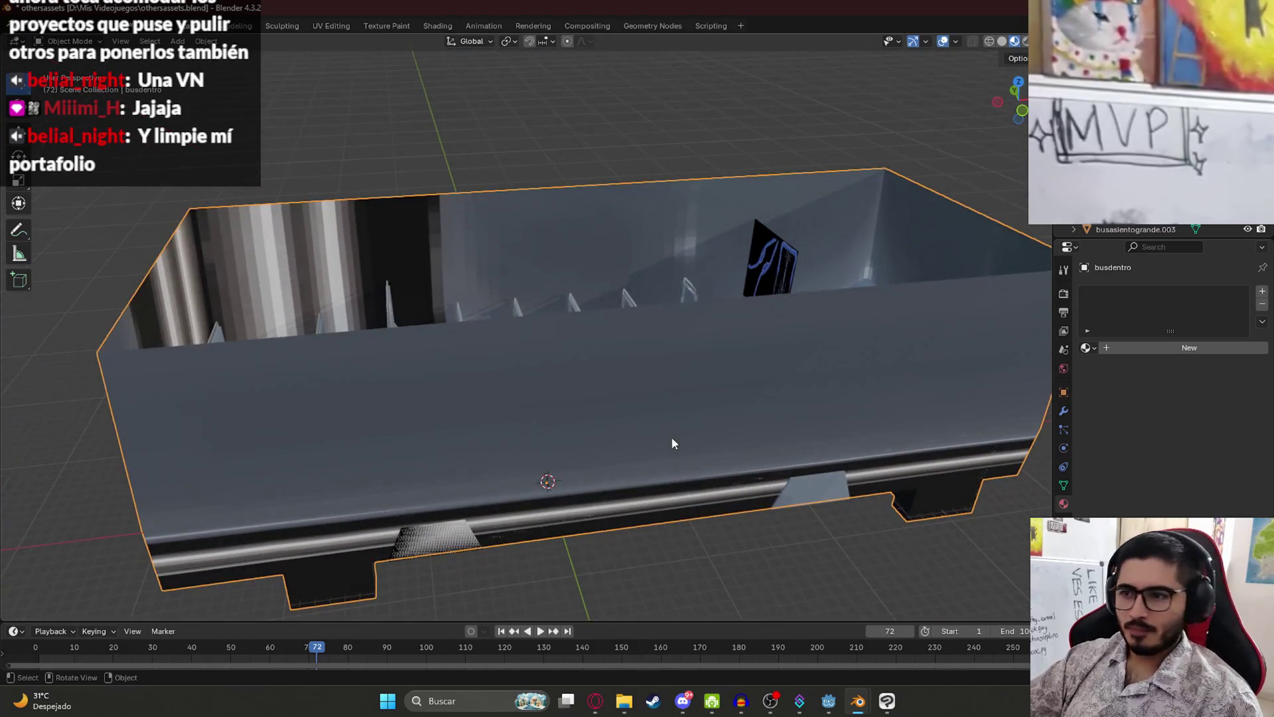
{"action": "left_click", "coordinate": [836, 700]}
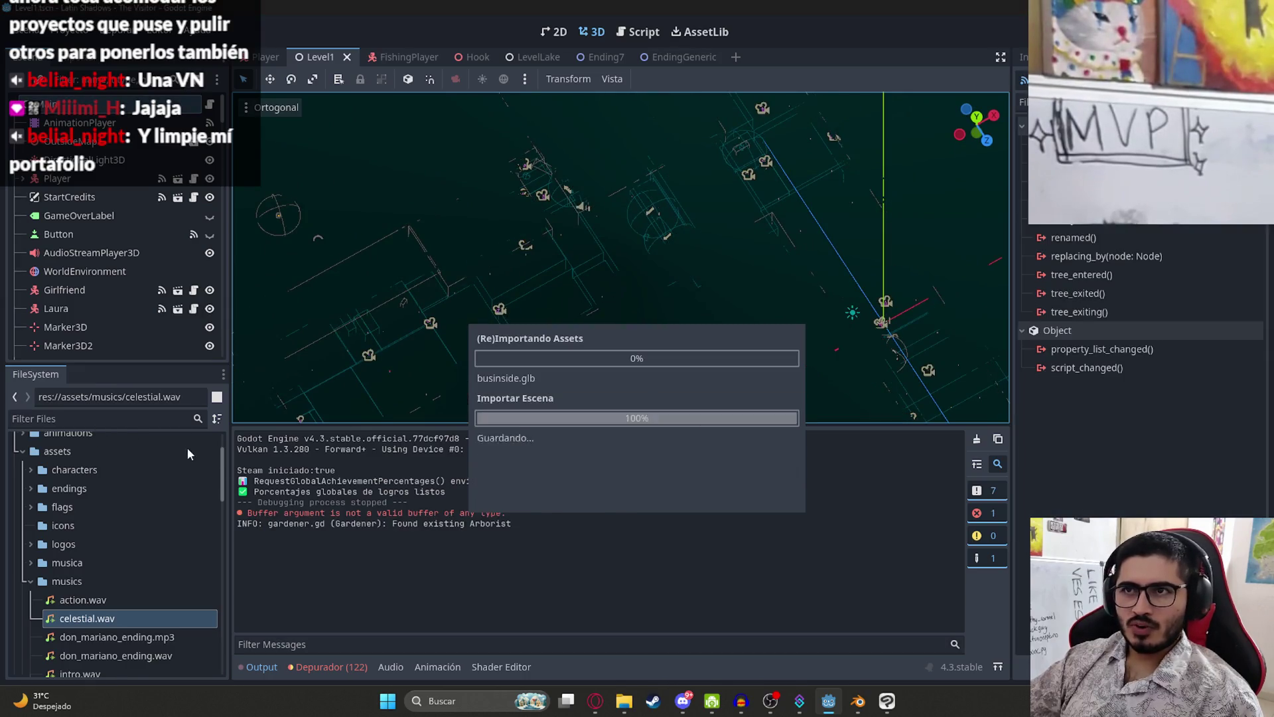
Step: Collapse the musics and assets folders in FileSystem and open the scenes folder
{"action": "scroll", "coordinate": [113, 527], "scroll_direction": "down", "scroll_amount": 3}
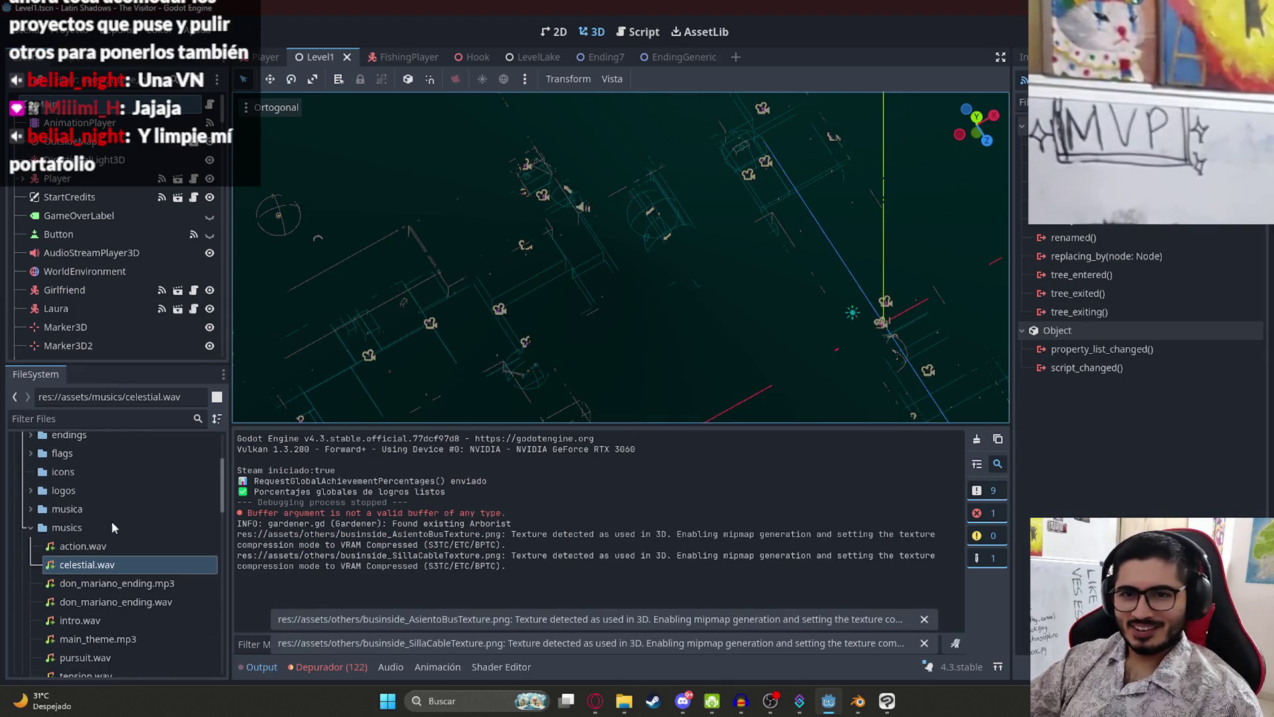
{"action": "double_click", "coordinate": [43, 526]}
{"action": "scroll", "coordinate": [83, 544], "scroll_direction": "down", "scroll_amount": 3}
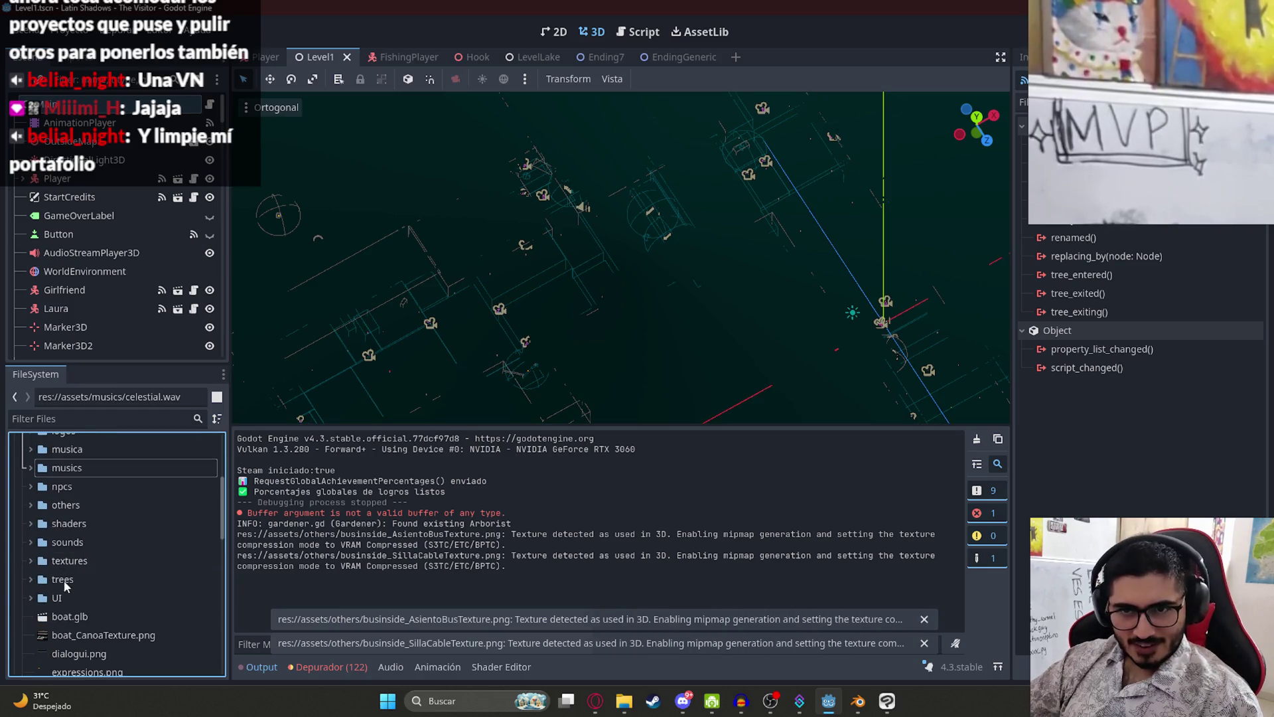
{"action": "scroll", "coordinate": [64, 564], "scroll_direction": "up", "scroll_amount": 5}
{"action": "double_click", "coordinate": [56, 517]}
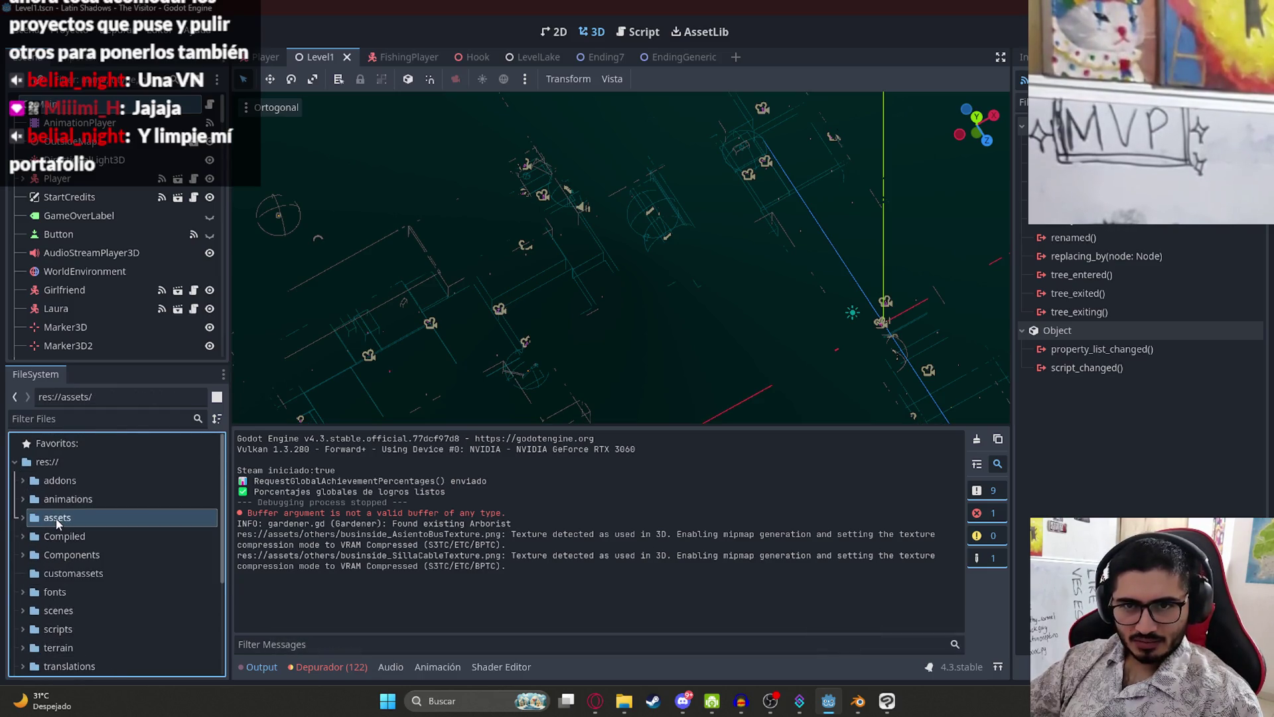
{"action": "scroll", "coordinate": [65, 588], "scroll_direction": "down", "scroll_amount": 2}
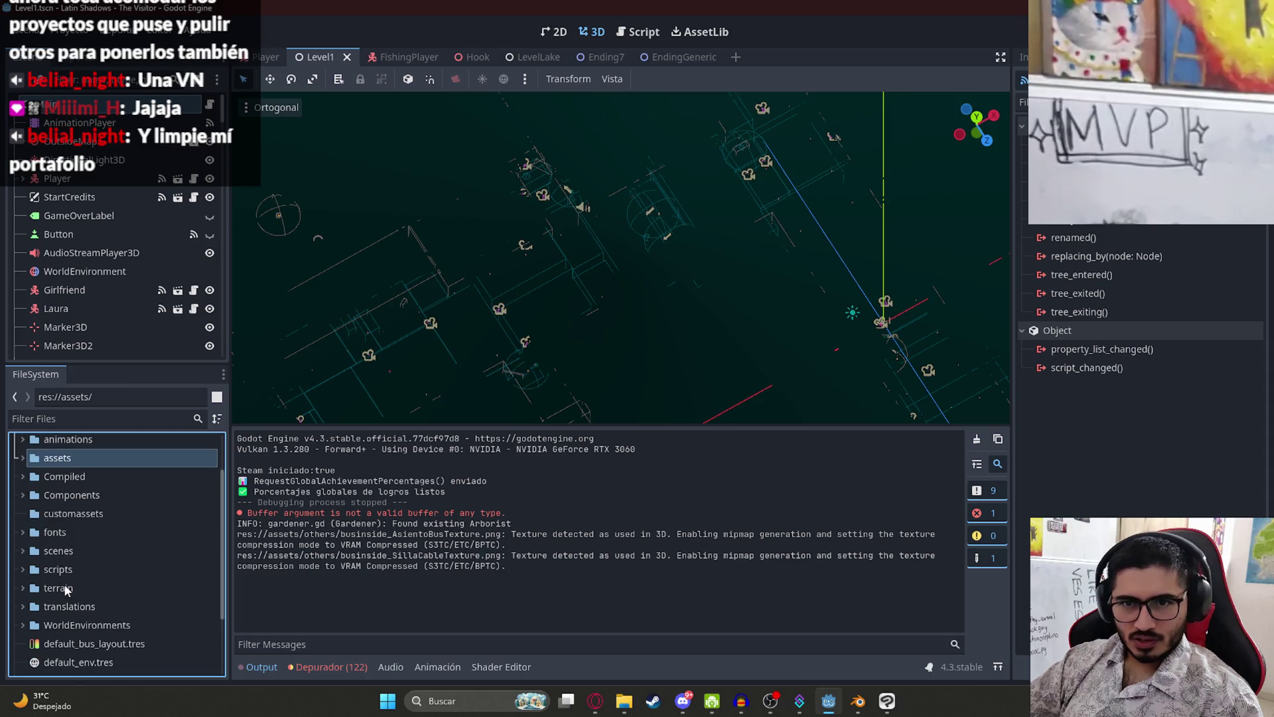
{"action": "double_click", "coordinate": [59, 550]}
{"action": "scroll", "coordinate": [97, 566], "scroll_direction": "down", "scroll_amount": 5}
{"action": "scroll", "coordinate": [57, 505], "scroll_direction": "up", "scroll_amount": 4}
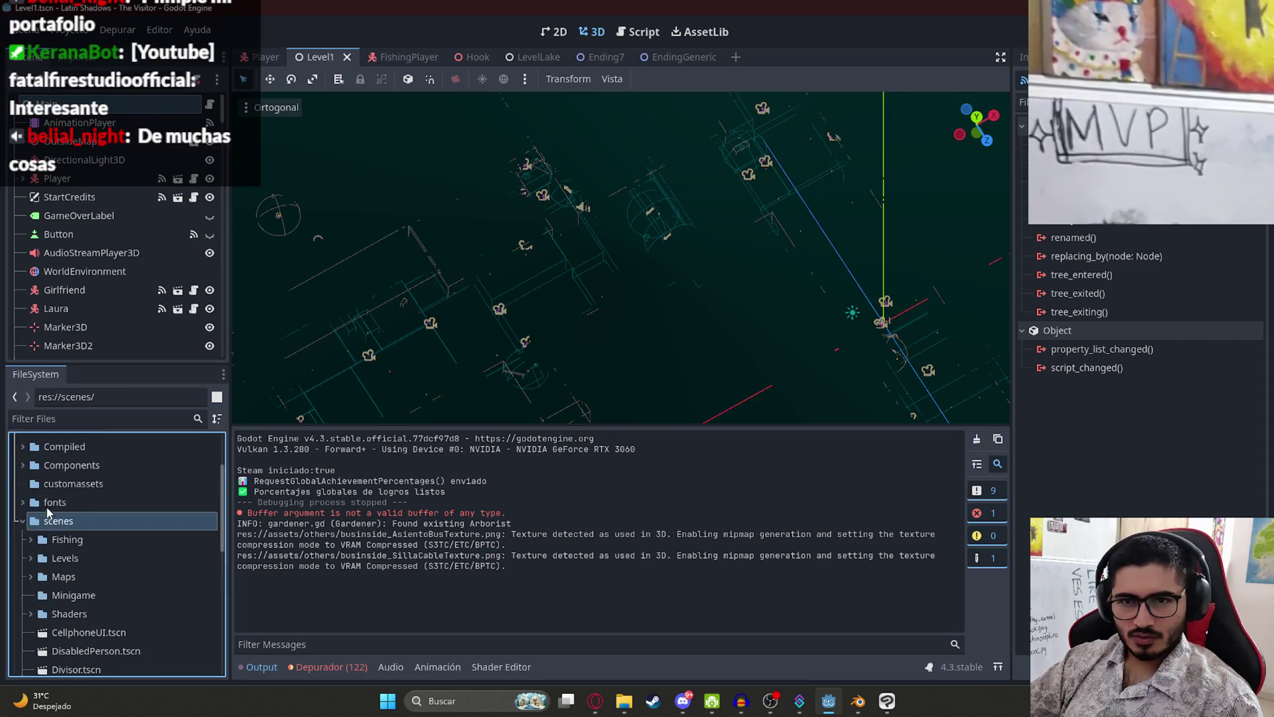
Step: Create a new scene in the scenes folder named Level0 with a plain Node root
{"action": "right_click", "coordinate": [49, 517]}
{"action": "left_click", "coordinate": [38, 617]}
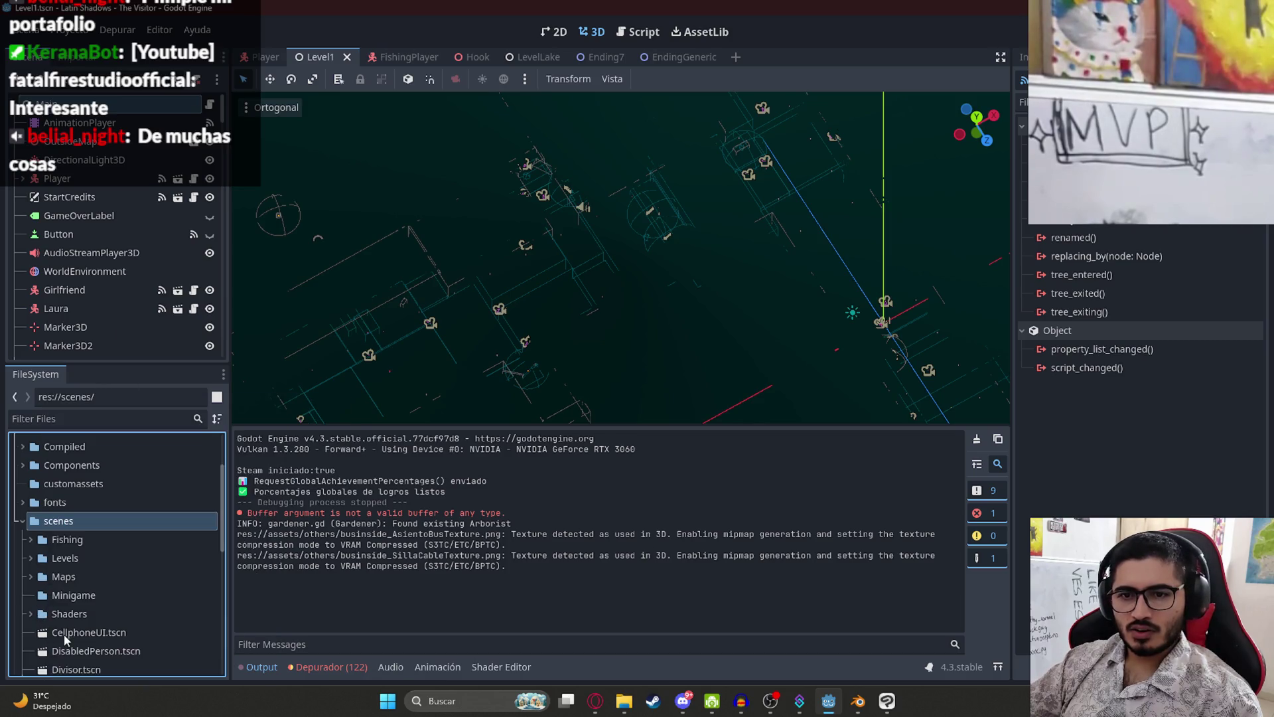
{"action": "right_click", "coordinate": [57, 524]}
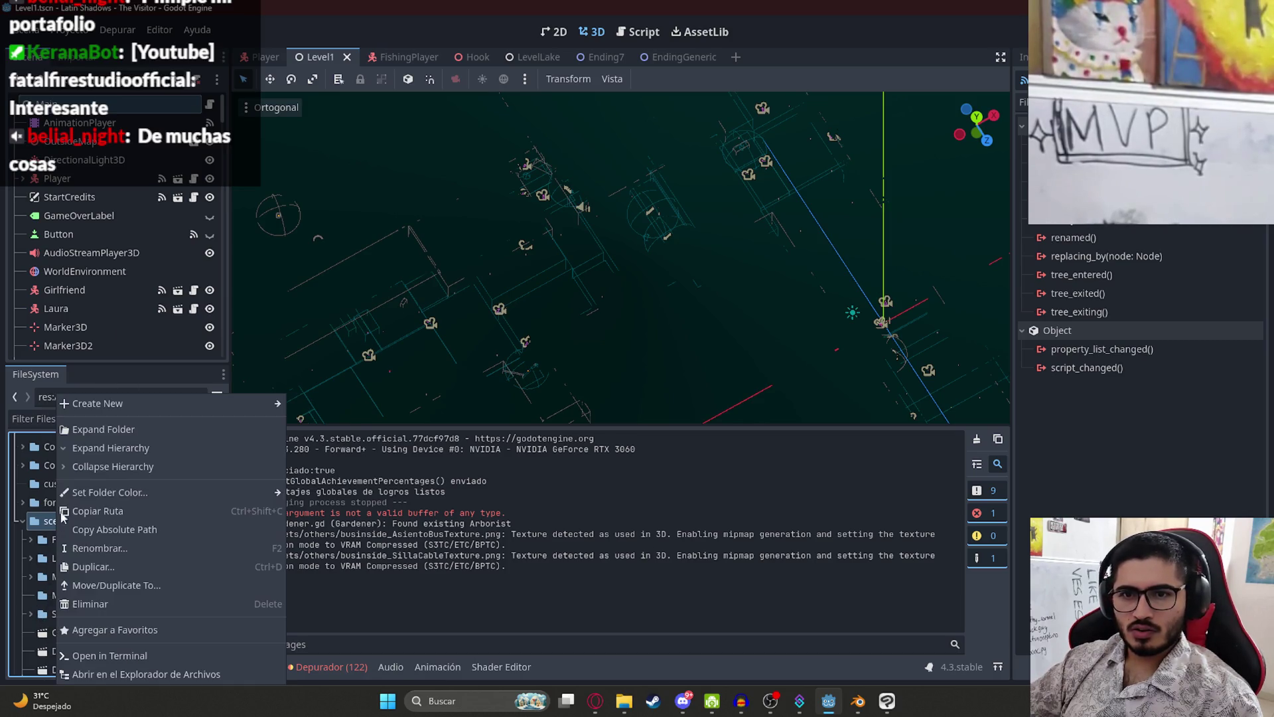
{"action": "mouse_move", "coordinate": [151, 408]}
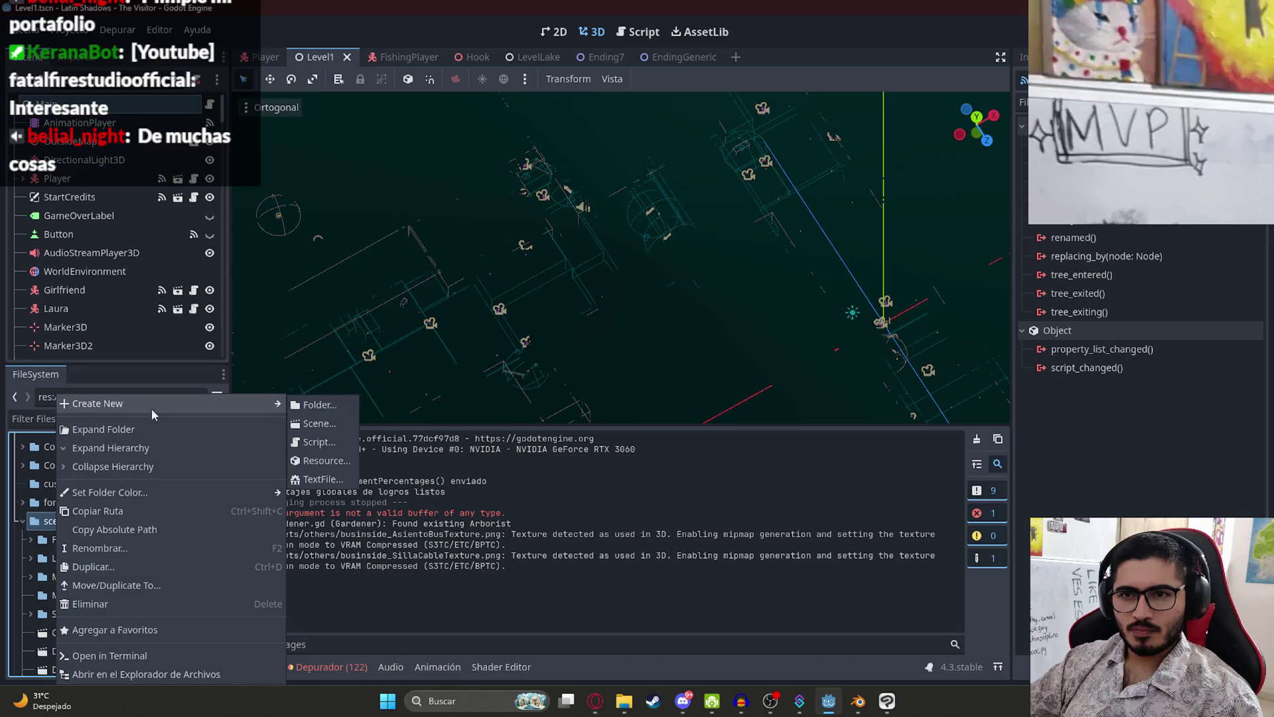
{"action": "left_click", "coordinate": [324, 426]}
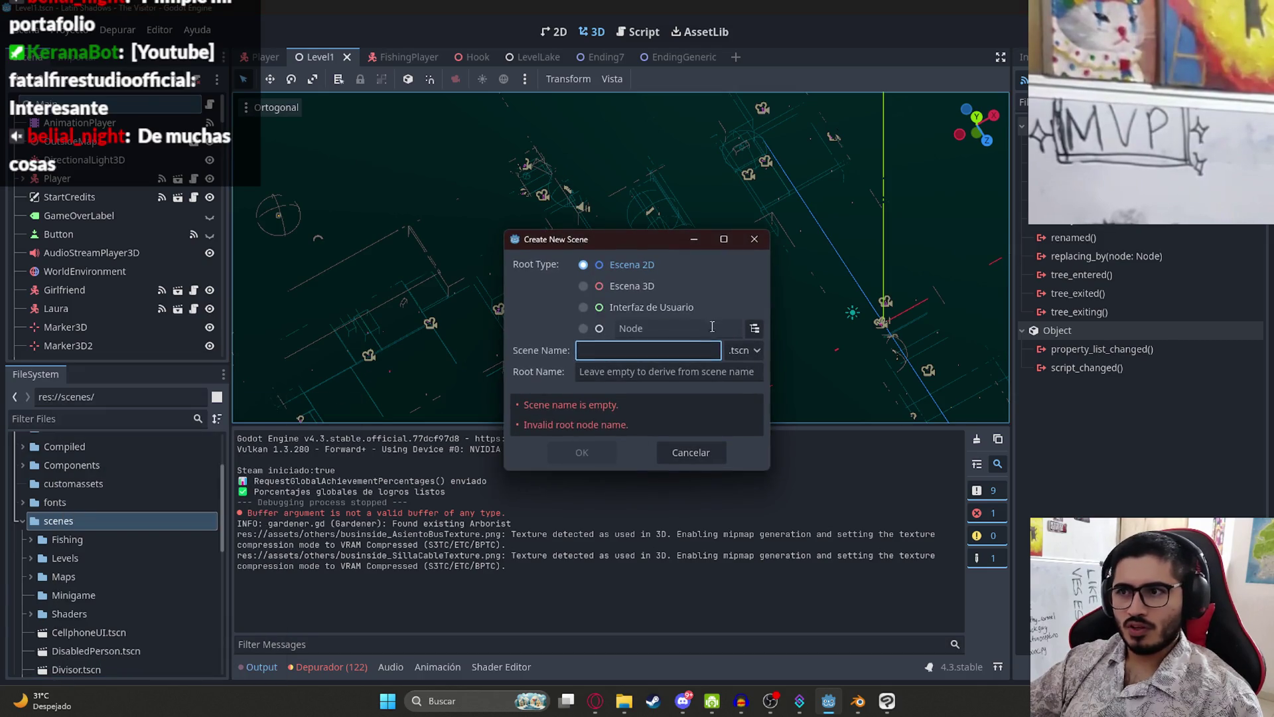
{"action": "left_click", "coordinate": [596, 330]}
{"action": "left_click", "coordinate": [599, 350]}
{"action": "type", "text": "B"}
{"action": "key", "text": "BackSpace"}
{"action": "type", "text": "Level0"}
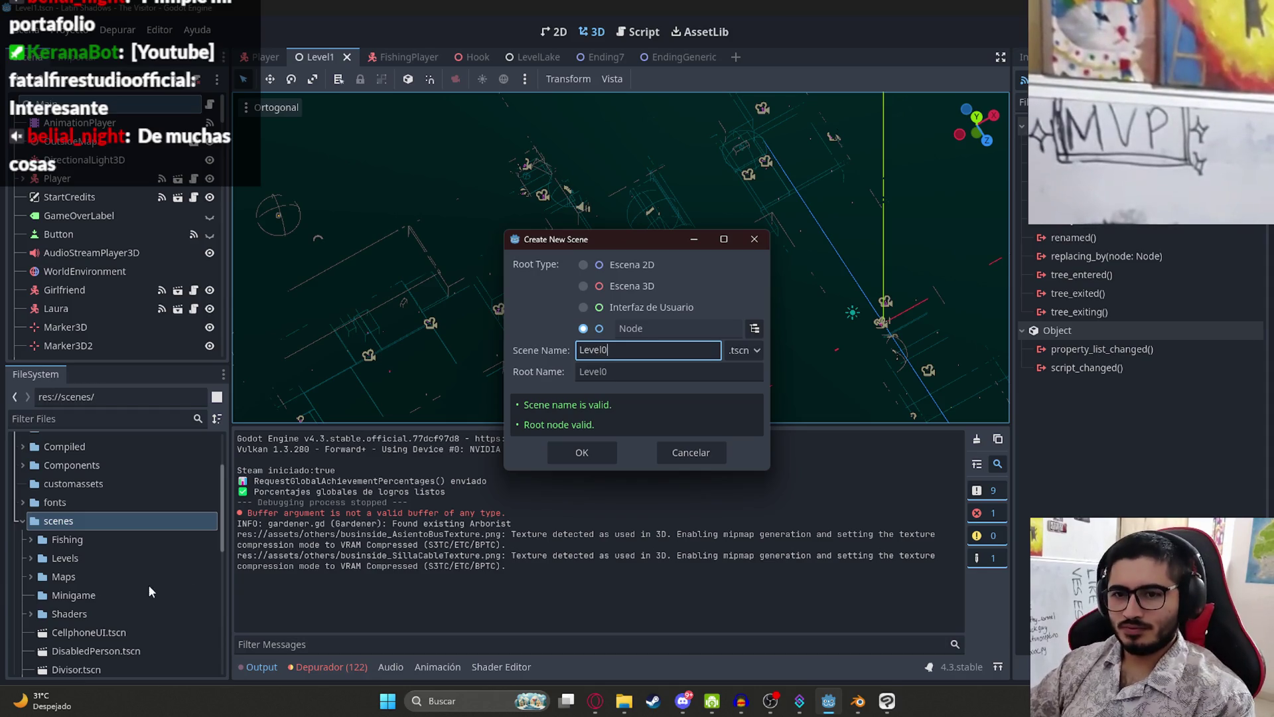
{"action": "key", "text": "Return"}
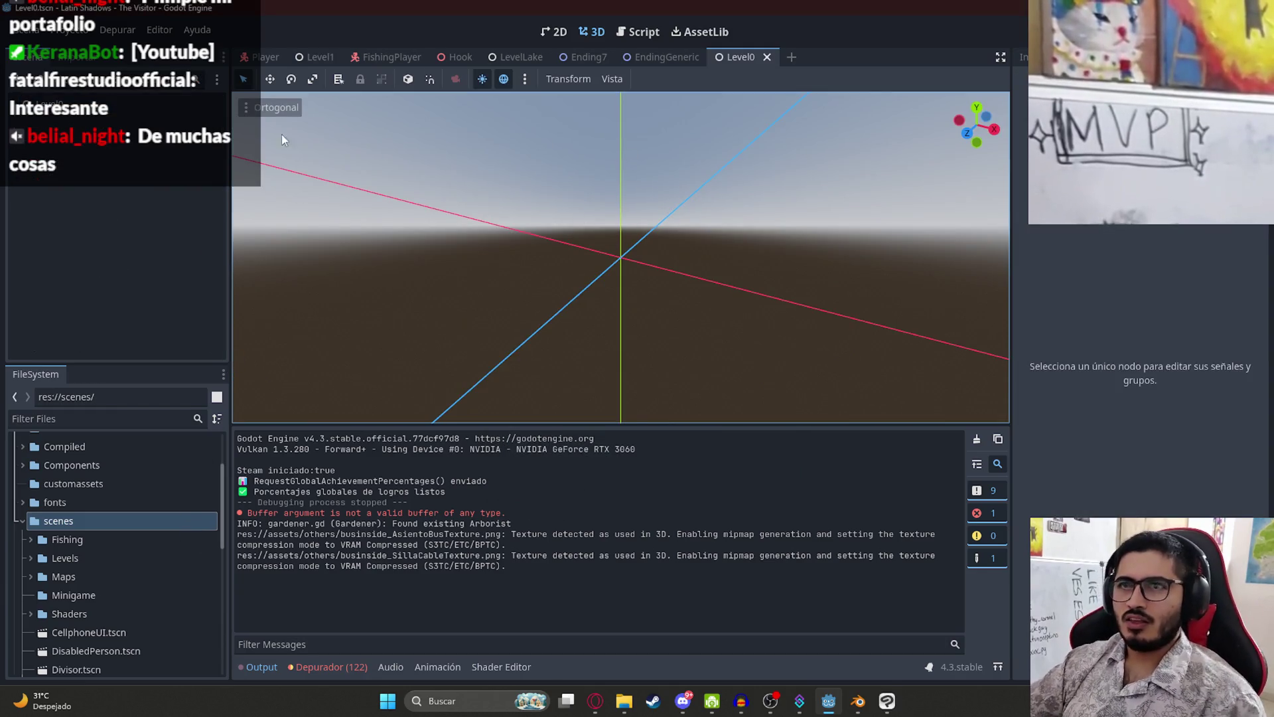
Step: Filter files for 'businside', drag businside.glb into the viewport and scale it to 0.17
{"action": "left_click", "coordinate": [136, 418]}
{"action": "type", "text": "businside"}
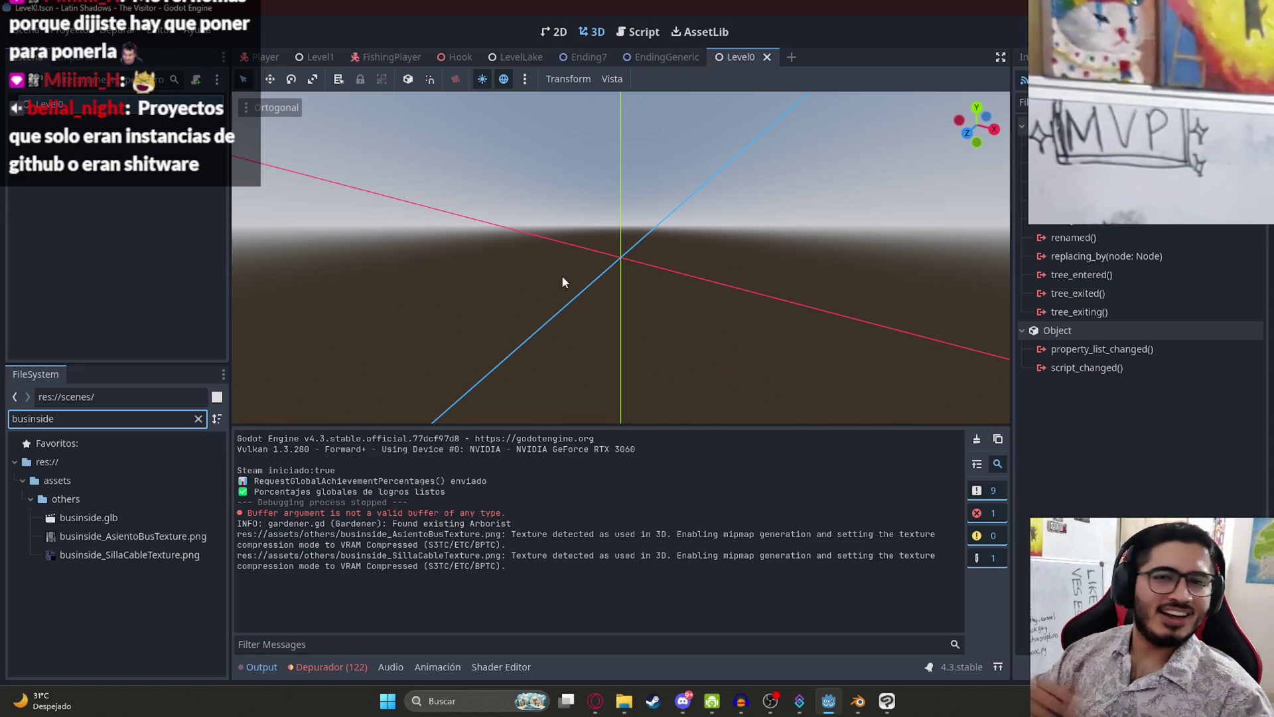
{"action": "mouse_move", "coordinate": [115, 516]}
{"action": "left_mouse_down"}
{"action": "mouse_move", "coordinate": [217, 245]}
{"action": "mouse_move", "coordinate": [614, 245]}
{"action": "left_mouse_up"}
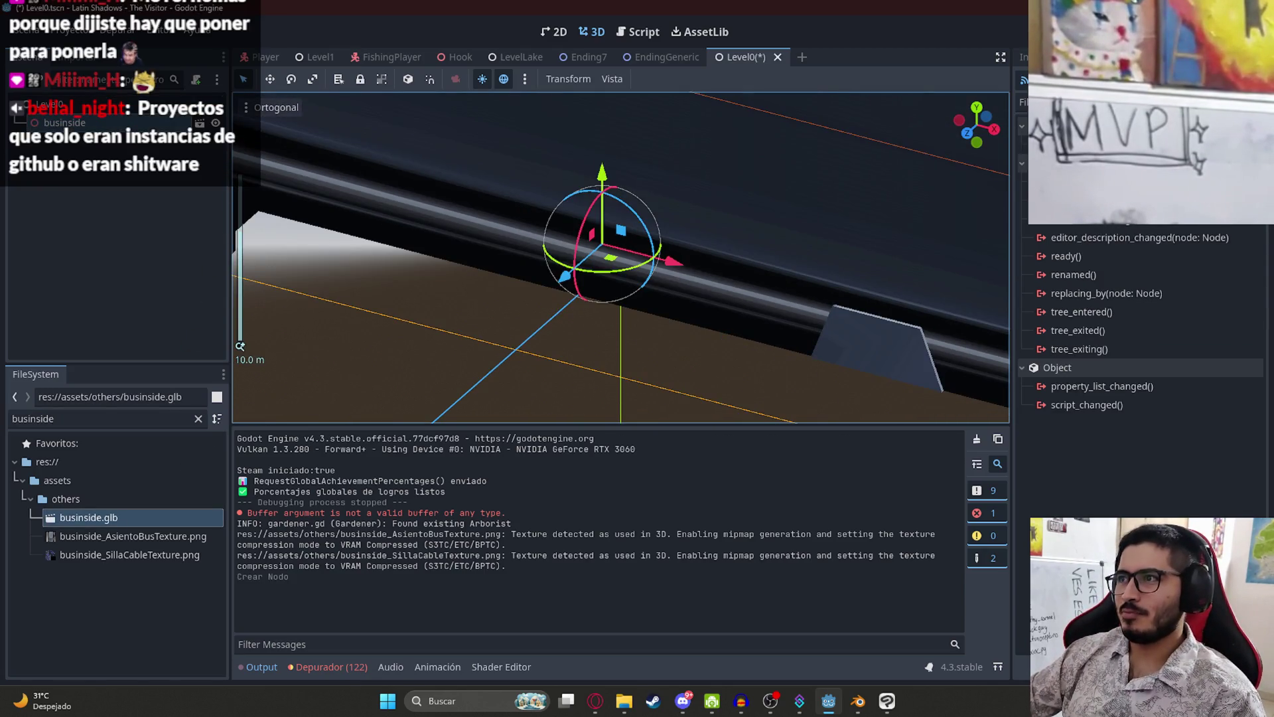
{"action": "left_click", "coordinate": [1024, 57]}
{"action": "left_click", "coordinate": [1063, 161]}
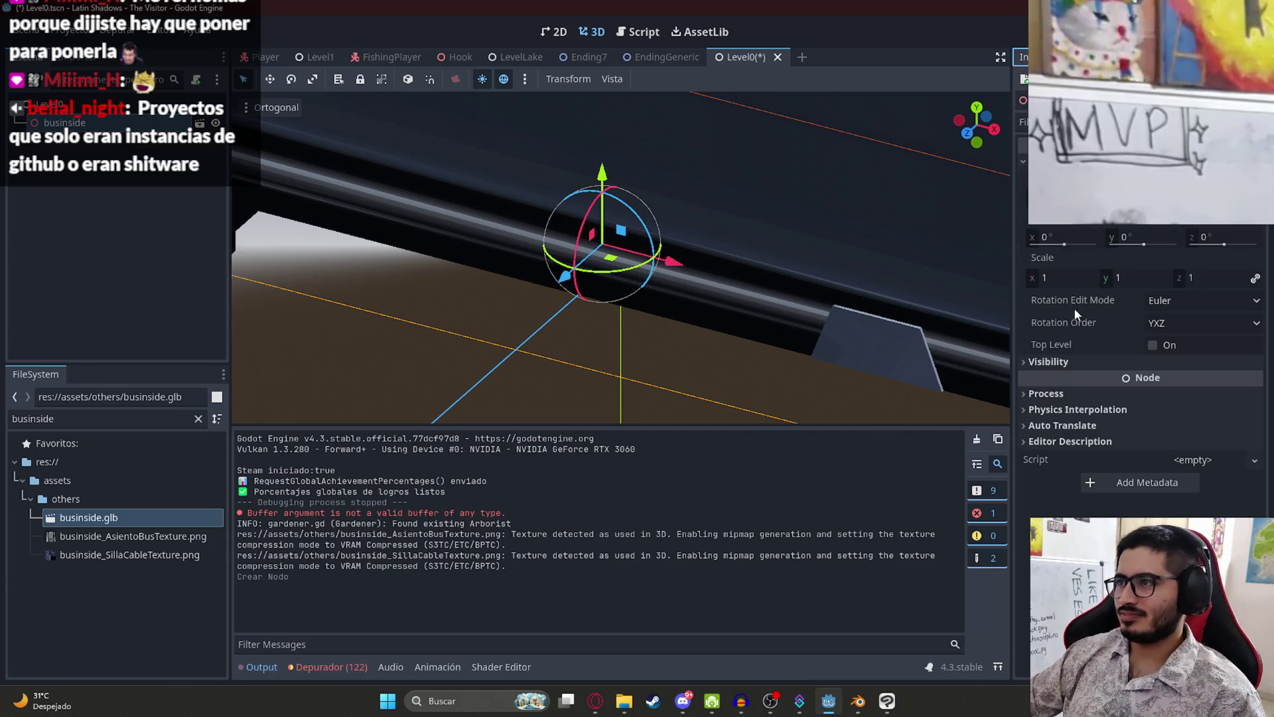
{"action": "type", "text": "0.17"}
{"action": "key", "text": "Return"}
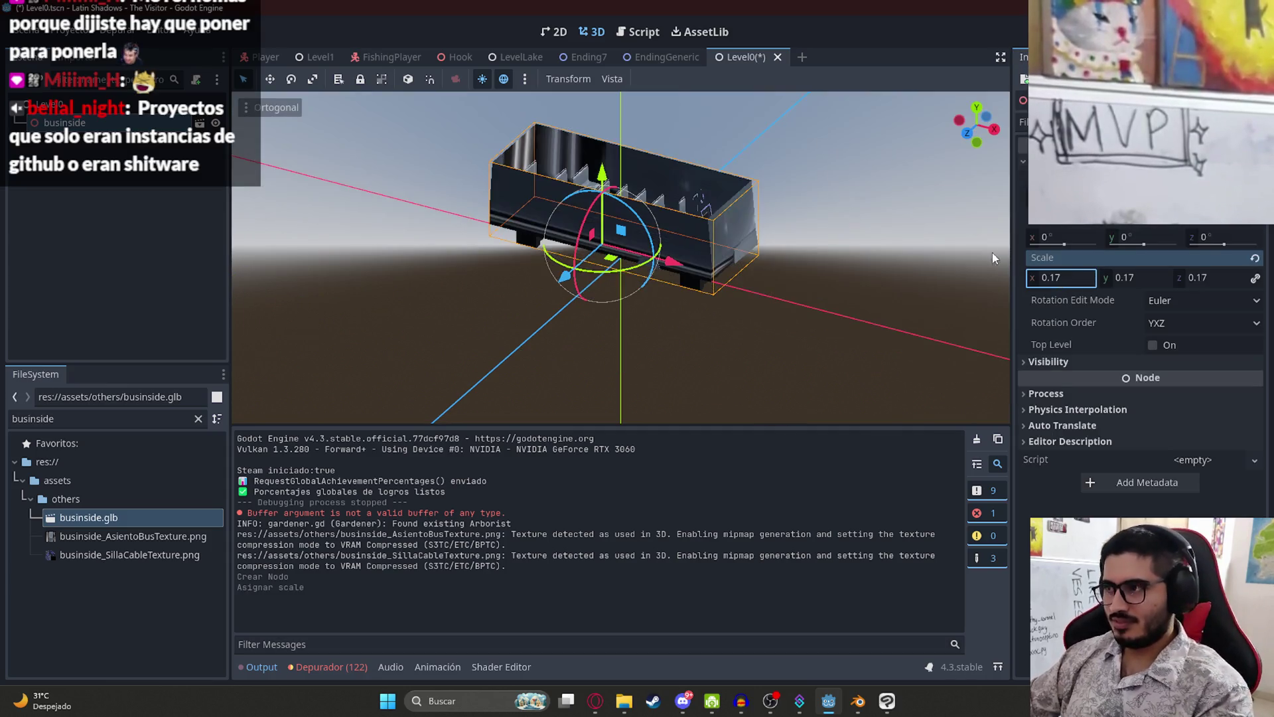
Step: Shift the bus sideways, check its interior, and save the Level0 scene
{"action": "mouse_move", "coordinate": [701, 214]}
{"action": "middle_mouse_down"}
{"action": "mouse_move", "coordinate": [688, 196]}
{"action": "mouse_move", "coordinate": [664, 327]}
{"action": "middle_mouse_up"}
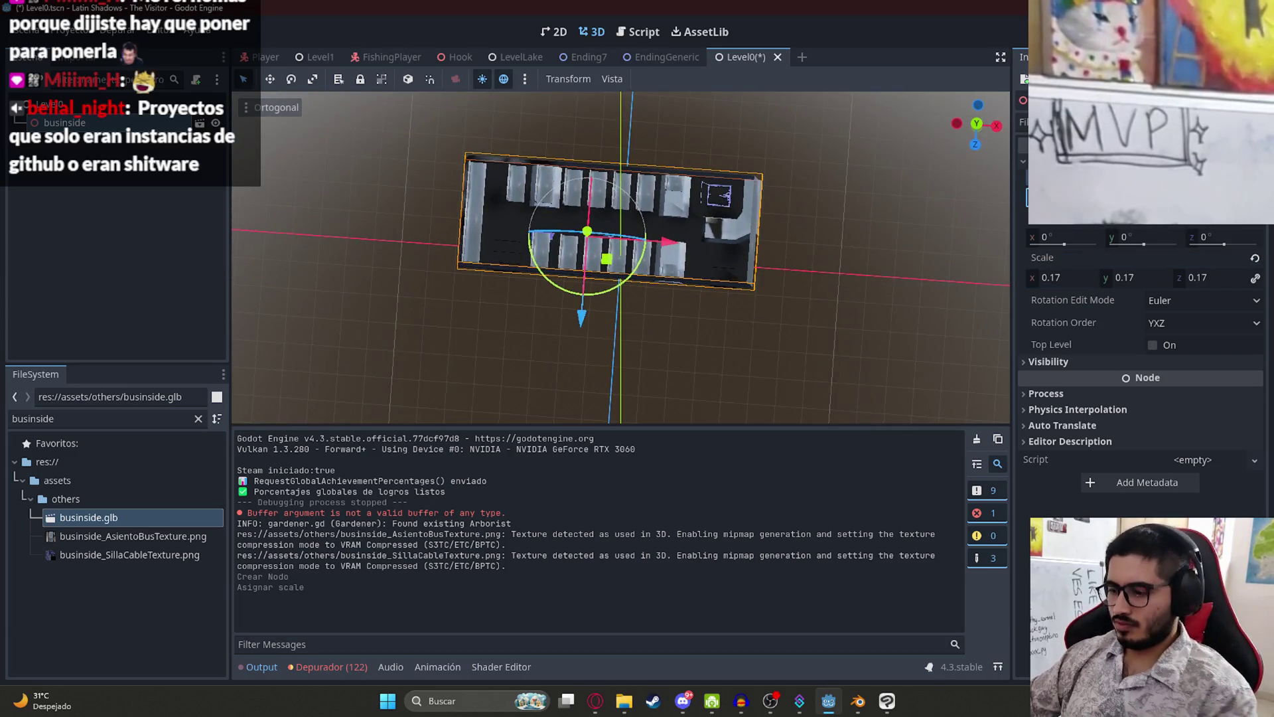
{"action": "left_click_drag", "start_coordinate": [1063, 197], "coordinate": [1088, 197]}
{"action": "middle_click_drag", "start_coordinate": [703, 313], "coordinate": [537, 223]}
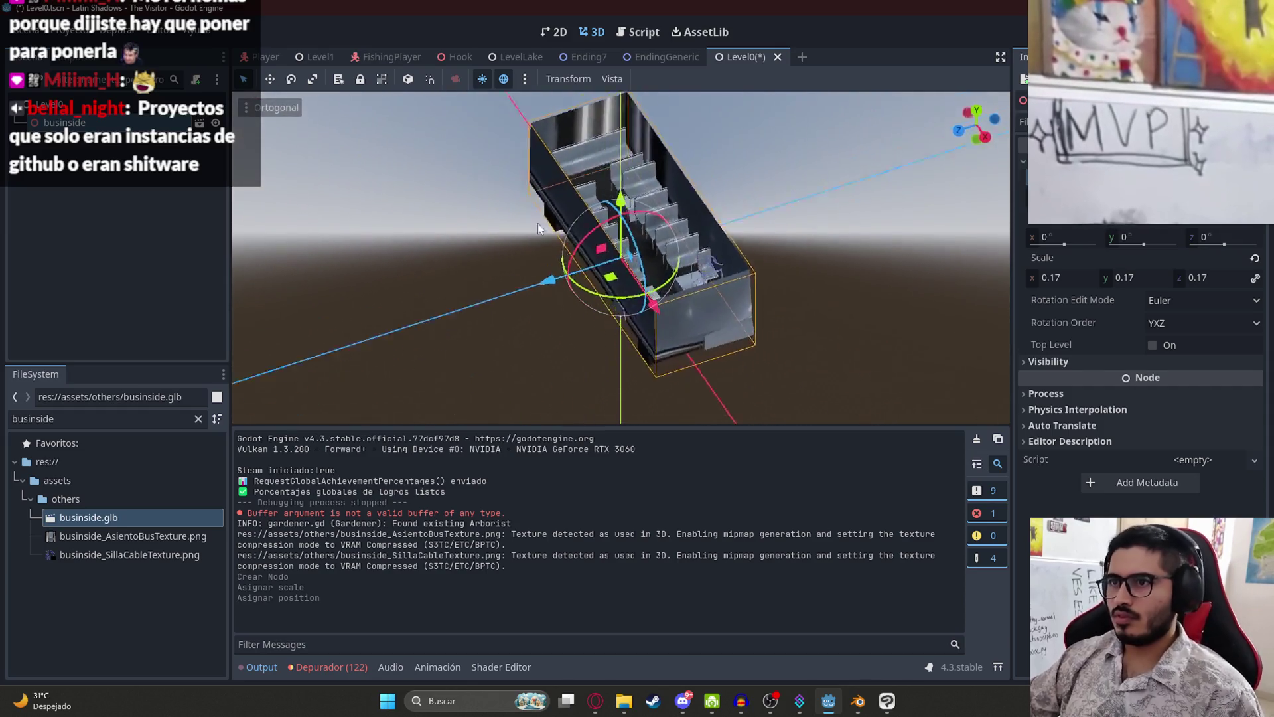
{"action": "scroll", "coordinate": [701, 202], "scroll_direction": "up", "scroll_amount": 3}
{"action": "mouse_move", "coordinate": [700, 202]}
{"action": "middle_mouse_down"}
{"action": "mouse_move", "coordinate": [471, 201]}
{"action": "mouse_move", "coordinate": [741, 289]}
{"action": "mouse_move", "coordinate": [645, 307]}
{"action": "mouse_move", "coordinate": [586, 241]}
{"action": "middle_mouse_up"}
{"action": "key", "text": "ctrl+s"}
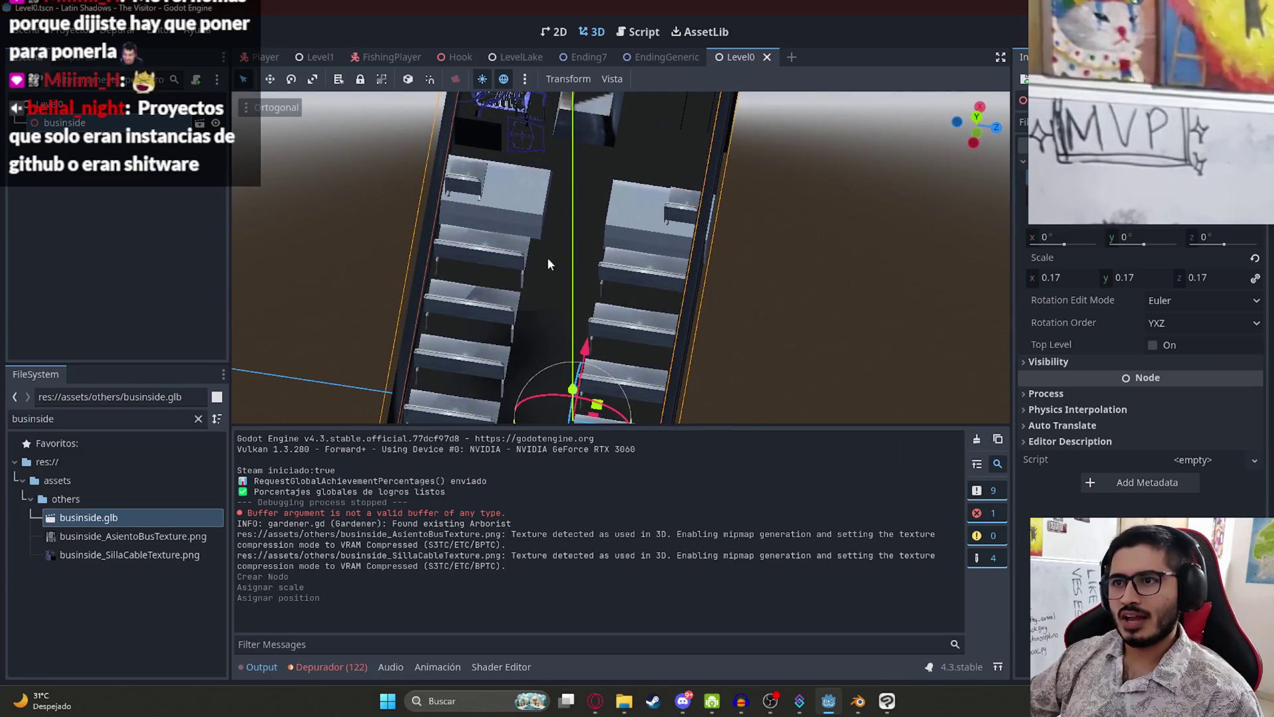
{"action": "right_click", "coordinate": [73, 105]}
Step: Add a StaticBody3D child node to the level, found by searching 'stat'
{"action": "left_click", "coordinate": [126, 190]}
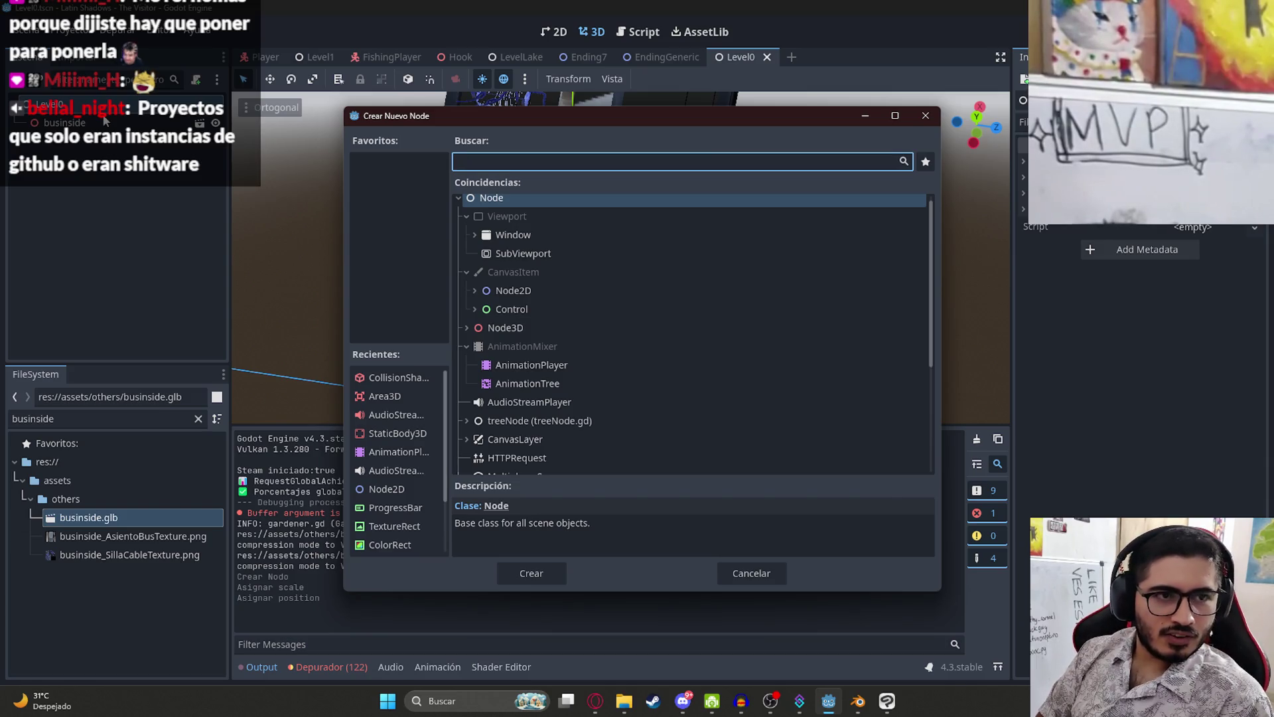
{"action": "type", "text": "sta"}
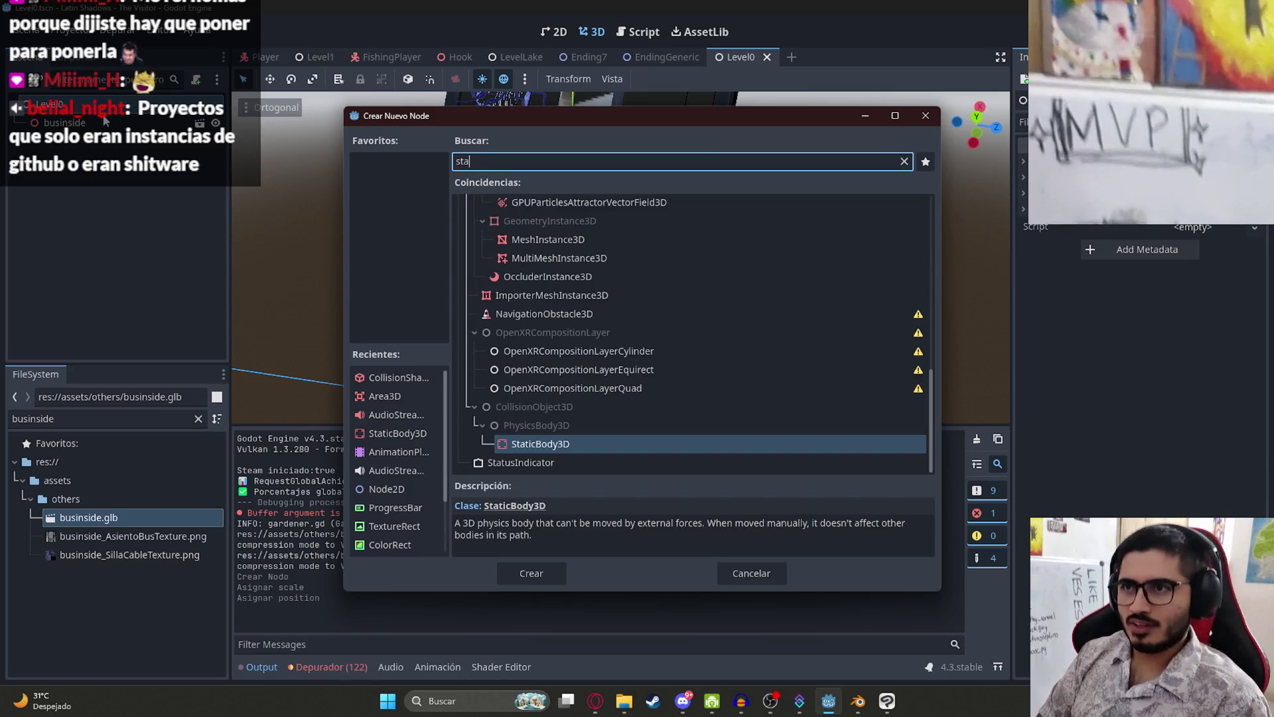
{"action": "type", "text": "t"}
{"action": "key", "text": "Return"}
Step: Give the StaticBody3D a CollisionShape3D child, found by searching 'collision'
{"action": "right_click", "coordinate": [98, 136]}
{"action": "left_click", "coordinate": [128, 152]}
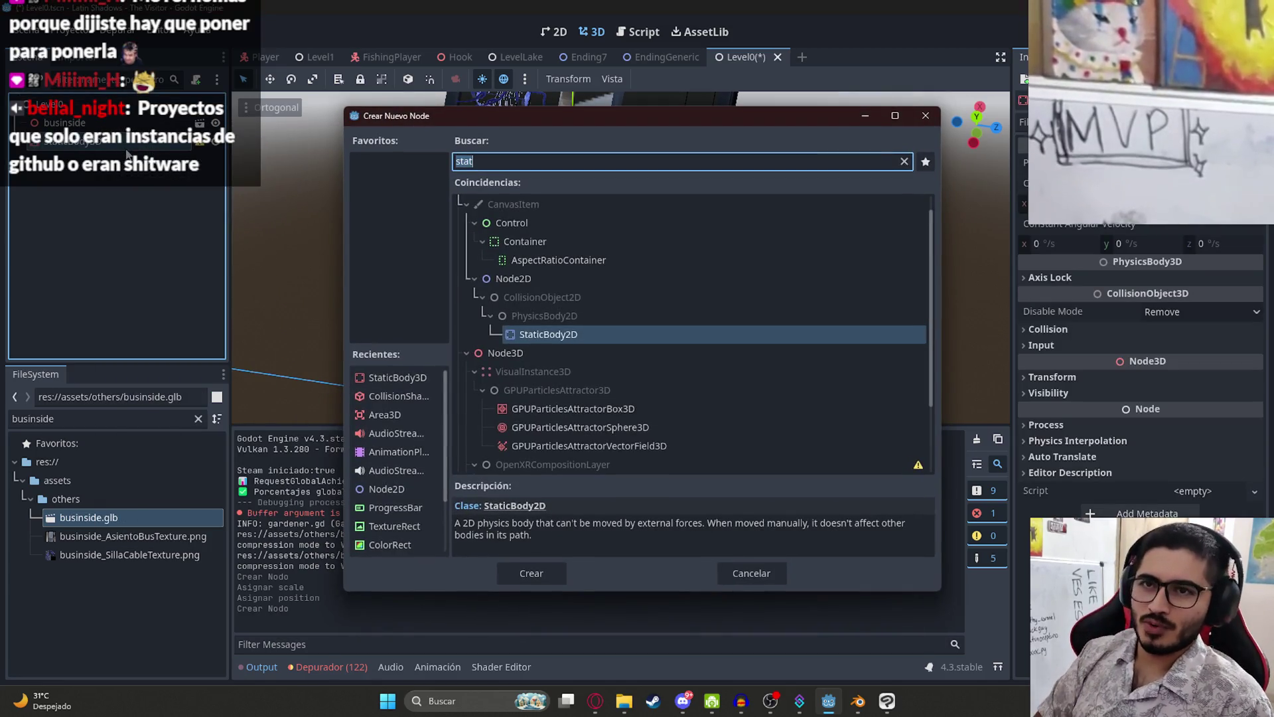
{"action": "type", "text": "body"}
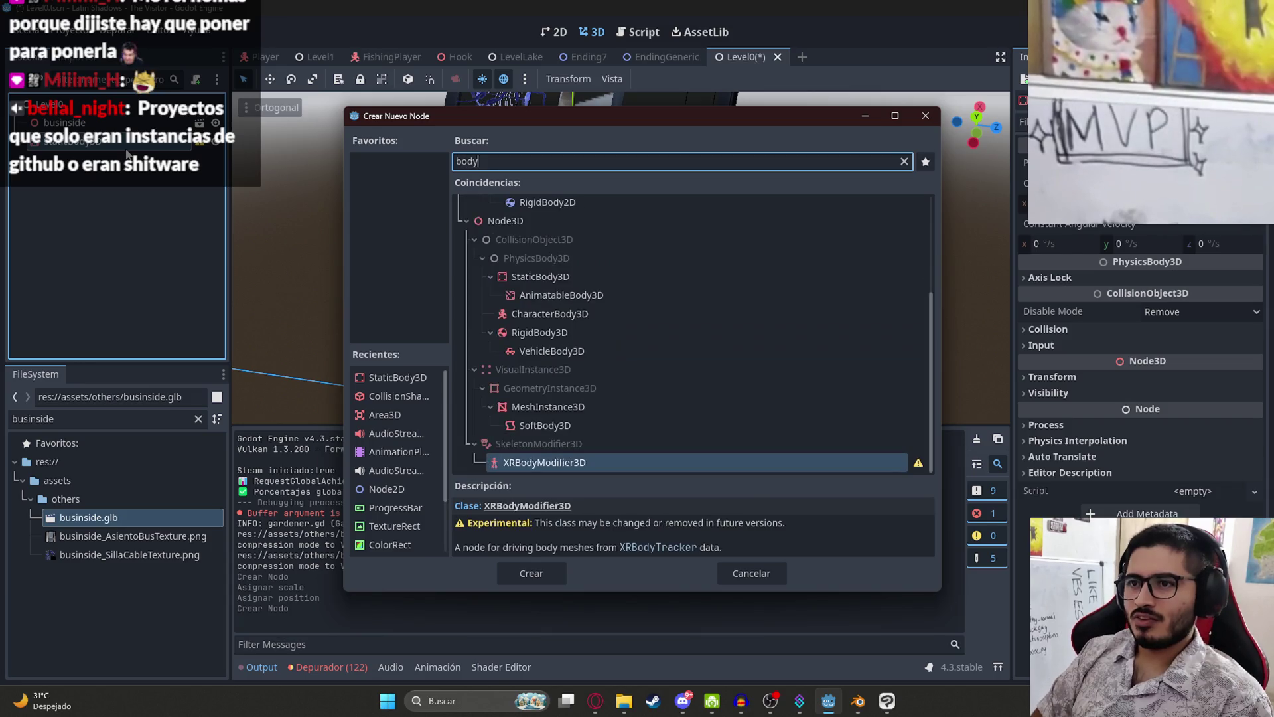
{"action": "key", "text": "BackSpace"}
{"action": "key", "text": "BackSpace"}
{"action": "key", "text": "BackSpace"}
{"action": "type", "text": "sta"}
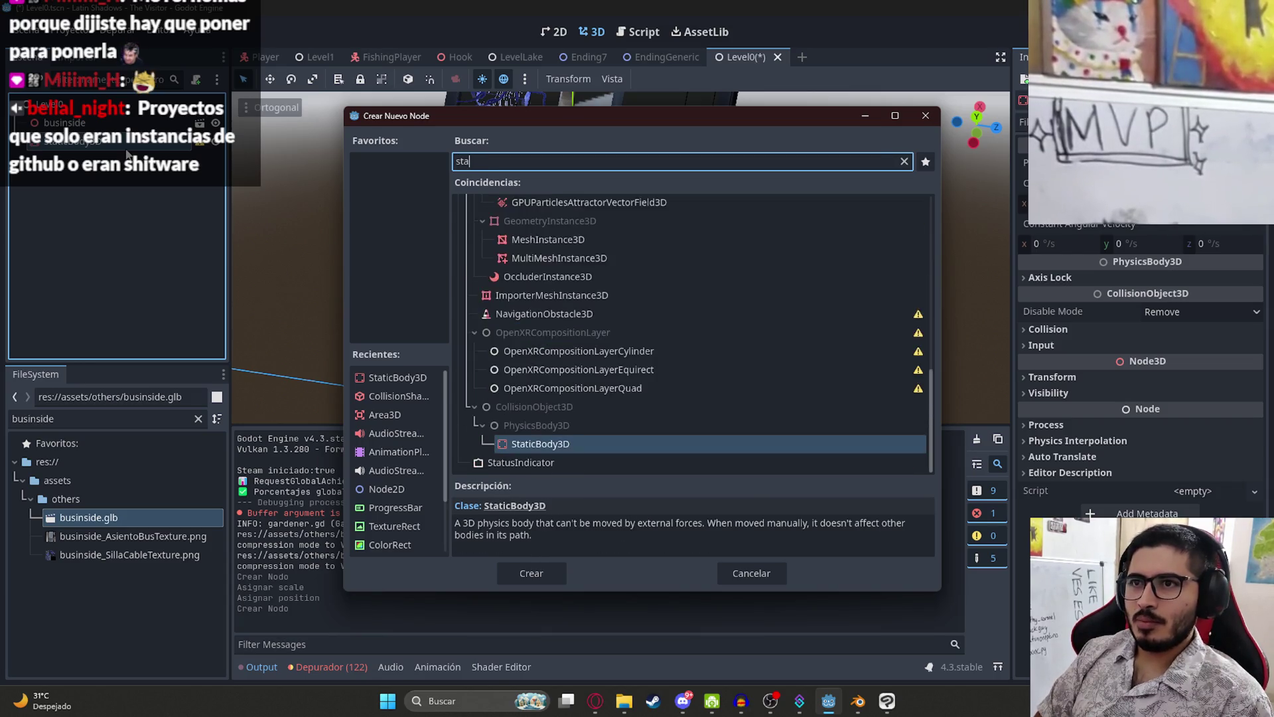
{"action": "key", "text": "BackSpace"}
{"action": "key", "text": "BackSpace"}
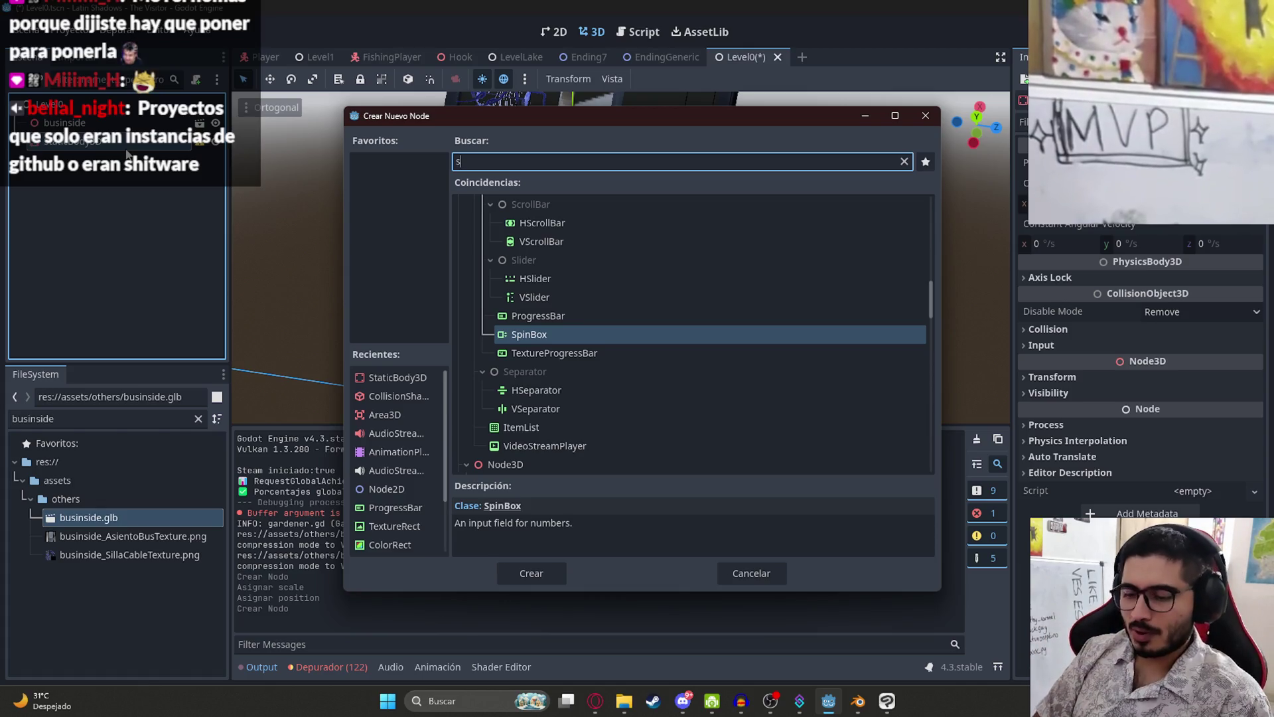
{"action": "key", "text": "BackSpace"}
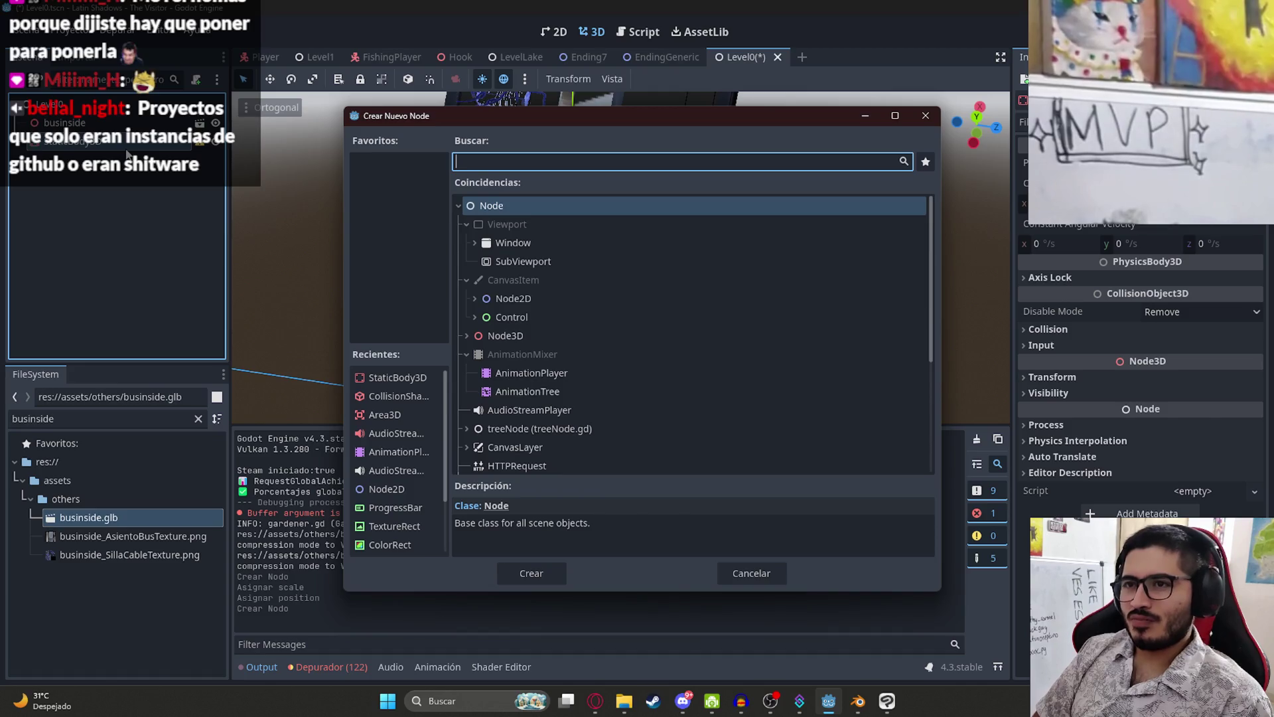
{"action": "type", "text": "collision"}
{"action": "key", "text": "Return"}
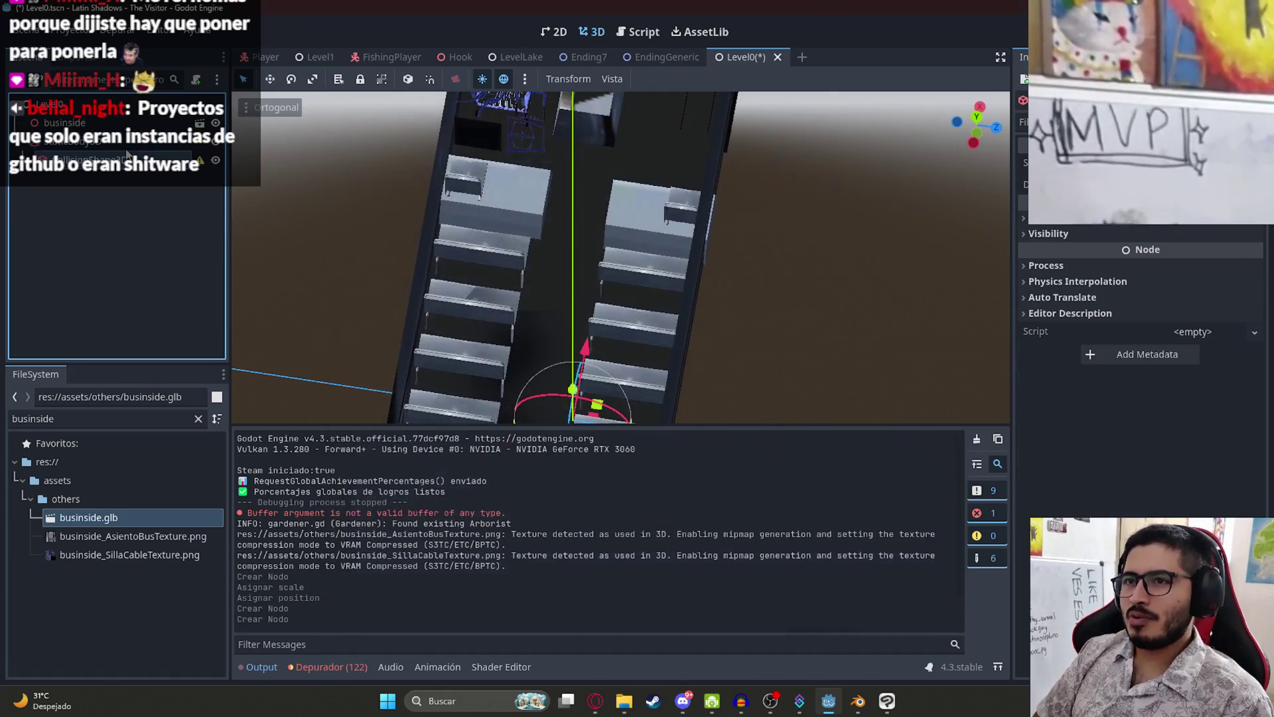
Step: Assign a new BoxShape3D and stretch it over the bus floor's length and about 4.2 width
{"action": "left_click", "coordinate": [1195, 163]}
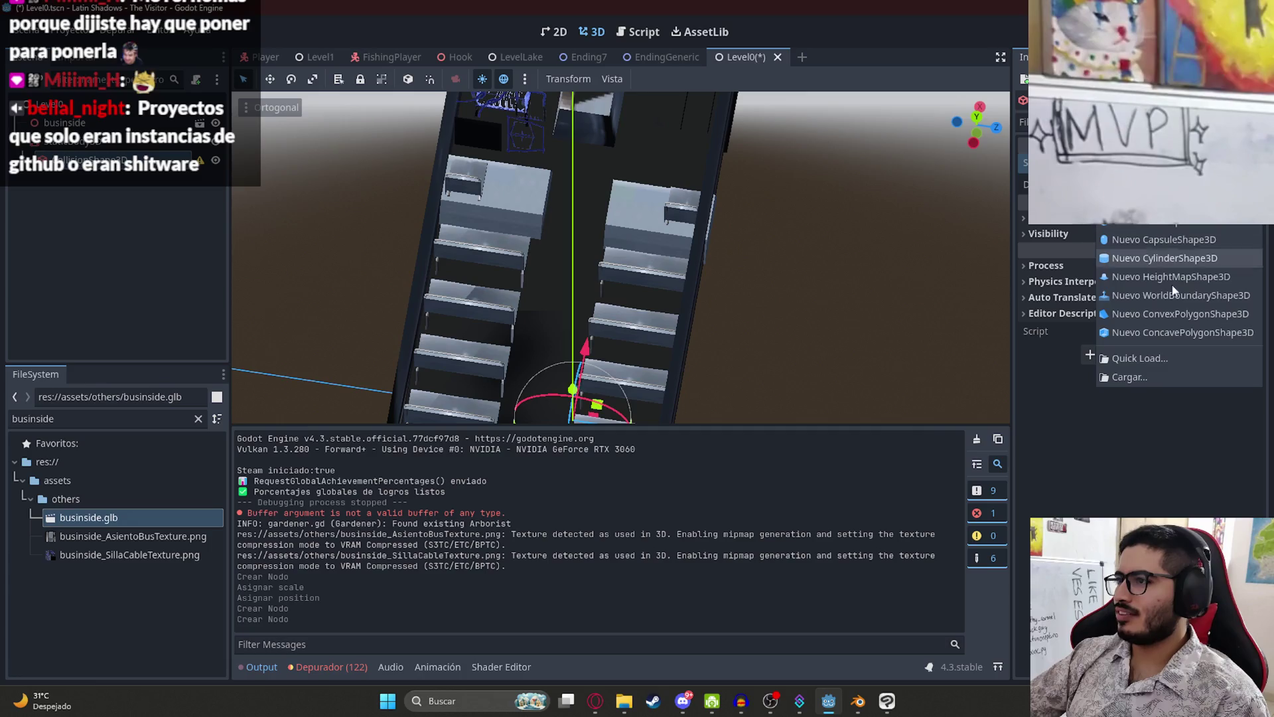
{"action": "left_click", "coordinate": [1181, 239]}
{"action": "scroll", "coordinate": [691, 279], "scroll_direction": "down", "scroll_amount": 5}
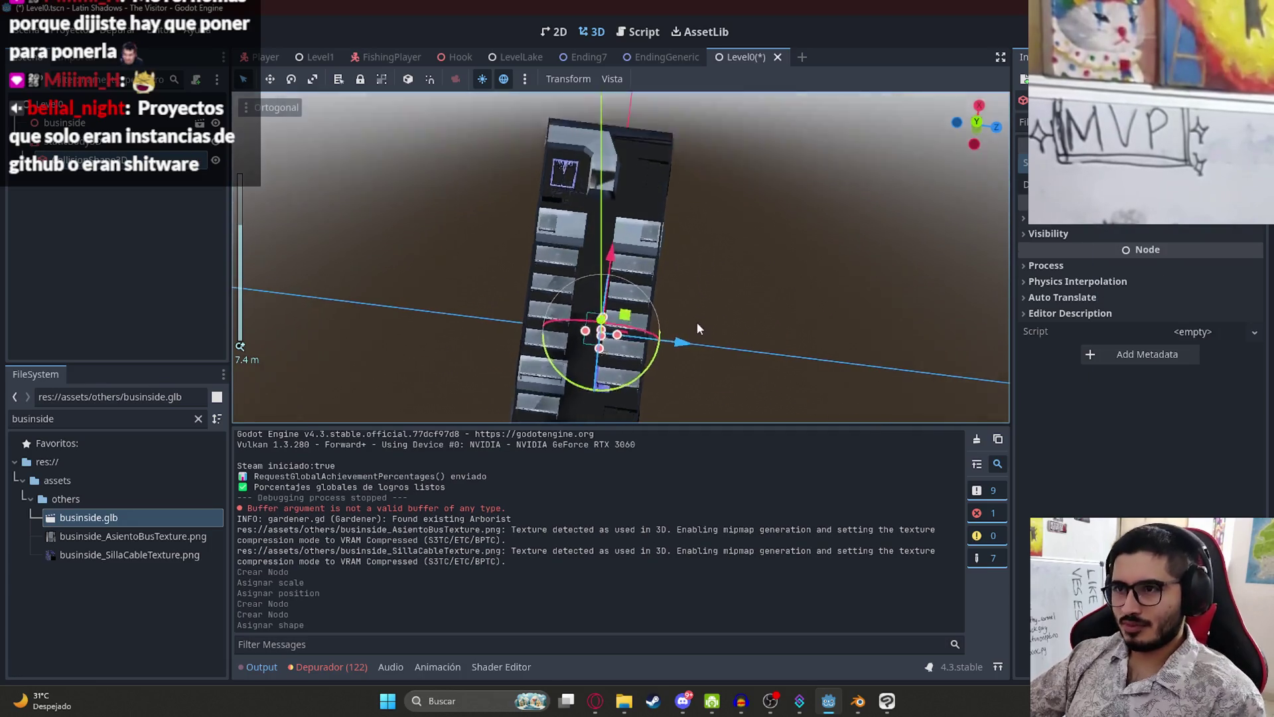
{"action": "middle_click_drag", "start_coordinate": [705, 355], "coordinate": [720, 355]}
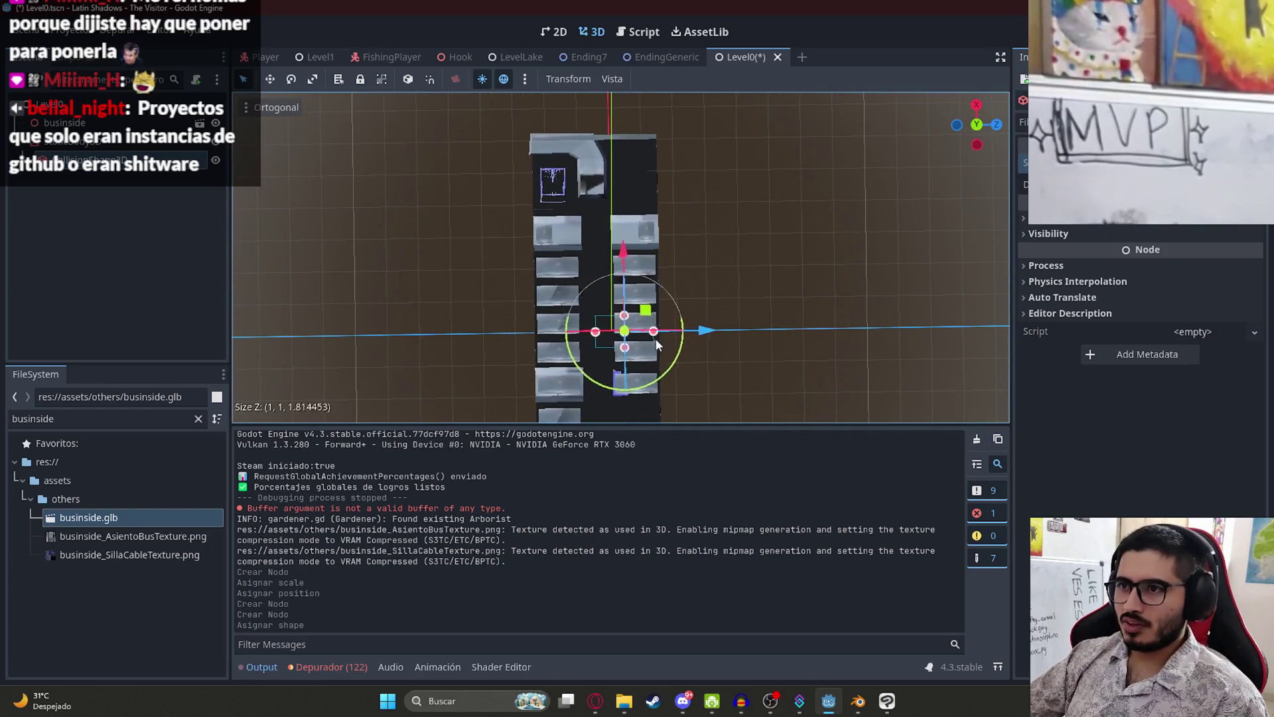
{"action": "left_click_drag", "start_coordinate": [656, 343], "coordinate": [650, 346]}
{"action": "left_click_drag", "start_coordinate": [533, 338], "coordinate": [534, 338]}
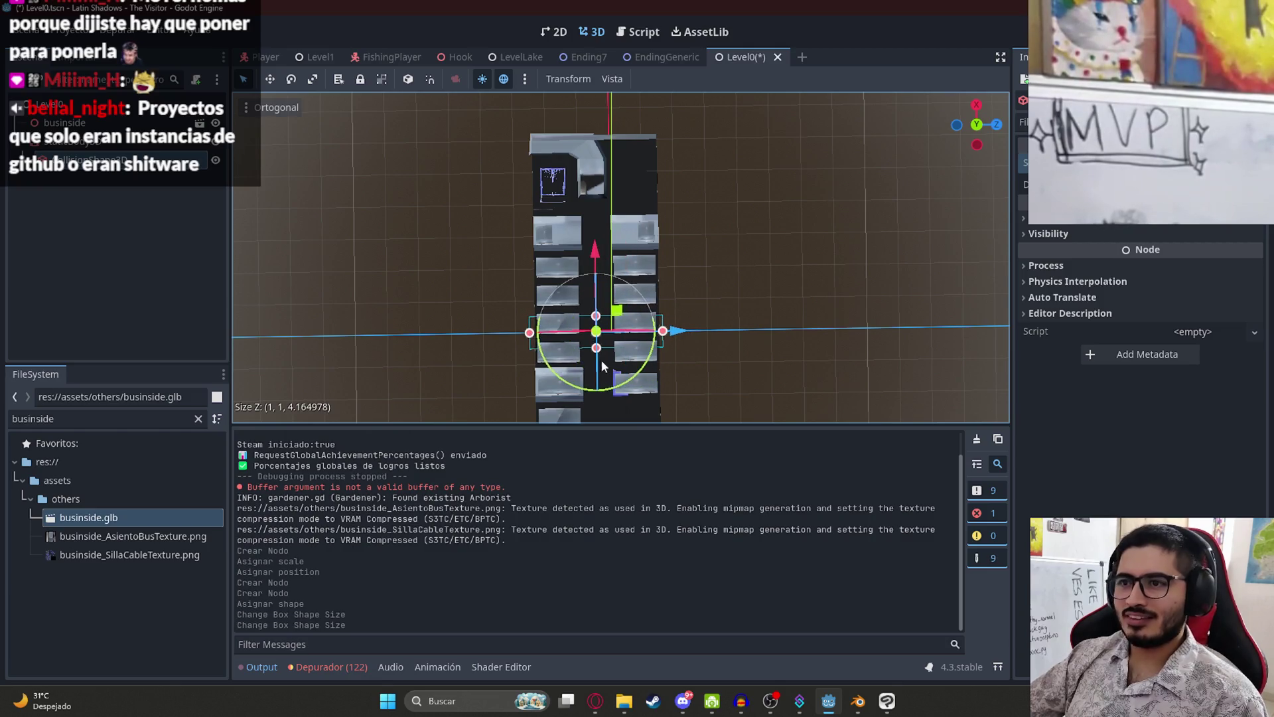
{"action": "scroll", "coordinate": [601, 358], "scroll_direction": "down", "scroll_amount": 3}
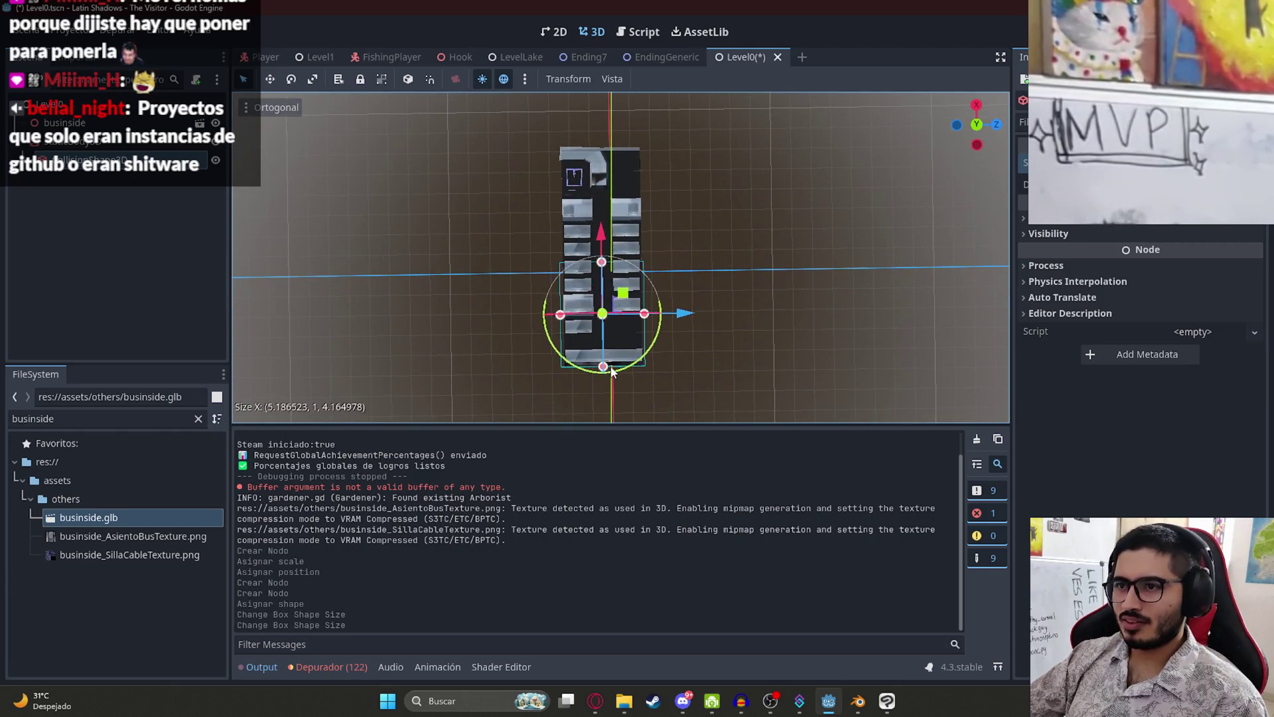
{"action": "left_click_drag", "start_coordinate": [612, 371], "coordinate": [607, 362]}
{"action": "left_click_drag", "start_coordinate": [604, 151], "coordinate": [605, 147]}
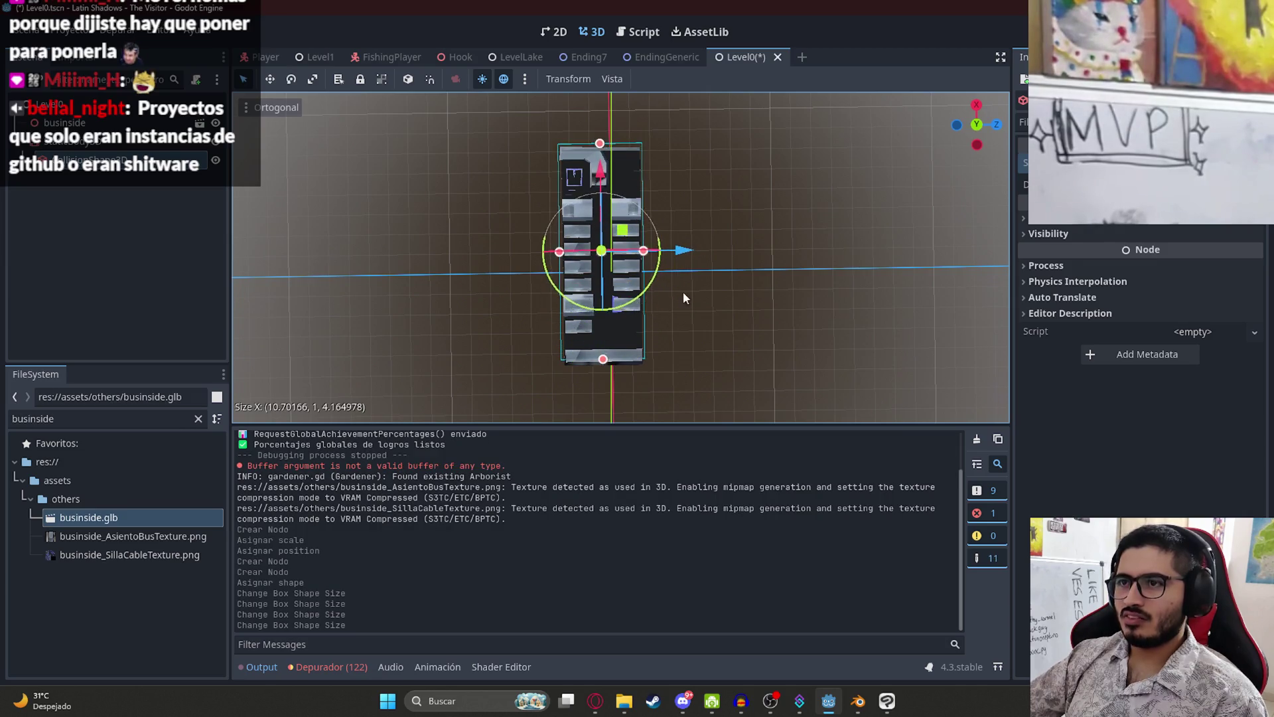
Step: Set the collision box height to about 1 and its length to about 11.2
{"action": "middle_click_drag", "start_coordinate": [683, 292], "coordinate": [524, 165]}
{"action": "scroll", "coordinate": [629, 211], "scroll_direction": "up", "scroll_amount": 5}
{"action": "mouse_move", "coordinate": [630, 212]}
{"action": "middle_mouse_down"}
{"action": "mouse_move", "coordinate": [606, 222]}
{"action": "mouse_move", "coordinate": [619, 342]}
{"action": "mouse_move", "coordinate": [672, 308]}
{"action": "mouse_move", "coordinate": [638, 302]}
{"action": "middle_mouse_up"}
{"action": "scroll", "coordinate": [606, 222], "scroll_direction": "up", "scroll_amount": 3}
{"action": "left_click_drag", "start_coordinate": [598, 296], "coordinate": [588, 245]}
{"action": "mouse_move", "coordinate": [588, 244]}
{"action": "middle_mouse_down"}
{"action": "mouse_move", "coordinate": [799, 238]}
{"action": "mouse_move", "coordinate": [663, 240]}
{"action": "mouse_move", "coordinate": [760, 221]}
{"action": "mouse_move", "coordinate": [663, 257]}
{"action": "middle_mouse_up"}
{"action": "mouse_move", "coordinate": [649, 261]}
{"action": "left_mouse_down"}
{"action": "mouse_move", "coordinate": [662, 344]}
{"action": "mouse_move", "coordinate": [647, 335]}
{"action": "left_mouse_up"}
{"action": "mouse_move", "coordinate": [647, 336]}
{"action": "middle_mouse_down"}
{"action": "mouse_move", "coordinate": [606, 245]}
{"action": "mouse_move", "coordinate": [616, 261]}
{"action": "middle_mouse_up"}
{"action": "left_click_drag", "start_coordinate": [618, 302], "coordinate": [621, 310]}
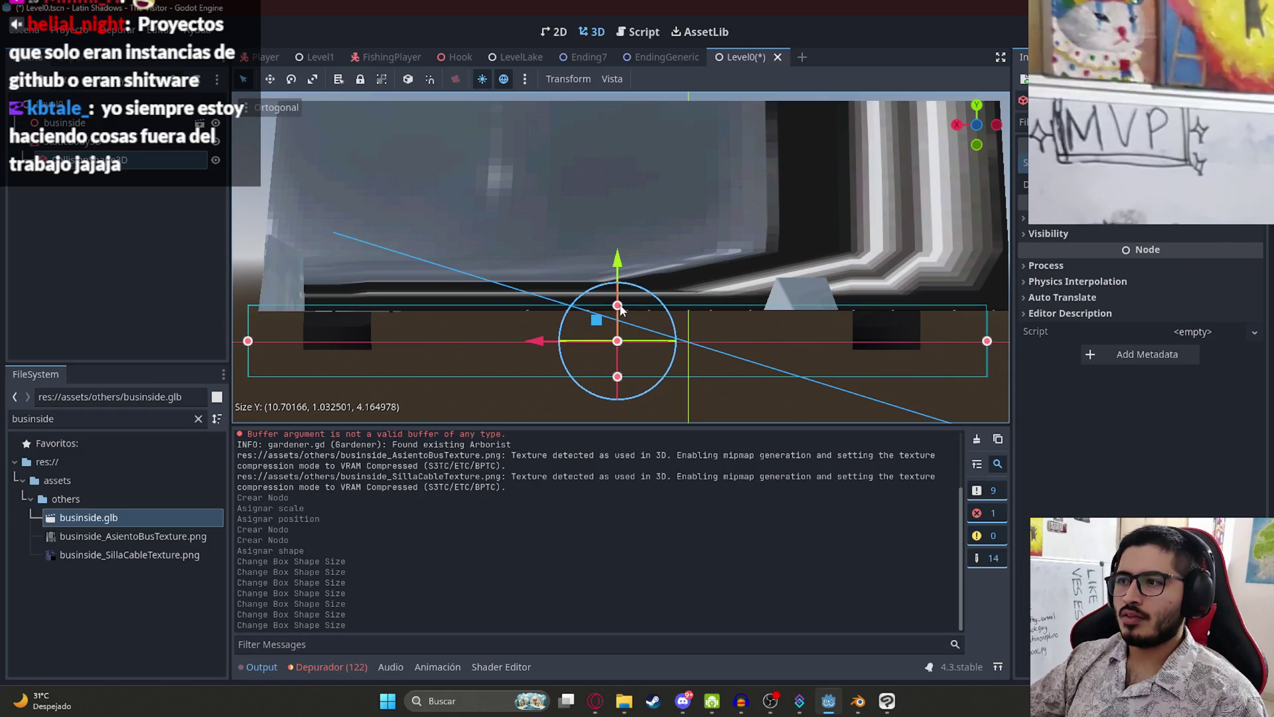
{"action": "scroll", "coordinate": [889, 332], "scroll_direction": "down", "scroll_amount": 4}
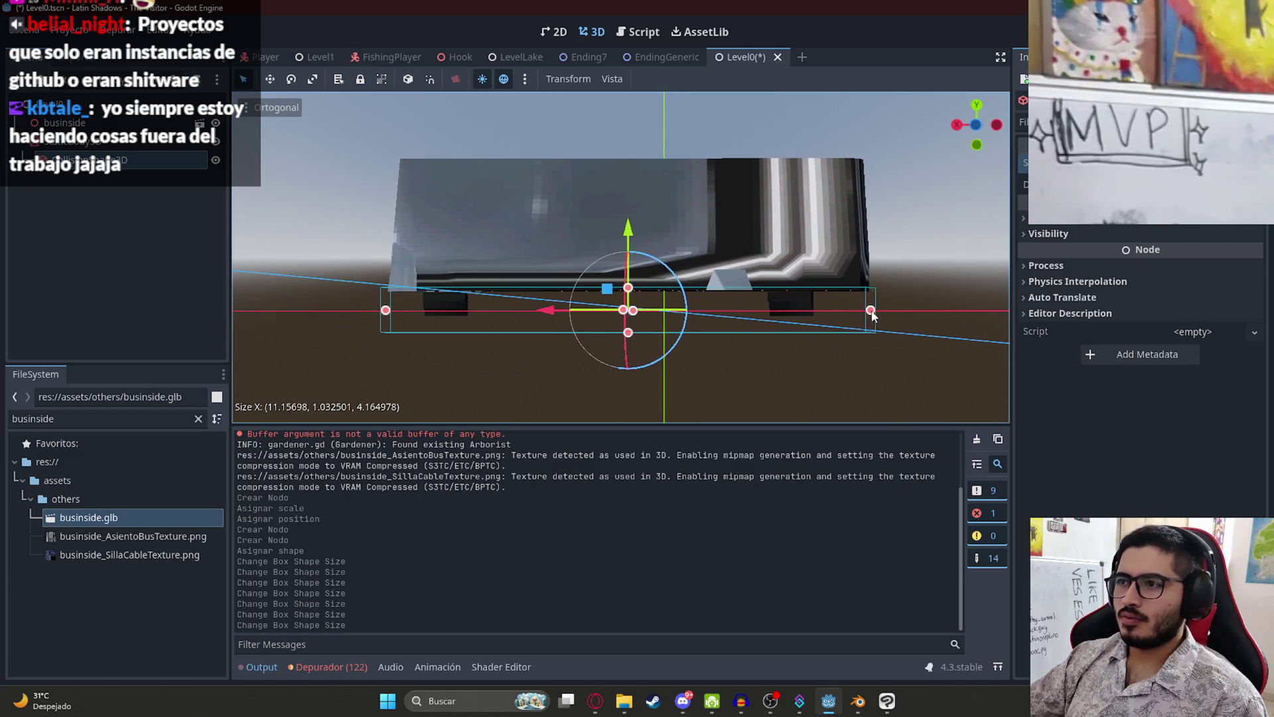
{"action": "left_click_drag", "start_coordinate": [872, 316], "coordinate": [874, 316]}
{"action": "middle_click_drag", "start_coordinate": [874, 316], "coordinate": [302, 169]}
Step: Save Level0, open Player.tscn, then return to the Level0 scene
{"action": "key", "text": "ctrl+s"}
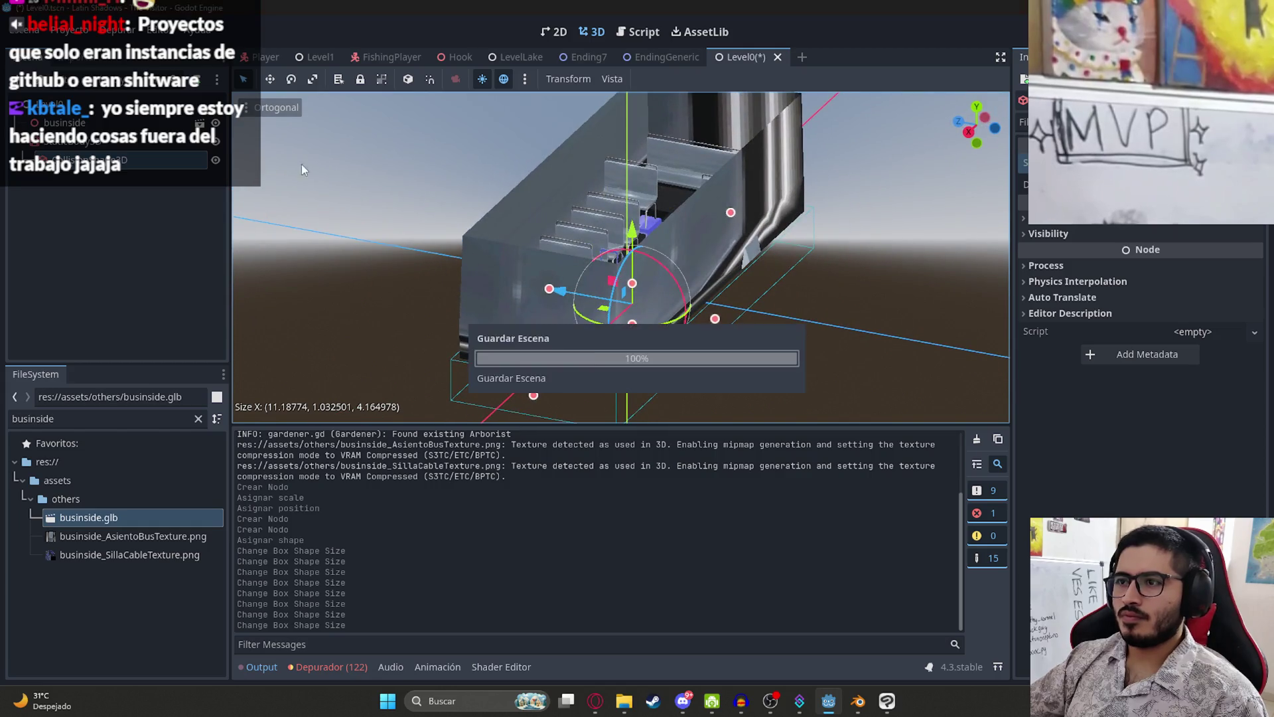
{"action": "type", "text": "player"}
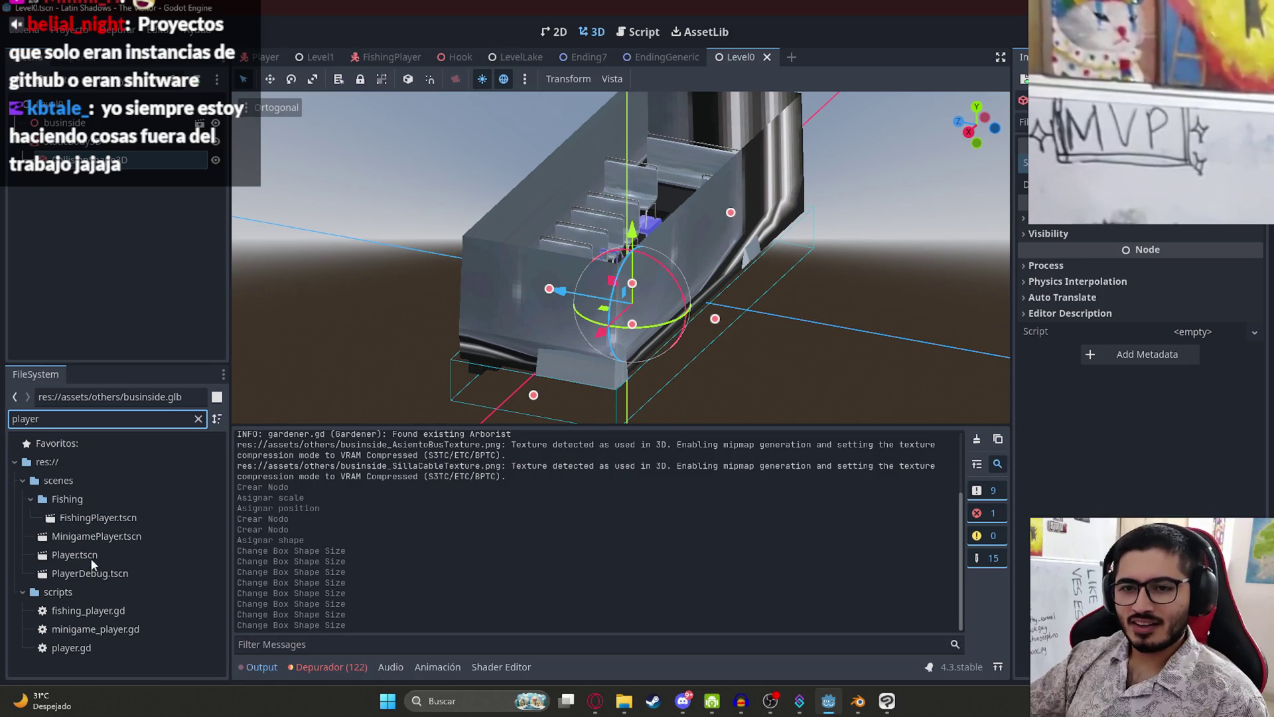
{"action": "double_click", "coordinate": [92, 562]}
{"action": "left_click", "coordinate": [750, 57]}
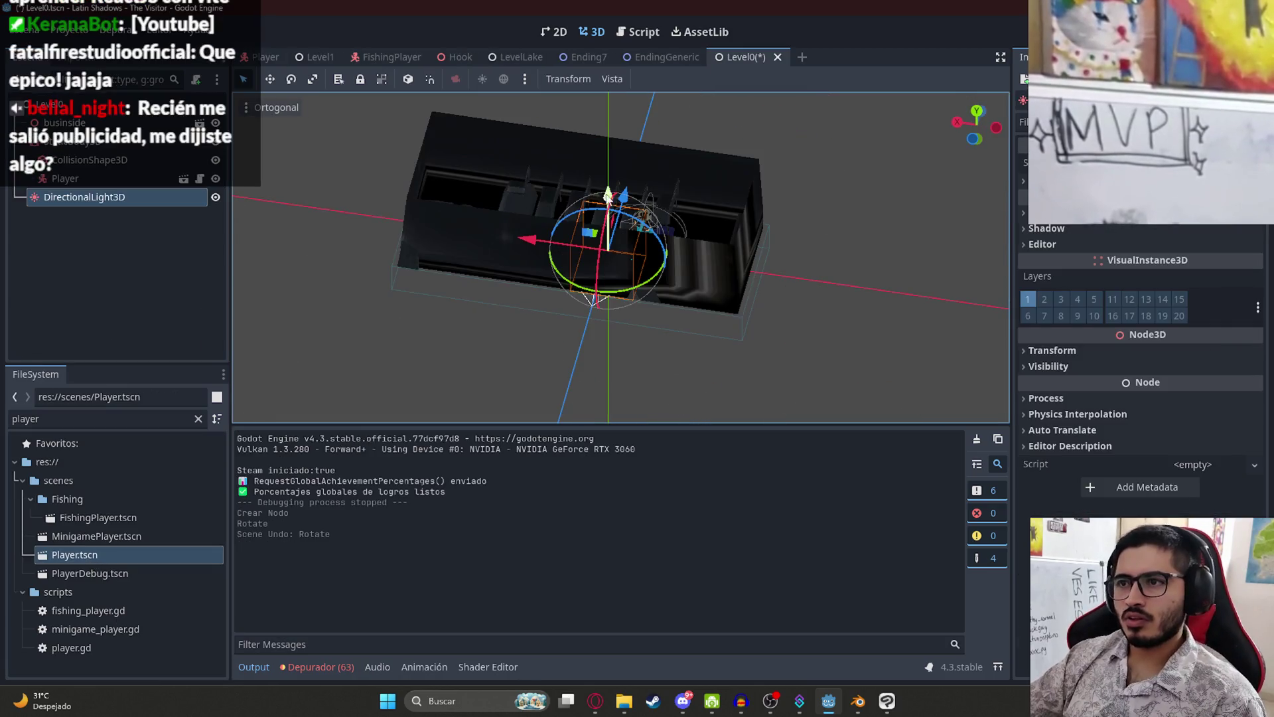
Step: Rotate the DirectionalLight3D about -51°, run Level0 with Reproducir Esta Escena, and stop it with F8
{"action": "mouse_move", "coordinate": [601, 181]}
{"action": "middle_mouse_down"}
{"action": "mouse_move", "coordinate": [516, 219]}
{"action": "mouse_move", "coordinate": [683, 142]}
{"action": "middle_mouse_up"}
{"action": "left_click_drag", "start_coordinate": [683, 142], "coordinate": [693, 225]}
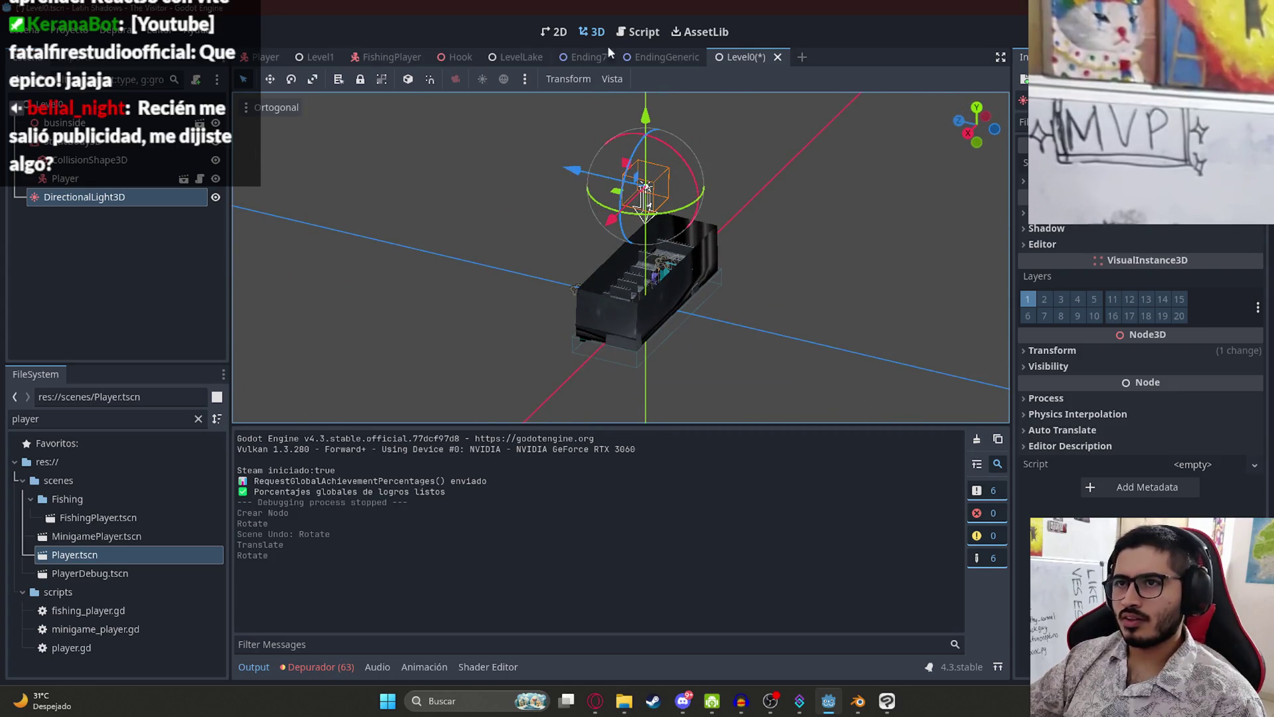
{"action": "right_click", "coordinate": [745, 61]}
{"action": "left_click", "coordinate": [767, 166]}
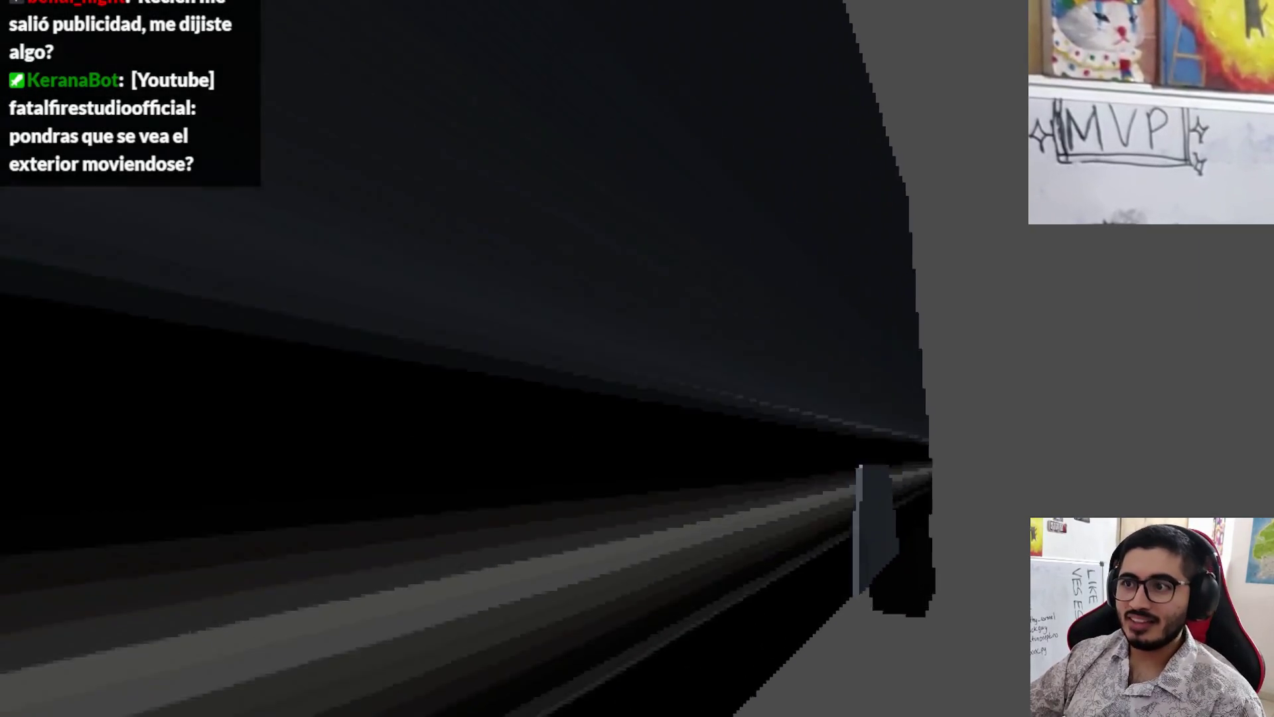
{"action": "key", "text": "F8"}
{"action": "right_click", "coordinate": [737, 60]}
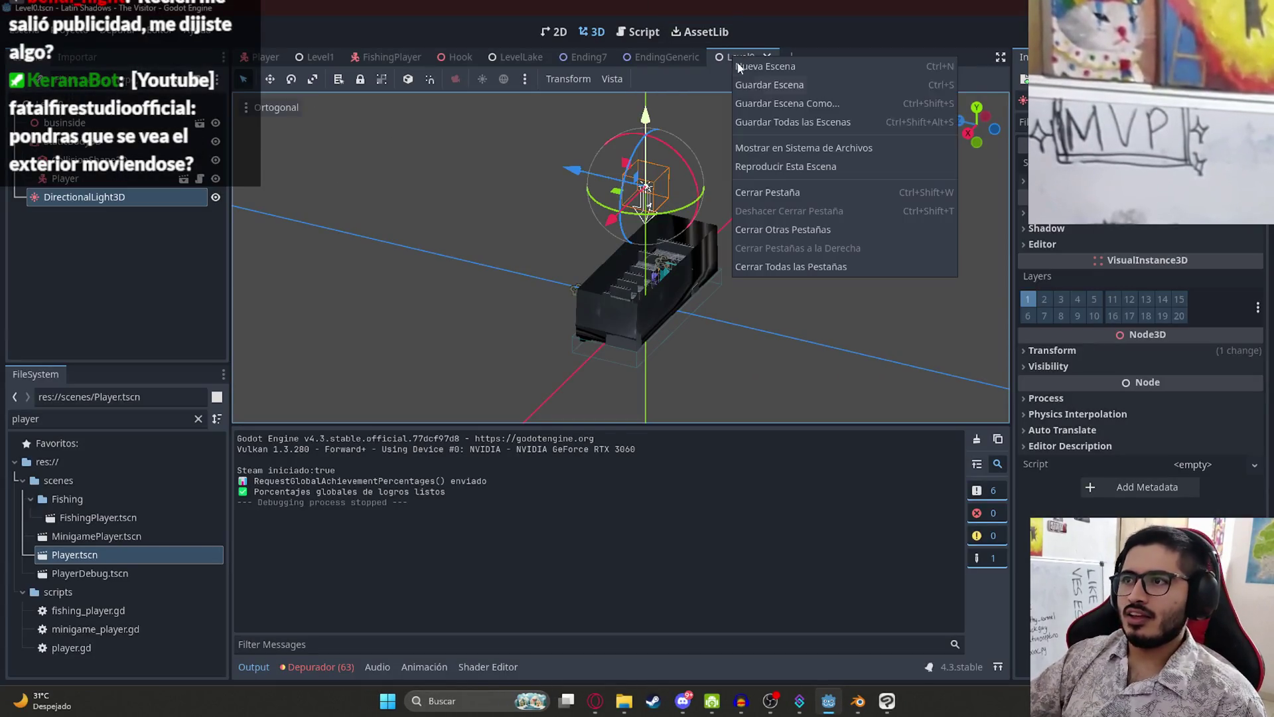
Step: Run Level0 again, walk forward down the aisle between the seats, then quit with Escape
{"action": "left_click", "coordinate": [805, 166]}
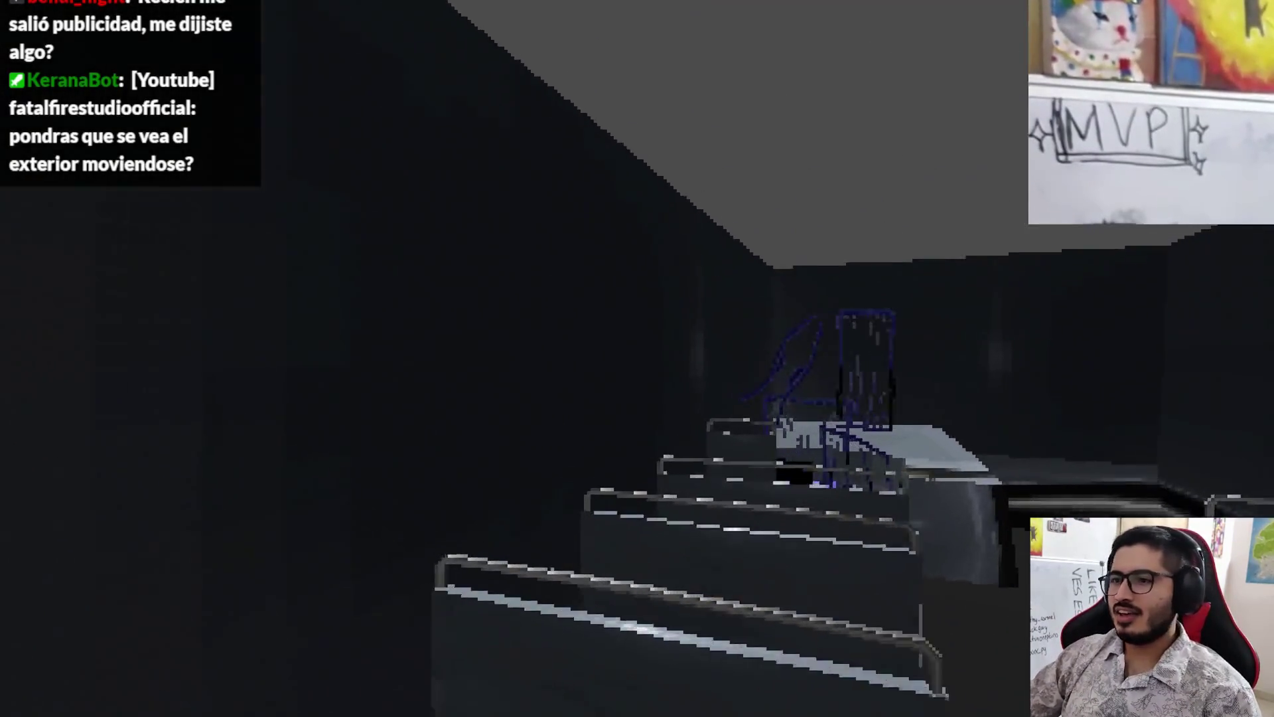
{"action": "key", "text": "w"}
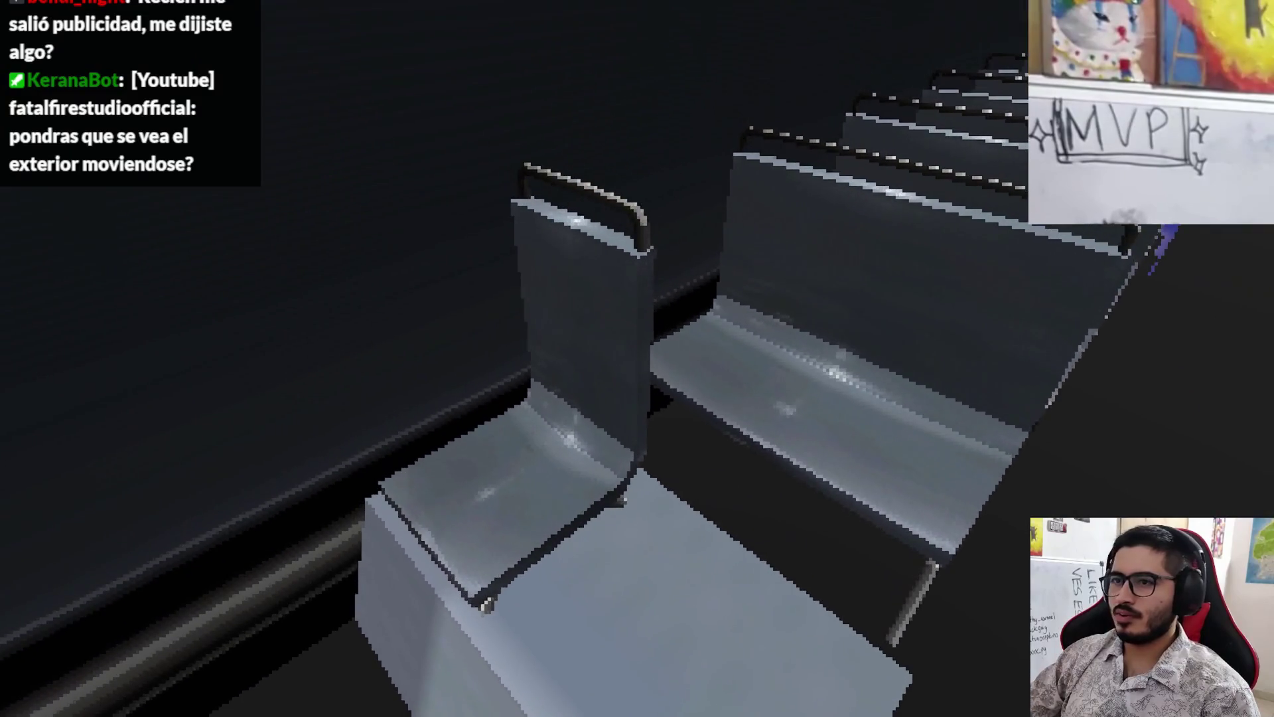
{"action": "key", "text": "w"}
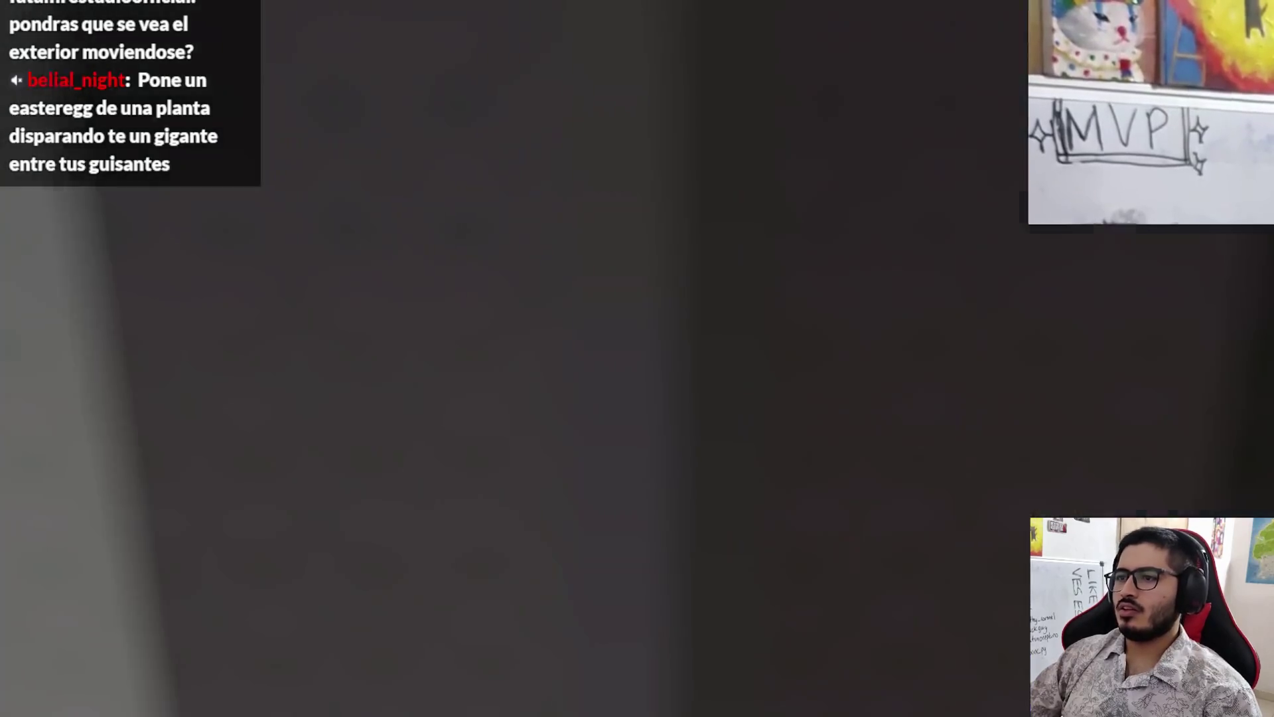
{"action": "key", "text": "Escape"}
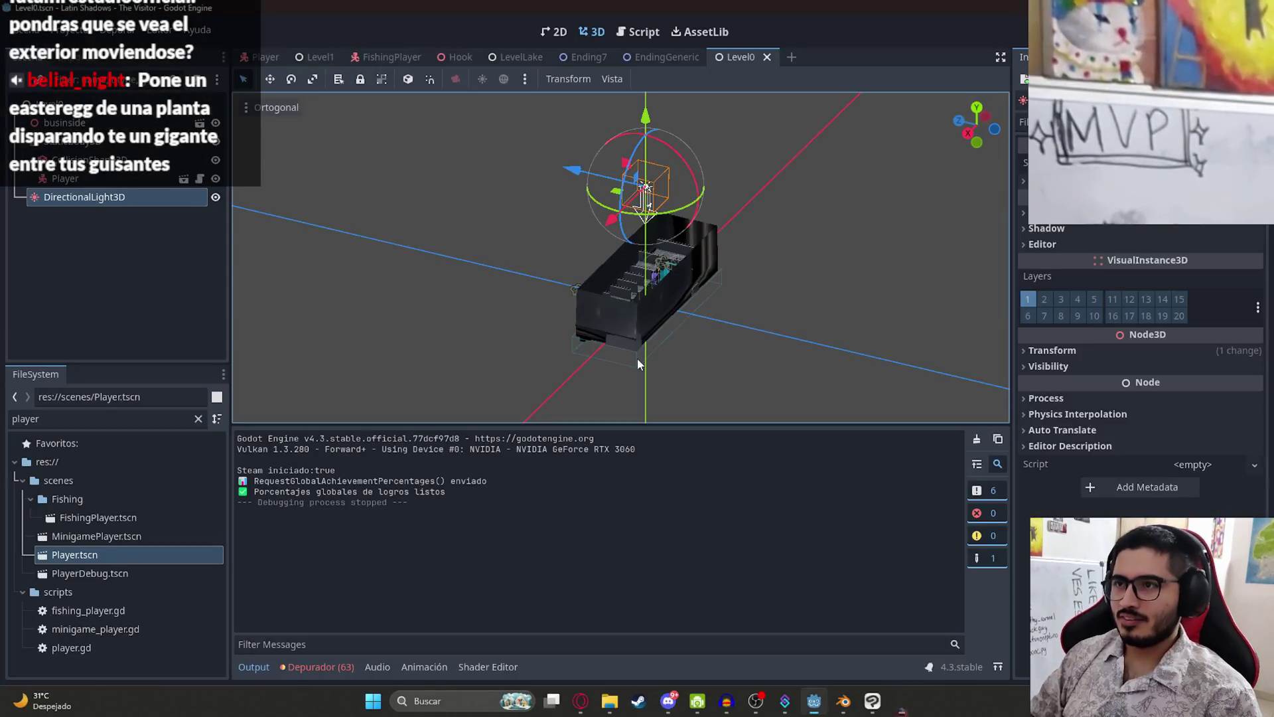
Step: Run Level0 with Reproducir Esta Escena, walk among the bus seats, then end the playtest
{"action": "right_click", "coordinate": [735, 53]}
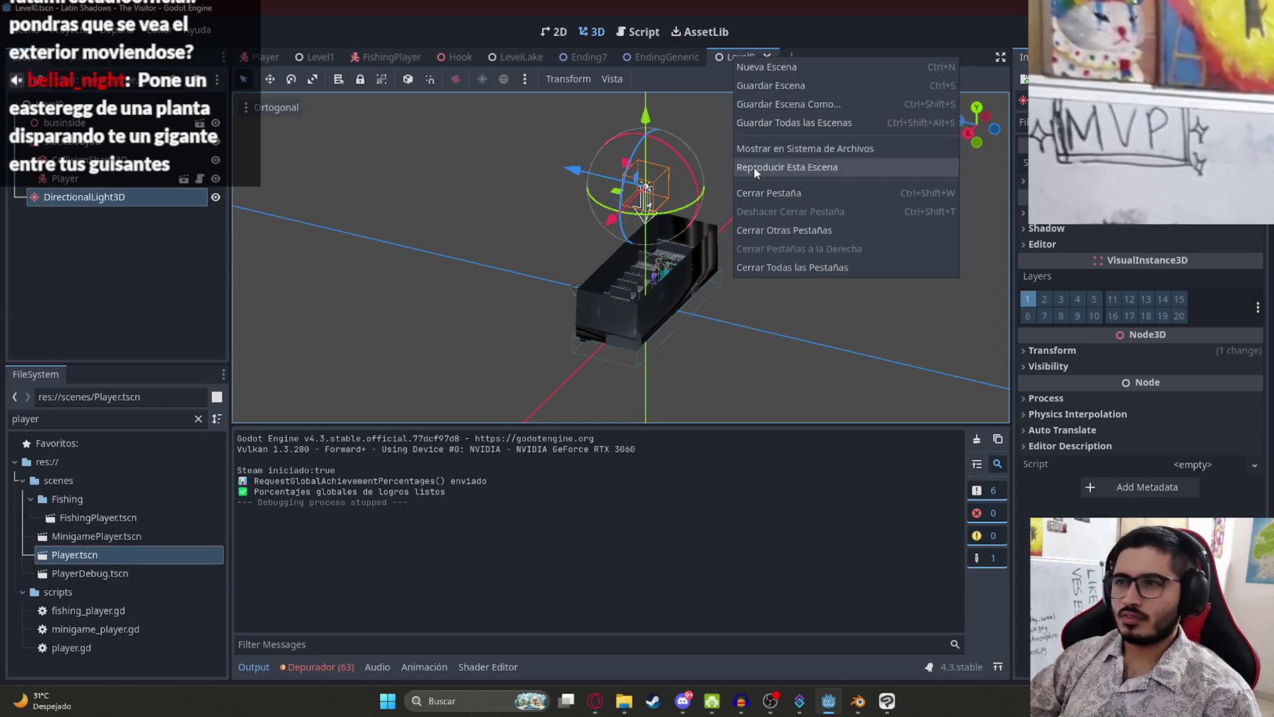
{"action": "left_click", "coordinate": [739, 224]}
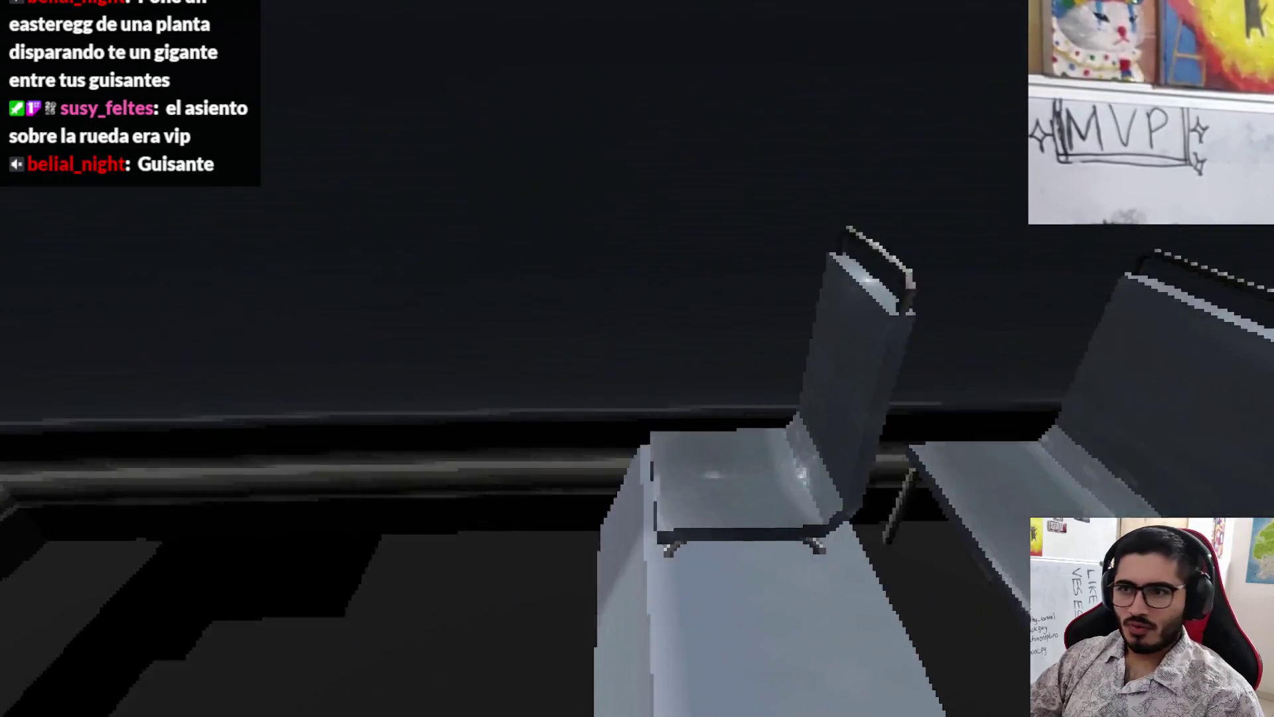
{"action": "key", "text": "Escape"}
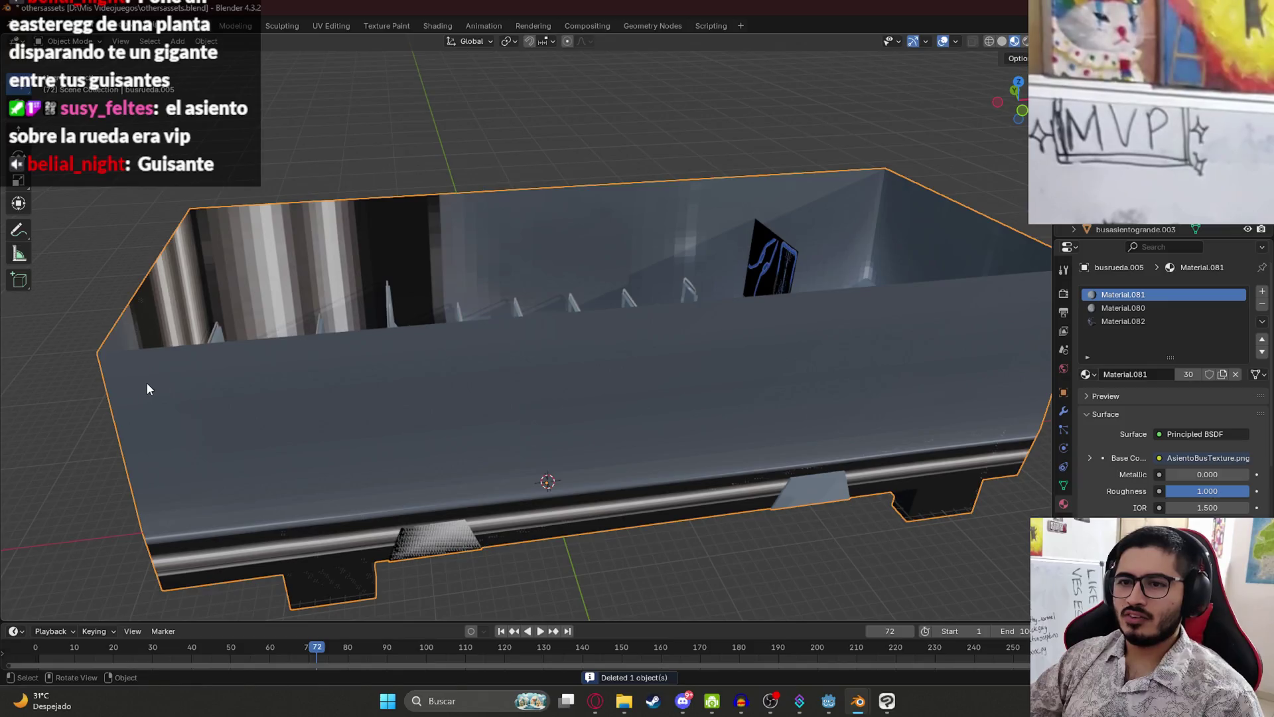
Step: Select a bus seat and move it vertically along Z to a new height
{"action": "middle_click_drag", "start_coordinate": [146, 381], "coordinate": [416, 269]}
{"action": "scroll", "coordinate": [435, 269], "scroll_direction": "down", "scroll_amount": 5}
{"action": "left_click", "coordinate": [537, 264]}
{"action": "mouse_move", "coordinate": [538, 264]}
{"action": "middle_mouse_down"}
{"action": "mouse_move", "coordinate": [612, 313]}
{"action": "mouse_move", "coordinate": [671, 427]}
{"action": "mouse_move", "coordinate": [697, 415]}
{"action": "mouse_move", "coordinate": [580, 427]}
{"action": "middle_mouse_up"}
{"action": "scroll", "coordinate": [556, 333], "scroll_direction": "up", "scroll_amount": 5}
{"action": "scroll", "coordinate": [556, 332], "scroll_direction": "down", "scroll_amount": 4}
{"action": "scroll", "coordinate": [515, 391], "scroll_direction": "up", "scroll_amount": 5}
{"action": "left_click", "coordinate": [727, 259]}
{"action": "mouse_move", "coordinate": [726, 258]}
{"action": "middle_mouse_down"}
{"action": "mouse_move", "coordinate": [814, 345]}
{"action": "mouse_move", "coordinate": [960, 318]}
{"action": "middle_mouse_up"}
{"action": "scroll", "coordinate": [401, 481], "scroll_direction": "up", "scroll_amount": 3}
{"action": "mouse_move", "coordinate": [401, 481]}
{"action": "middle_mouse_down"}
{"action": "mouse_move", "coordinate": [412, 507]}
{"action": "mouse_move", "coordinate": [478, 498]}
{"action": "middle_mouse_up"}
{"action": "key", "text": "g"}
{"action": "key", "text": "z"}
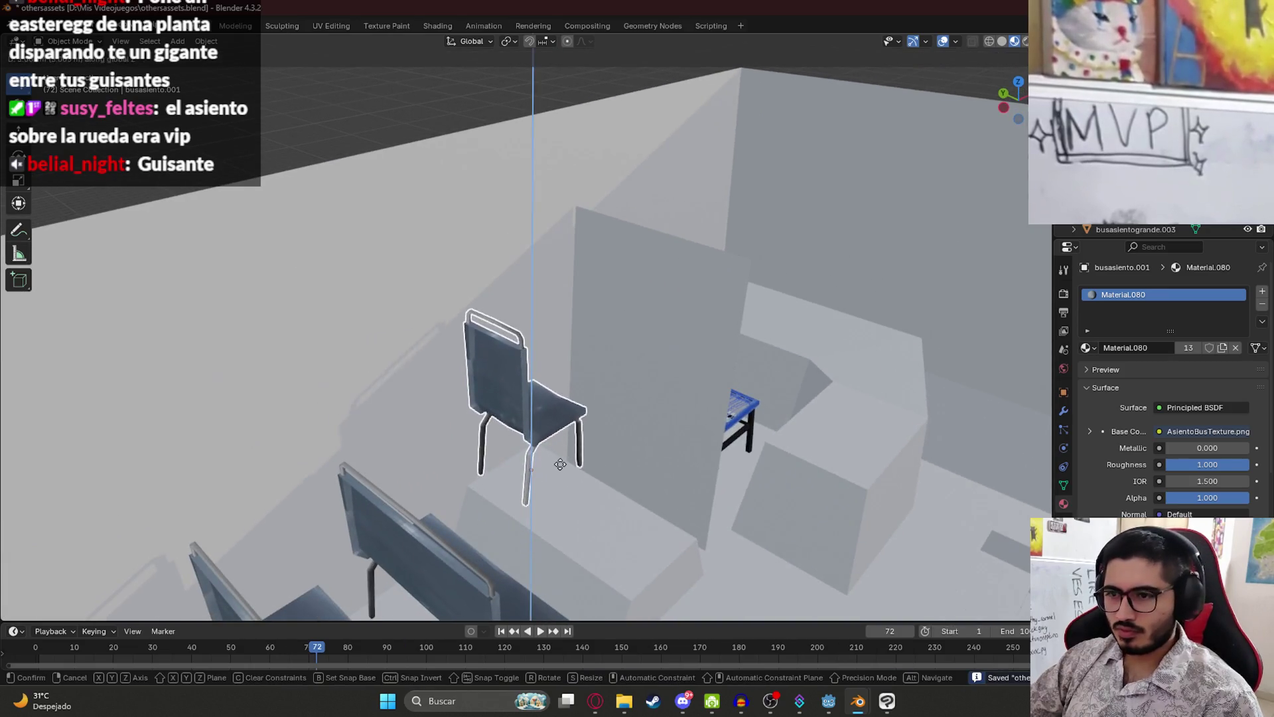
{"action": "left_click", "coordinate": [559, 485]}
Step: Duplicate the seat and move the copy vertically into position
{"action": "mouse_move", "coordinate": [558, 485]}
{"action": "middle_mouse_down"}
{"action": "mouse_move", "coordinate": [671, 447]}
{"action": "mouse_move", "coordinate": [549, 441]}
{"action": "middle_mouse_up"}
{"action": "left_click", "coordinate": [550, 441]}
{"action": "key", "text": "shift+d"}
{"action": "key", "text": "z"}
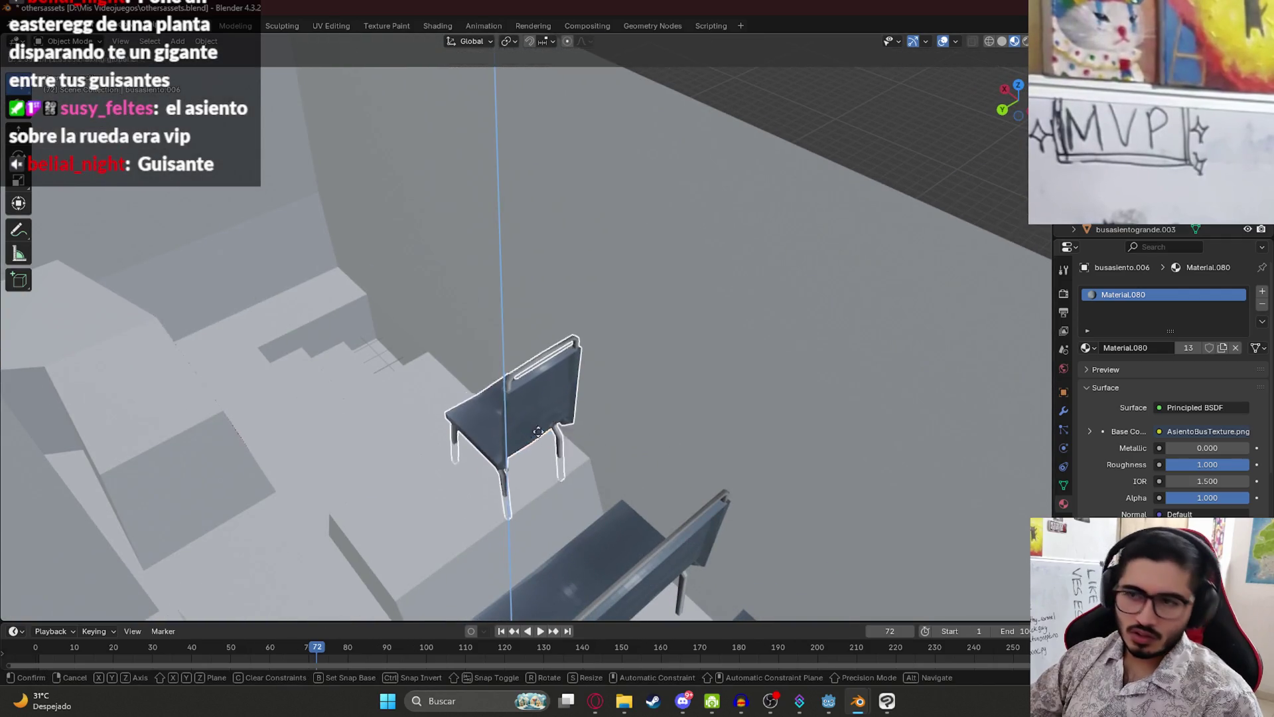
{"action": "left_click", "coordinate": [541, 423]}
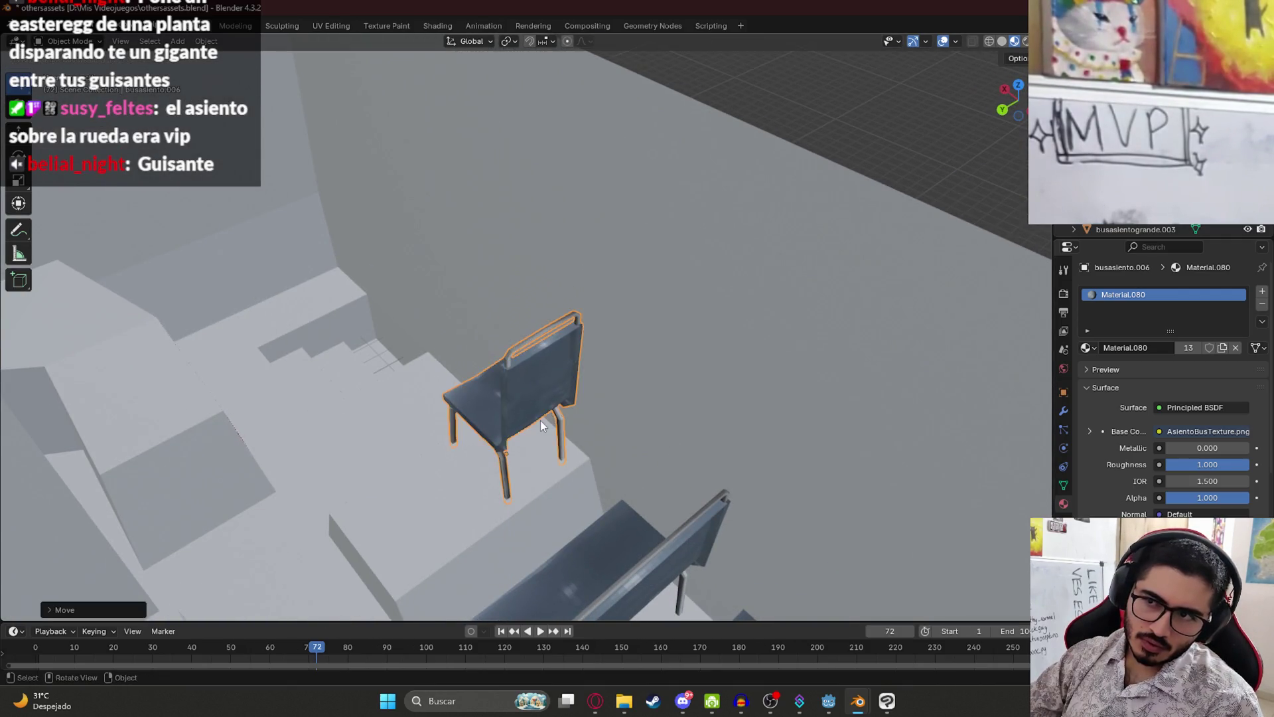
Step: Apply busdentro's transforms with Ctrl+A and save othersassets.blend
{"action": "middle_click_drag", "start_coordinate": [540, 423], "coordinate": [742, 330]}
{"action": "mouse_move", "coordinate": [495, 325]}
{"action": "middle_mouse_down"}
{"action": "mouse_move", "coordinate": [466, 373]}
{"action": "mouse_move", "coordinate": [530, 409]}
{"action": "middle_mouse_up"}
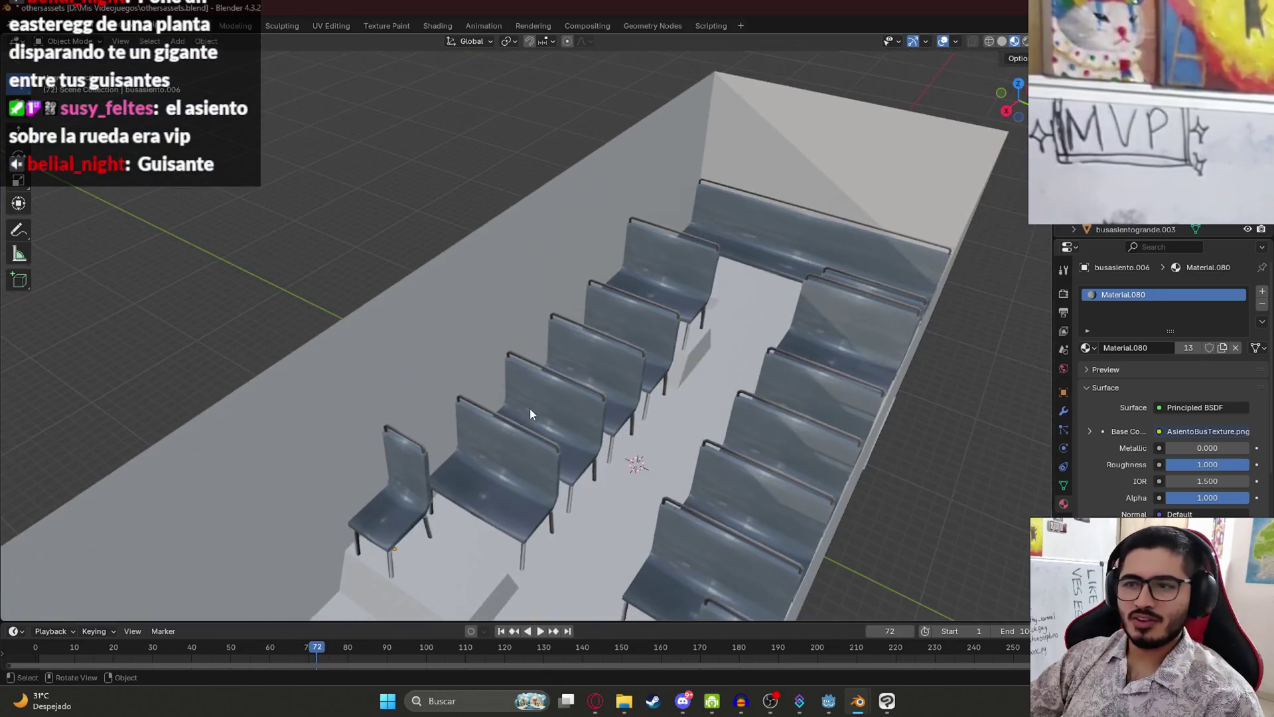
{"action": "mouse_move", "coordinate": [394, 488]}
{"action": "middle_mouse_down"}
{"action": "mouse_move", "coordinate": [389, 401]}
{"action": "mouse_move", "coordinate": [631, 423]}
{"action": "mouse_move", "coordinate": [514, 424]}
{"action": "mouse_move", "coordinate": [551, 409]}
{"action": "mouse_move", "coordinate": [503, 356]}
{"action": "mouse_move", "coordinate": [444, 364]}
{"action": "middle_mouse_up"}
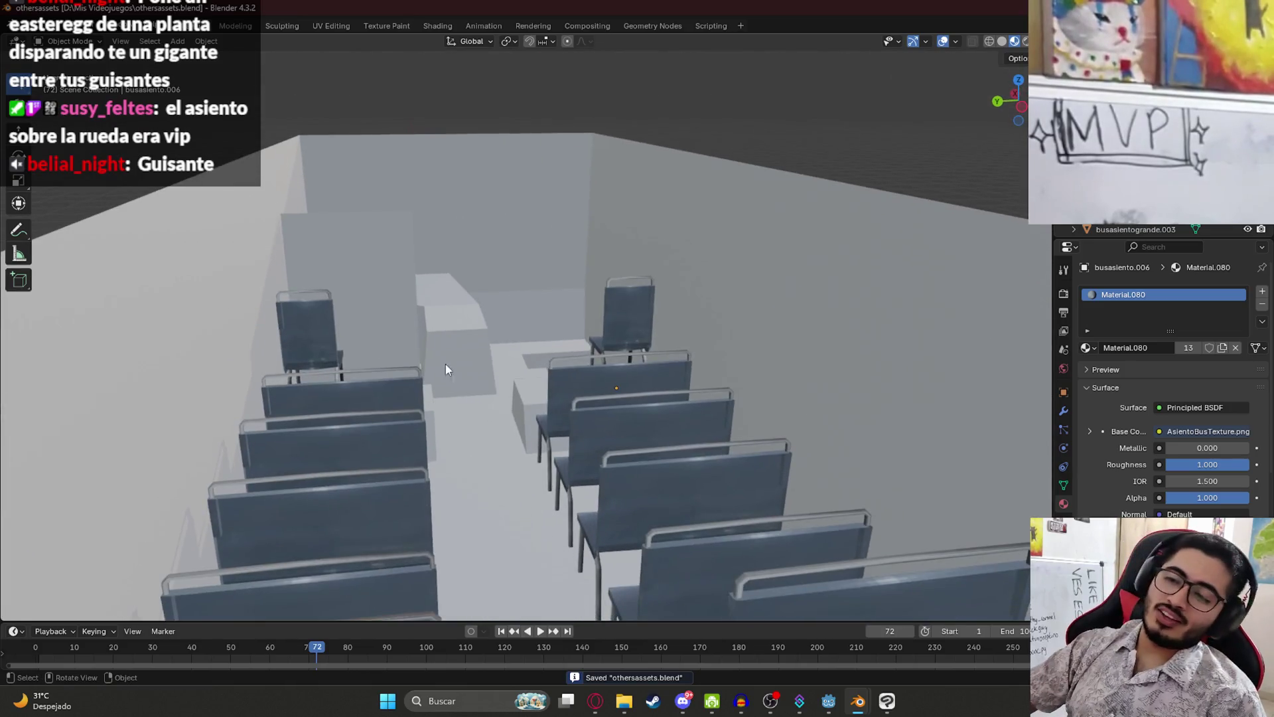
{"action": "scroll", "coordinate": [506, 451], "scroll_direction": "down", "scroll_amount": 4}
{"action": "mouse_move", "coordinate": [657, 392]}
{"action": "middle_mouse_down"}
{"action": "mouse_move", "coordinate": [476, 514]}
{"action": "mouse_move", "coordinate": [628, 266]}
{"action": "middle_mouse_up"}
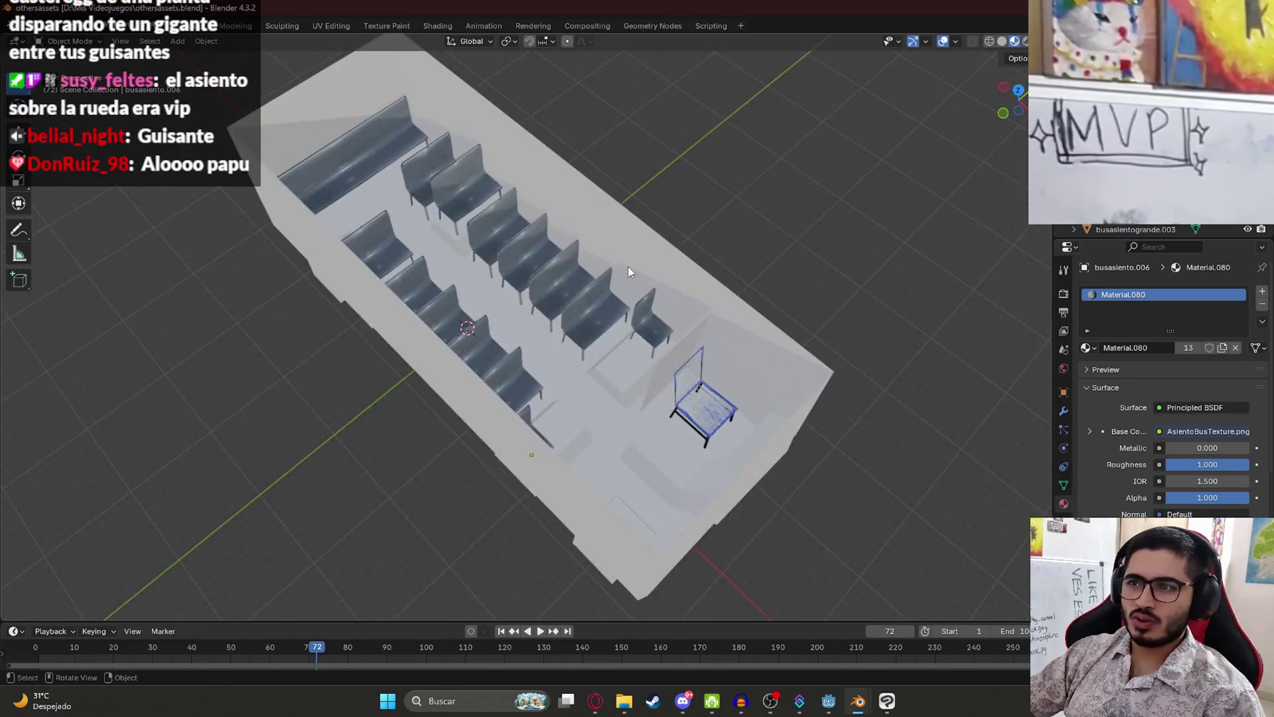
{"action": "left_click", "coordinate": [632, 257]}
{"action": "key", "text": "ctrl+a"}
{"action": "left_click", "coordinate": [632, 258]}
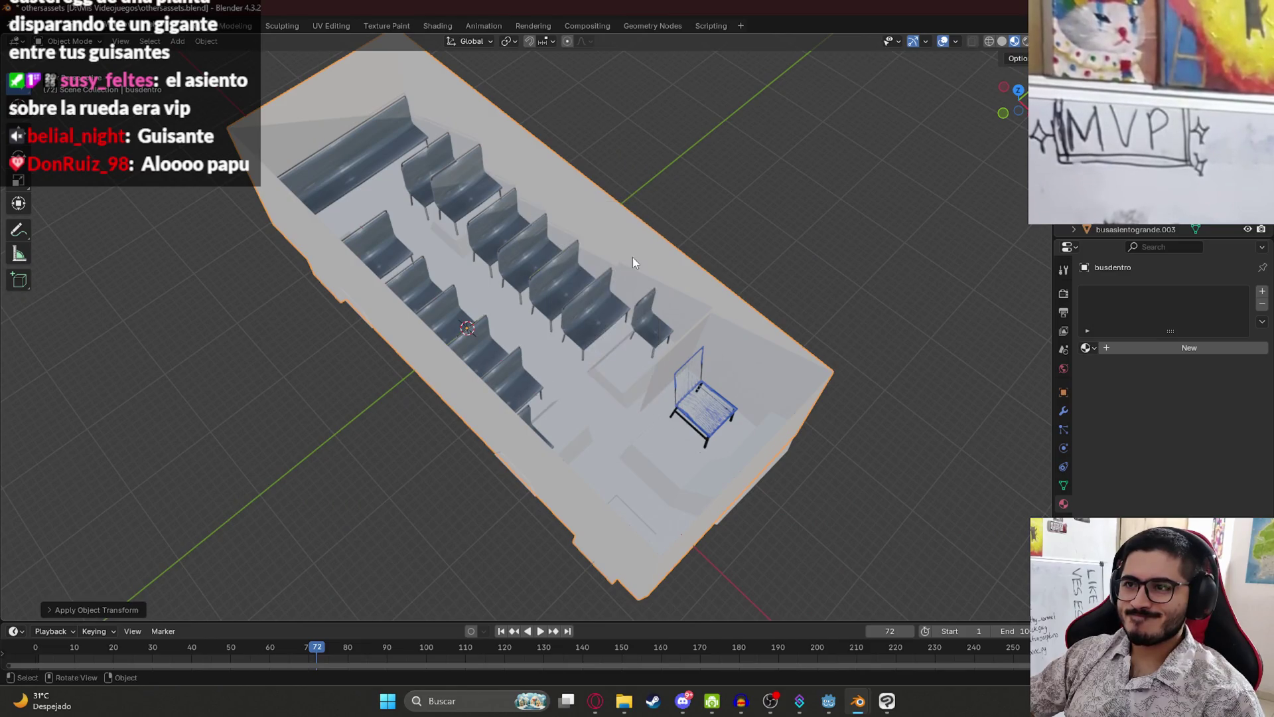
{"action": "key", "text": "ctrl+s"}
Step: Reselect the bus body, look over the seat rows, then switch to the browser's bus video
{"action": "scroll", "coordinate": [456, 365], "scroll_direction": "up", "scroll_amount": 5}
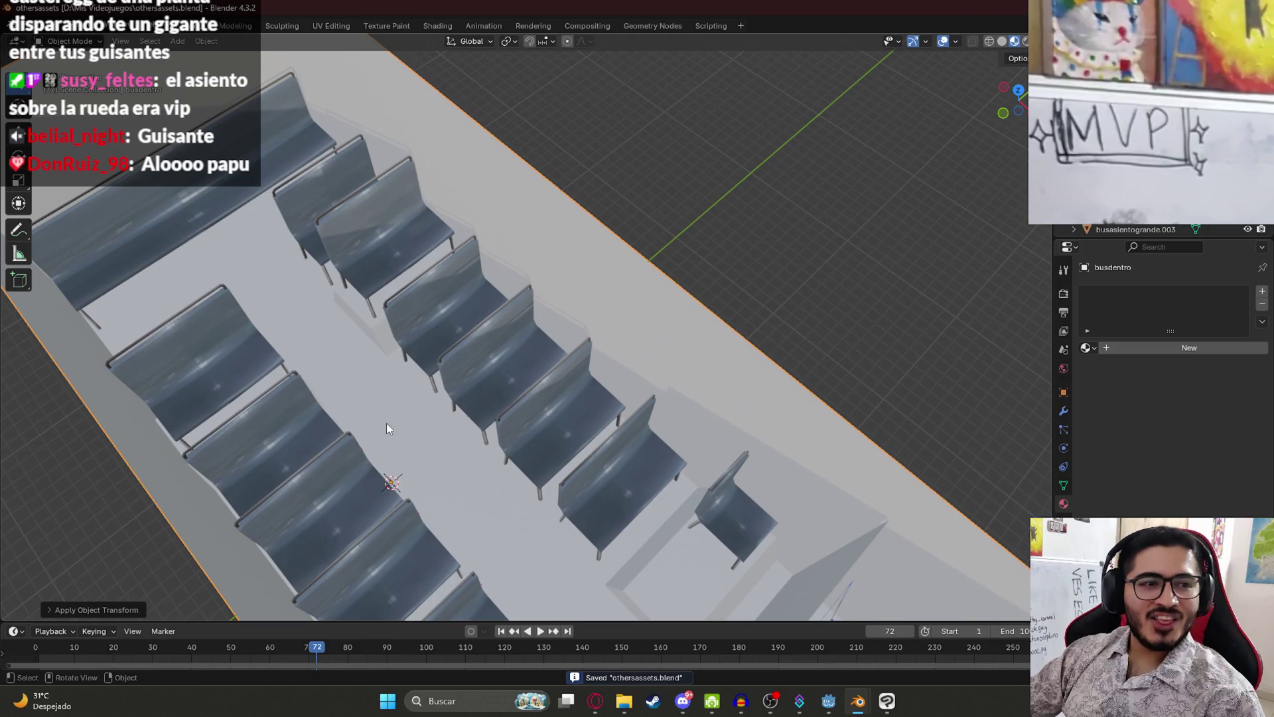
{"action": "scroll", "coordinate": [391, 422], "scroll_direction": "down", "scroll_amount": 2}
{"action": "mouse_move", "coordinate": [397, 419]}
{"action": "middle_mouse_down"}
{"action": "mouse_move", "coordinate": [329, 419]}
{"action": "mouse_move", "coordinate": [480, 343]}
{"action": "mouse_move", "coordinate": [457, 434]}
{"action": "middle_mouse_up"}
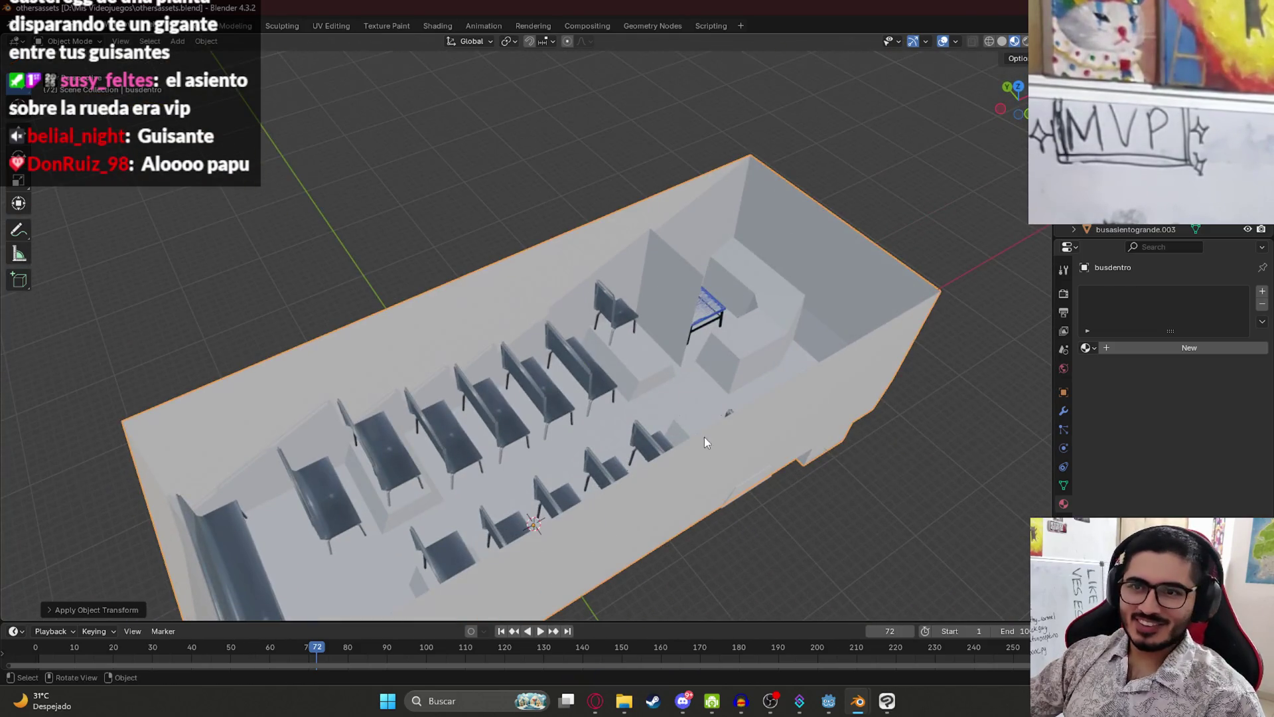
{"action": "middle_click_drag", "start_coordinate": [706, 443], "coordinate": [630, 294]}
{"action": "left_click", "coordinate": [657, 263]}
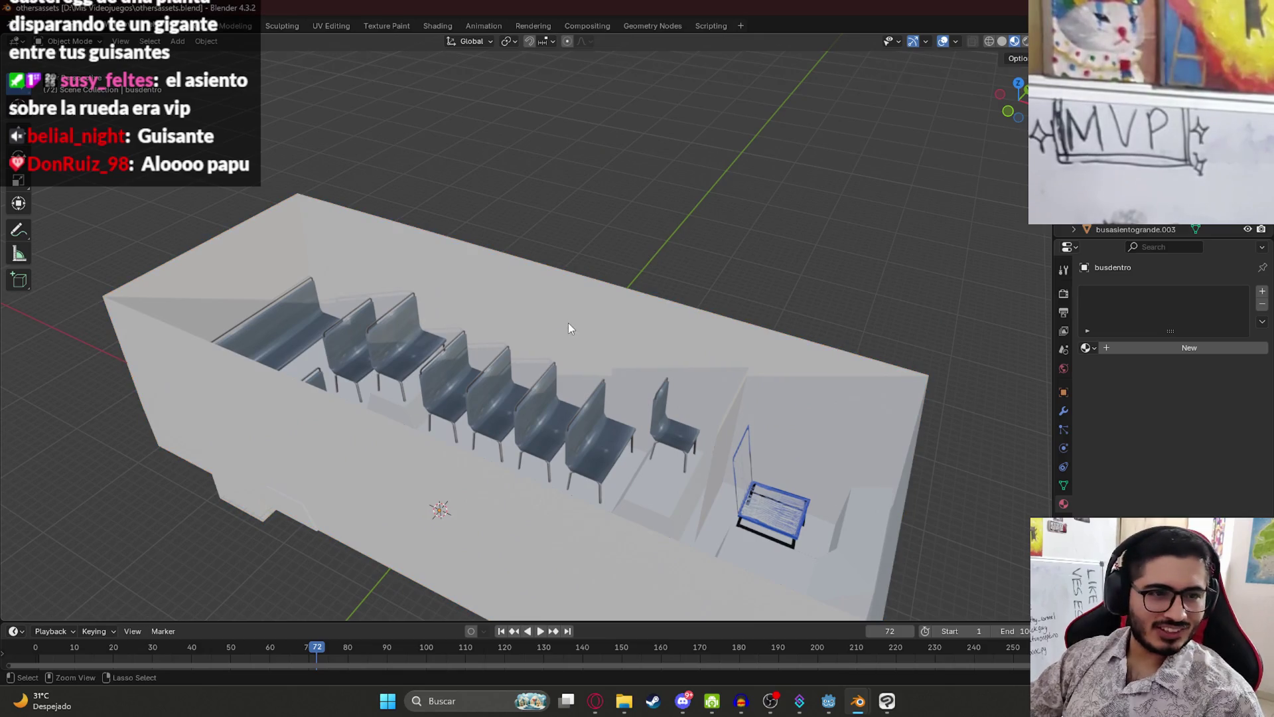
{"action": "left_click", "coordinate": [481, 296]}
{"action": "mouse_move", "coordinate": [481, 296]}
{"action": "middle_mouse_down"}
{"action": "mouse_move", "coordinate": [512, 324]}
{"action": "mouse_move", "coordinate": [594, 321]}
{"action": "middle_mouse_up"}
{"action": "scroll", "coordinate": [585, 364], "scroll_direction": "down", "scroll_amount": 4}
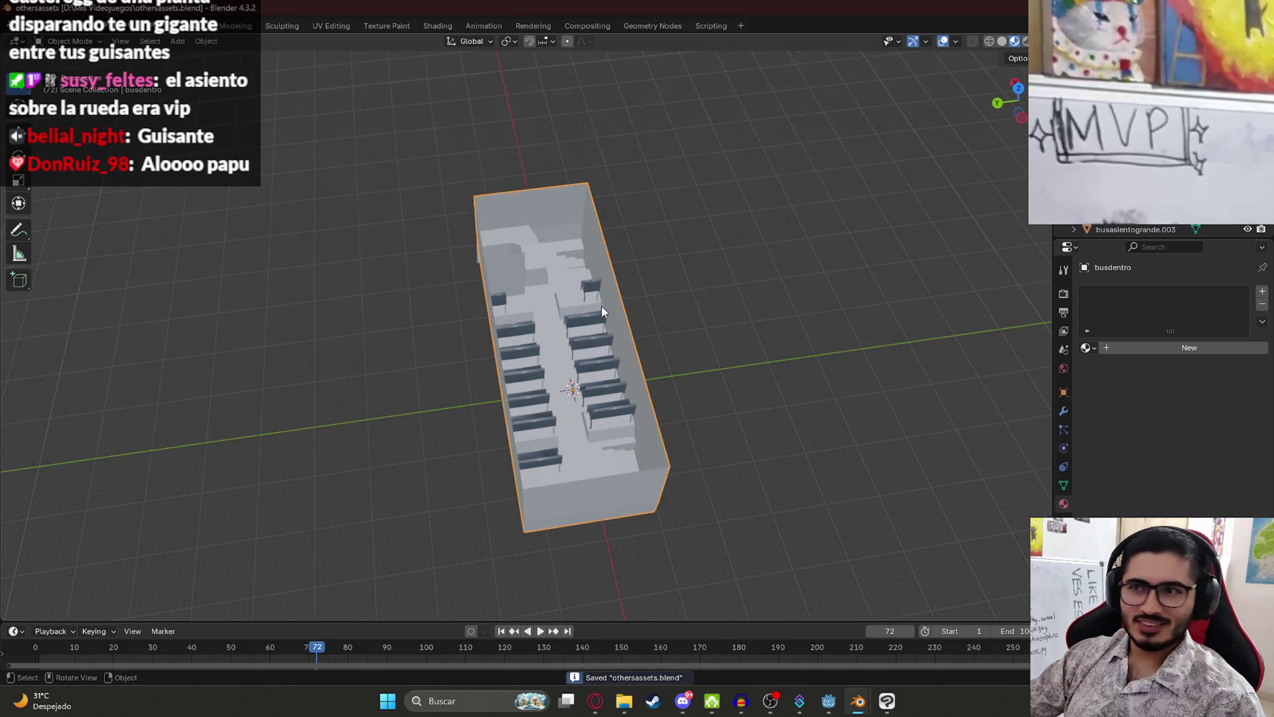
{"action": "scroll", "coordinate": [602, 305], "scroll_direction": "up", "scroll_amount": 5}
{"action": "mouse_move", "coordinate": [750, 444]}
{"action": "middle_mouse_down"}
{"action": "mouse_move", "coordinate": [465, 404]}
{"action": "mouse_move", "coordinate": [416, 301]}
{"action": "mouse_move", "coordinate": [634, 270]}
{"action": "middle_mouse_up"}
{"action": "mouse_move", "coordinate": [742, 283]}
{"action": "middle_mouse_down"}
{"action": "mouse_move", "coordinate": [661, 316]}
{"action": "mouse_move", "coordinate": [584, 289]}
{"action": "middle_mouse_up"}
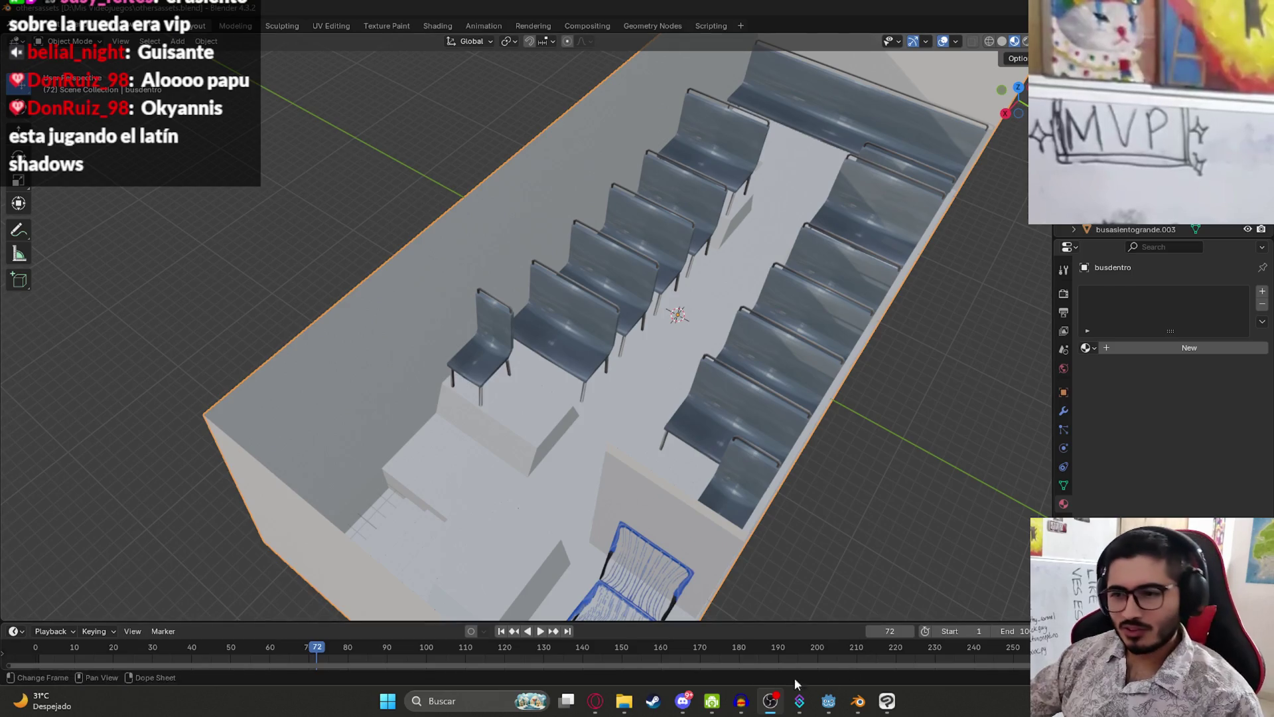
{"action": "left_click", "coordinate": [606, 698]}
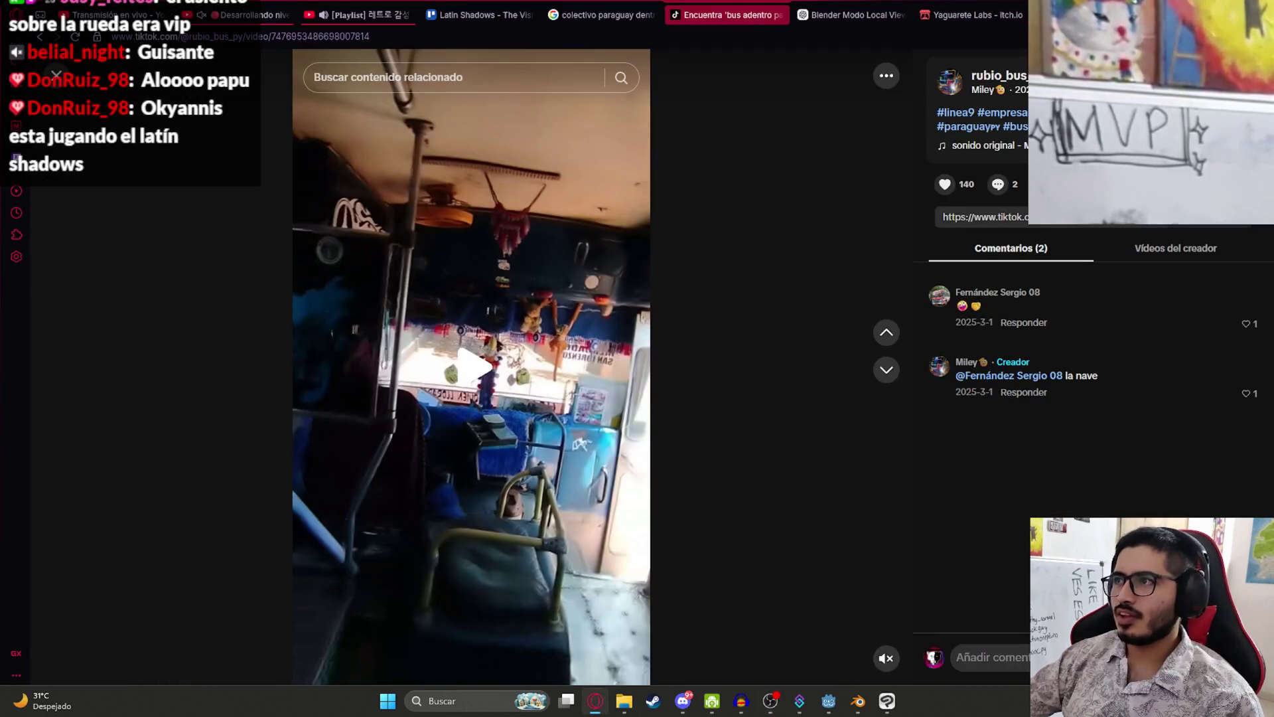
Step: Search Google in a new tab for the pasted streamer name and open their Twitch channel
{"action": "key", "text": "ctrl+t"}
{"action": "type", "text": "Okyannis"}
{"action": "key", "text": "Return"}
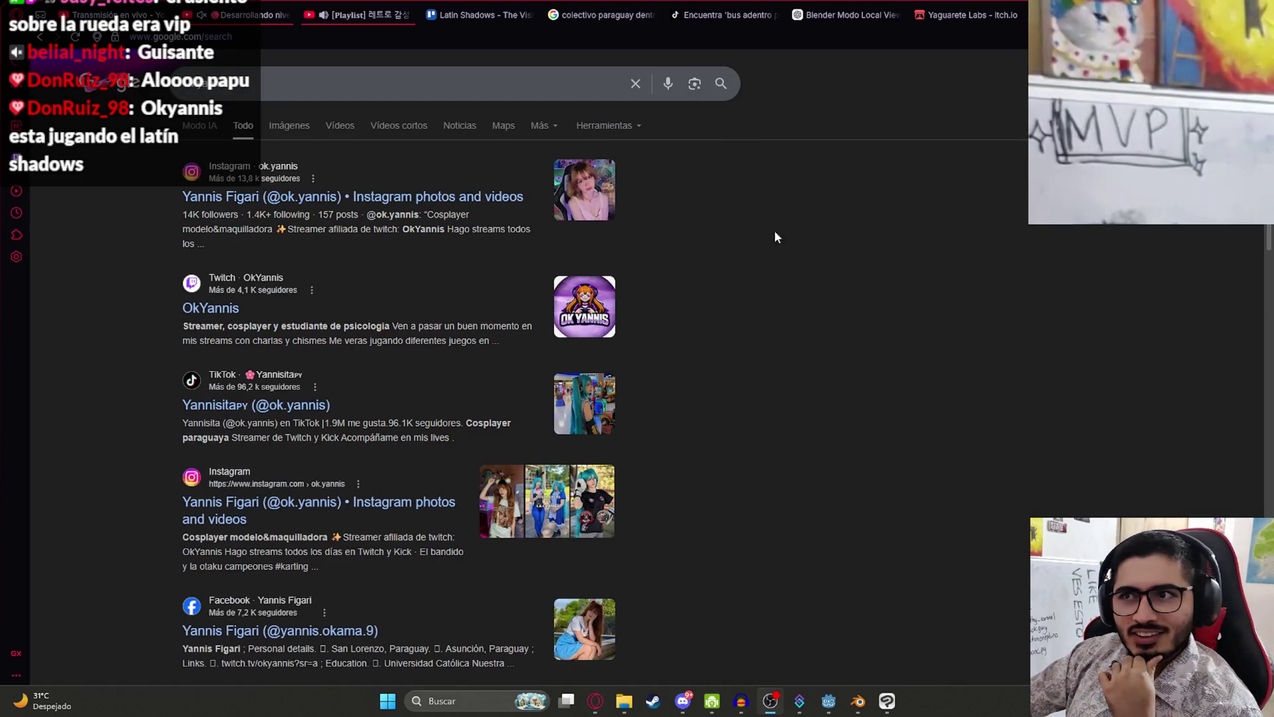
{"action": "left_click", "coordinate": [214, 318]}
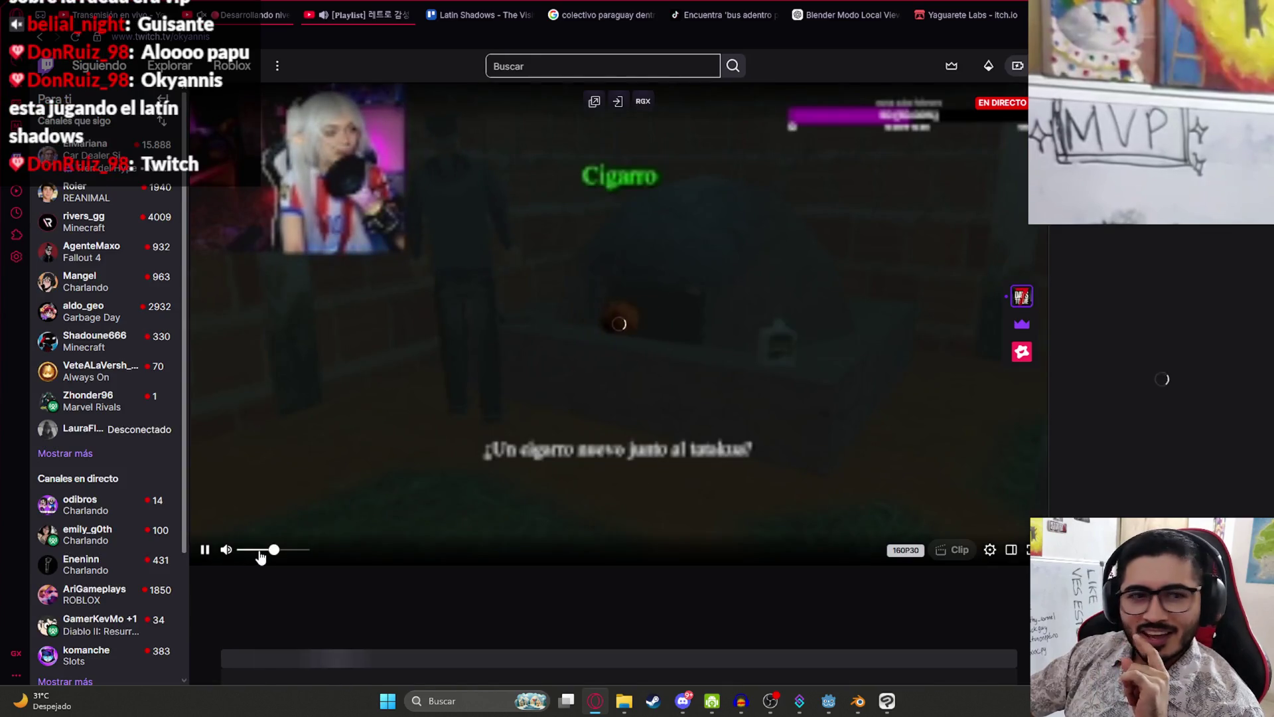
Step: Set the Twitch player quality to 1080p60, then switch to the Yaguarete Labs itch.io tab
{"action": "left_click", "coordinate": [990, 549]}
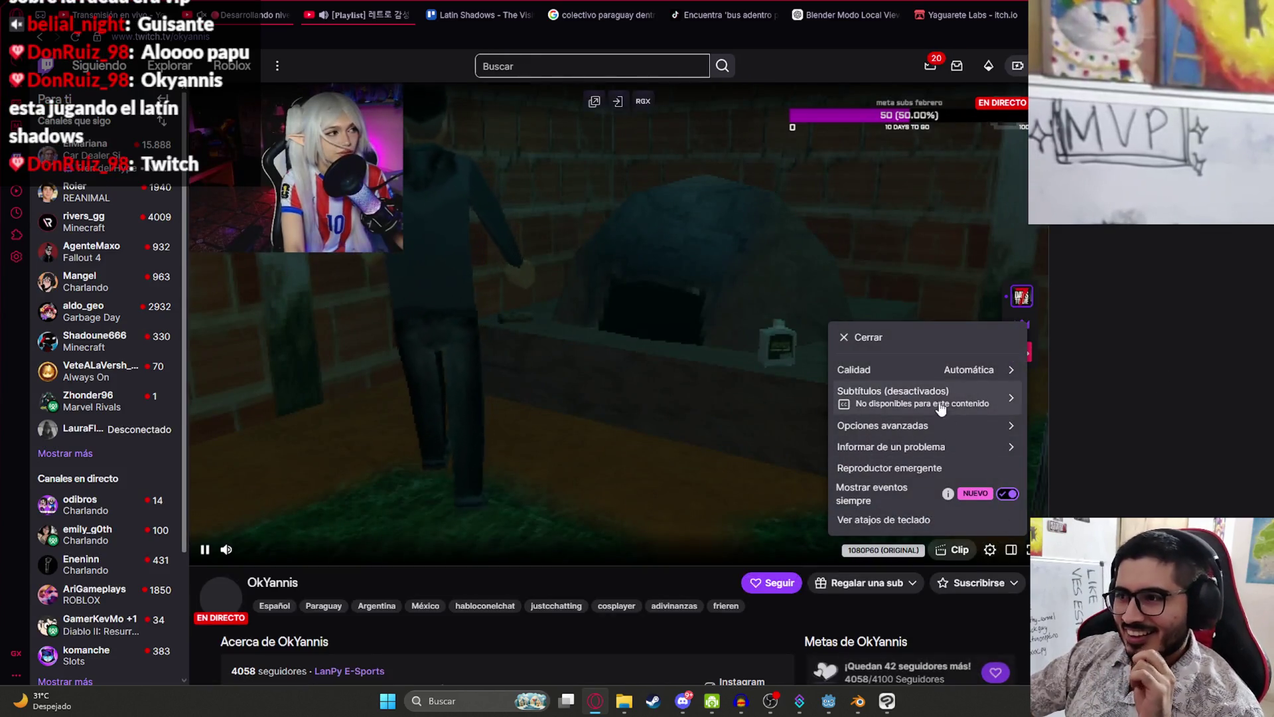
{"action": "left_click", "coordinate": [969, 372]}
{"action": "left_click", "coordinate": [983, 435]}
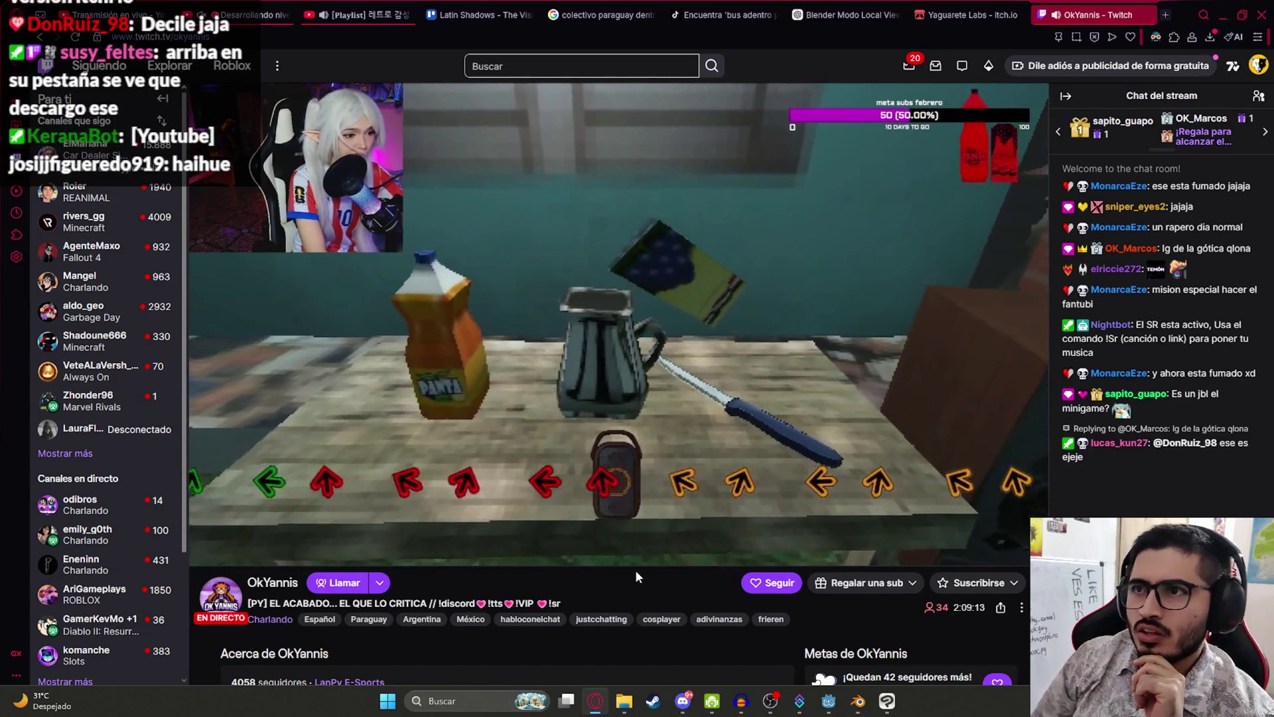
{"action": "left_click", "coordinate": [985, 9]}
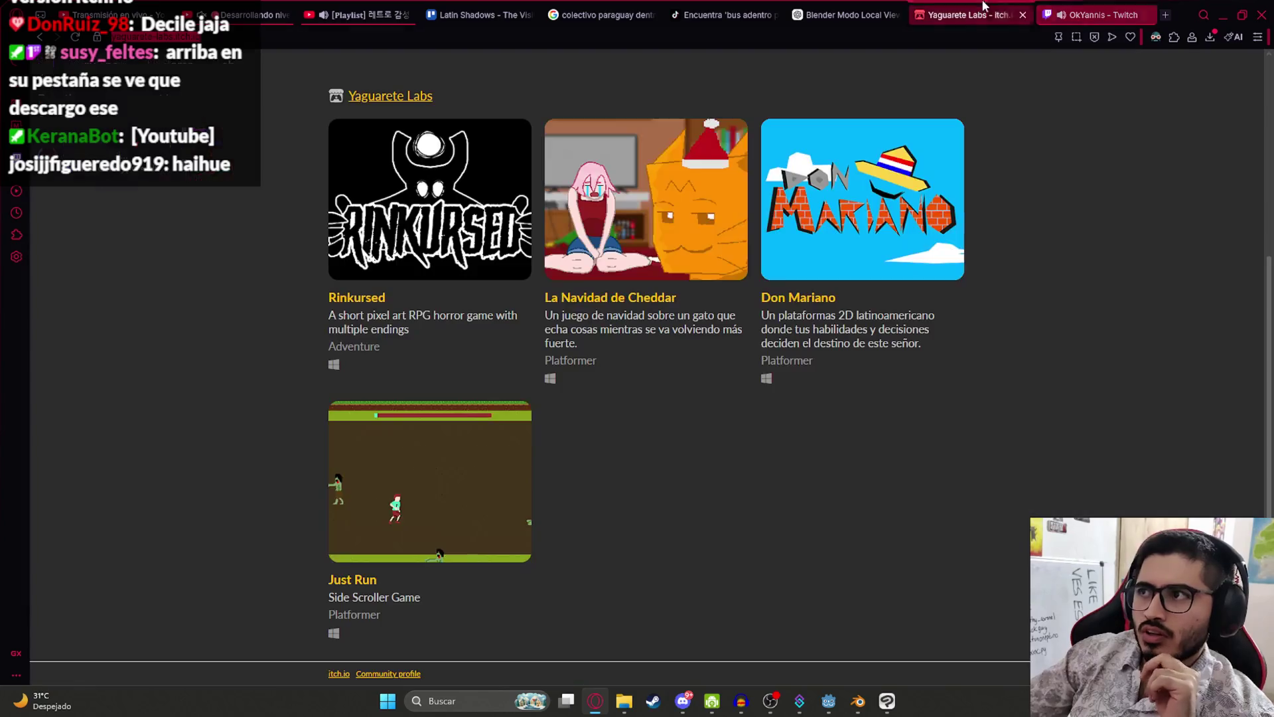
Step: Return to the Twitch stream tab and raise its volume slider to about 35%
{"action": "left_click", "coordinate": [1098, 15]}
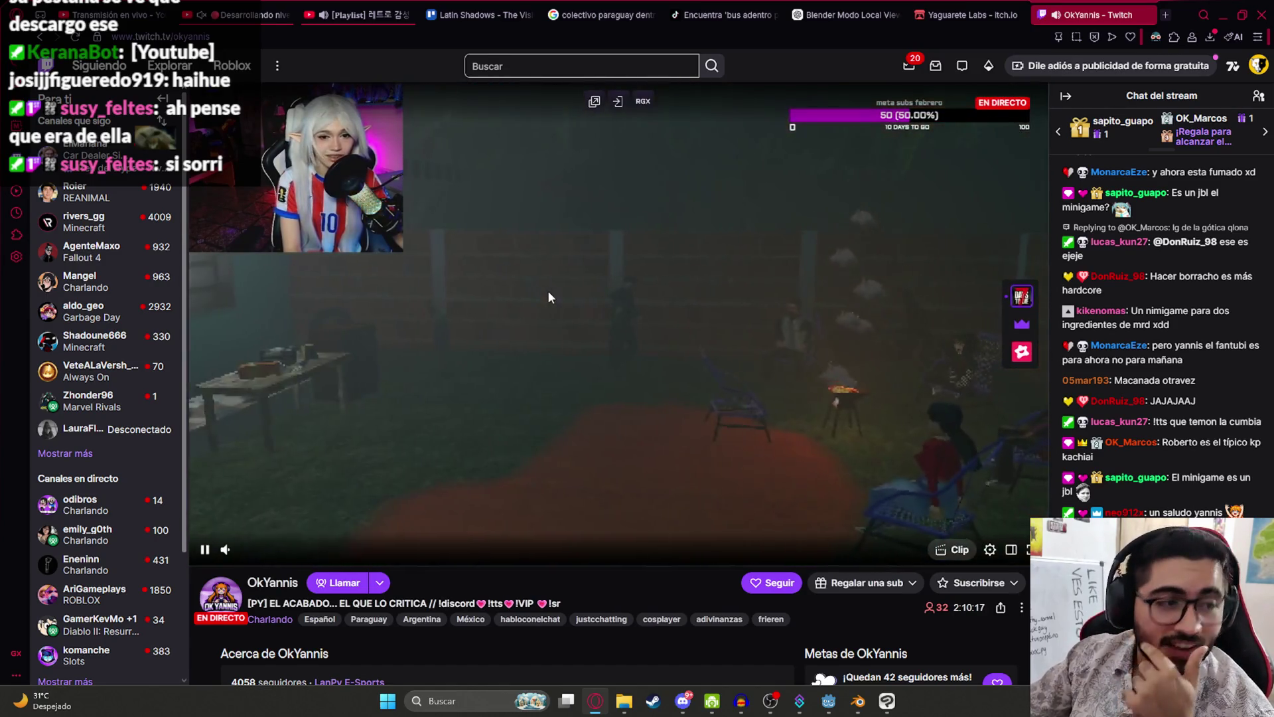
{"action": "mouse_move", "coordinate": [261, 555]}
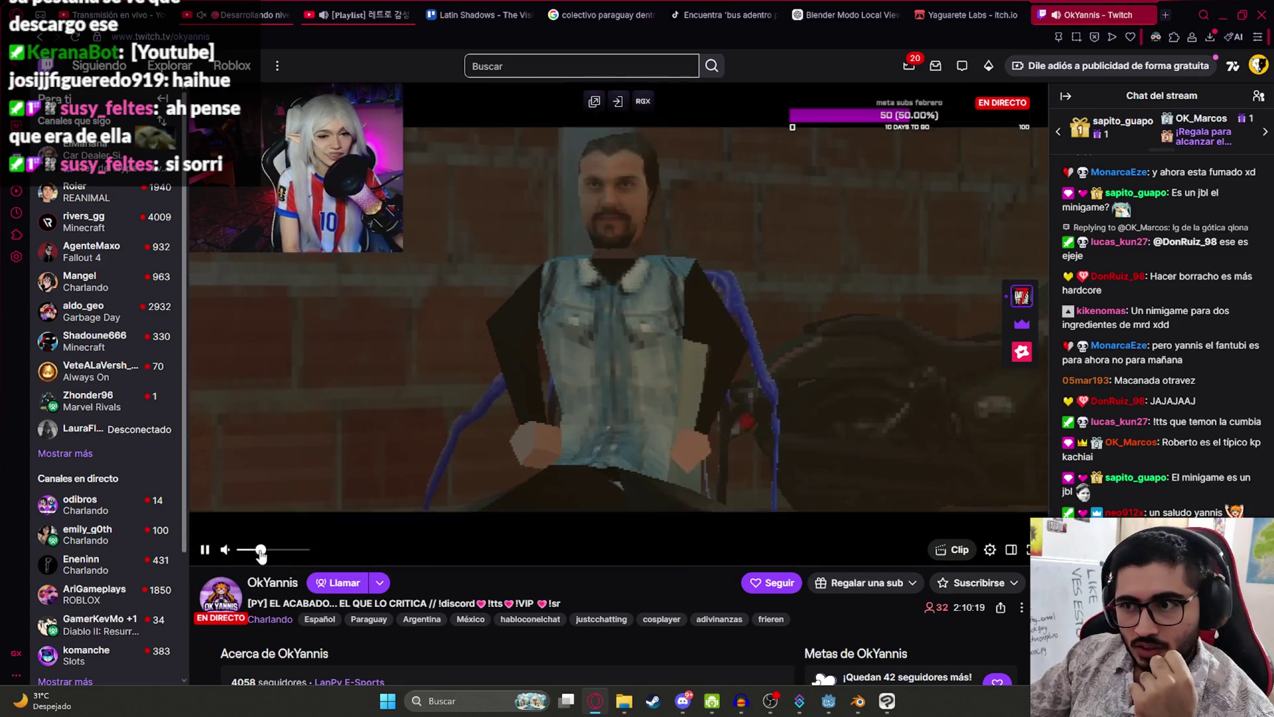
{"action": "left_click_drag", "start_coordinate": [261, 554], "coordinate": [266, 555]}
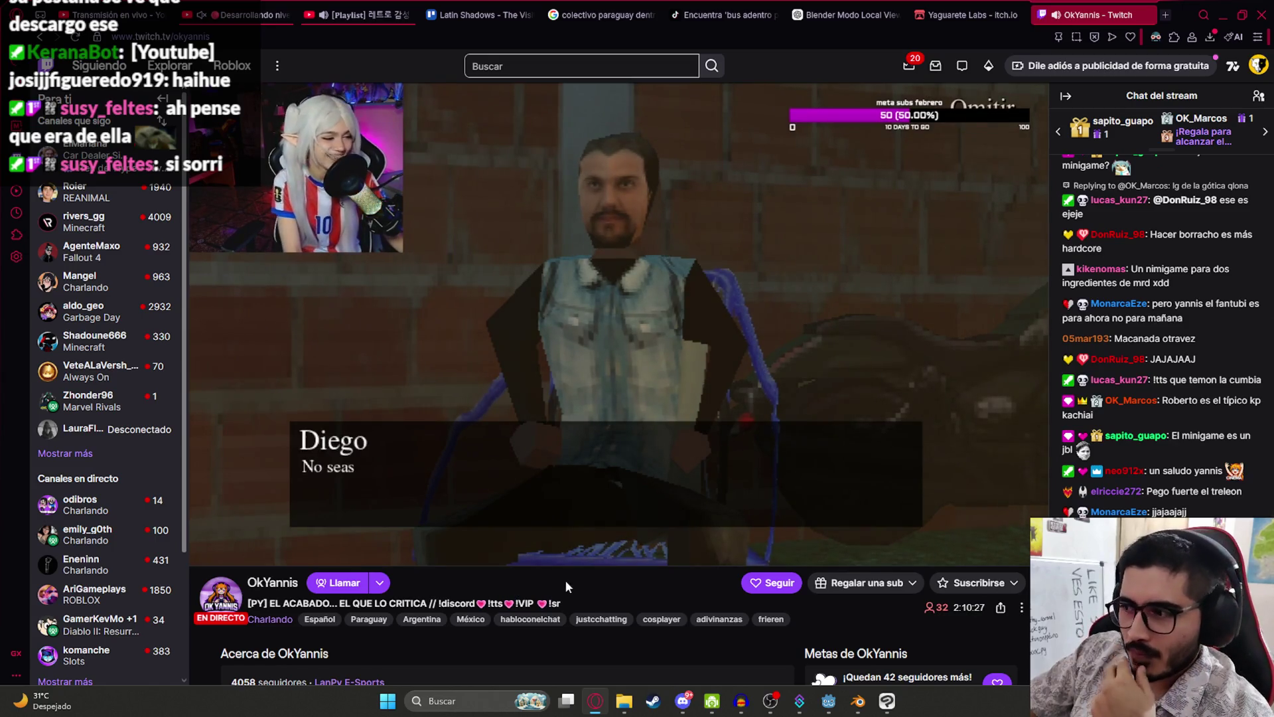
{"action": "mouse_move", "coordinate": [269, 549]}
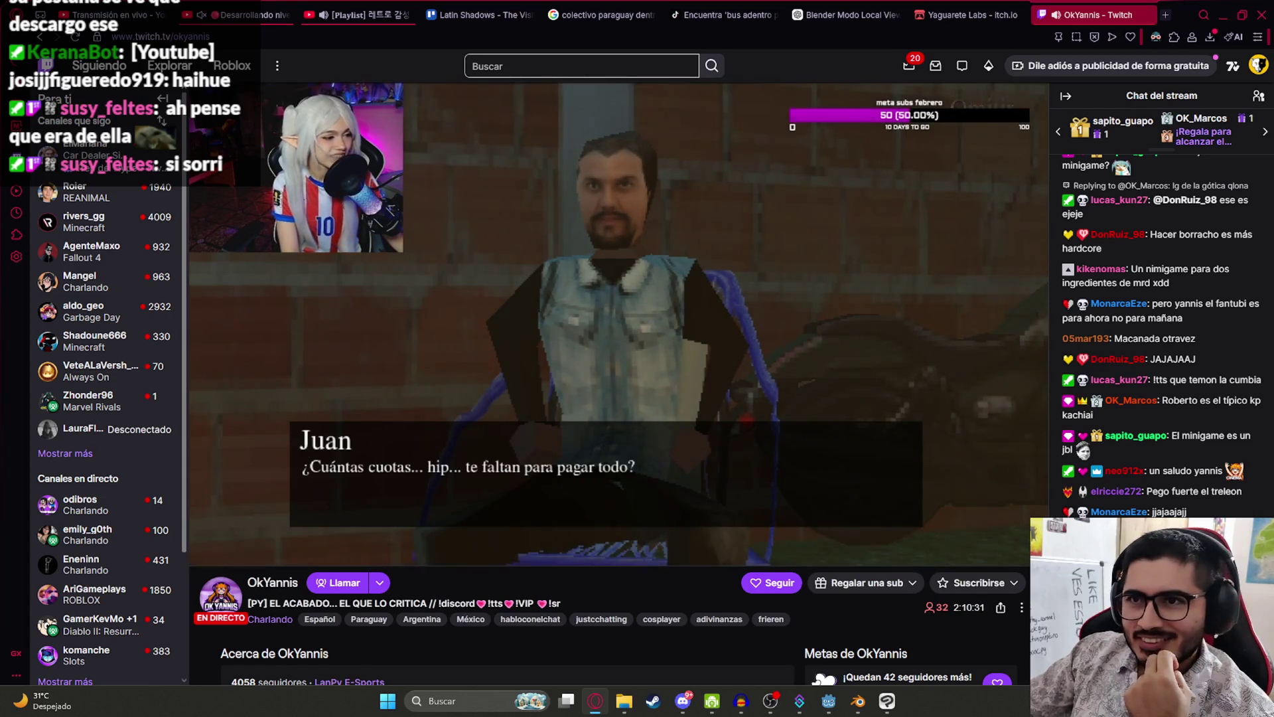
{"action": "scroll", "coordinate": [689, 557], "scroll_direction": "down", "scroll_amount": 2}
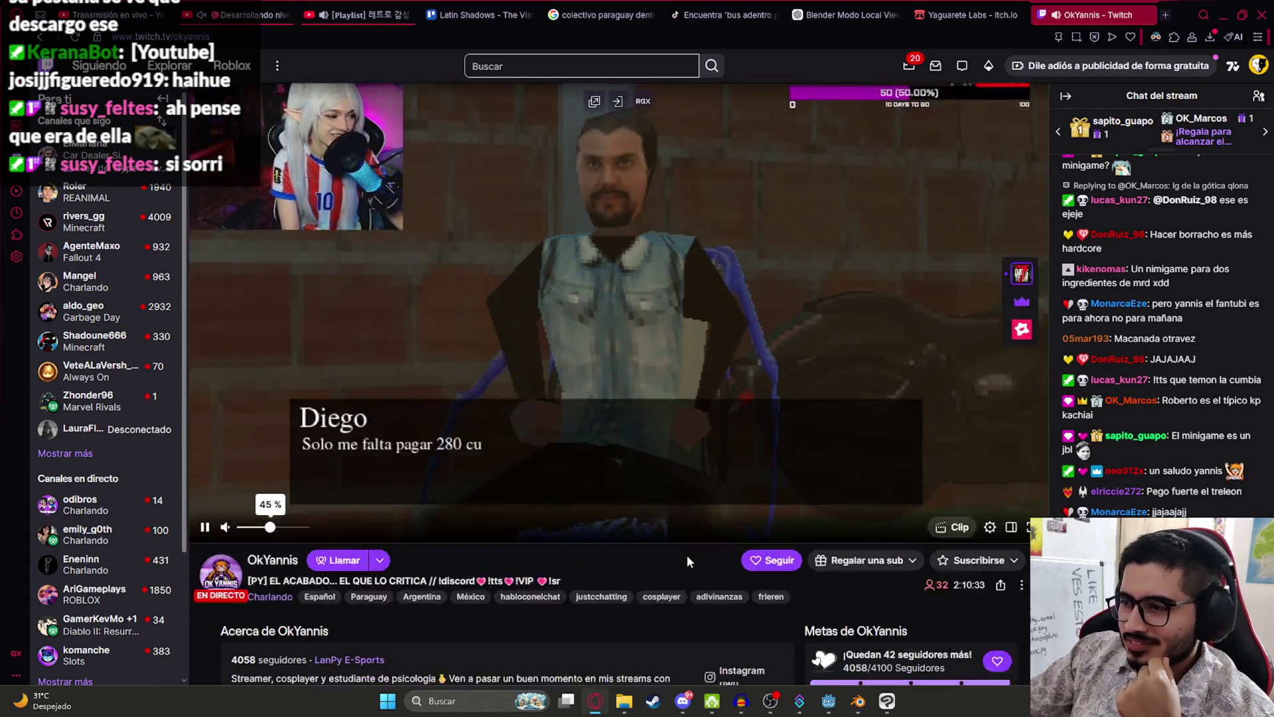
{"action": "scroll", "coordinate": [598, 474], "scroll_direction": "up", "scroll_amount": 2}
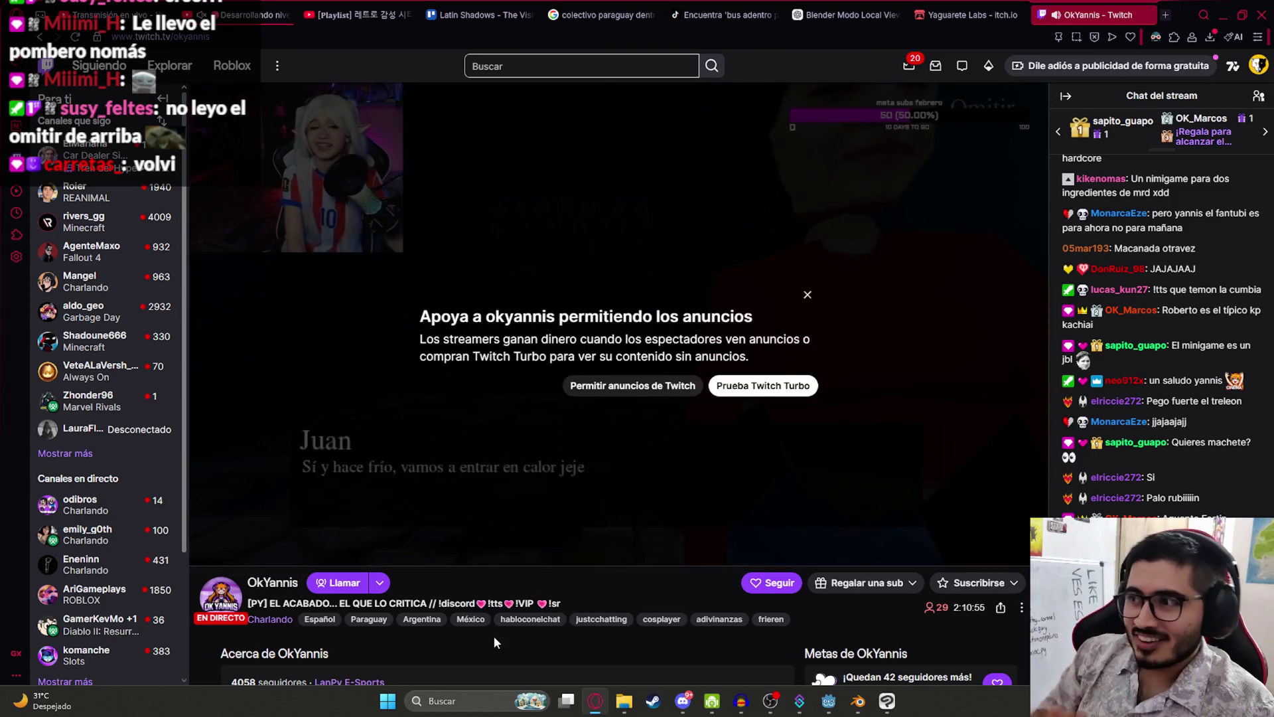
Step: Close the channel's ad-support dialog with its X
{"action": "left_click", "coordinate": [807, 297]}
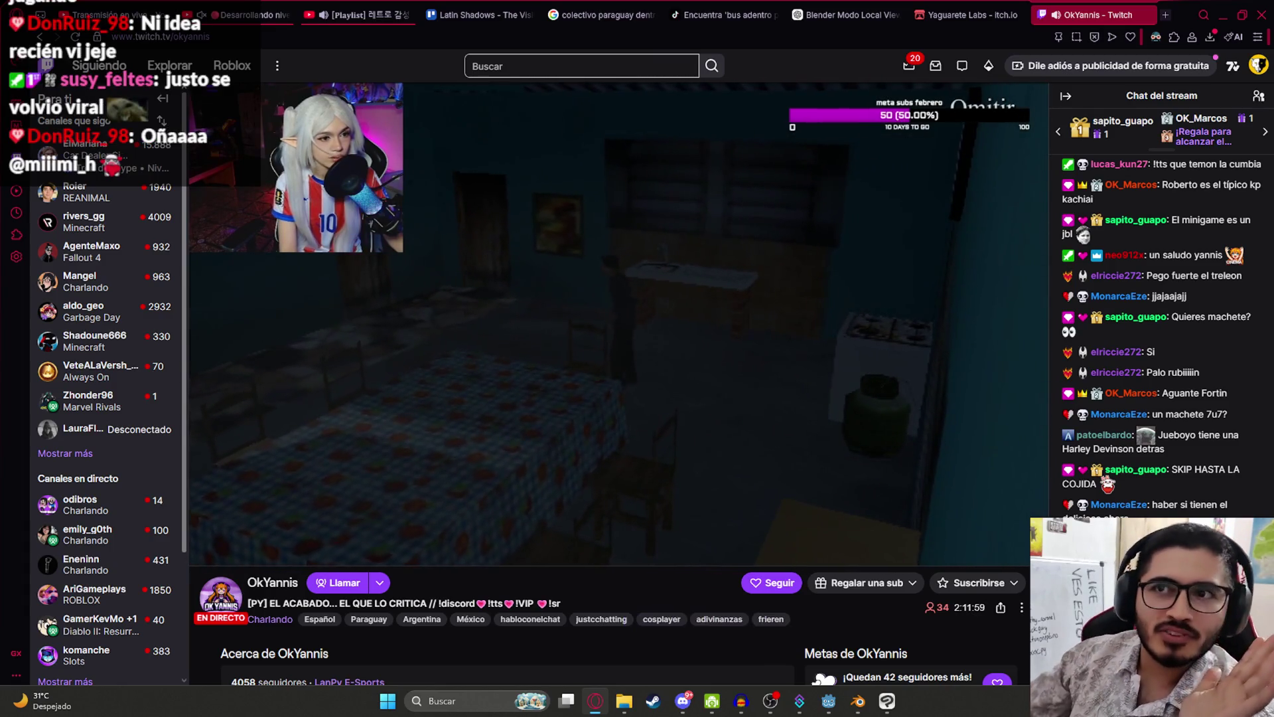
Step: Mute the YouTube playlist tab using its speaker icon
{"action": "left_click", "coordinate": [326, 14]}
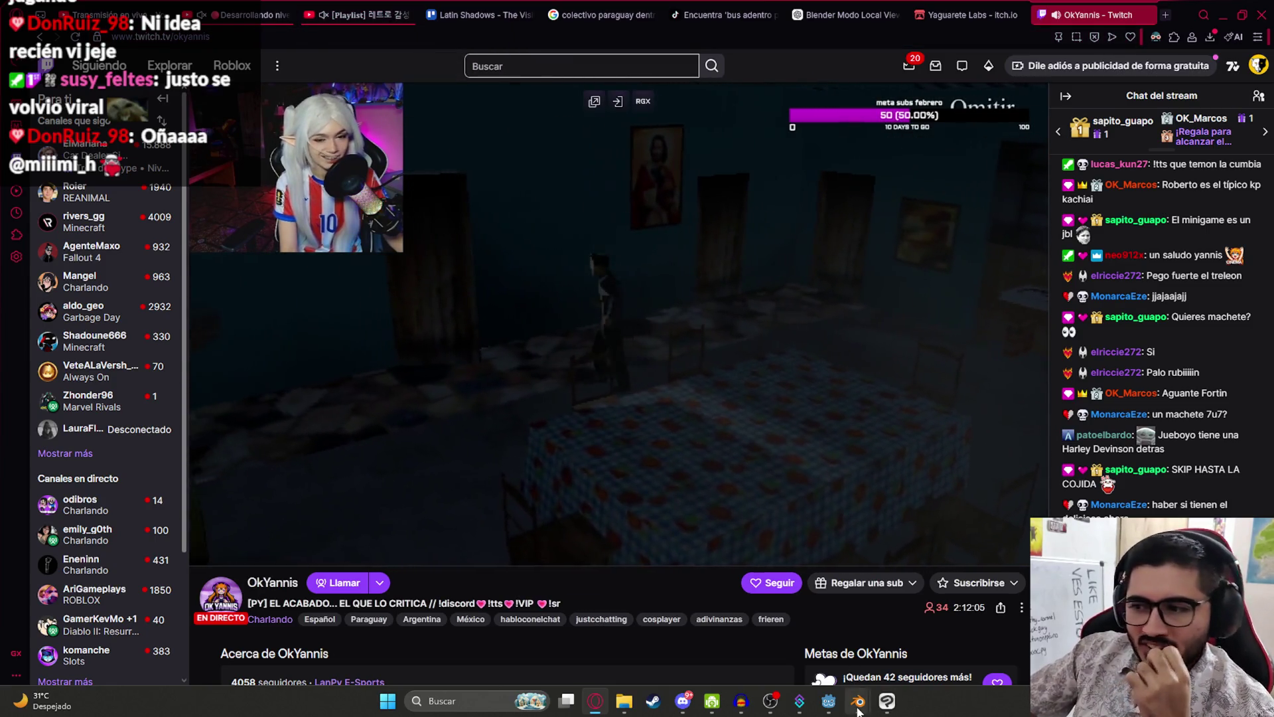
{"action": "mouse_move", "coordinate": [859, 708]}
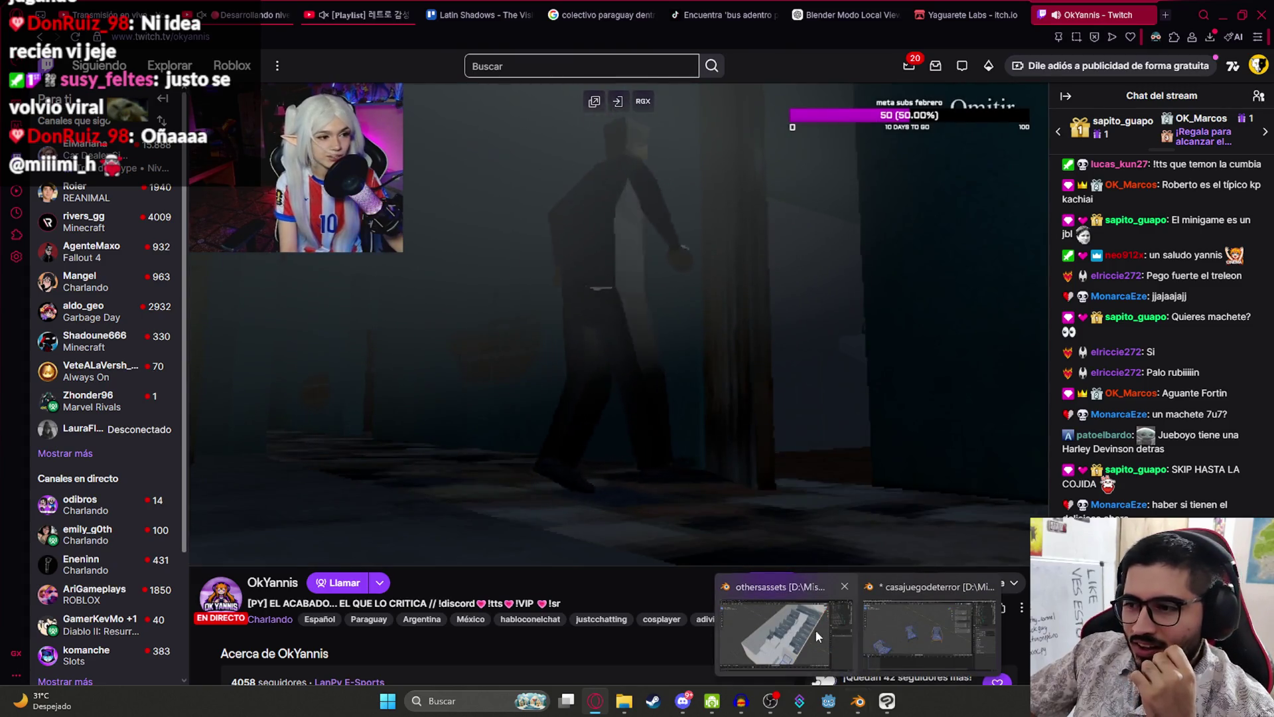
{"action": "mouse_move", "coordinate": [816, 634]}
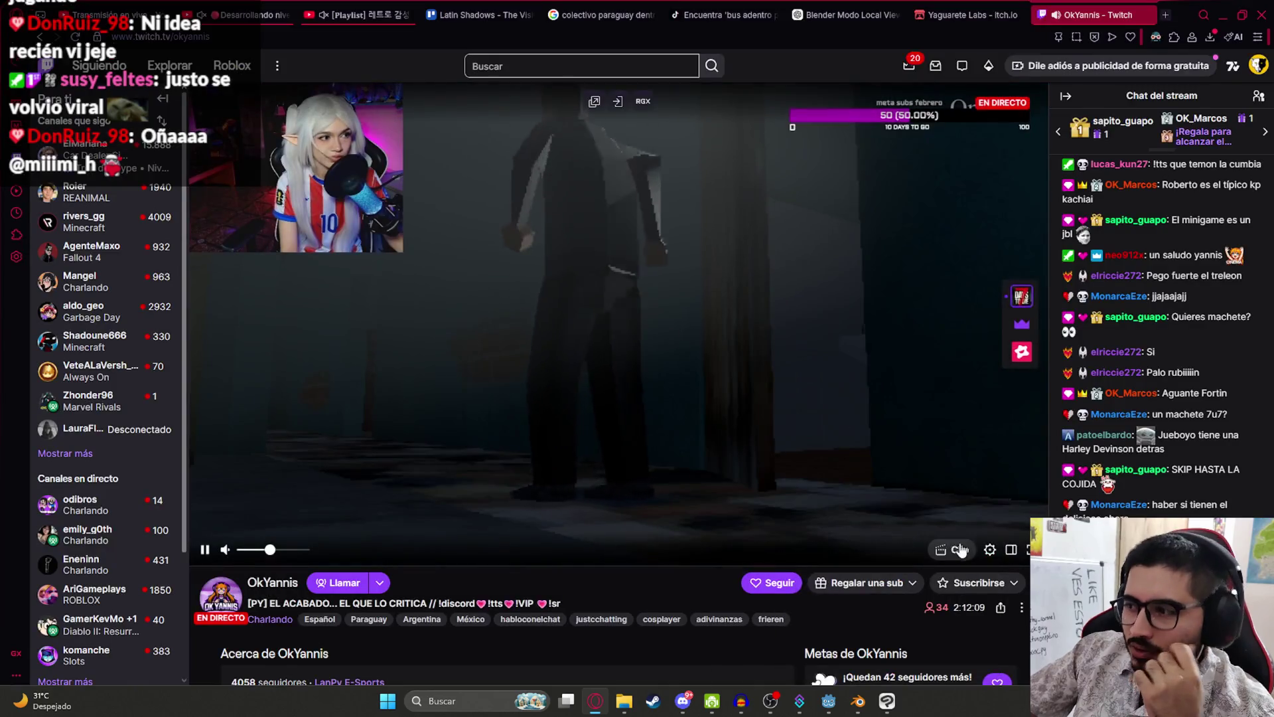
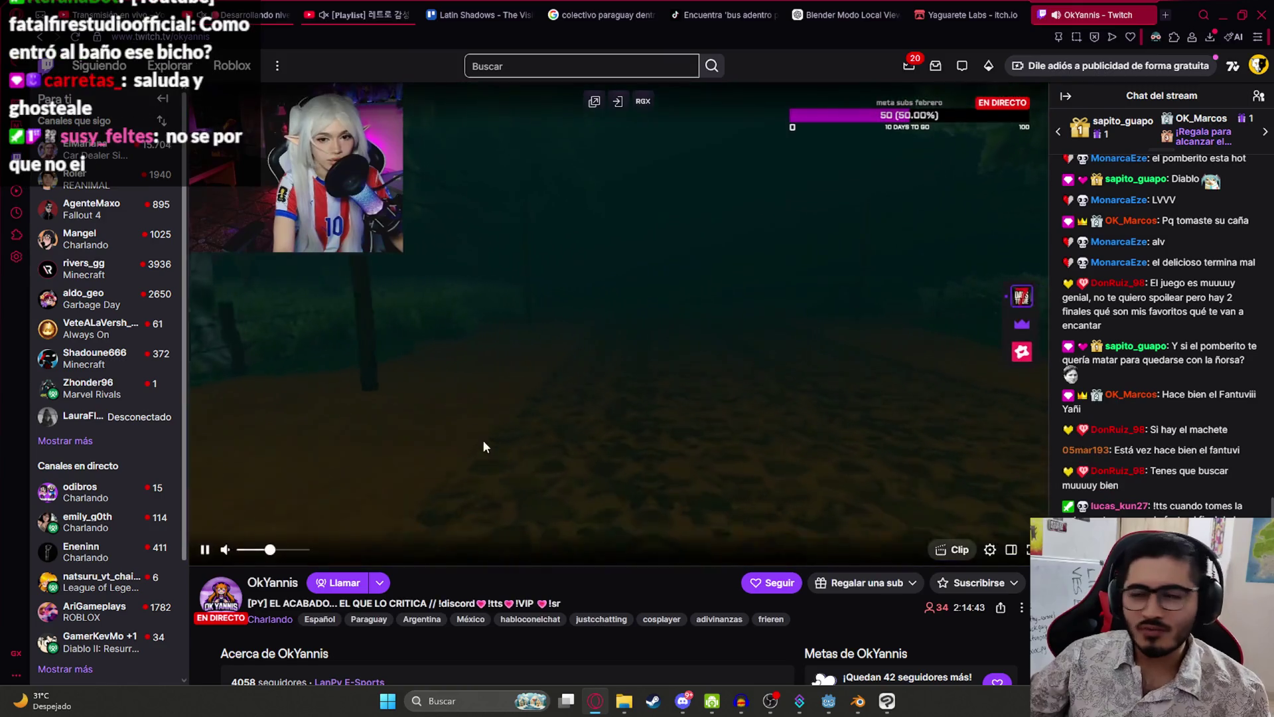
Step: Bring the browser with the Twitch stream to the front
{"action": "mouse_move", "coordinate": [36, 397]}
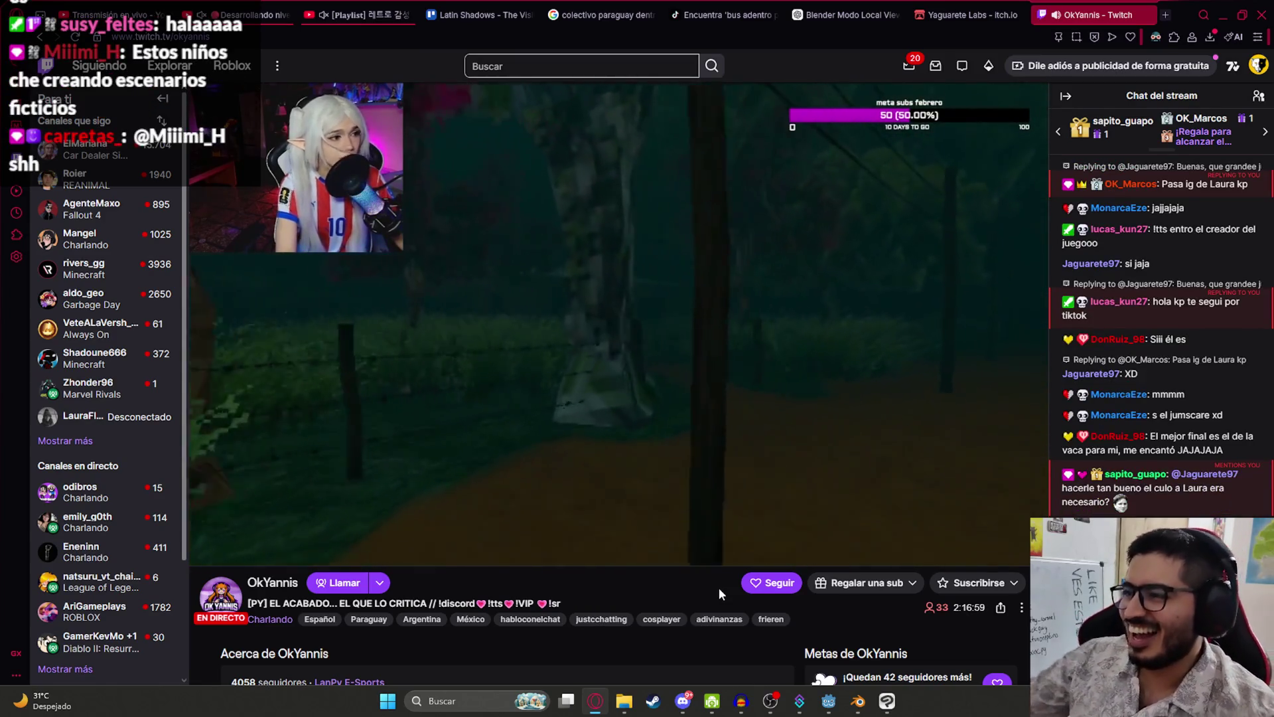
{"action": "mouse_move", "coordinate": [1016, 531]}
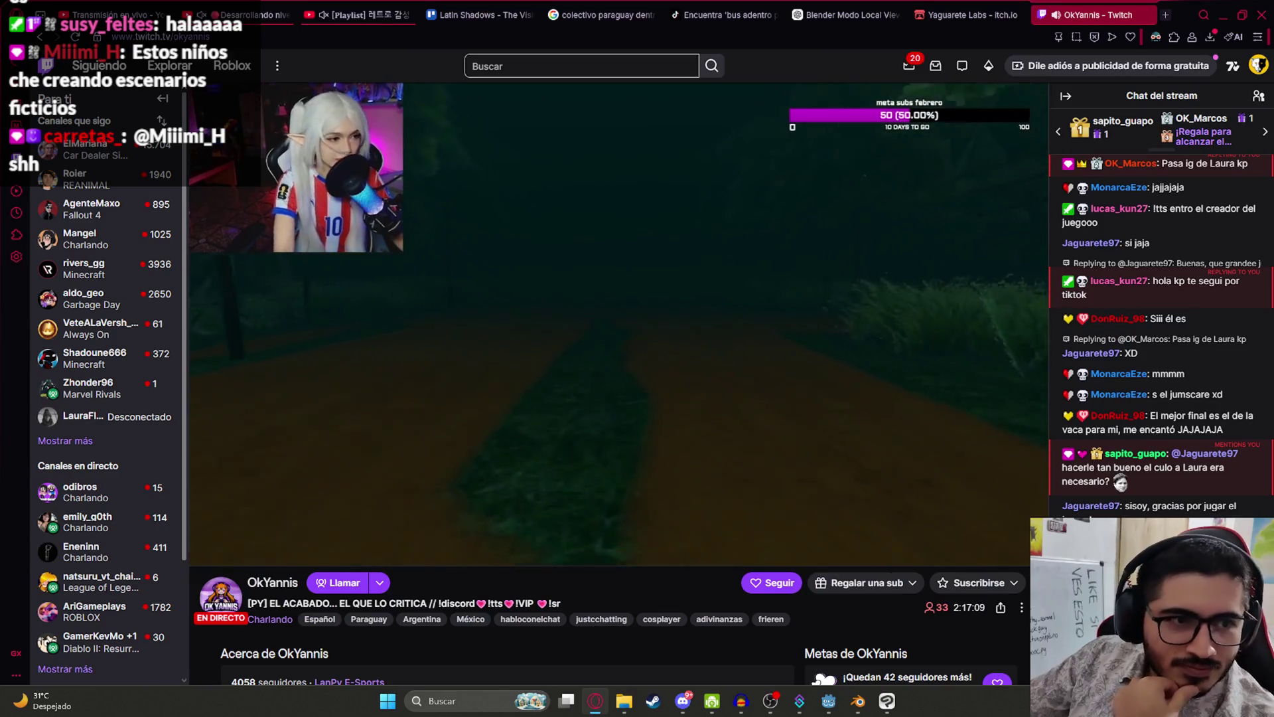
{"action": "left_click", "coordinate": [544, 511]}
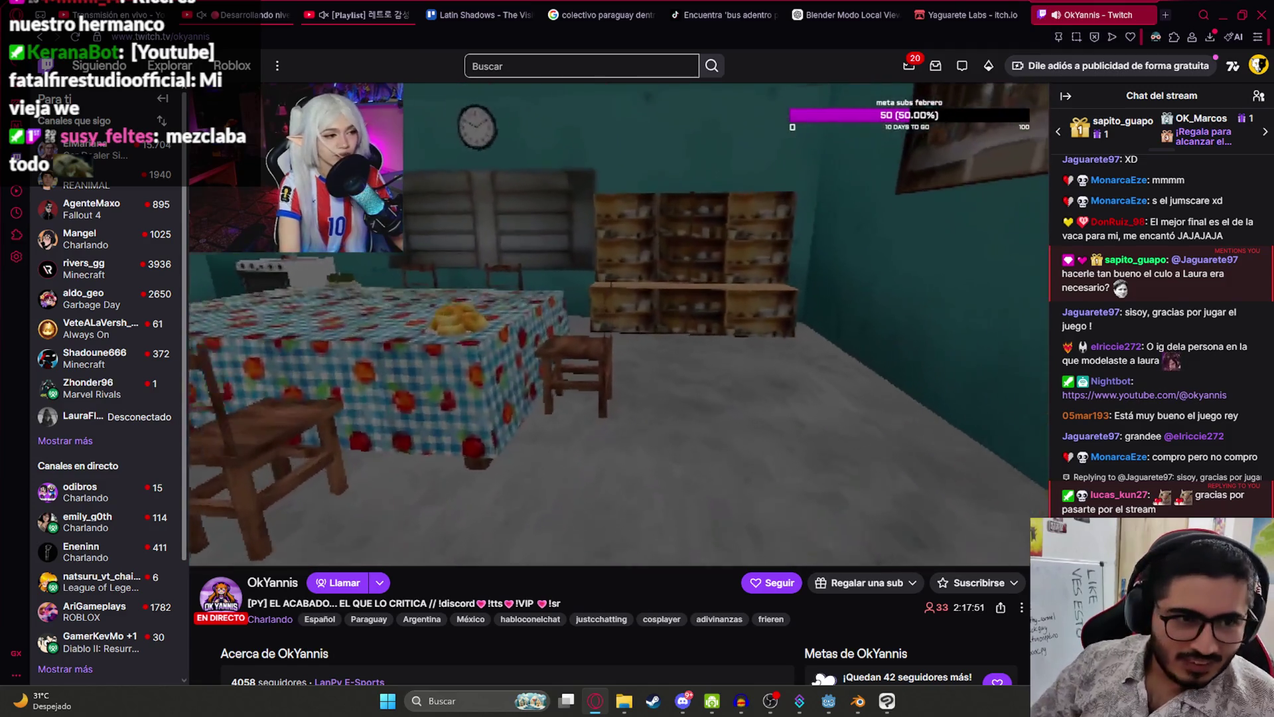
Step: Drag the Twitch volume from near silent up to about 27 percent
{"action": "mouse_move", "coordinate": [86, 522]}
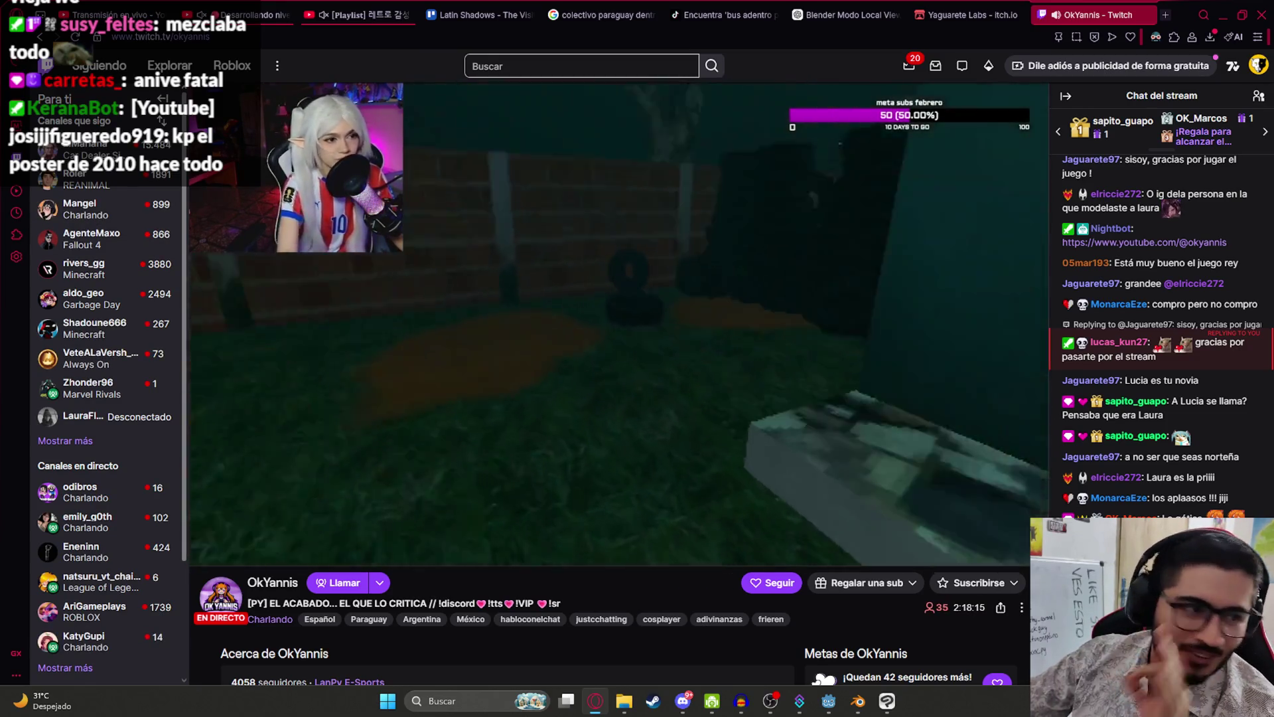
{"action": "mouse_move", "coordinate": [43, 361]}
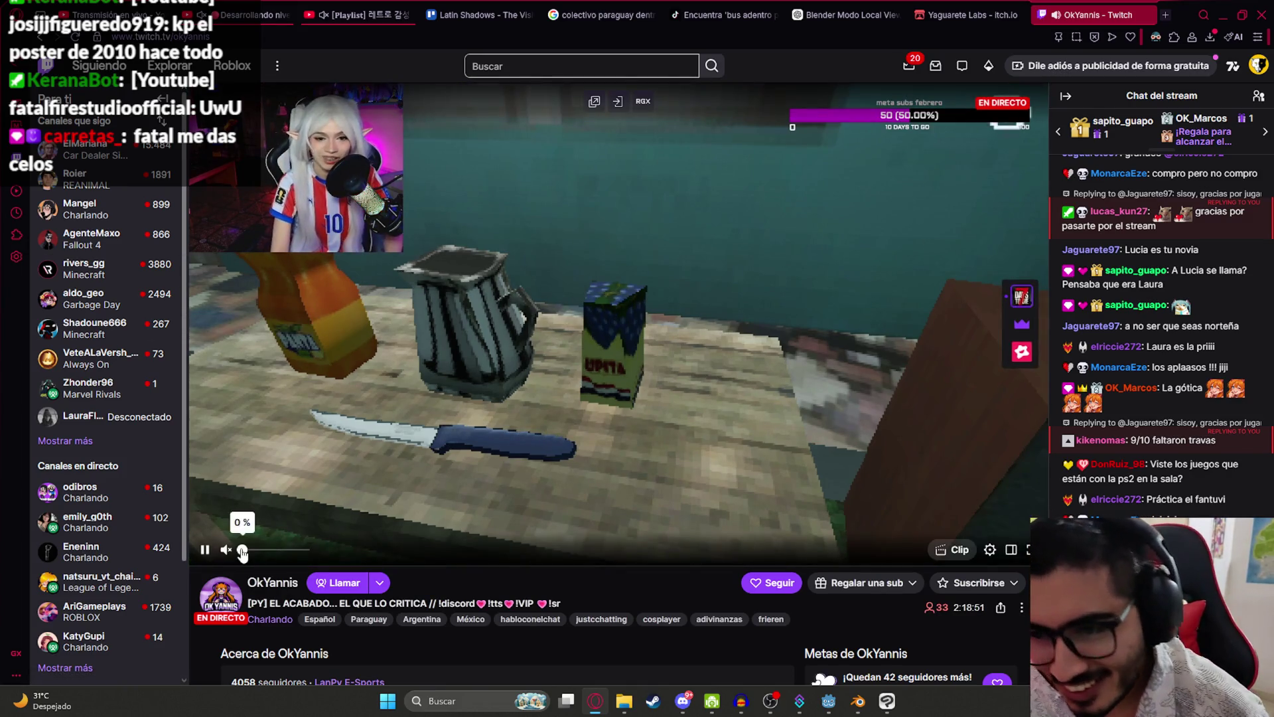
{"action": "mouse_move", "coordinate": [246, 550]}
{"action": "left_click_drag", "start_coordinate": [246, 550], "coordinate": [249, 550]}
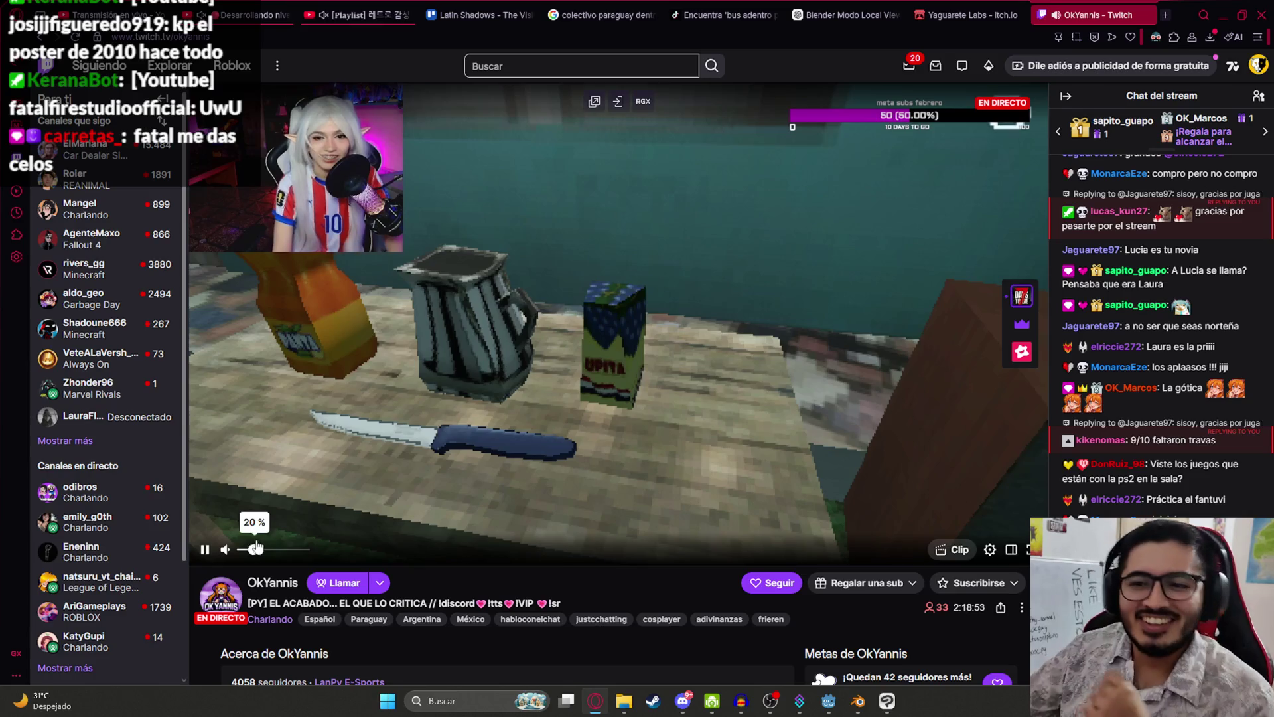
{"action": "left_click_drag", "start_coordinate": [258, 547], "coordinate": [260, 545]}
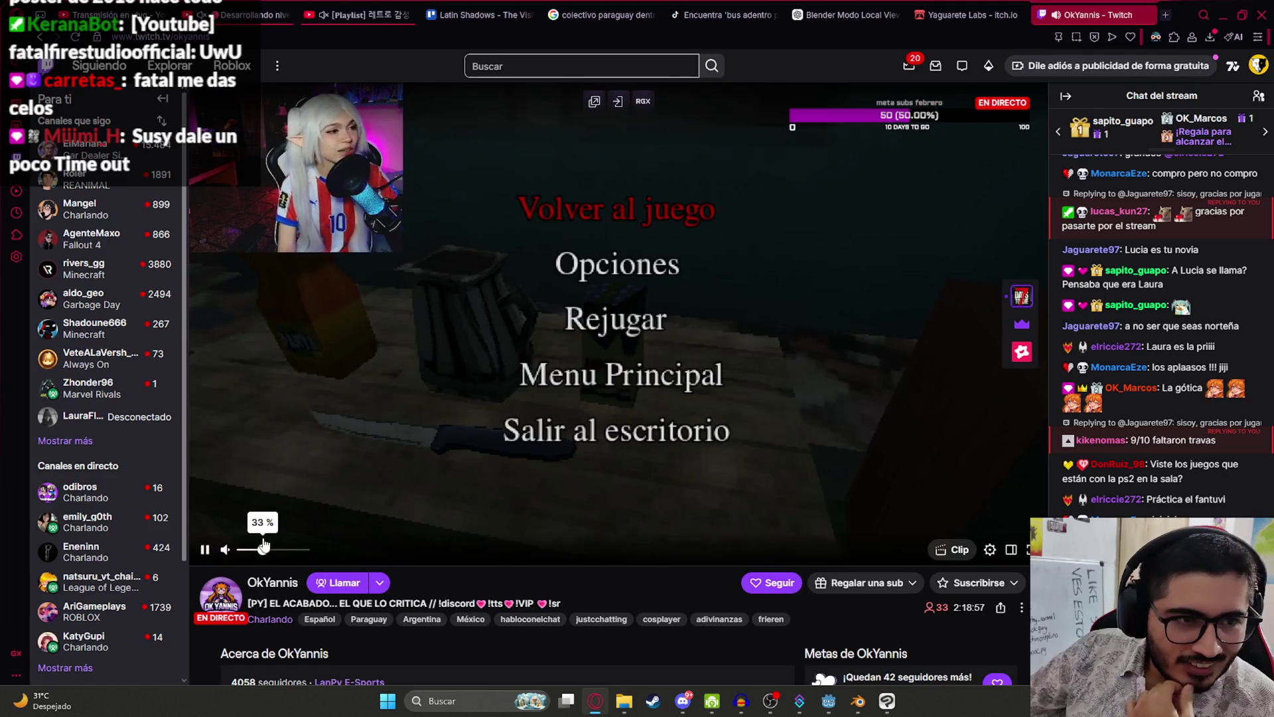
{"action": "left_click_drag", "start_coordinate": [261, 545], "coordinate": [259, 545]}
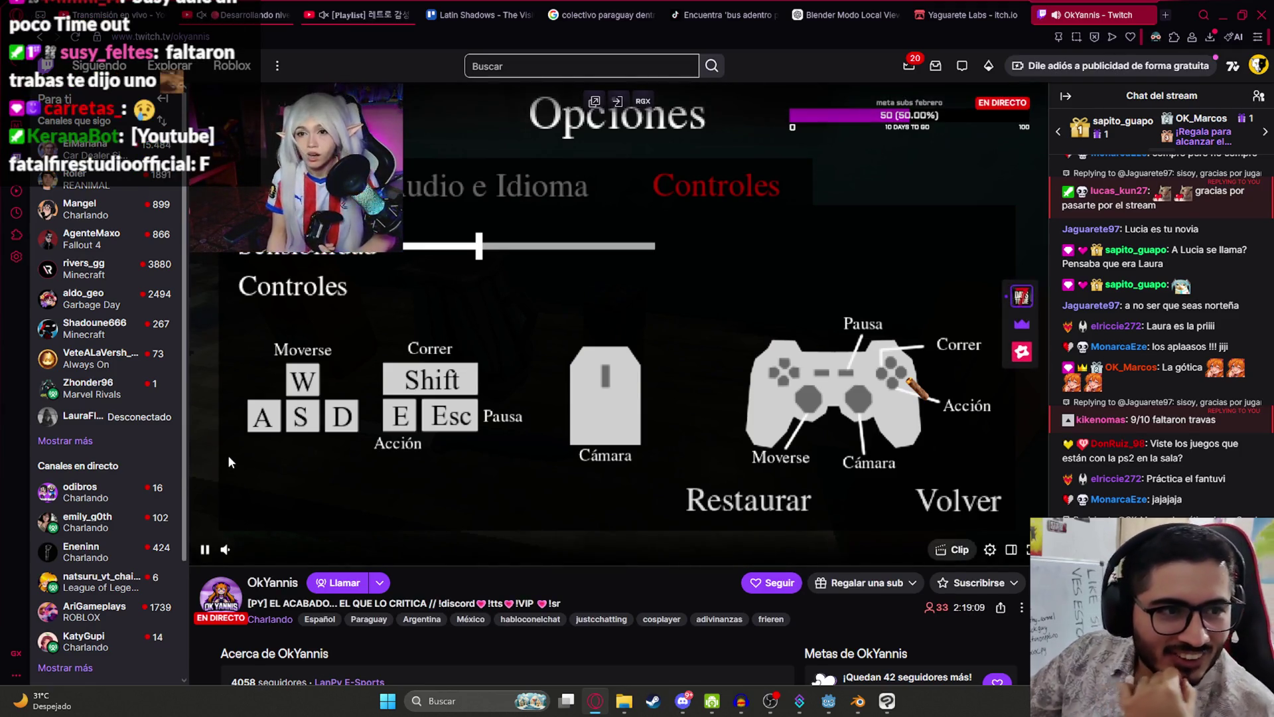
Step: Nudge the Twitch stream volume to about 31 percent, then mute its tab
{"action": "key", "text": "Down"}
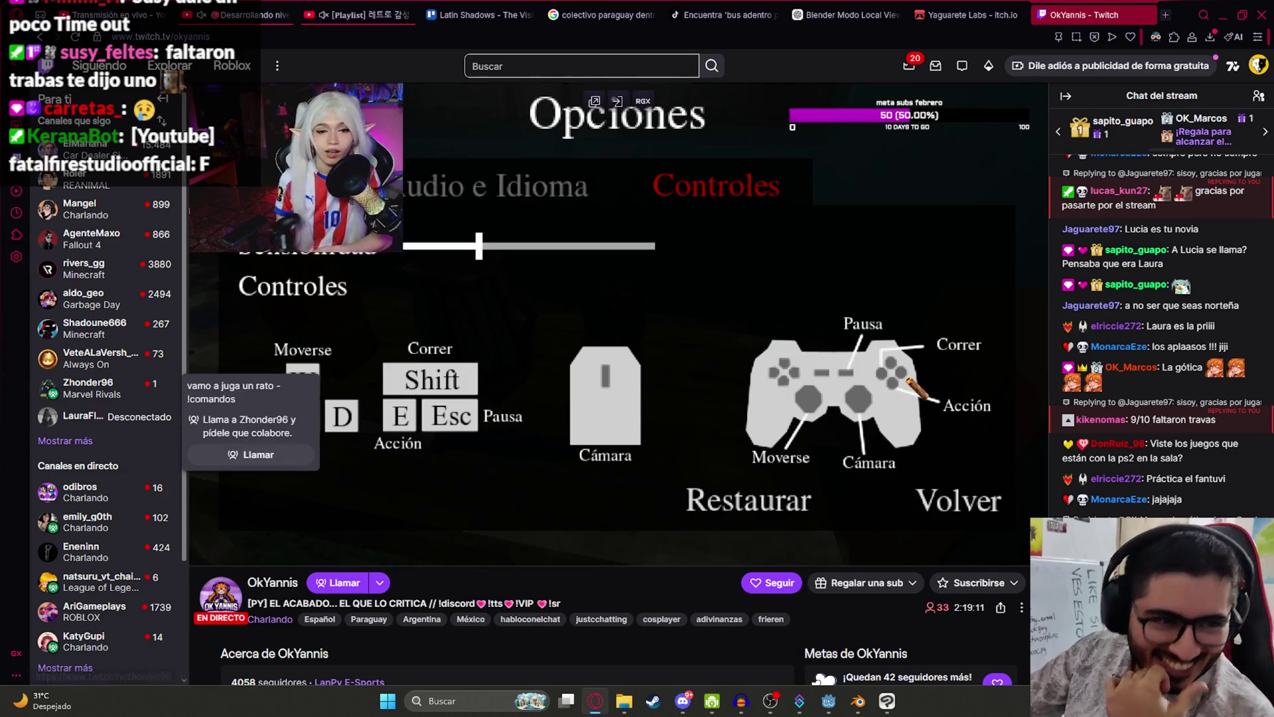
{"action": "mouse_move", "coordinate": [36, 389]}
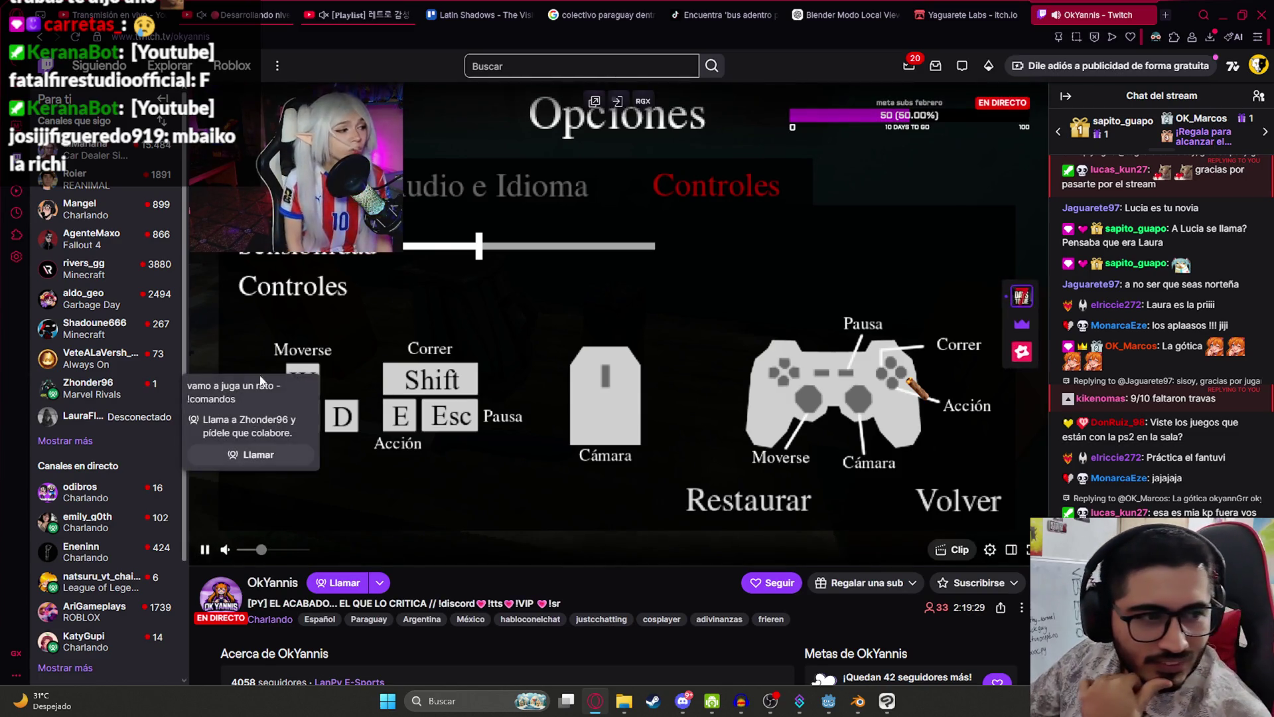
{"action": "scroll", "coordinate": [336, 329], "scroll_direction": "down", "scroll_amount": 2}
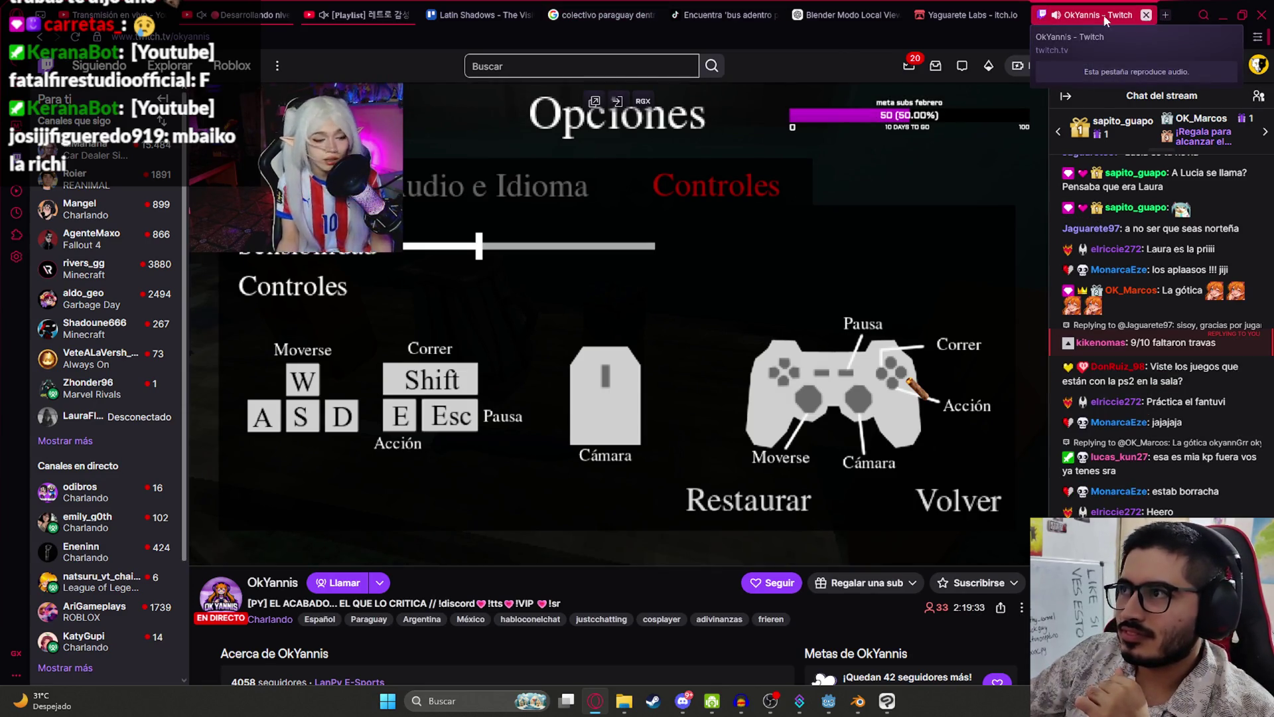
{"action": "left_click", "coordinate": [1052, 15]}
Step: Pass through the itch.io and YouTube tabs, unmute the city-pop playlist, then show TikTok bus results
{"action": "left_click", "coordinate": [967, 8]}
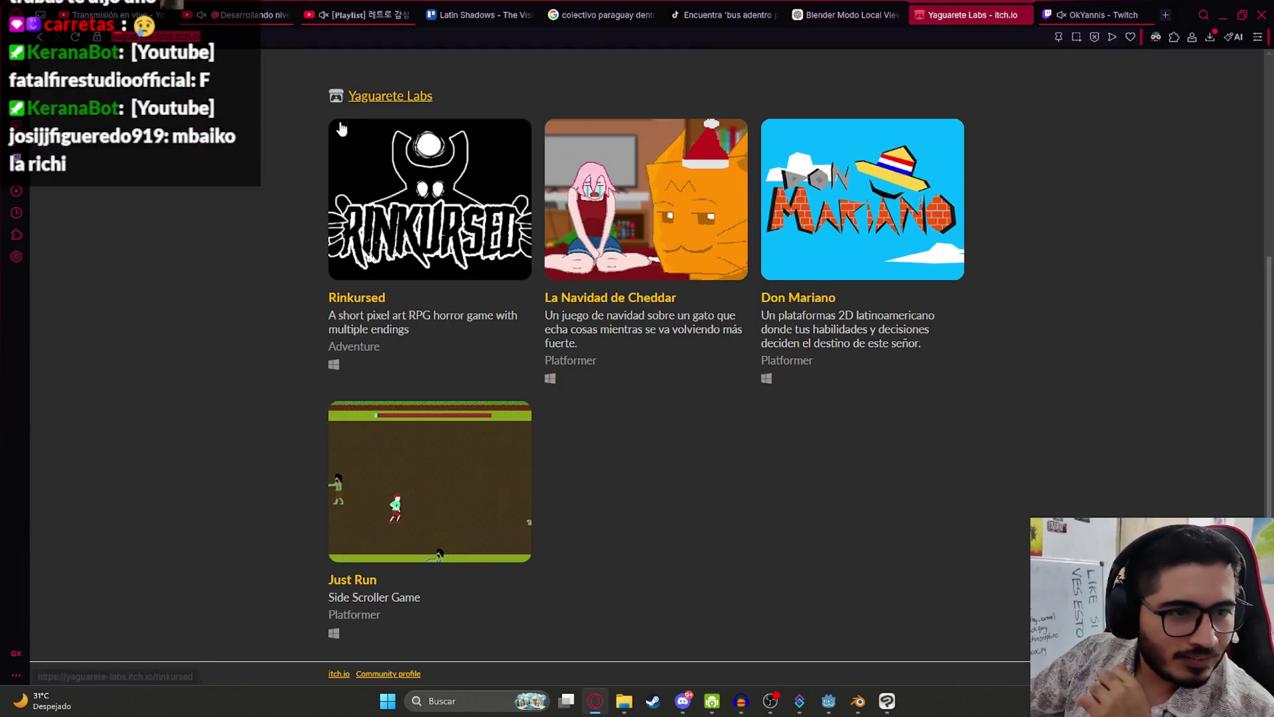
{"action": "left_click", "coordinate": [267, 7]}
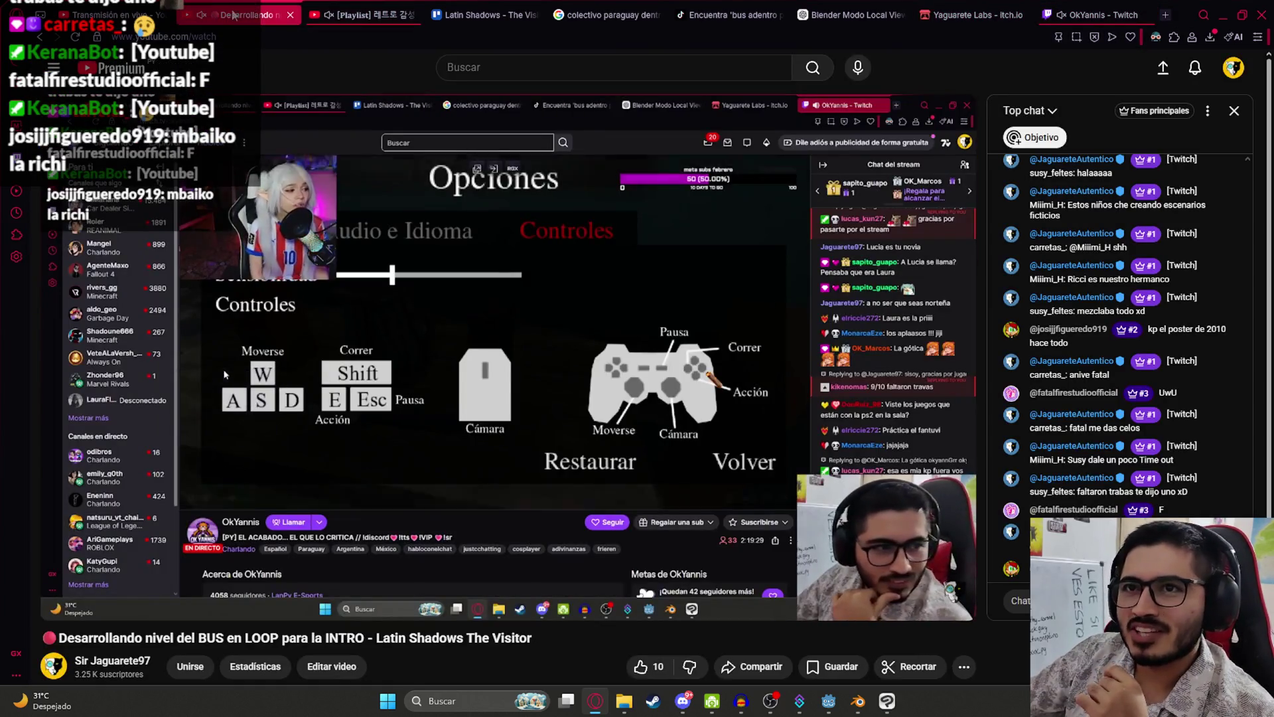
{"action": "left_click", "coordinate": [378, 6]}
{"action": "left_click", "coordinate": [328, 14]}
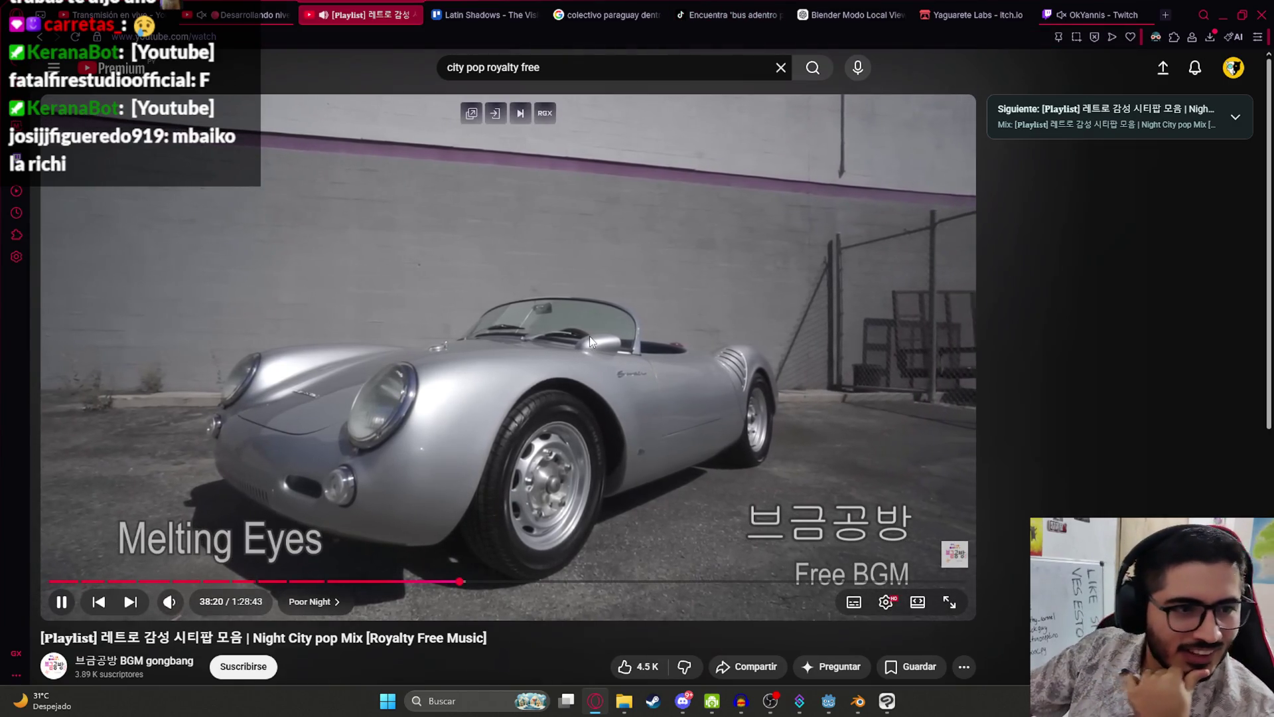
{"action": "left_click", "coordinate": [729, 7]}
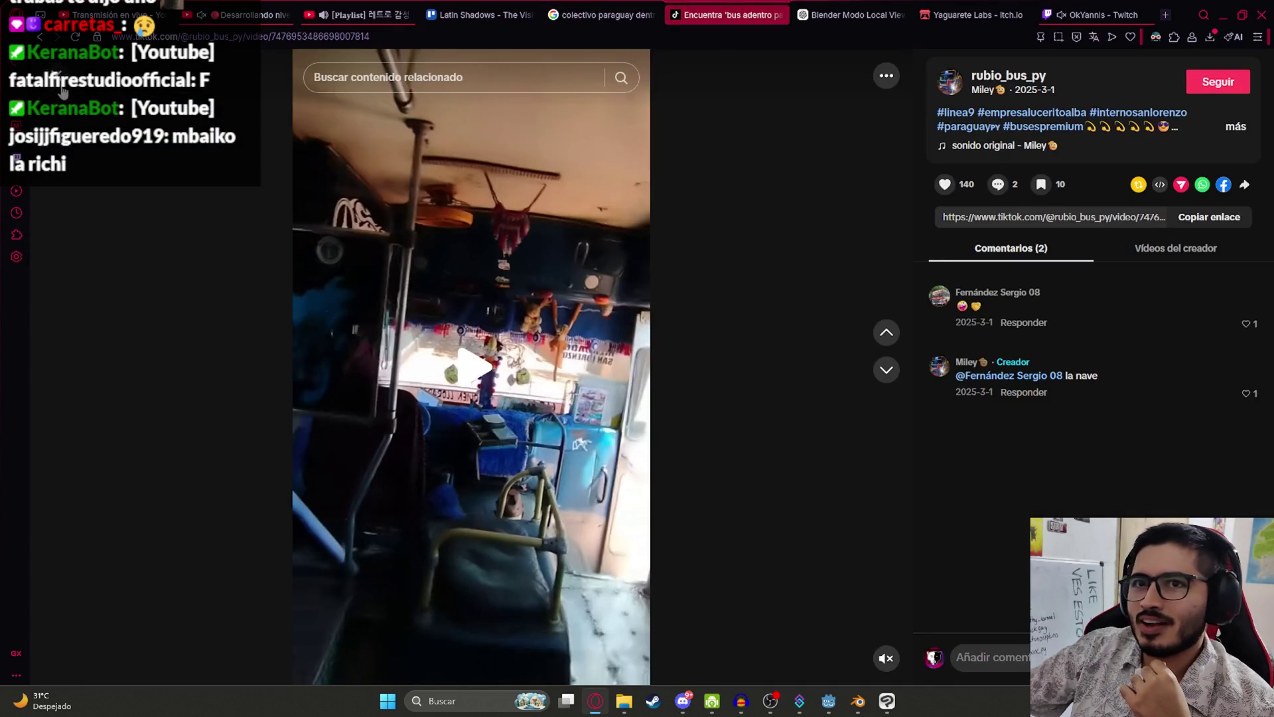
{"action": "left_click", "coordinate": [59, 94]}
{"action": "left_click", "coordinate": [243, 38]}
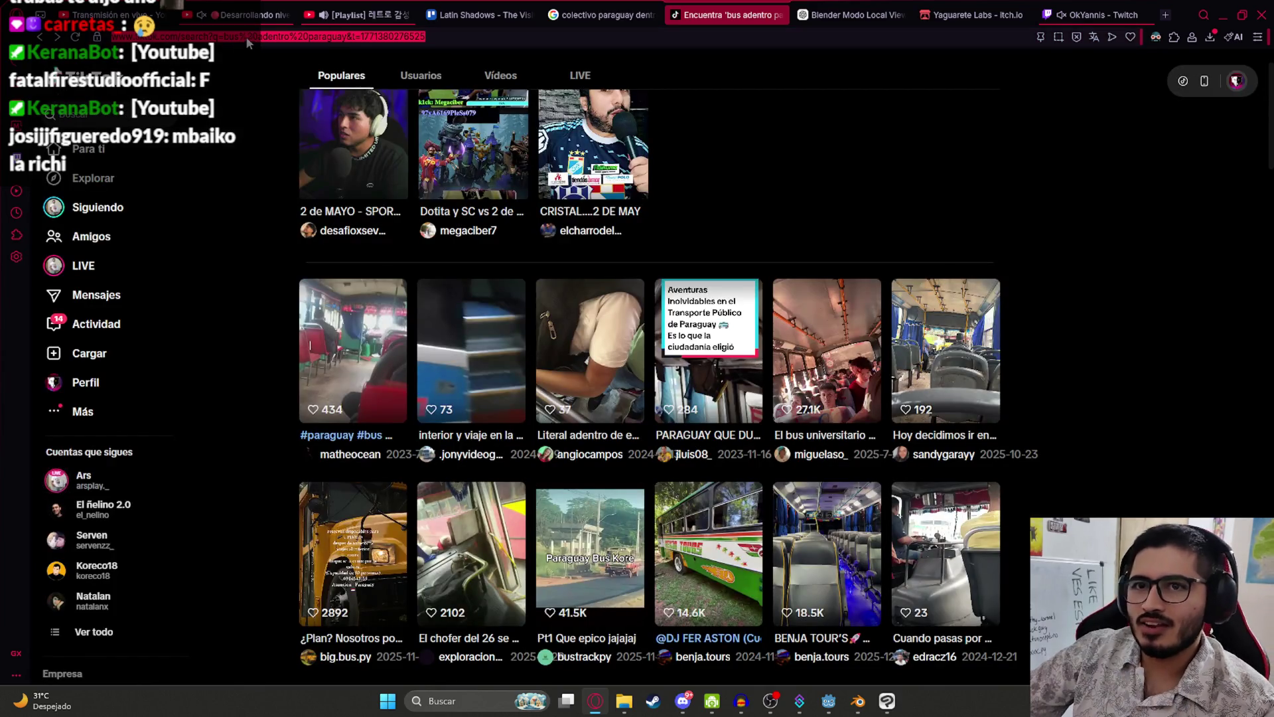
{"action": "left_click_drag", "start_coordinate": [180, 37], "coordinate": [614, 40]}
{"action": "type", "text": "jaguarete97"}
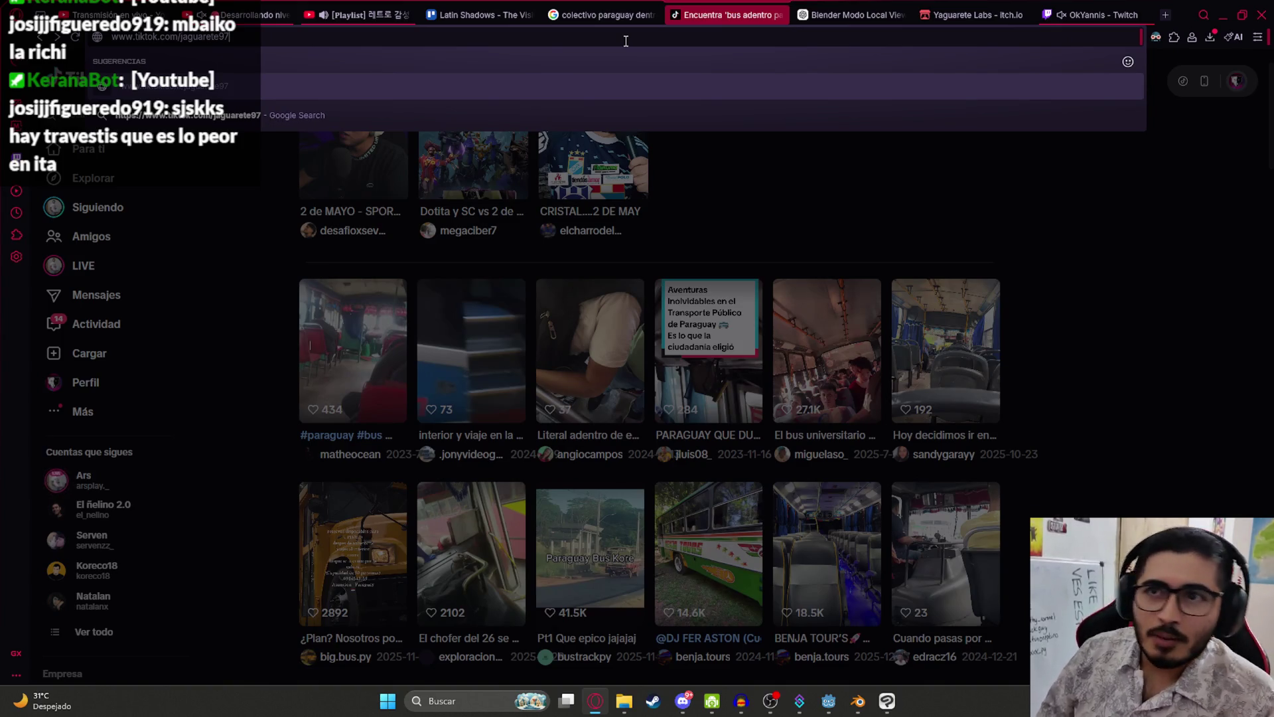
{"action": "key", "text": "Return"}
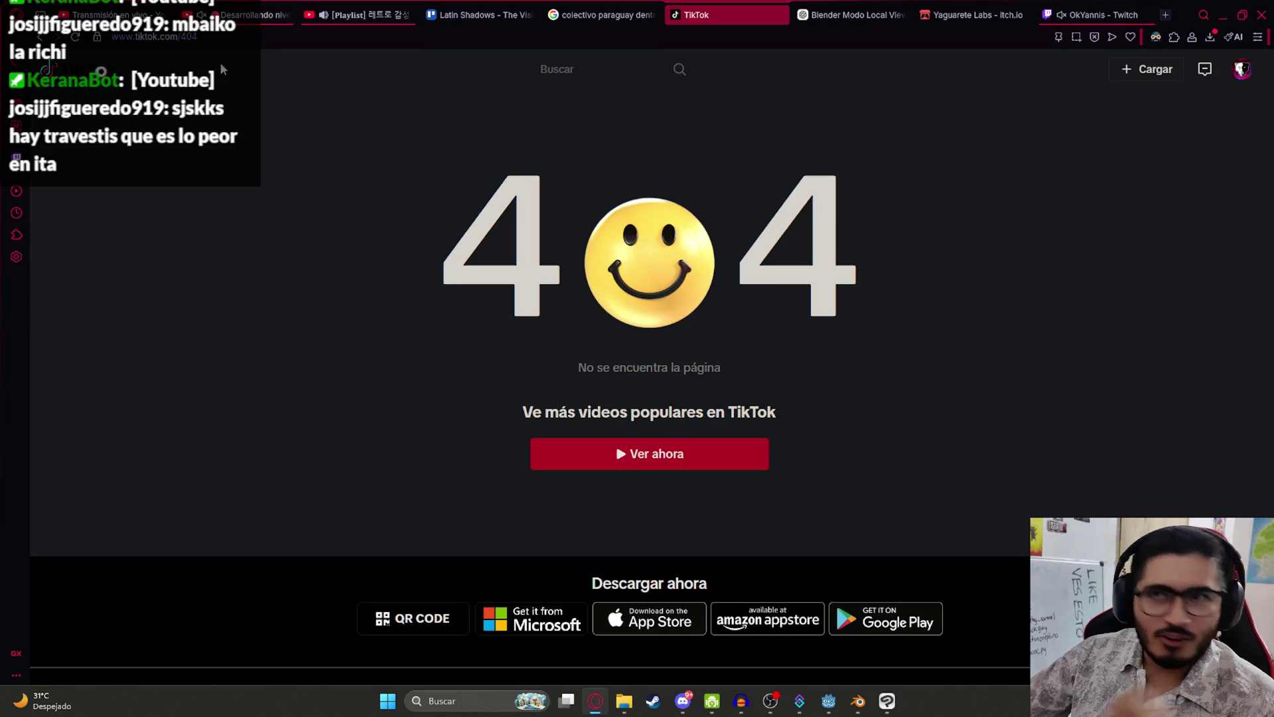
{"action": "left_click", "coordinate": [198, 39]}
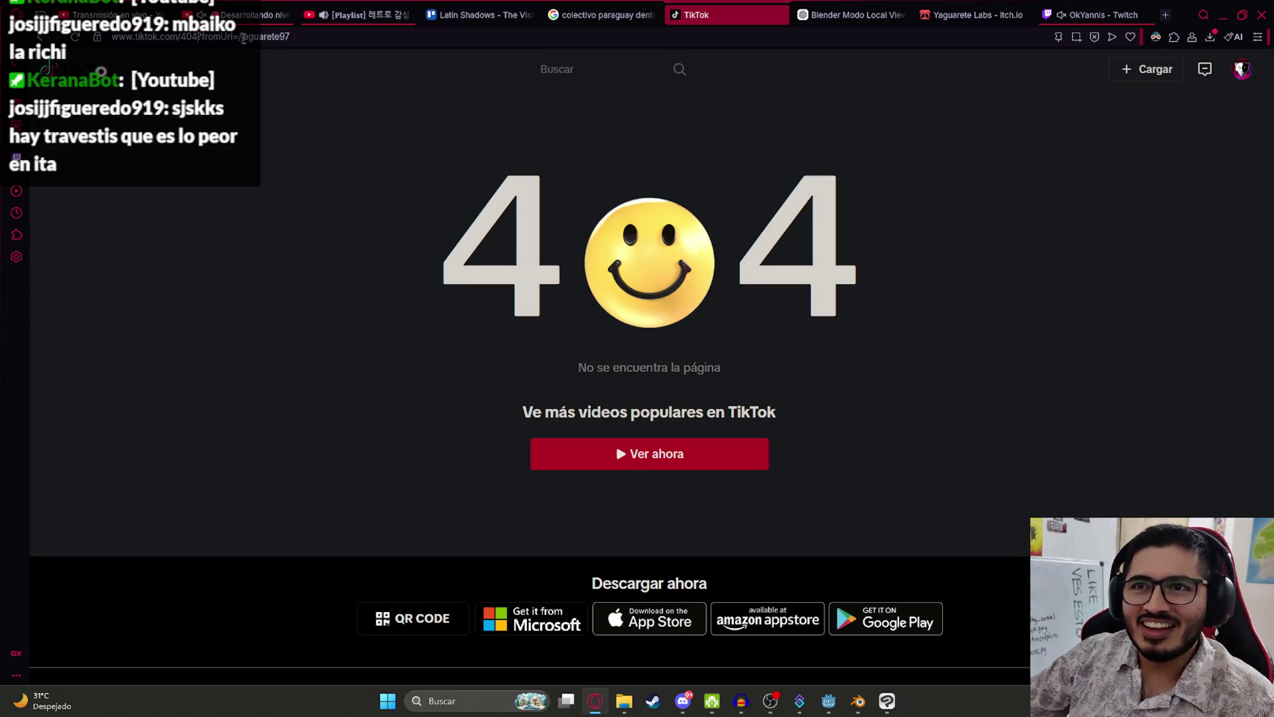
{"action": "key", "text": "BackSpace"}
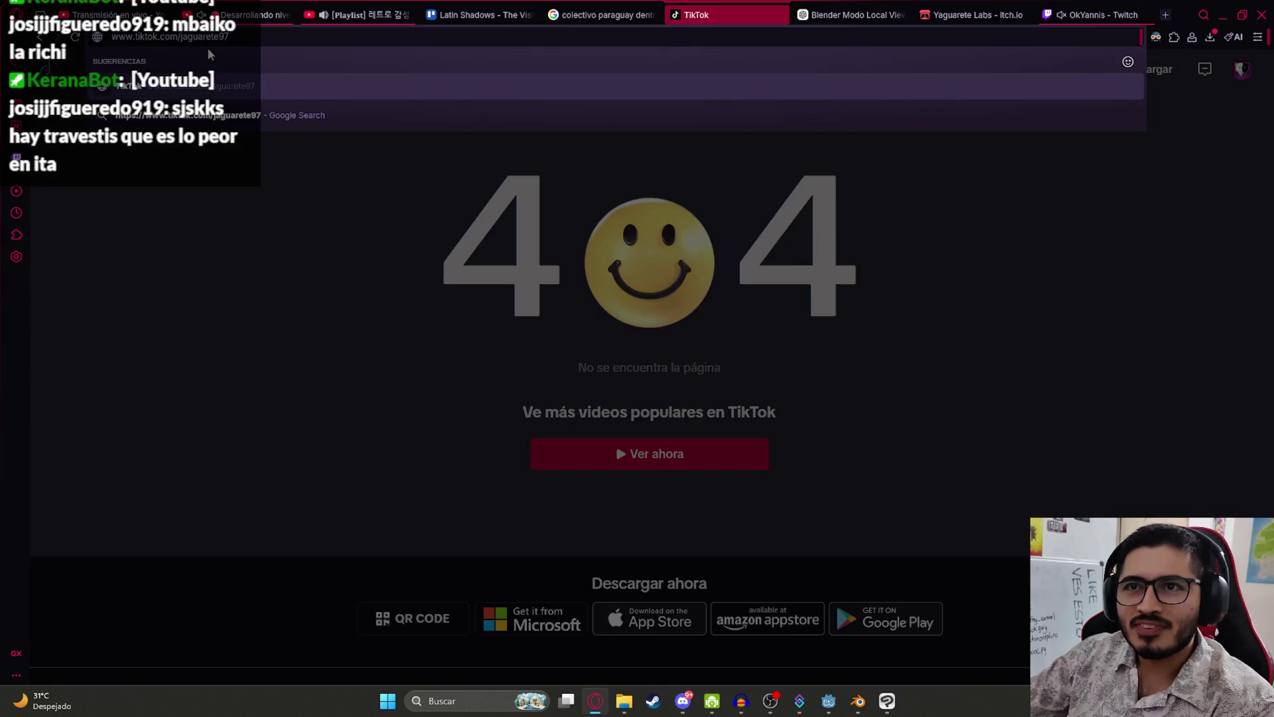
{"action": "key", "text": "Return"}
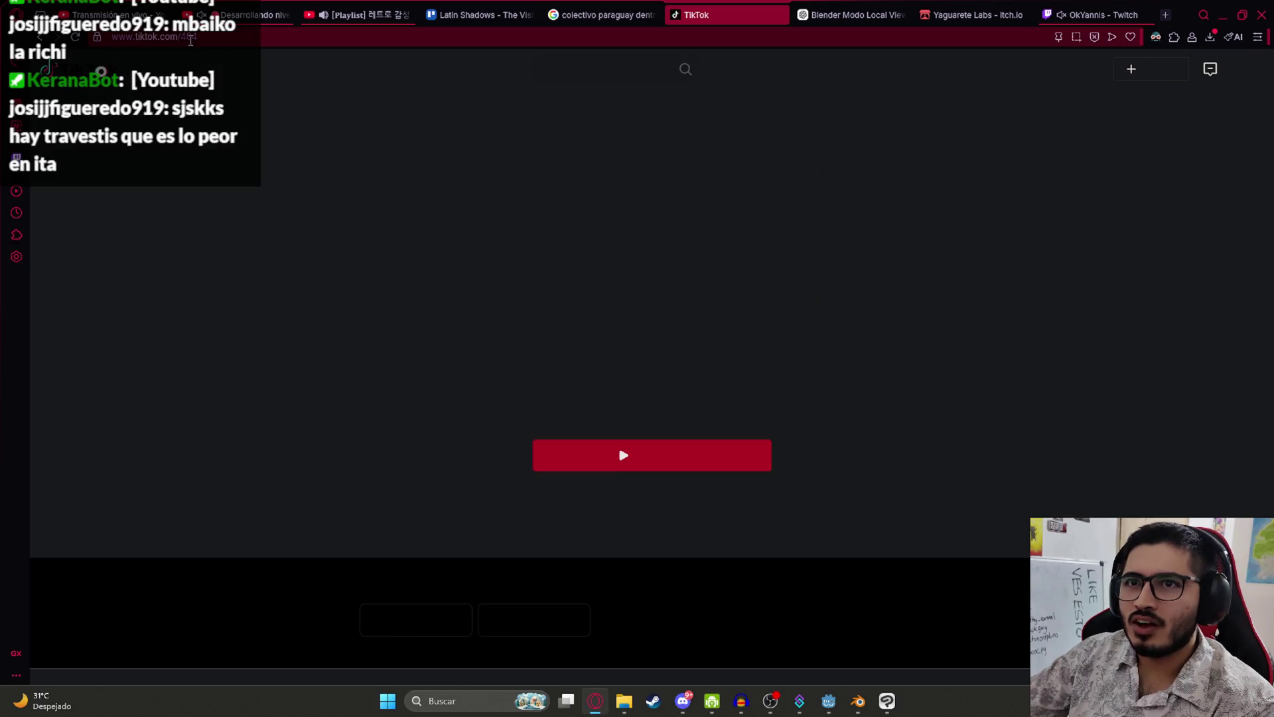
Step: Open the jaguarete97.gameplays profile from the address-bar history suggestions
{"action": "left_click", "coordinate": [193, 40]}
{"action": "type", "text": "tiktok"}
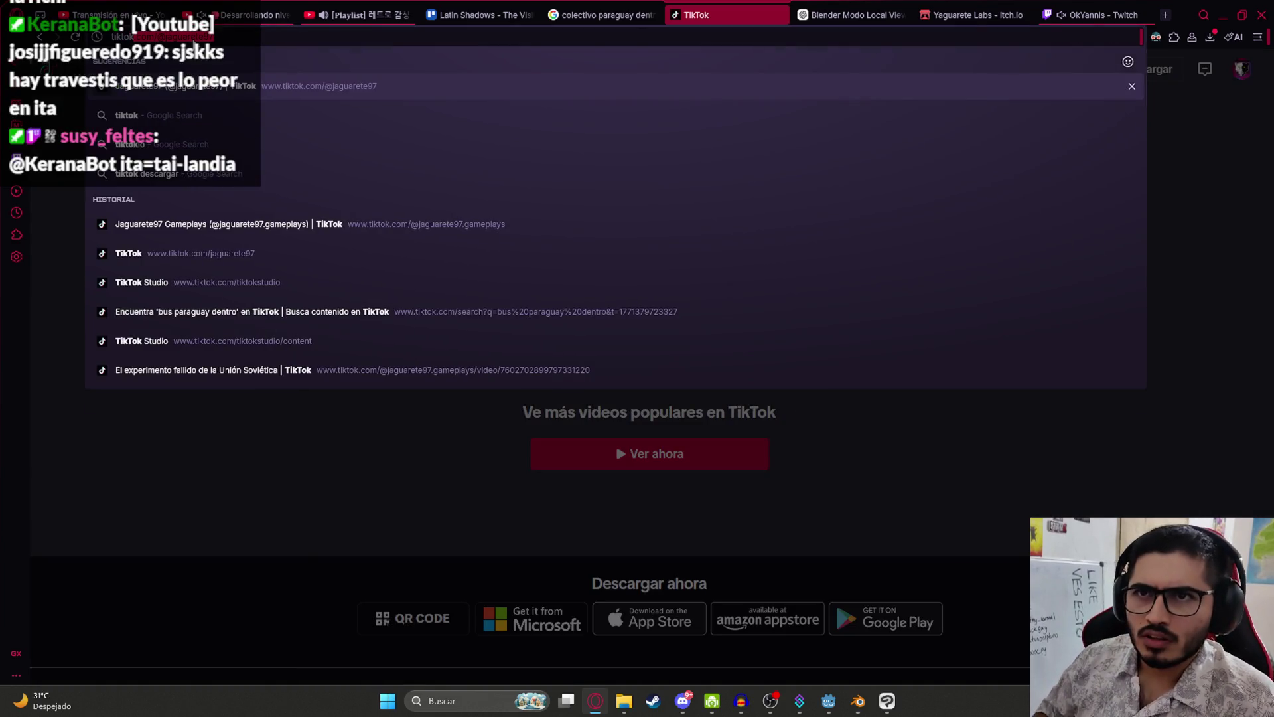
{"action": "left_click", "coordinate": [286, 223]}
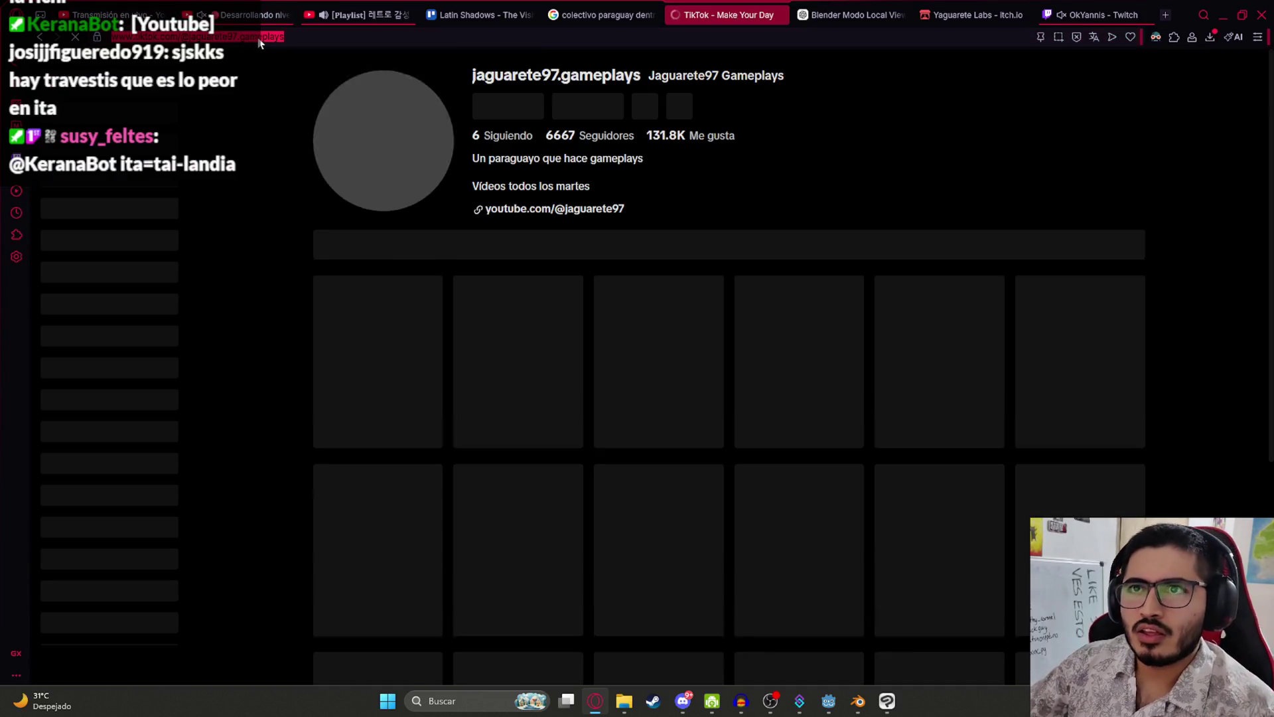
{"action": "left_click", "coordinate": [261, 37]}
{"action": "key", "text": "BackSpace"}
{"action": "key", "text": "BackSpace"}
{"action": "key", "text": "BackSpace"}
{"action": "key", "text": "Return"}
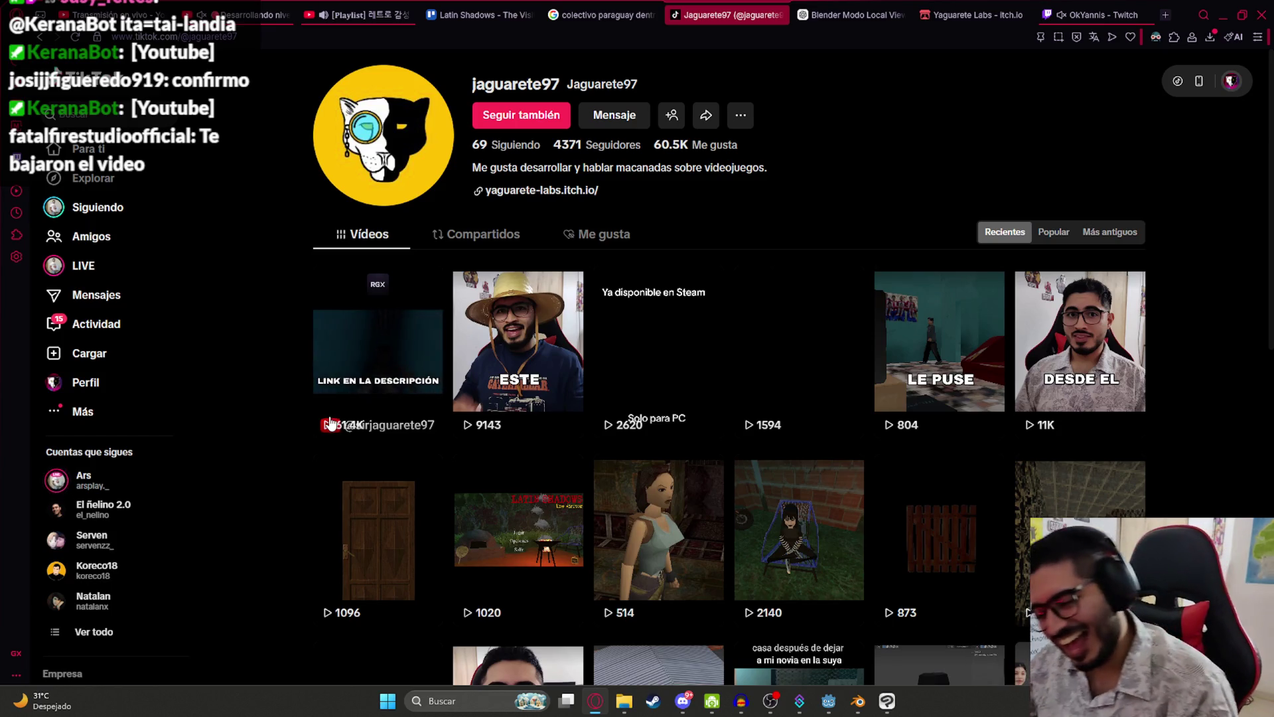
Step: Glance at the YouTube Studio tab, then return to the live-stream tab with Ctrl+2
{"action": "left_click", "coordinate": [109, 14]}
{"action": "left_click", "coordinate": [727, 14]}
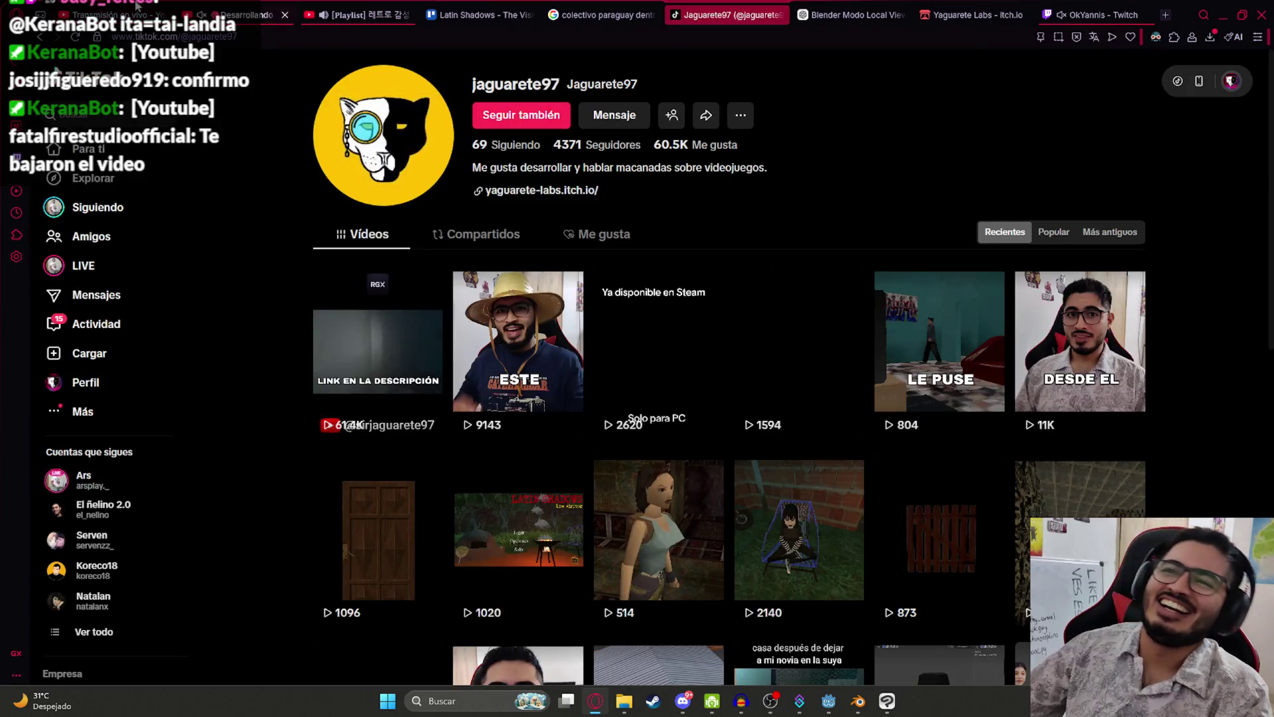
{"action": "left_click", "coordinate": [121, 10]}
{"action": "left_click", "coordinate": [727, 15]}
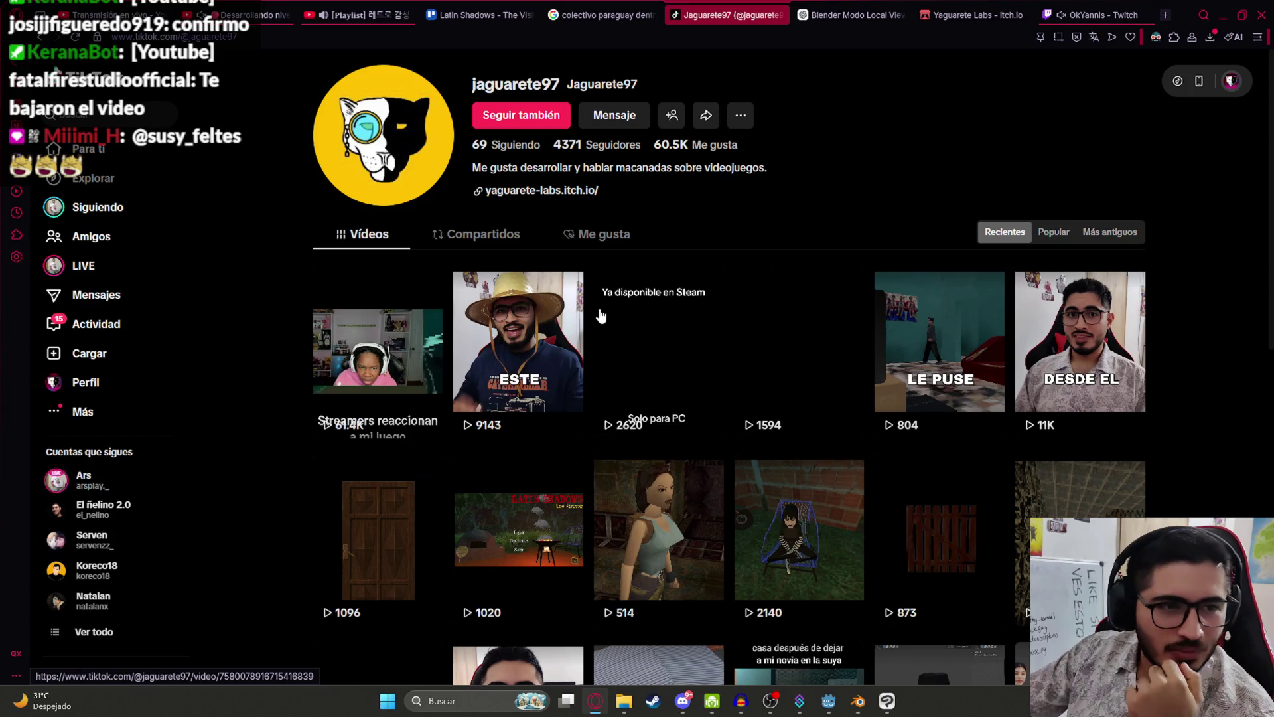
{"action": "mouse_move", "coordinate": [95, 262]}
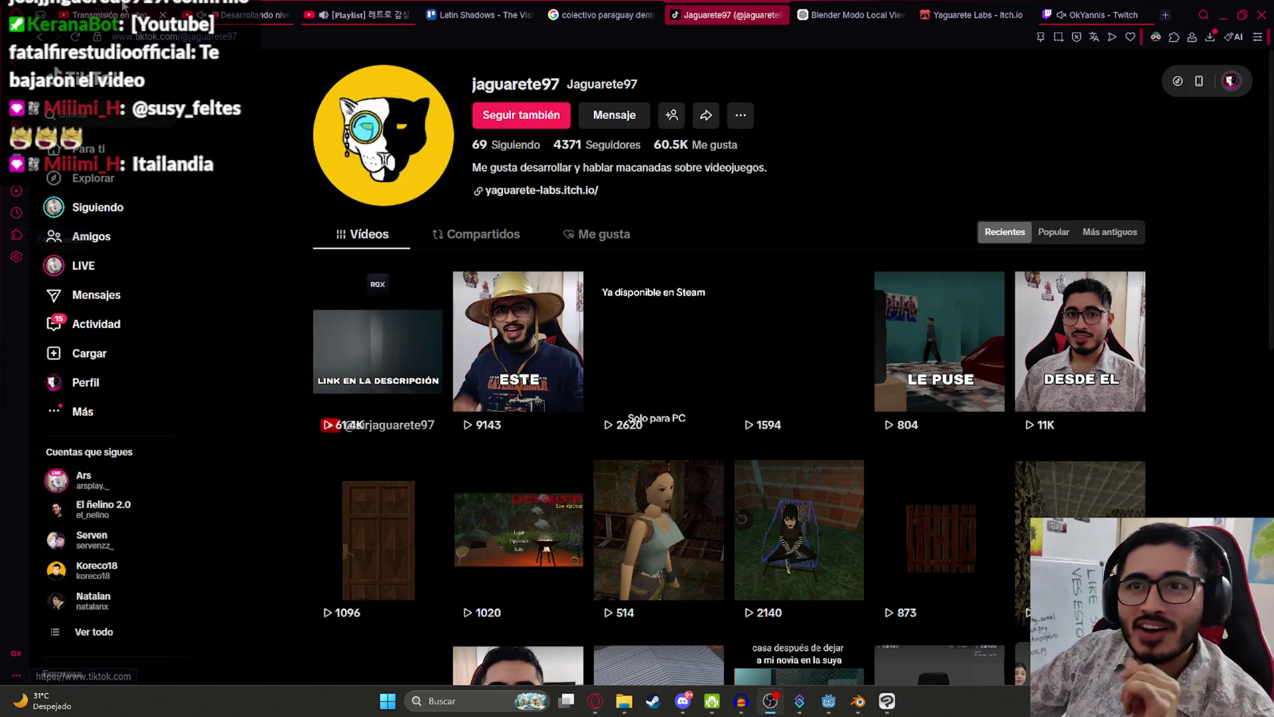
{"action": "key", "text": "ctrl+2"}
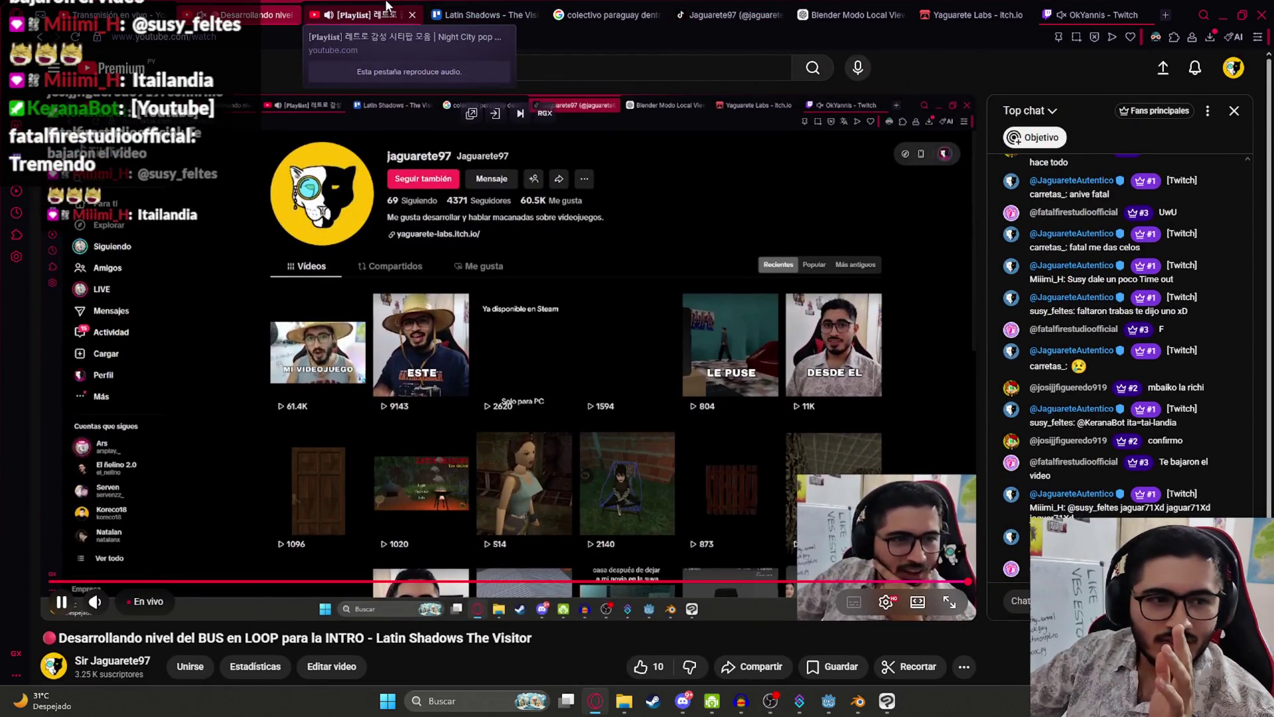
Step: Back on the live-stream tab, open your own YouTube channel page
{"action": "left_click", "coordinate": [387, 5]}
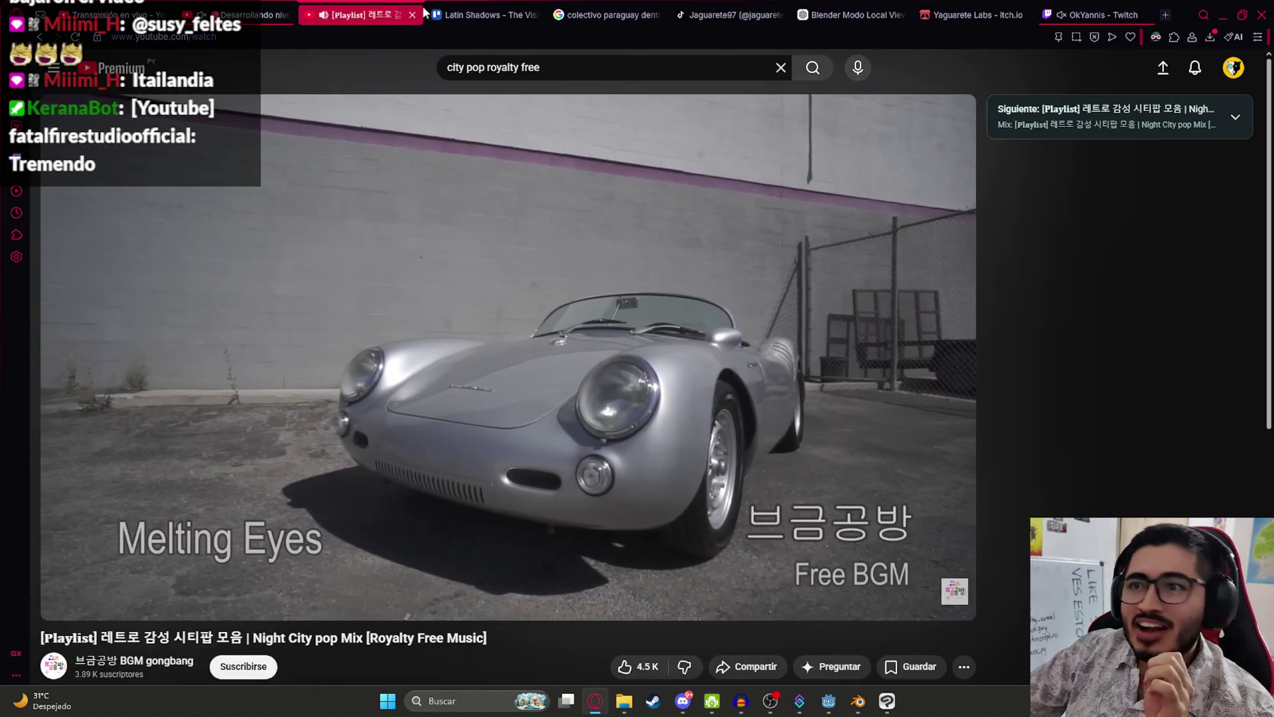
{"action": "key", "text": "ctrl+2"}
{"action": "left_click", "coordinate": [1241, 72]}
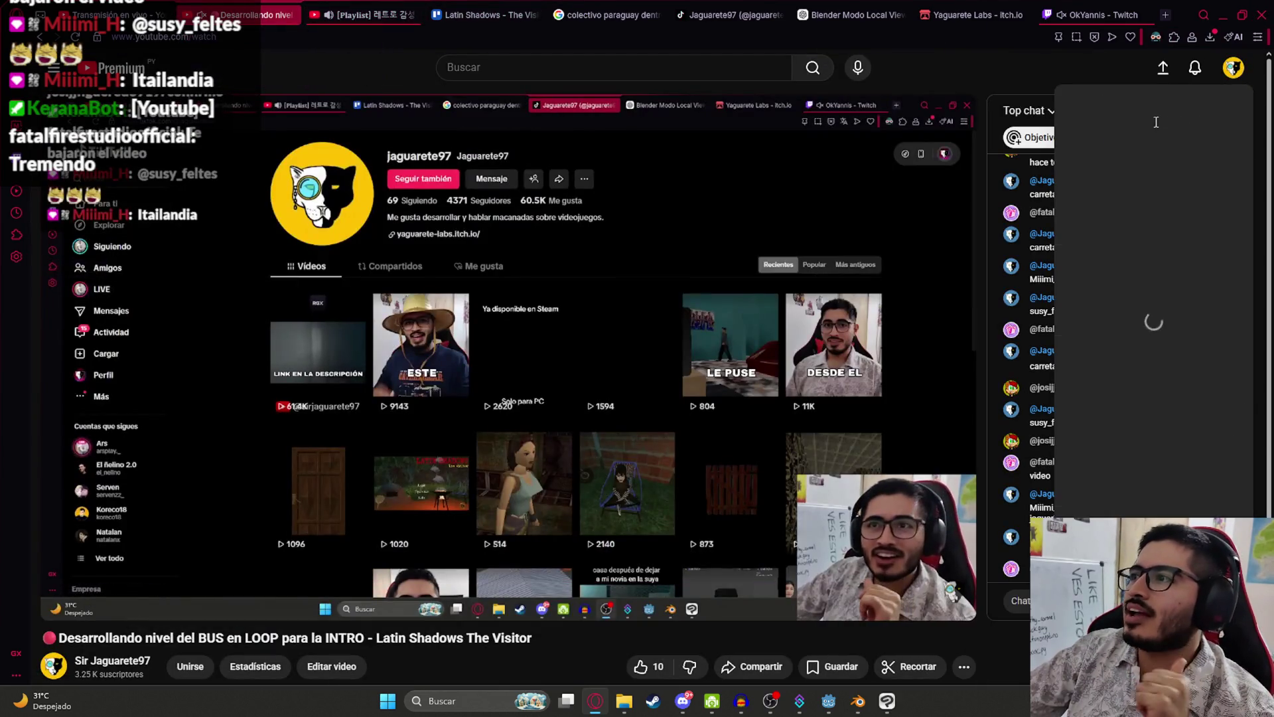
{"action": "left_click", "coordinate": [1082, 130]}
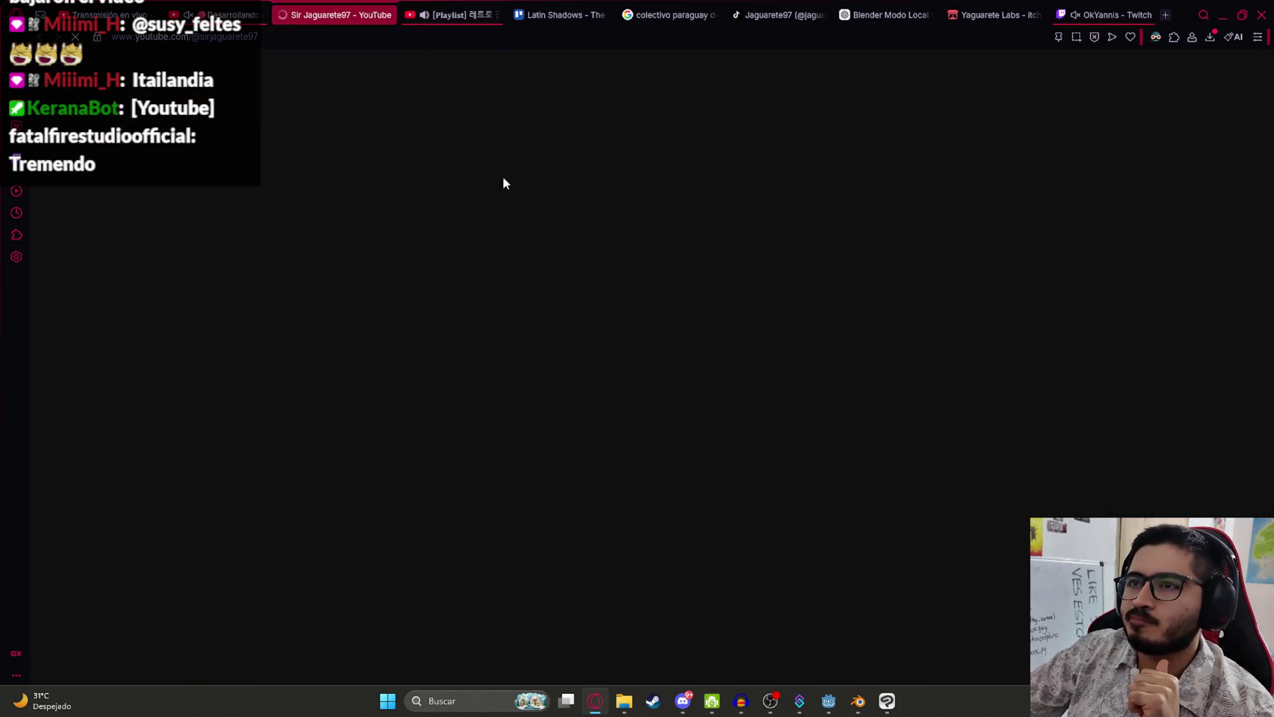
Step: Open the Jaguarete97 Gameplays channel's latest post under Publicaciones
{"action": "scroll", "coordinate": [528, 555], "scroll_direction": "down", "scroll_amount": 15}
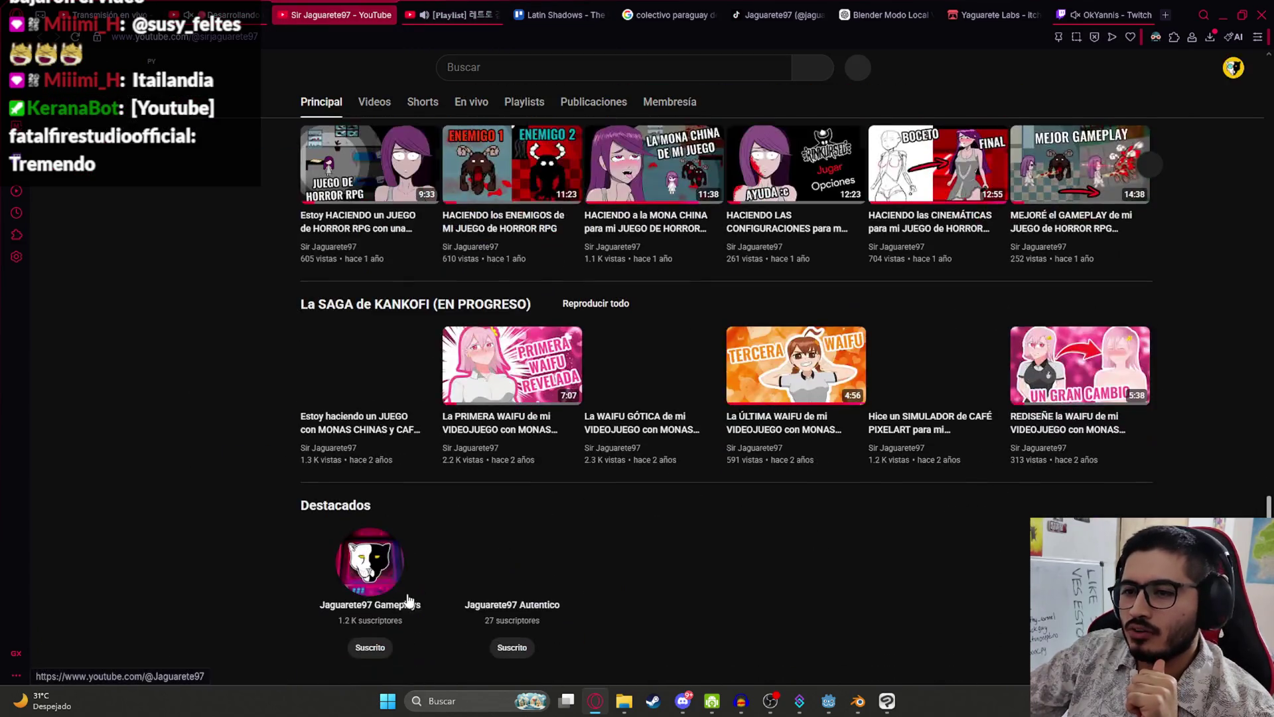
{"action": "left_click", "coordinate": [407, 599]}
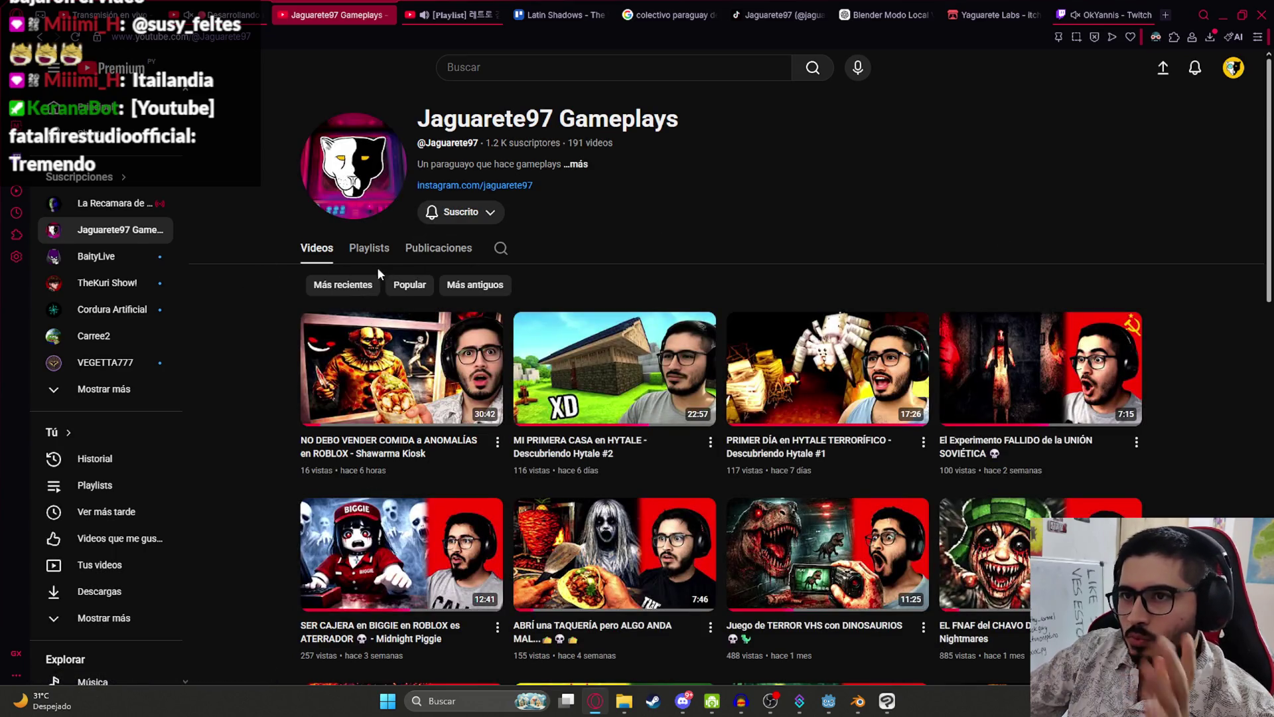
{"action": "left_click", "coordinate": [407, 250]}
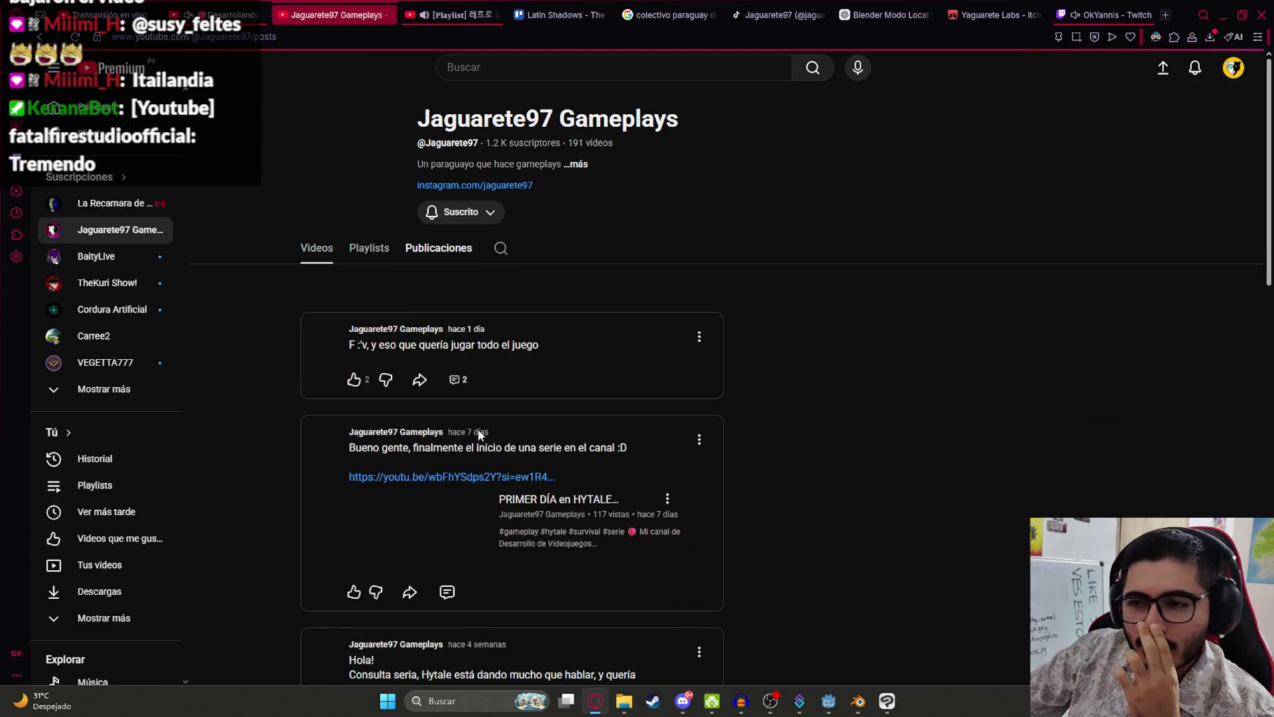
{"action": "left_click", "coordinate": [483, 404]}
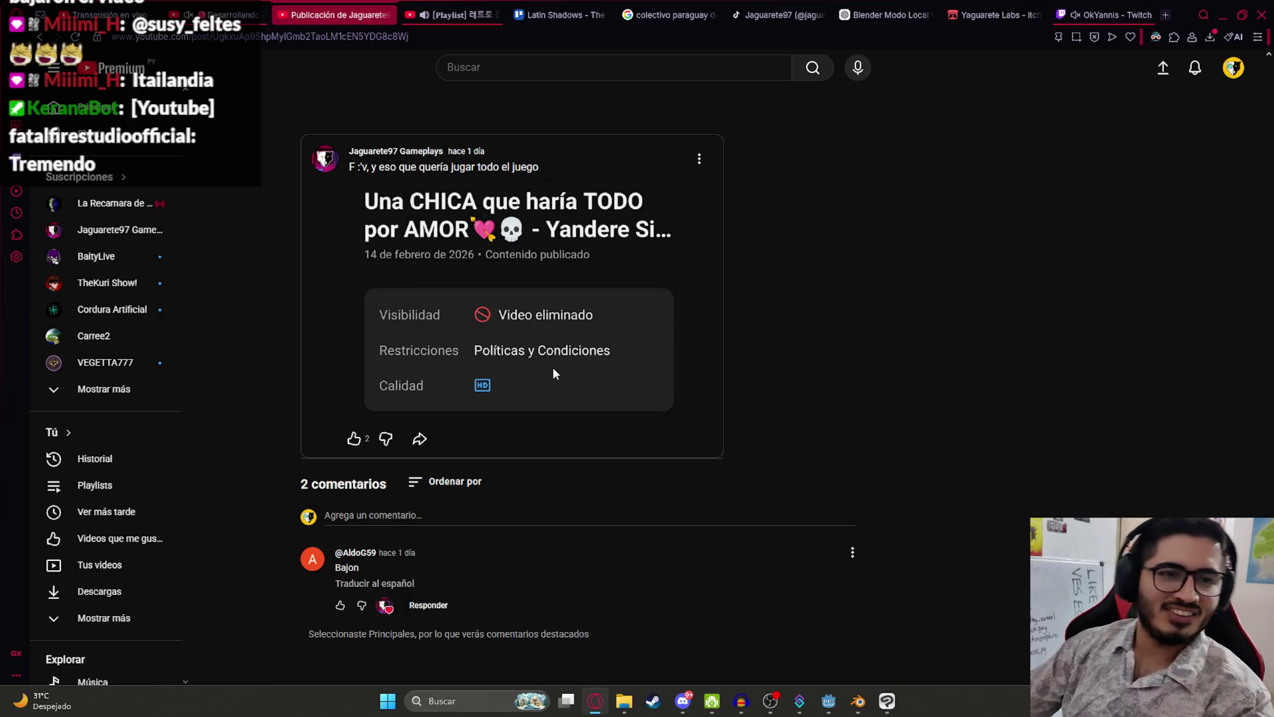
{"action": "left_click", "coordinate": [488, 66]}
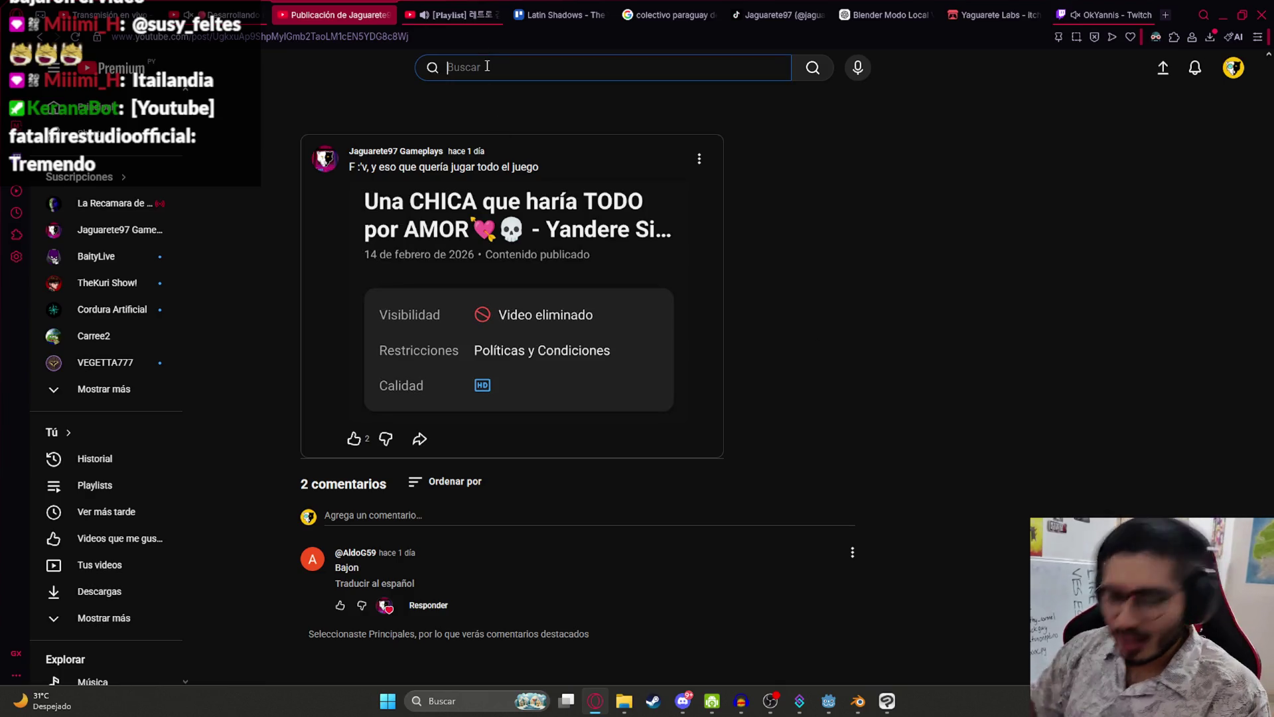
Step: Search YouTube for 'yandere simulator' and scroll through the results
{"action": "type", "text": "yandere simulator"}
{"action": "key", "text": "Return"}
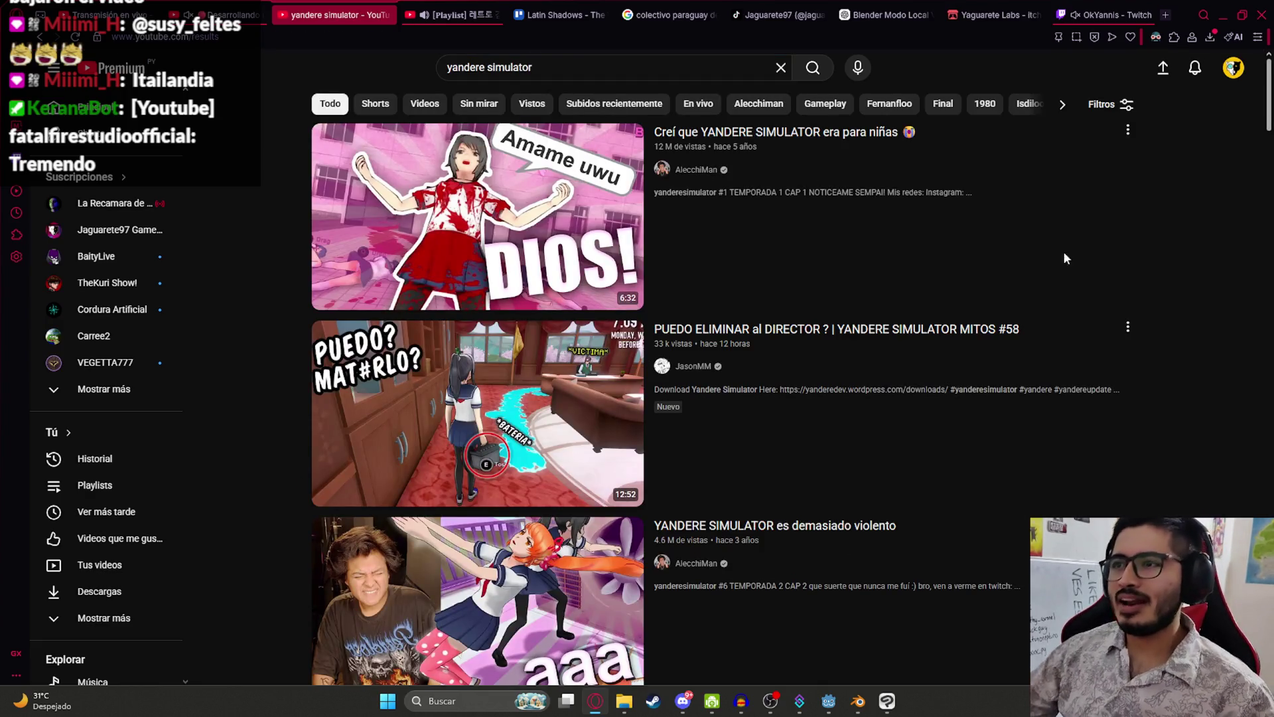
{"action": "scroll", "coordinate": [862, 321], "scroll_direction": "down", "scroll_amount": 20}
{"action": "scroll", "coordinate": [823, 367], "scroll_direction": "down", "scroll_amount": 20}
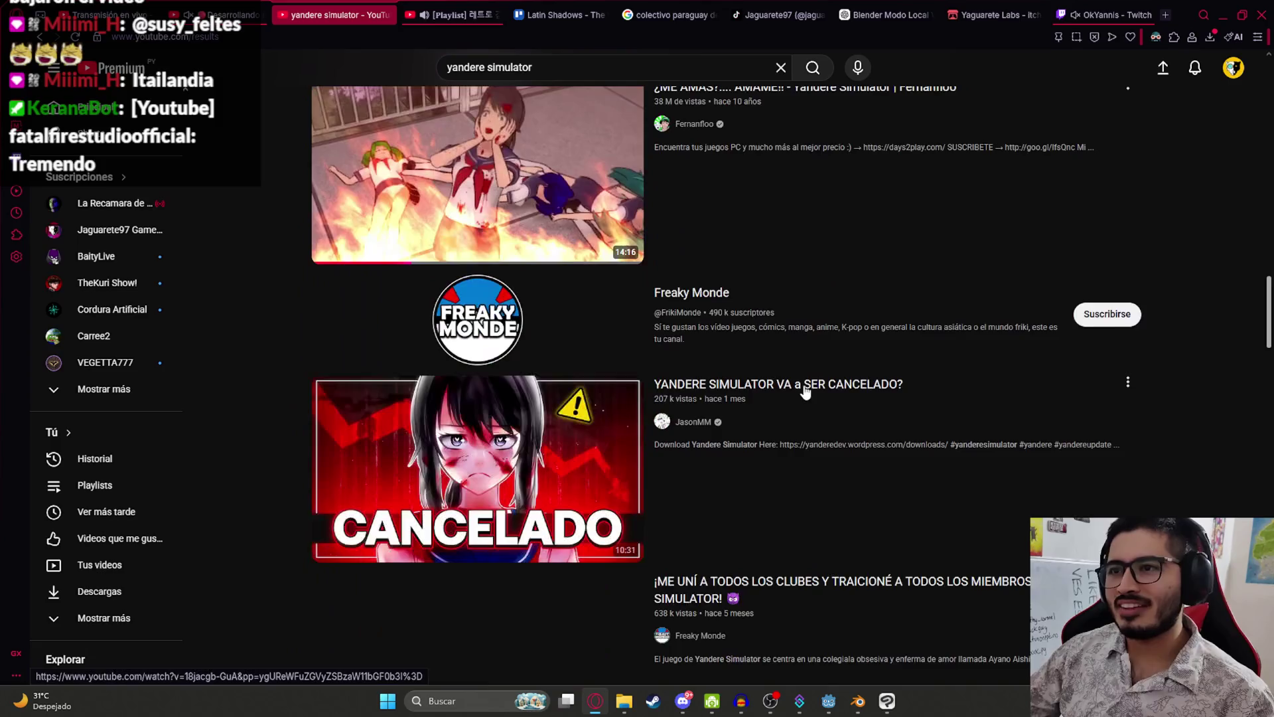
{"action": "scroll", "coordinate": [866, 443], "scroll_direction": "down", "scroll_amount": 15}
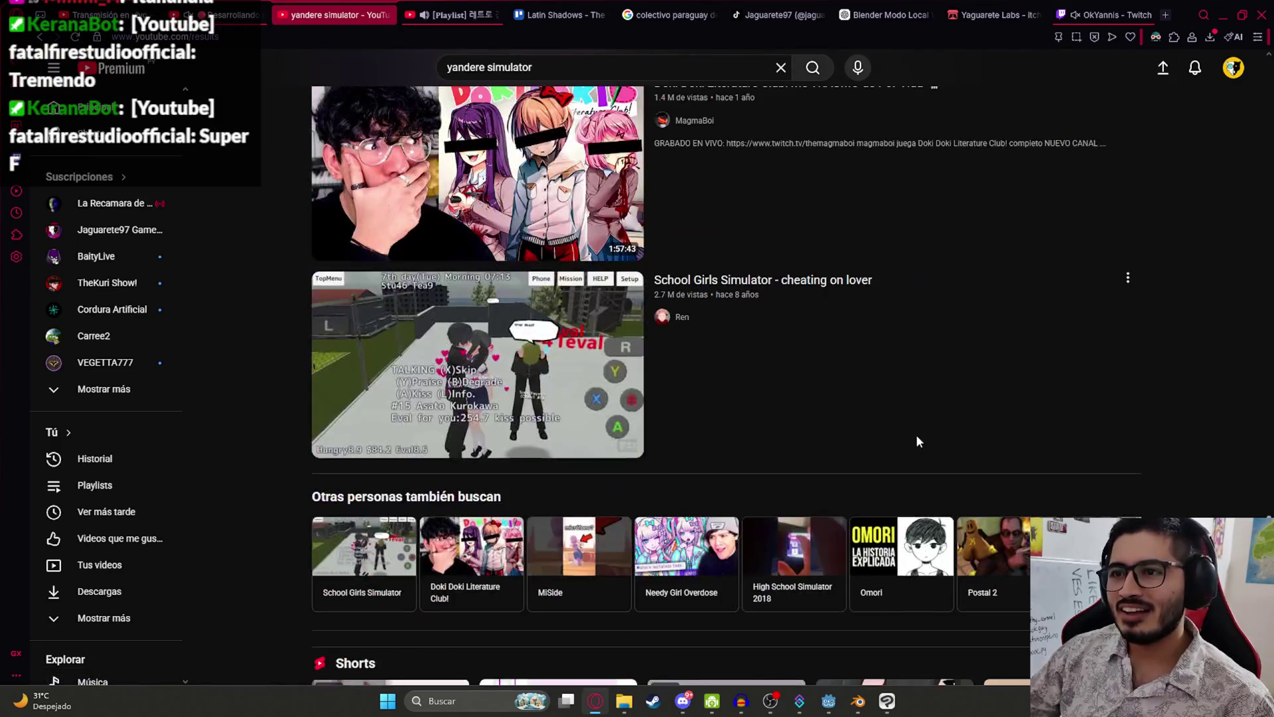
{"action": "scroll", "coordinate": [1215, 490], "scroll_direction": "down", "scroll_amount": 15}
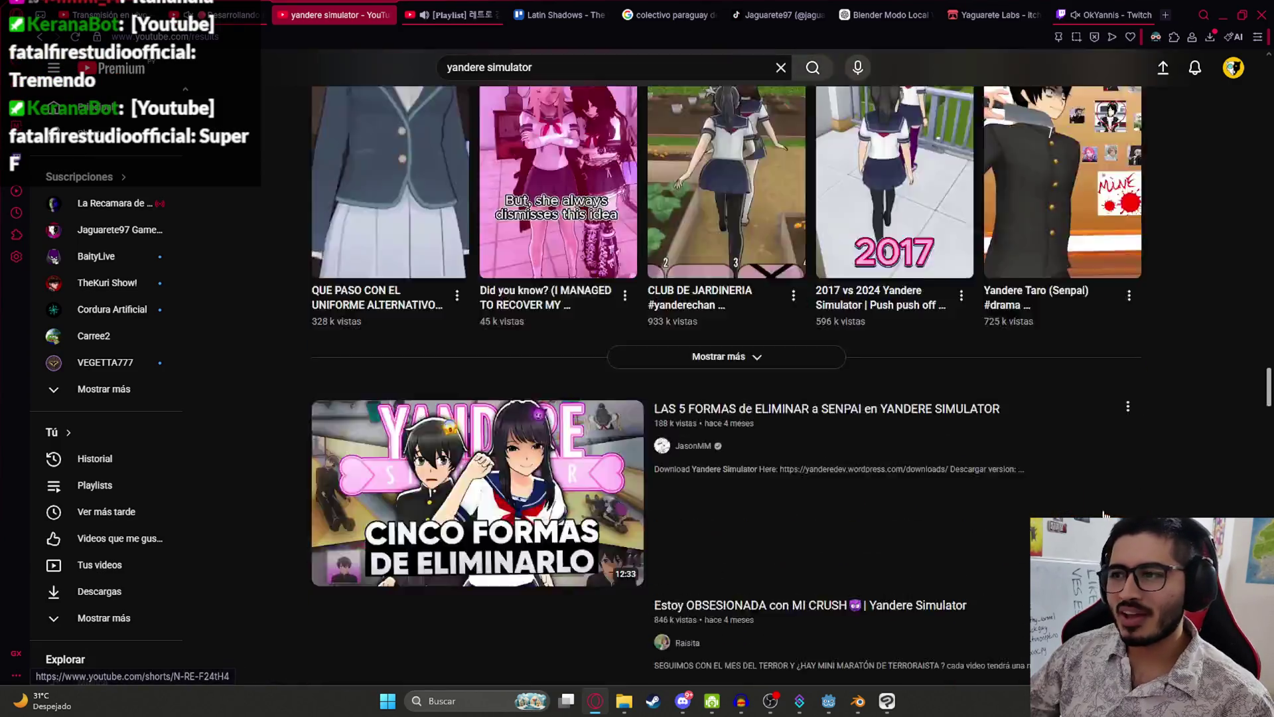
{"action": "scroll", "coordinate": [1106, 508], "scroll_direction": "down", "scroll_amount": 15}
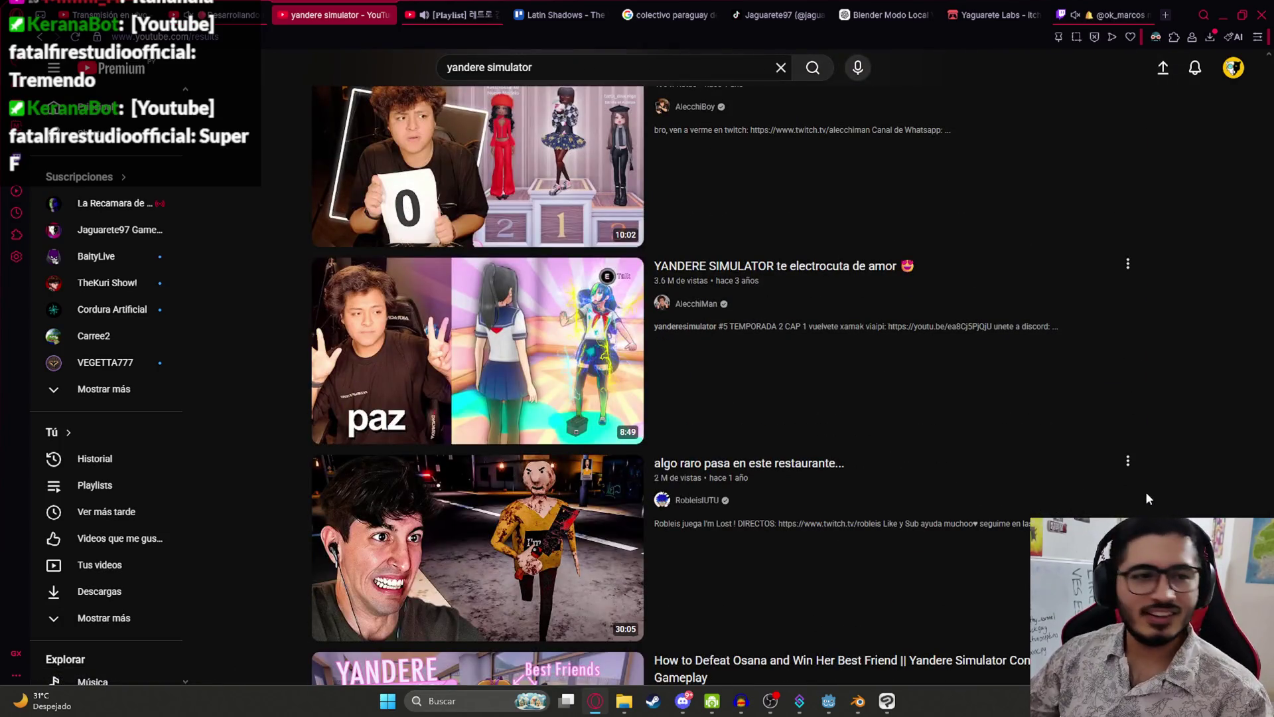
{"action": "mouse_move", "coordinate": [1137, 483]}
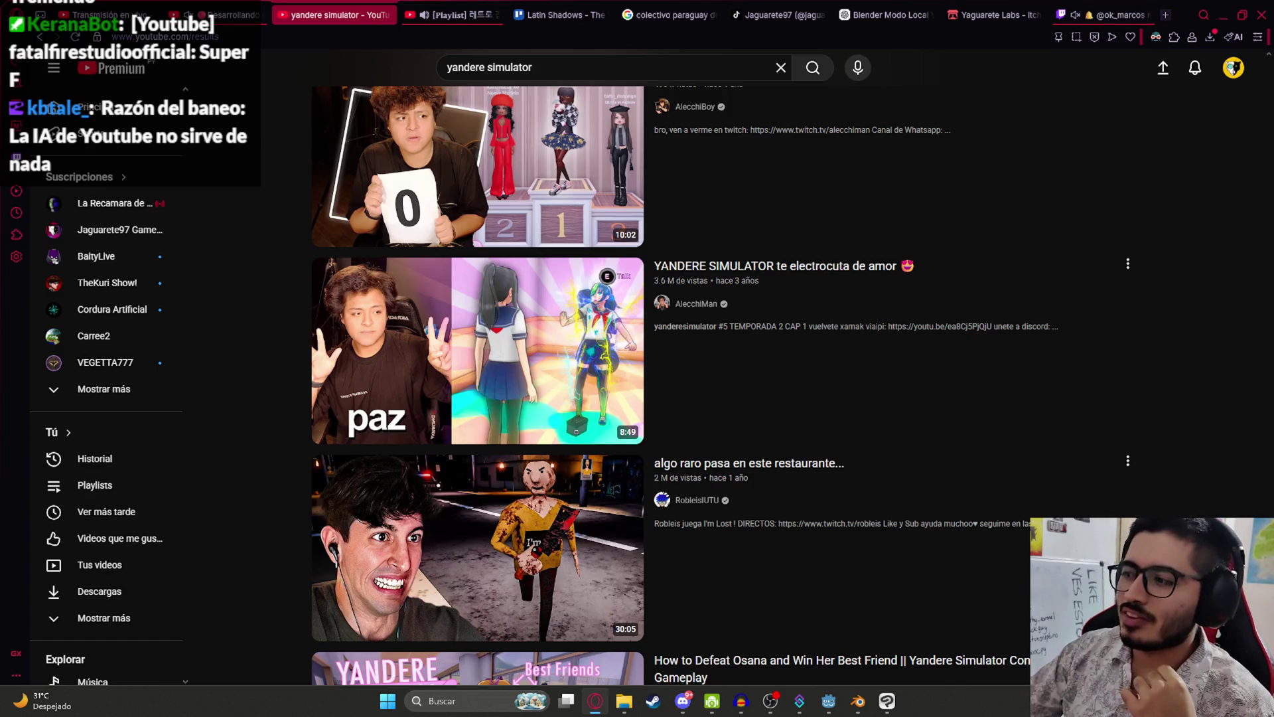
{"action": "scroll", "coordinate": [1239, 105], "scroll_direction": "down", "scroll_amount": 15}
{"action": "scroll", "coordinate": [1239, 105], "scroll_direction": "up", "scroll_amount": 6}
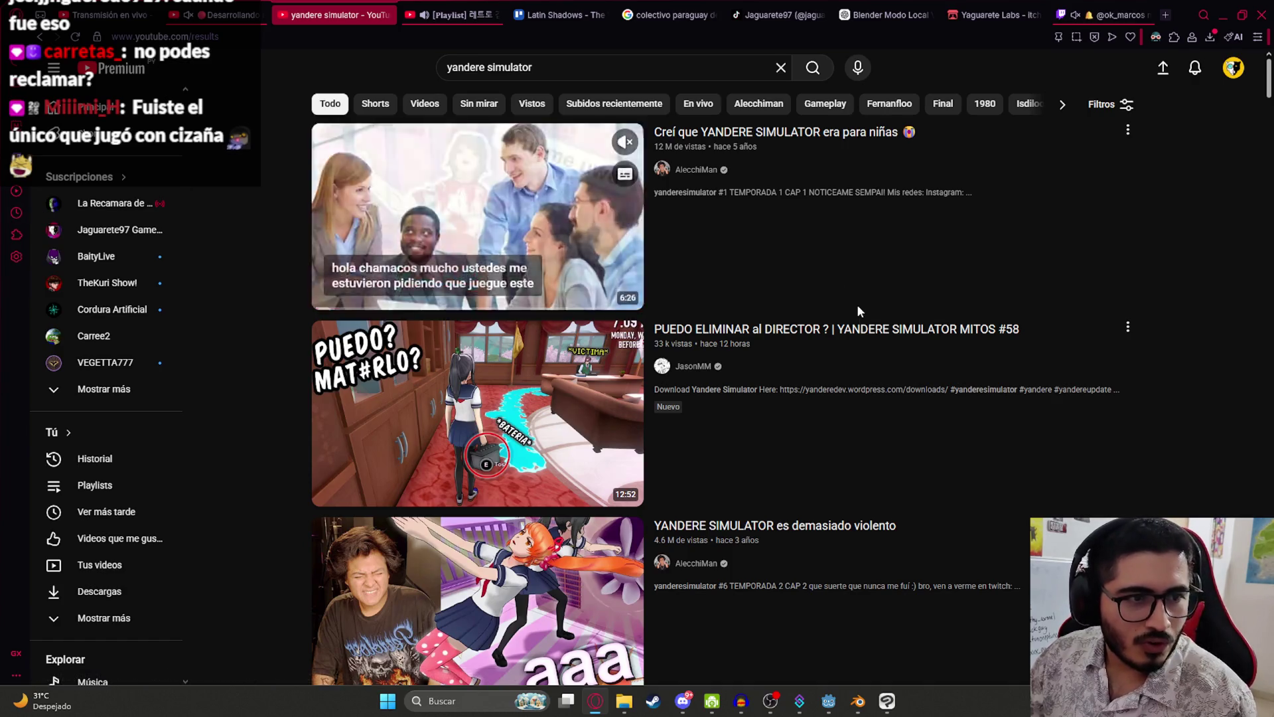
Step: Go back twice from the search results to the Gameplays channel's posts page
{"action": "scroll", "coordinate": [1088, 446], "scroll_direction": "down", "scroll_amount": 10}
{"action": "mouse_move", "coordinate": [1269, 178]}
{"action": "left_mouse_down"}
{"action": "mouse_move", "coordinate": [1270, 335]}
{"action": "mouse_move", "coordinate": [1270, 73]}
{"action": "left_mouse_up"}
{"action": "left_click", "coordinate": [41, 37]}
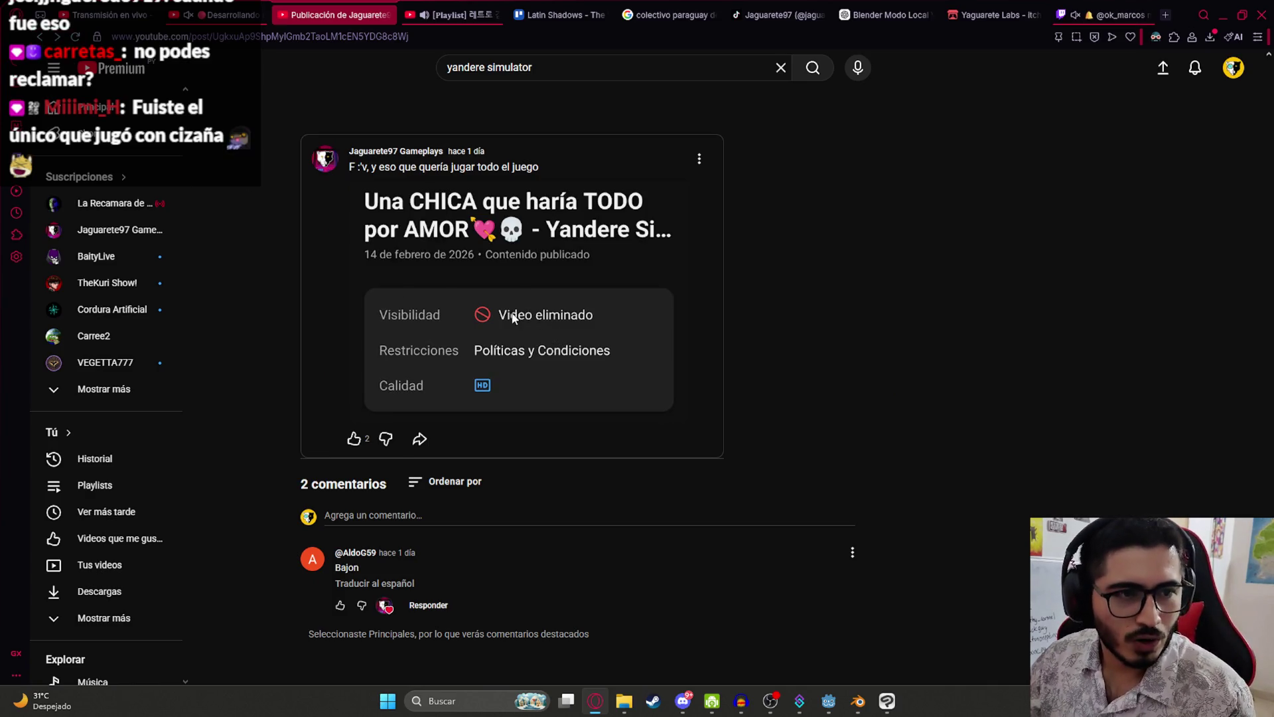
{"action": "left_click", "coordinate": [38, 38]}
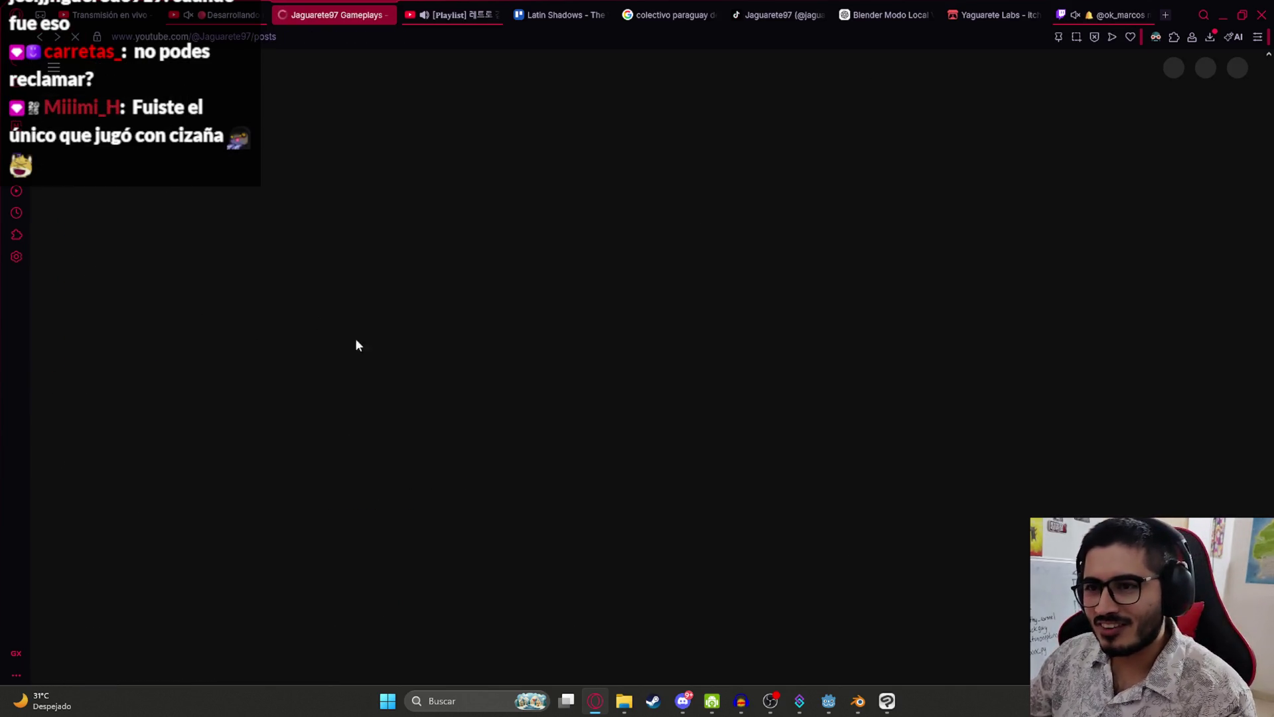
Step: Return to the Shawarma Kiosk video, restart it from 0:00, watch, then pause
{"action": "key", "text": "alt+Left"}
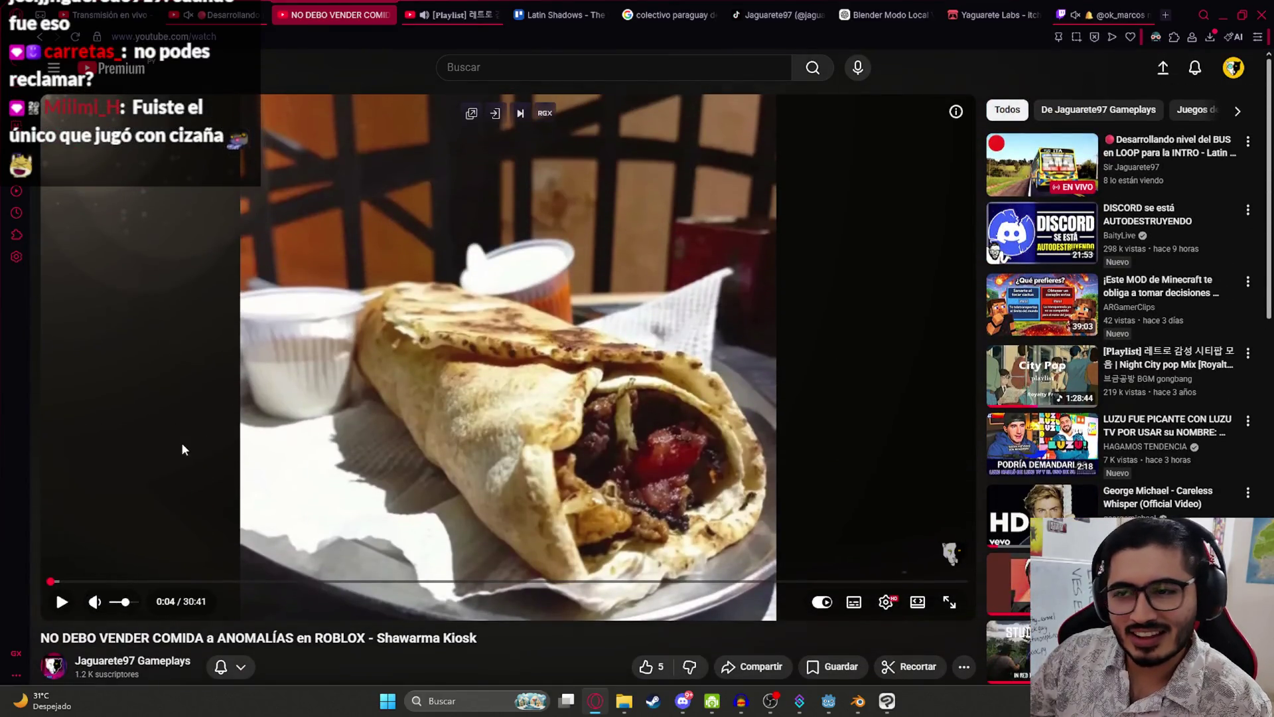
{"action": "left_click", "coordinate": [185, 450]}
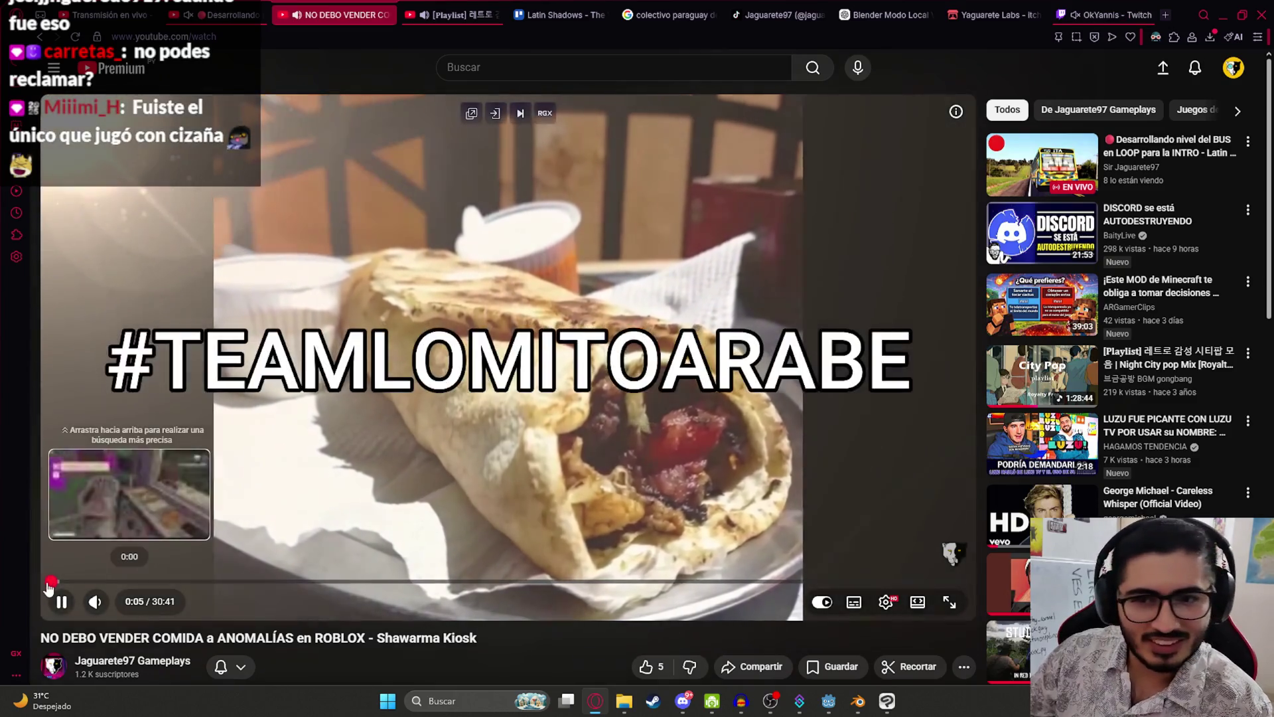
{"action": "left_click", "coordinate": [52, 581]}
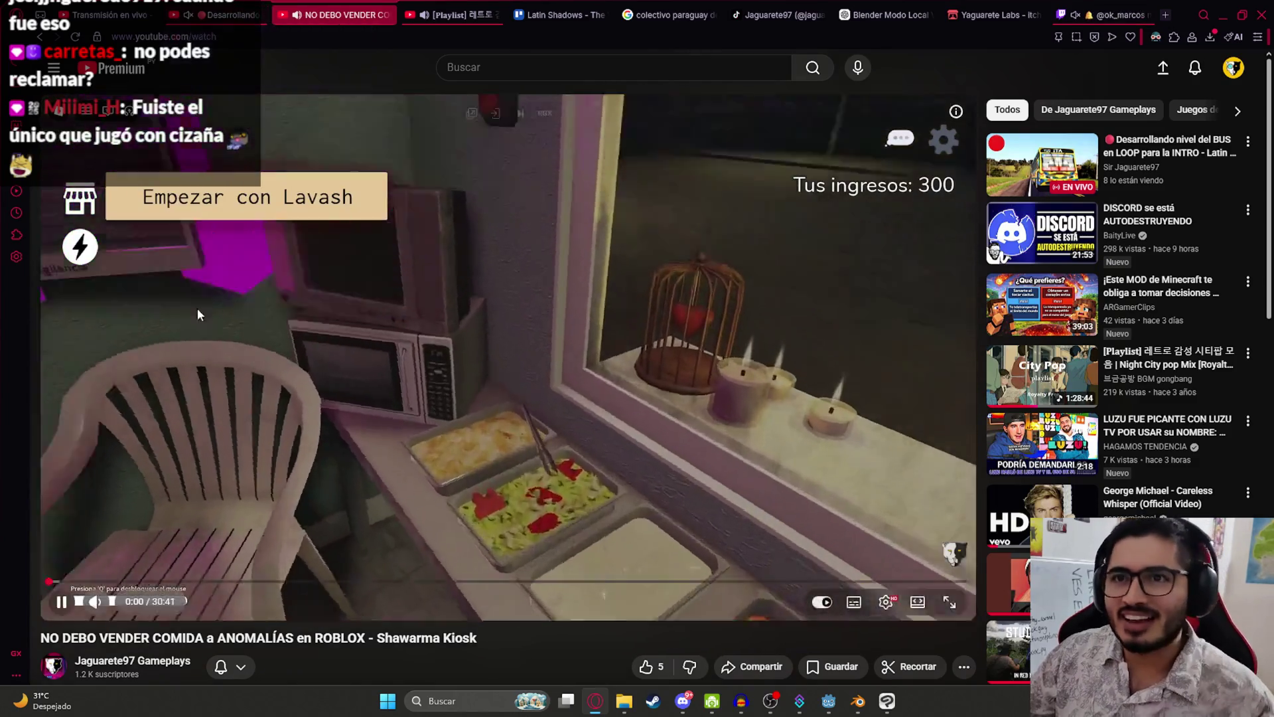
{"action": "left_click", "coordinate": [197, 308]}
{"action": "left_click", "coordinate": [53, 582]}
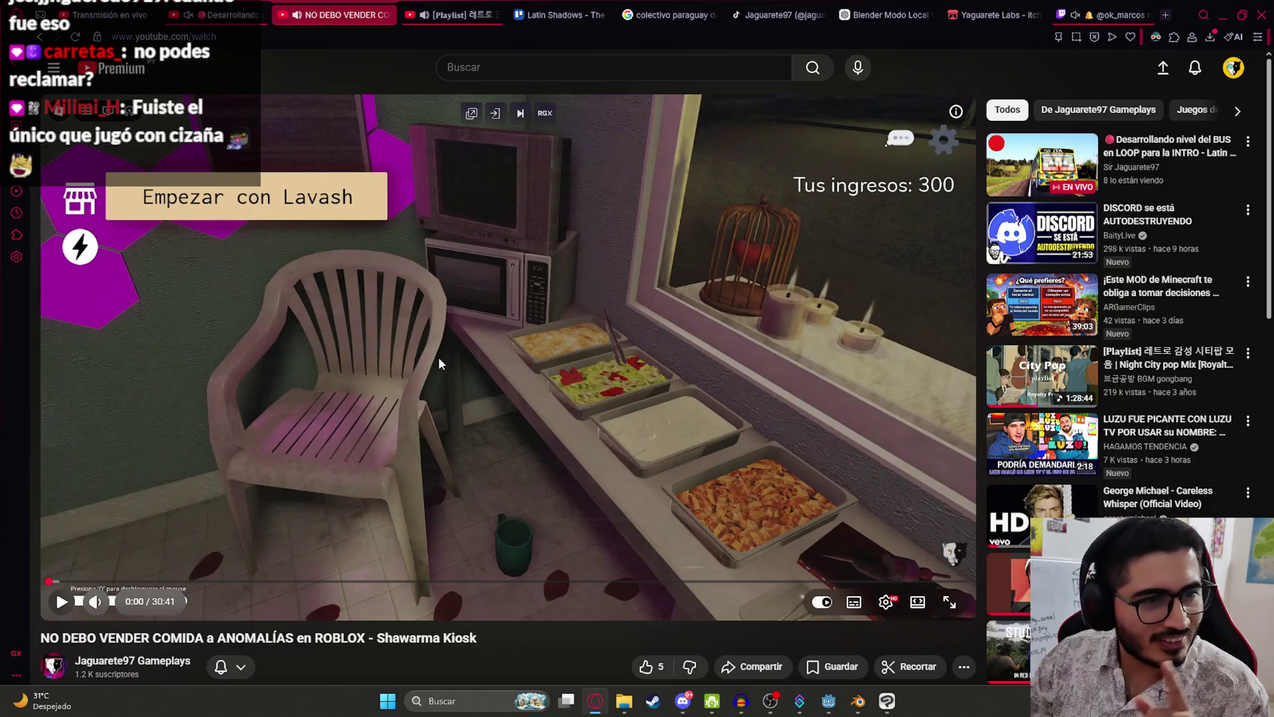
{"action": "left_click", "coordinate": [419, 369]}
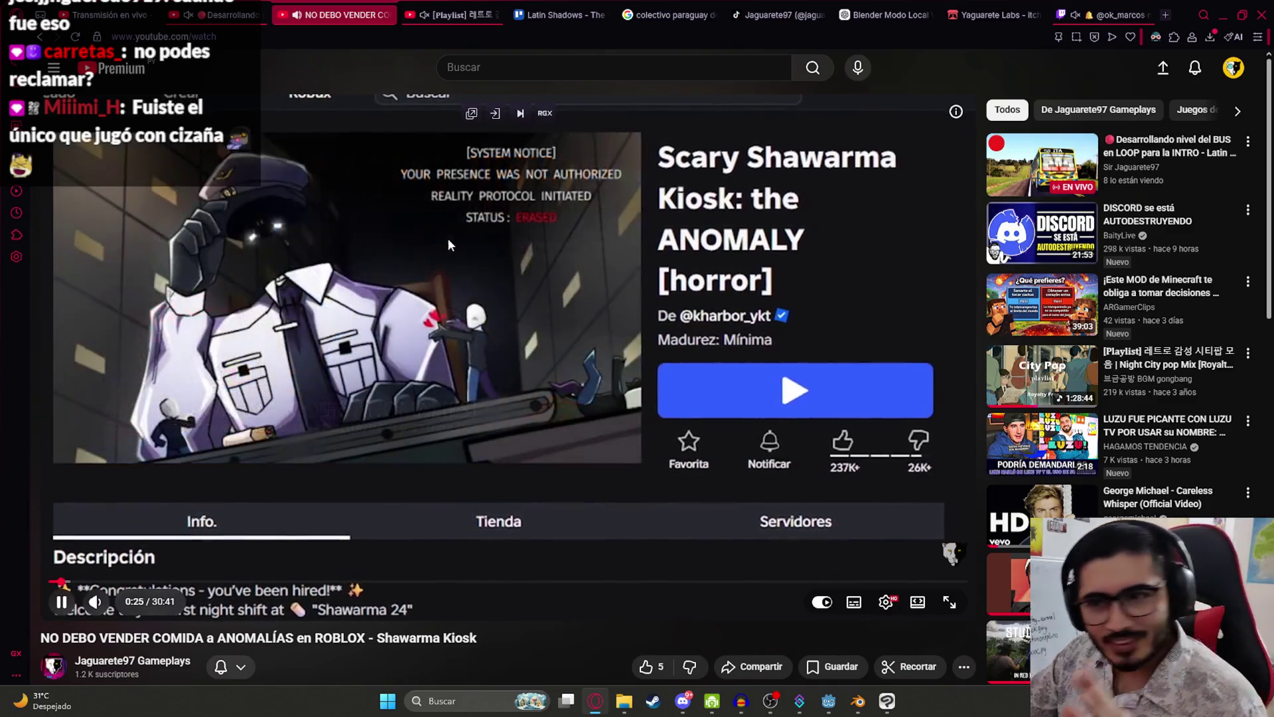
{"action": "left_click", "coordinate": [449, 241]}
Step: Glance at the city-pop playlist tab, then return to the Shawarma Kiosk video
{"action": "left_click", "coordinate": [411, 11]}
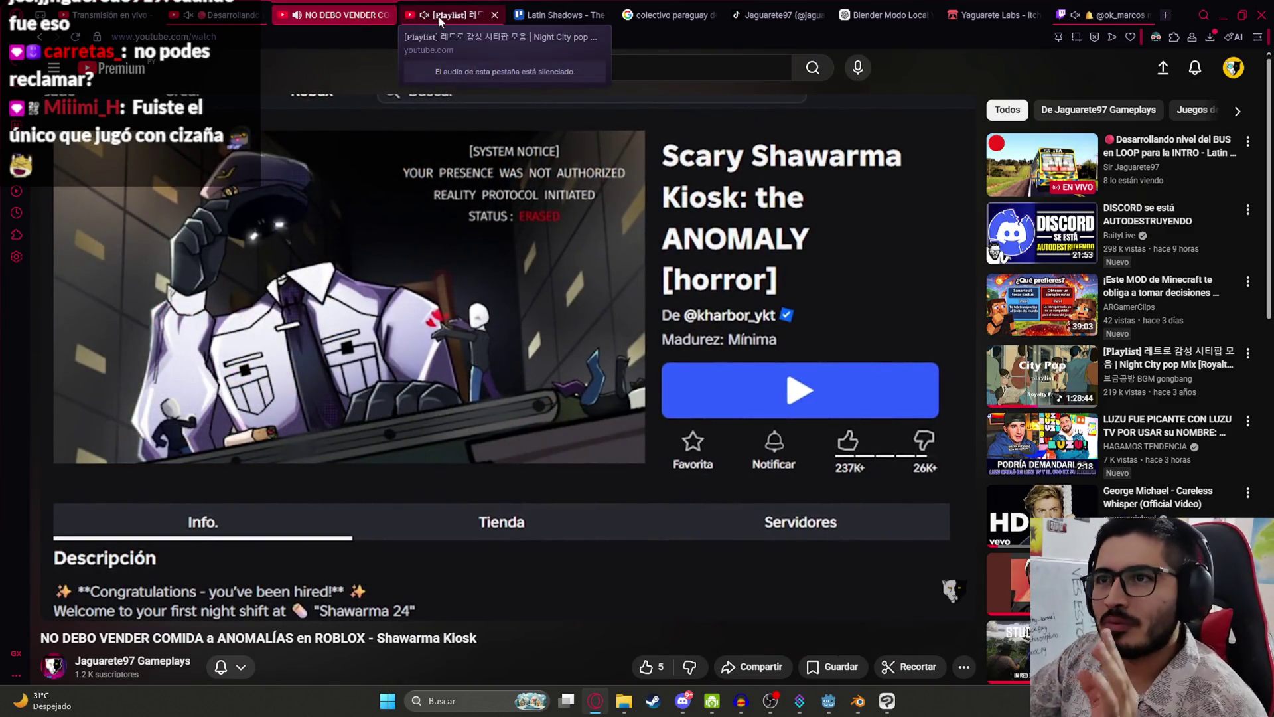
{"action": "left_click", "coordinate": [300, 7]}
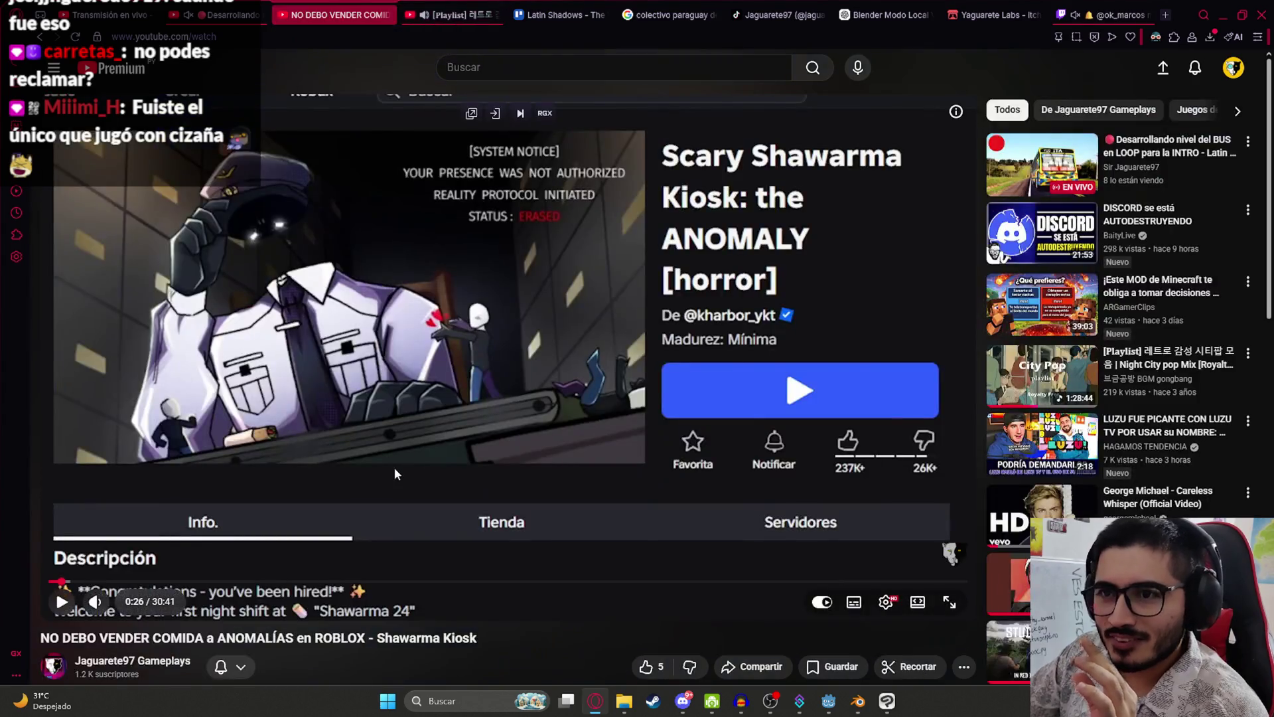
{"action": "scroll", "coordinate": [393, 465], "scroll_direction": "down", "scroll_amount": 5}
{"action": "scroll", "coordinate": [425, 511], "scroll_direction": "up", "scroll_amount": 5}
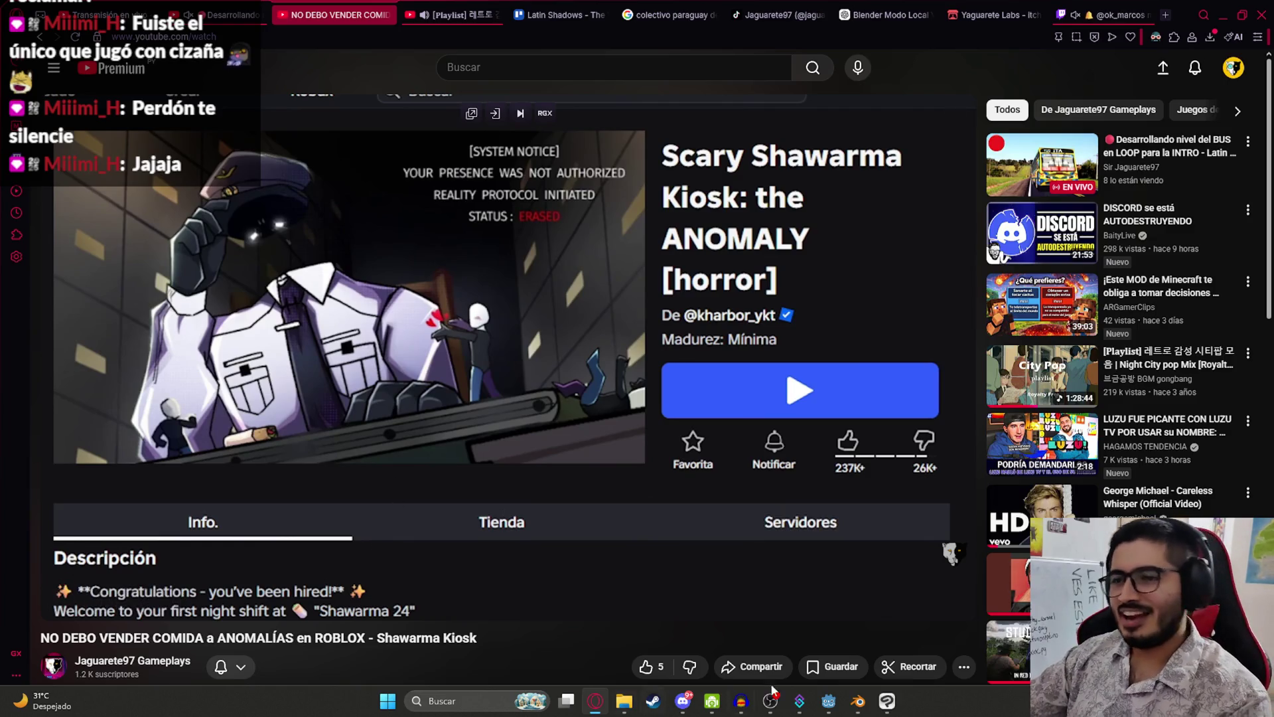
Step: In Blender, save the file and select the whole bus interior mesh in Edit Mode
{"action": "mouse_move", "coordinate": [856, 702]}
{"action": "left_click", "coordinate": [811, 584]}
{"action": "mouse_move", "coordinate": [811, 571]}
{"action": "middle_mouse_down"}
{"action": "mouse_move", "coordinate": [655, 380]}
{"action": "mouse_move", "coordinate": [701, 405]}
{"action": "mouse_move", "coordinate": [770, 373]}
{"action": "mouse_move", "coordinate": [612, 384]}
{"action": "mouse_move", "coordinate": [512, 420]}
{"action": "mouse_move", "coordinate": [390, 415]}
{"action": "mouse_move", "coordinate": [647, 454]}
{"action": "middle_mouse_up"}
{"action": "key", "text": "ctrl+s"}
{"action": "key", "text": "Tab"}
{"action": "key", "text": "a"}
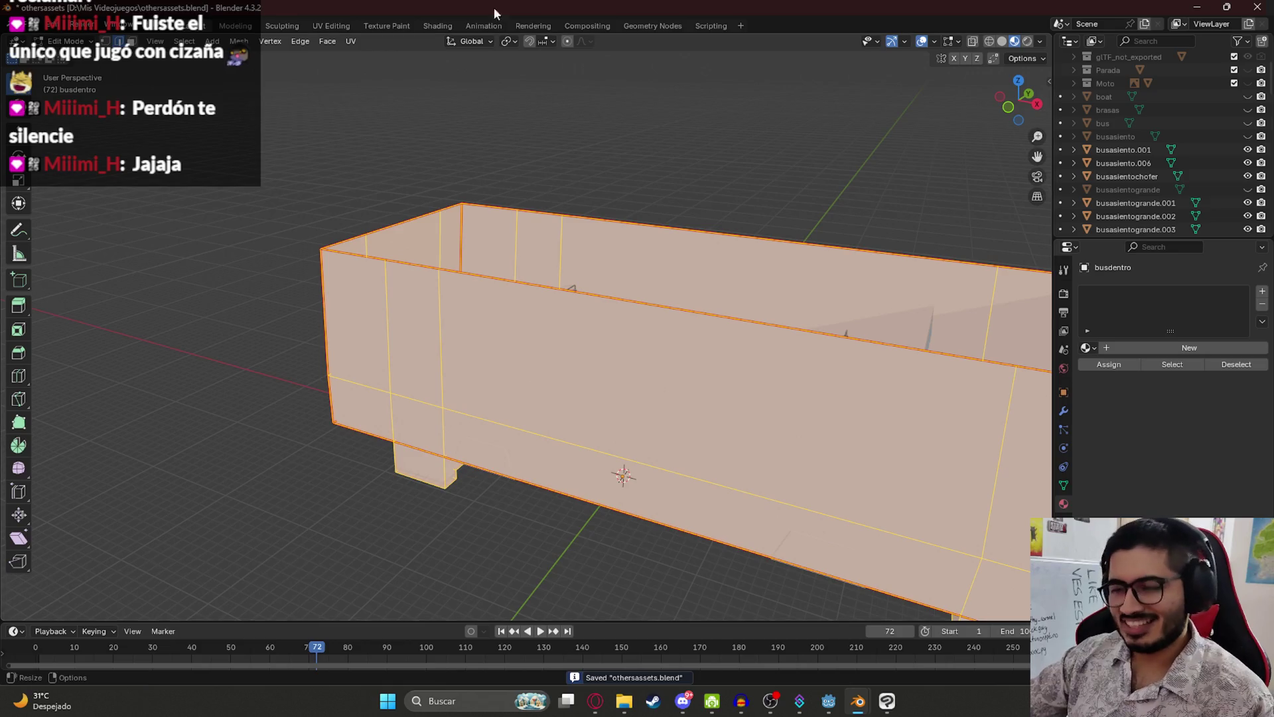
Step: In UV Editing, view from the top, pick one step face, then switch to vertex select
{"action": "left_click", "coordinate": [331, 27]}
{"action": "mouse_move", "coordinate": [769, 335]}
{"action": "middle_mouse_down"}
{"action": "mouse_move", "coordinate": [799, 373]}
{"action": "mouse_move", "coordinate": [790, 345]}
{"action": "mouse_move", "coordinate": [732, 304]}
{"action": "mouse_move", "coordinate": [755, 225]}
{"action": "middle_mouse_up"}
{"action": "left_click", "coordinate": [664, 41]}
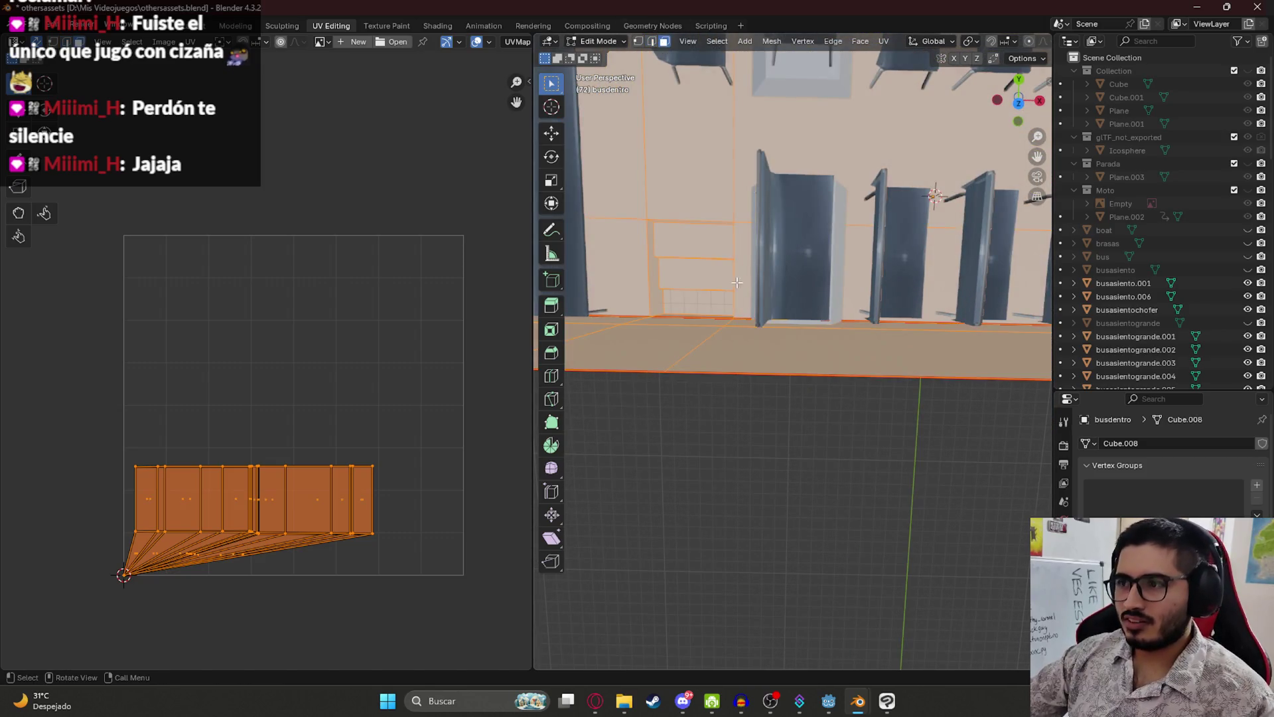
{"action": "key", "text": "KP_7"}
{"action": "scroll", "coordinate": [793, 239], "scroll_direction": "up", "scroll_amount": 4}
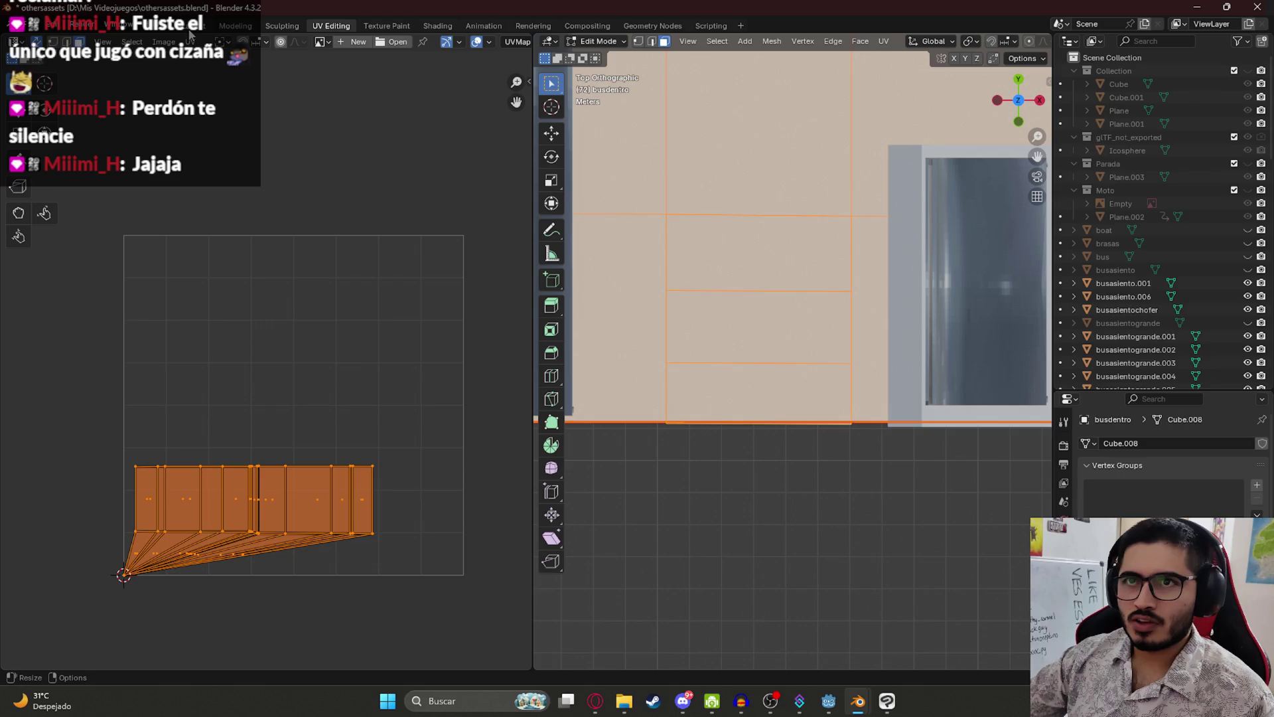
{"action": "mouse_move", "coordinate": [840, 332]}
{"action": "middle_mouse_down"}
{"action": "mouse_move", "coordinate": [760, 326]}
{"action": "mouse_move", "coordinate": [778, 350]}
{"action": "middle_mouse_up"}
{"action": "left_click", "coordinate": [756, 325]}
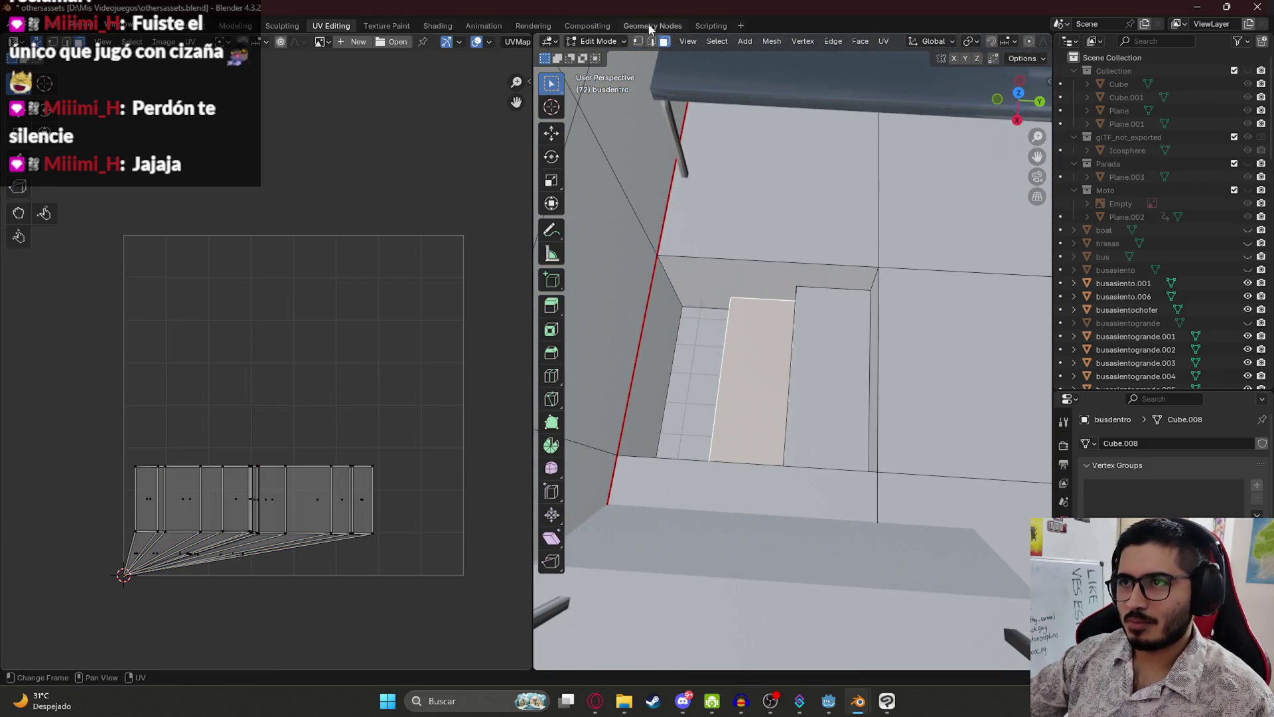
{"action": "left_click", "coordinate": [638, 41]}
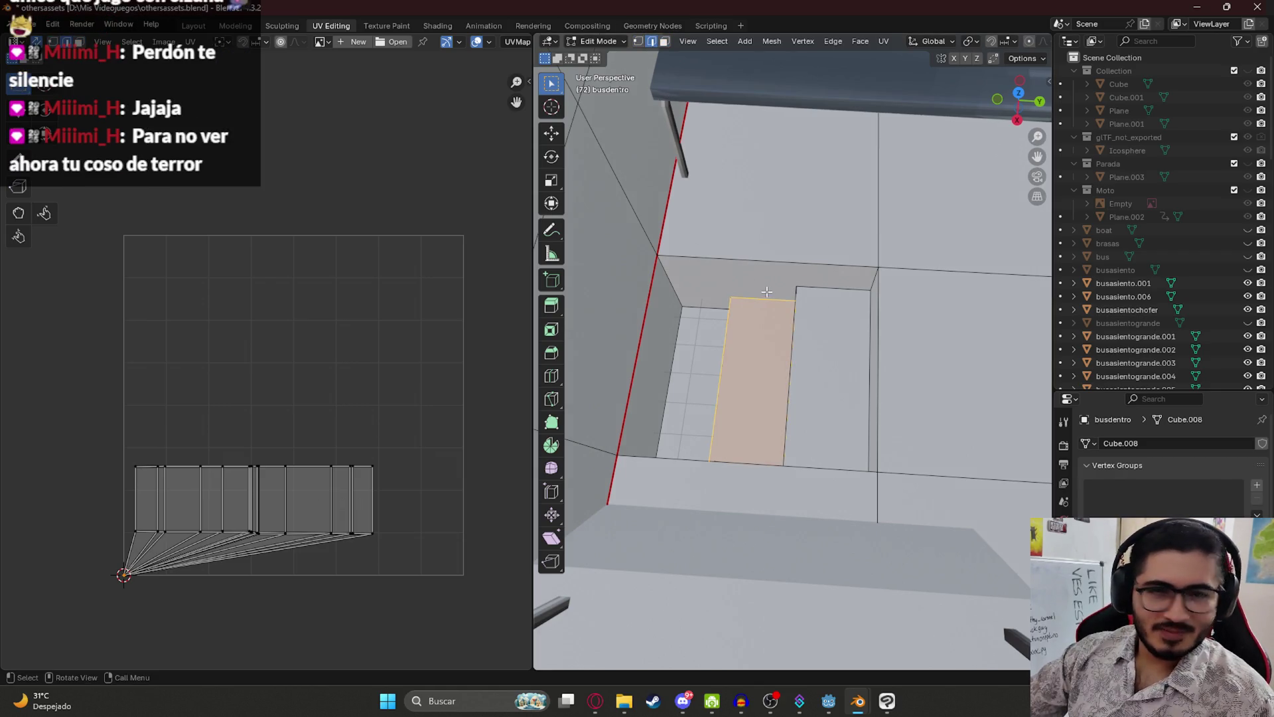
Step: Mark the recess opening's top, vertical and bottom edges as seams and save
{"action": "right_click", "coordinate": [742, 262]}
{"action": "left_click", "coordinate": [741, 261]}
{"action": "left_click", "coordinate": [878, 317]}
{"action": "right_click", "coordinate": [882, 317]}
{"action": "left_click", "coordinate": [881, 317]}
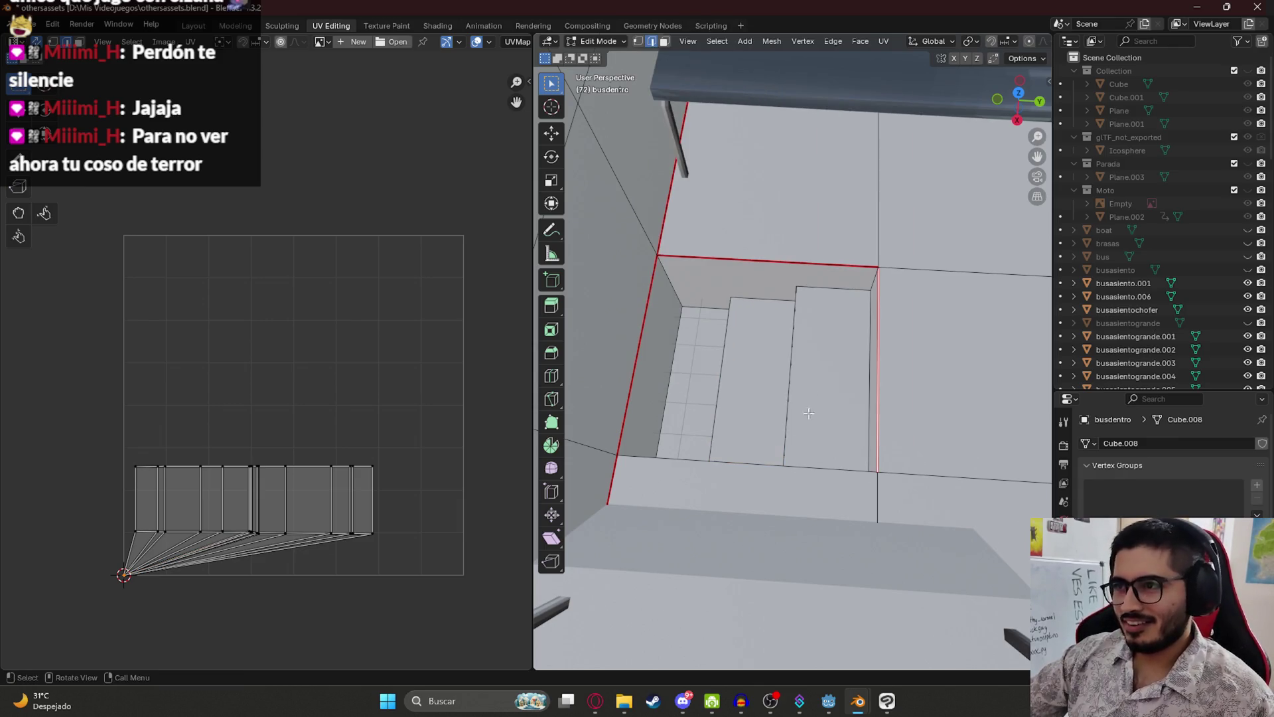
{"action": "left_click", "coordinate": [755, 468]}
{"action": "right_click", "coordinate": [726, 463]}
{"action": "left_click", "coordinate": [726, 463]}
{"action": "mouse_move", "coordinate": [726, 464]}
{"action": "middle_mouse_down"}
{"action": "mouse_move", "coordinate": [752, 412]}
{"action": "mouse_move", "coordinate": [843, 380]}
{"action": "mouse_move", "coordinate": [875, 311]}
{"action": "mouse_move", "coordinate": [889, 398]}
{"action": "mouse_move", "coordinate": [734, 446]}
{"action": "mouse_move", "coordinate": [727, 402]}
{"action": "mouse_move", "coordinate": [744, 333]}
{"action": "mouse_move", "coordinate": [789, 359]}
{"action": "middle_mouse_up"}
{"action": "key", "text": "ctrl+s"}
Step: Mark the next selected floor edges as seams and save the file
{"action": "scroll", "coordinate": [843, 380], "scroll_direction": "down", "scroll_amount": 6}
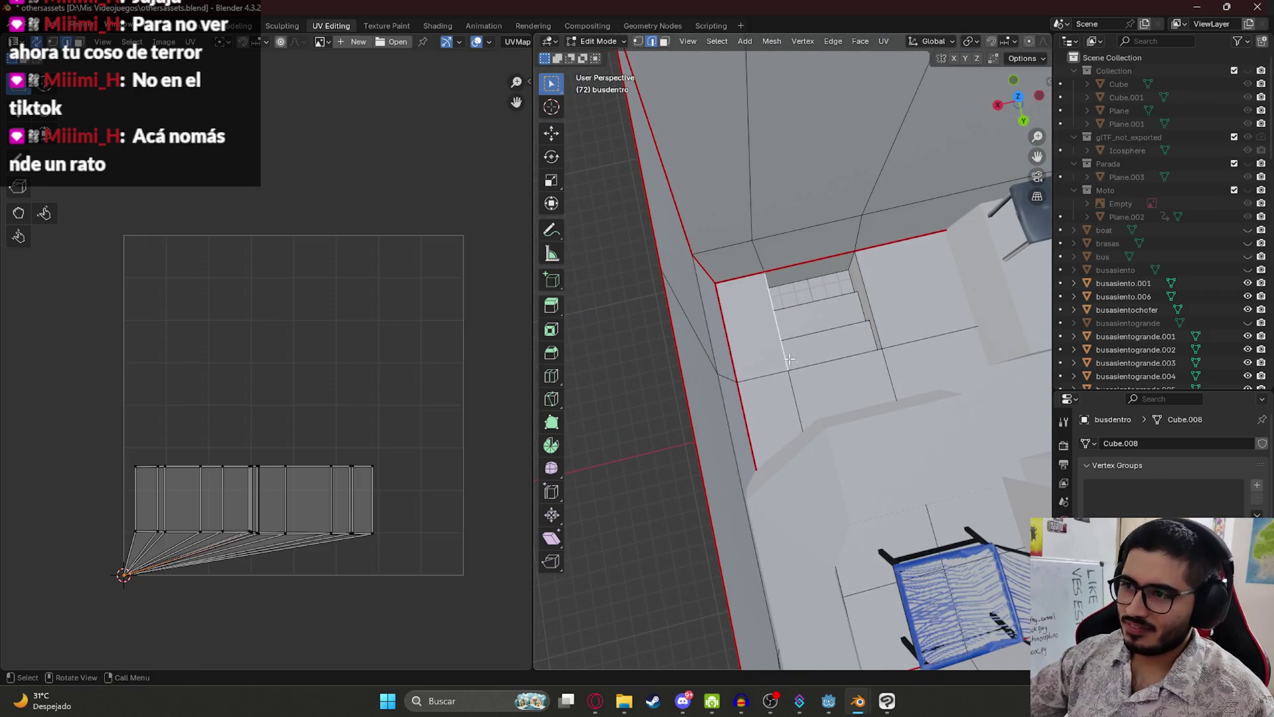
{"action": "key", "text": "ctrl+e"}
{"action": "left_click", "coordinate": [869, 285]}
{"action": "mouse_move", "coordinate": [869, 285]}
{"action": "middle_mouse_down"}
{"action": "mouse_move", "coordinate": [644, 286]}
{"action": "mouse_move", "coordinate": [735, 405]}
{"action": "mouse_move", "coordinate": [799, 447]}
{"action": "mouse_move", "coordinate": [873, 464]}
{"action": "middle_mouse_up"}
{"action": "scroll", "coordinate": [691, 345], "scroll_direction": "down", "scroll_amount": 4}
{"action": "key", "text": "ctrl+s"}
Step: Clear the selection and mark the new edge path around the recess as a seam
{"action": "scroll", "coordinate": [734, 405], "scroll_direction": "up", "scroll_amount": 6}
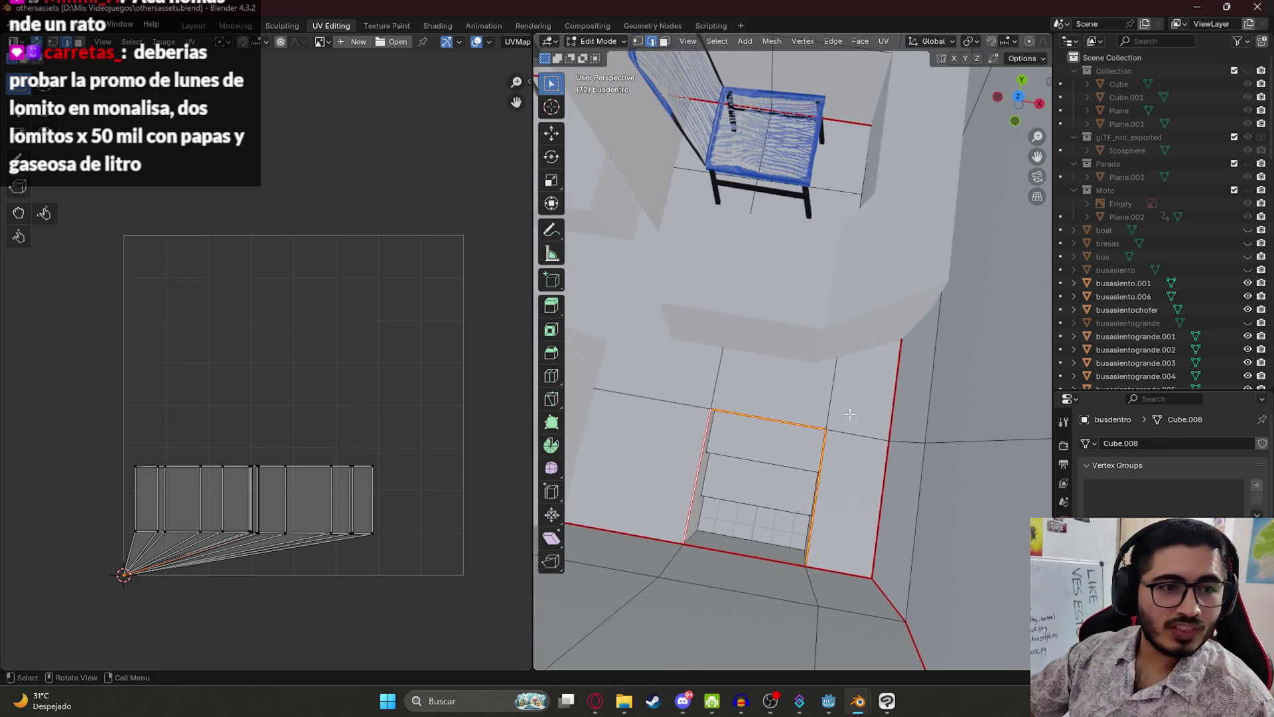
{"action": "mouse_move", "coordinate": [820, 413]}
{"action": "middle_mouse_down"}
{"action": "mouse_move", "coordinate": [806, 421]}
{"action": "mouse_move", "coordinate": [771, 344]}
{"action": "mouse_move", "coordinate": [795, 405]}
{"action": "middle_mouse_up"}
{"action": "scroll", "coordinate": [759, 318], "scroll_direction": "up", "scroll_amount": 2}
{"action": "key", "text": "alt+a"}
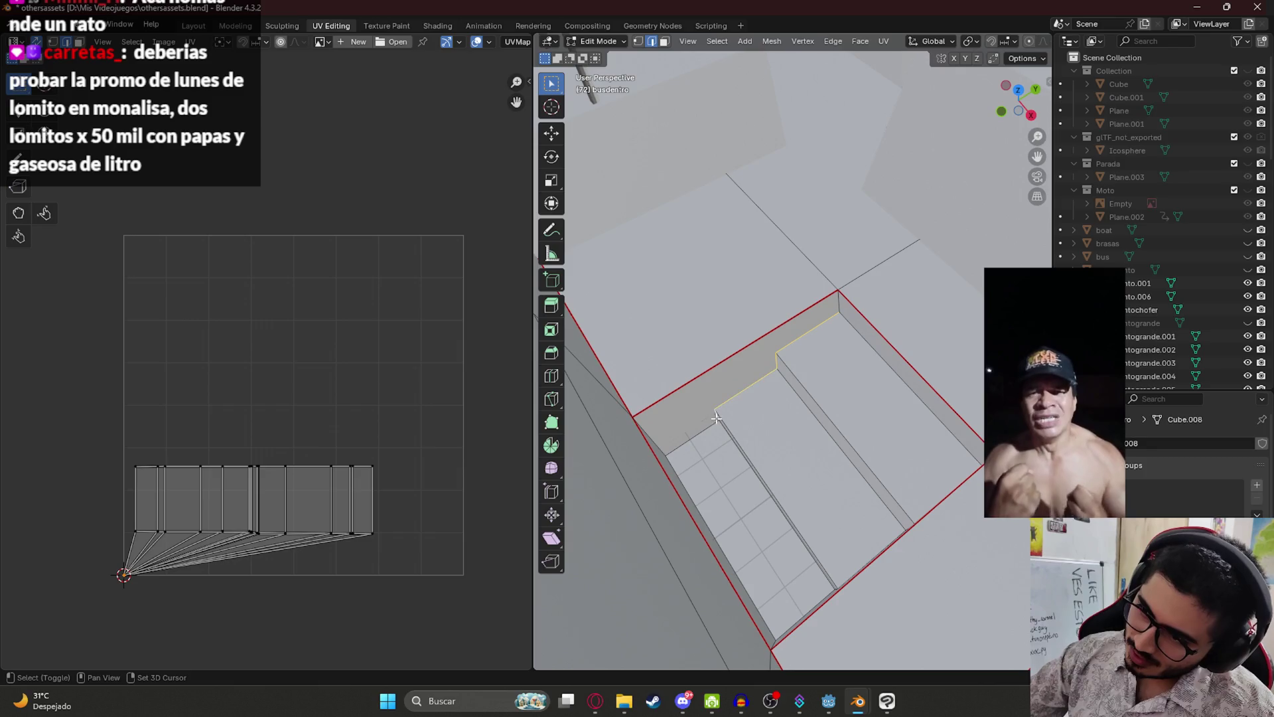
{"action": "key", "text": "ctrl+e"}
{"action": "left_click", "coordinate": [691, 432]}
{"action": "key", "text": "alt+a"}
{"action": "key", "text": "ctrl+e"}
{"action": "left_click", "coordinate": [656, 439]}
{"action": "middle_click_drag", "start_coordinate": [656, 440], "coordinate": [730, 247]}
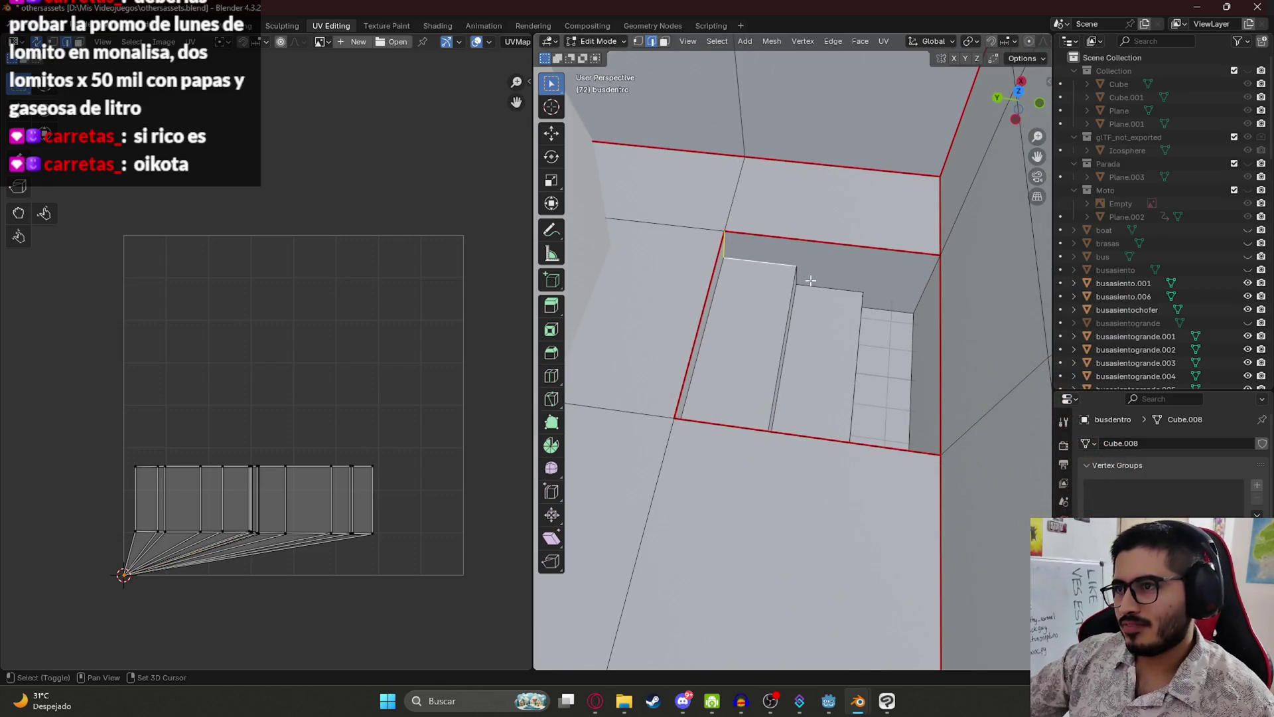
Step: Mark the edges of two steps as seams and save the file
{"action": "mouse_move", "coordinate": [864, 291]}
{"action": "middle_mouse_down"}
{"action": "mouse_move", "coordinate": [796, 327]}
{"action": "mouse_move", "coordinate": [830, 398]}
{"action": "middle_mouse_up"}
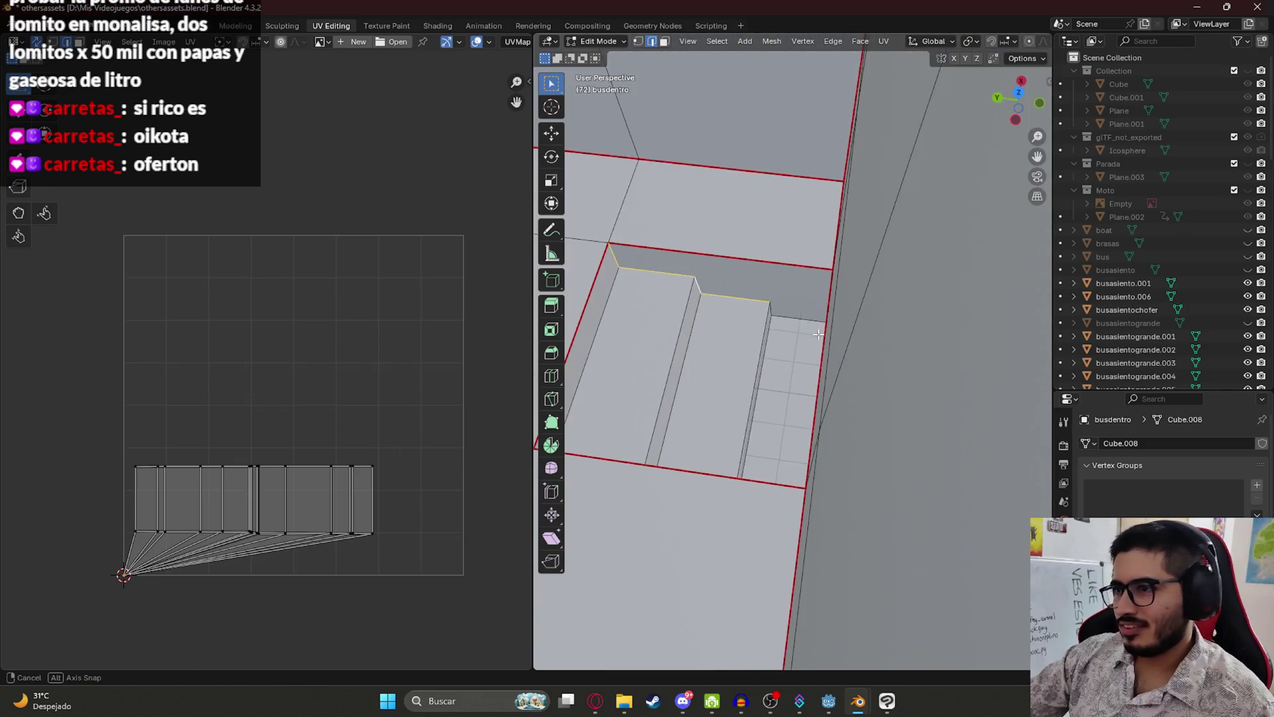
{"action": "scroll", "coordinate": [835, 405], "scroll_direction": "up", "scroll_amount": 3}
{"action": "scroll", "coordinate": [823, 378], "scroll_direction": "up", "scroll_amount": 2}
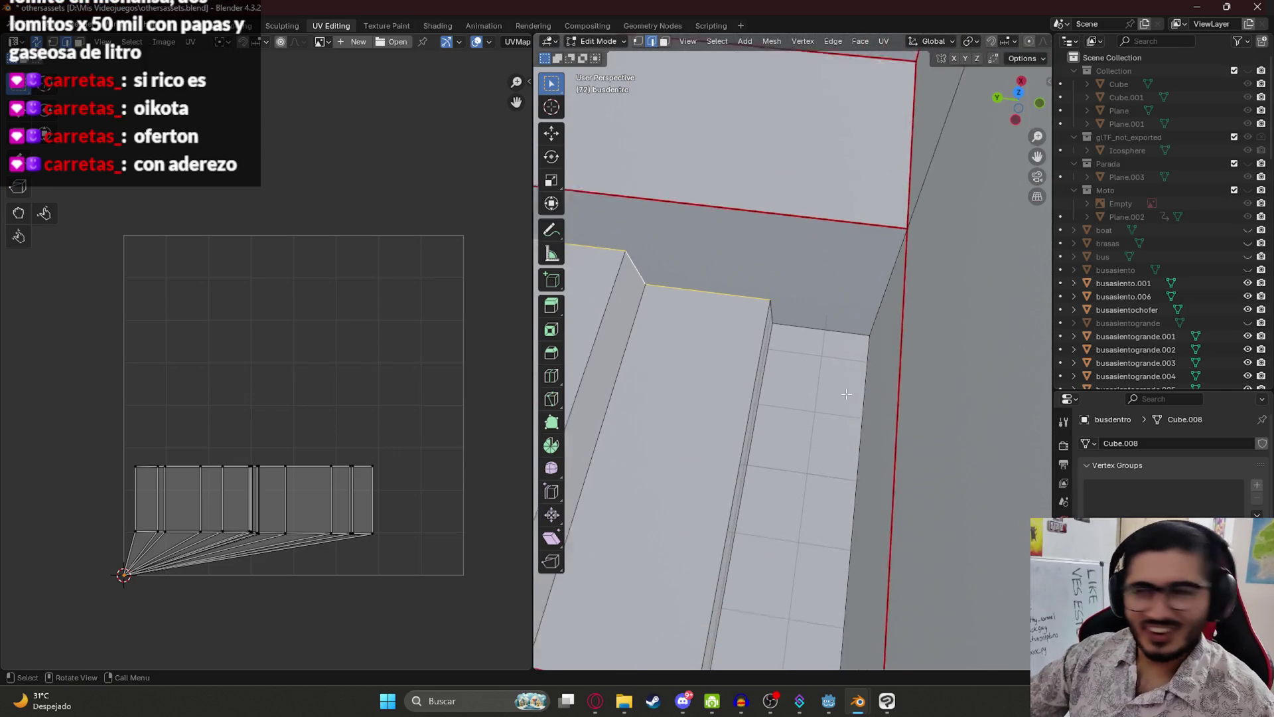
{"action": "key", "text": "ctrl+e"}
{"action": "left_click", "coordinate": [801, 328]}
{"action": "left_click", "coordinate": [894, 294], "text": "ctrl"}
{"action": "key", "text": "ctrl+e"}
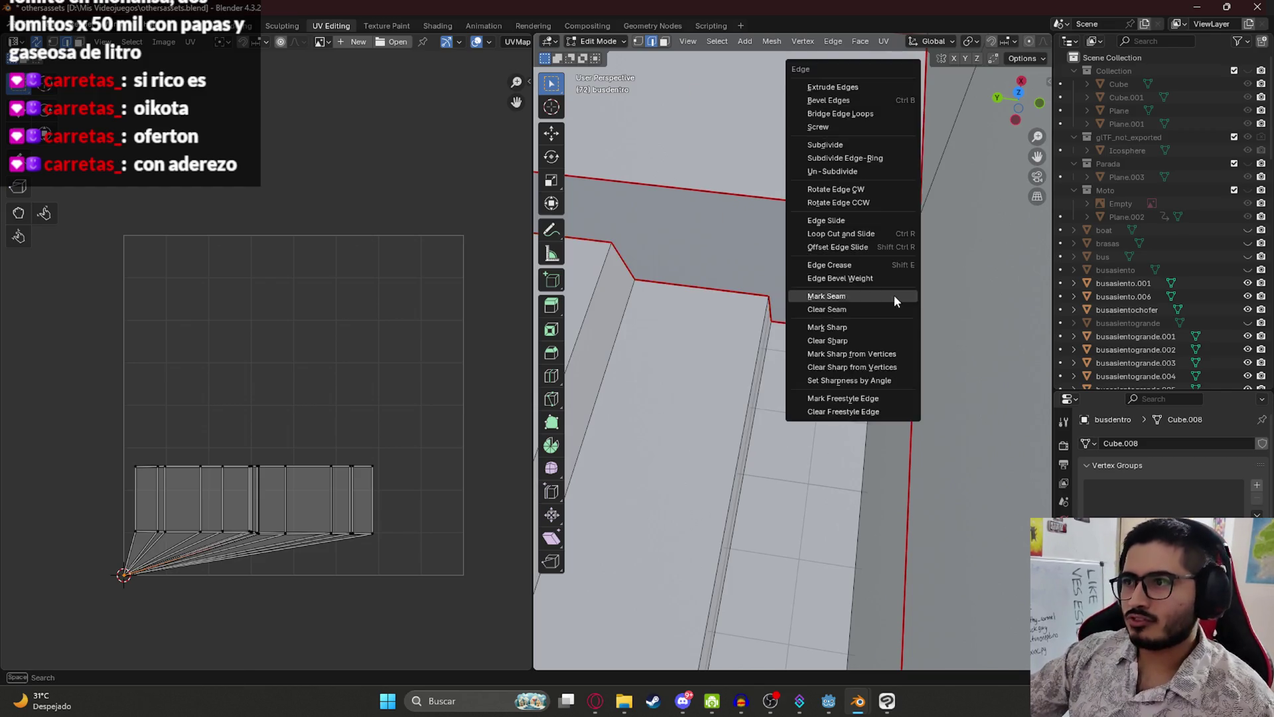
{"action": "left_click", "coordinate": [894, 295]}
{"action": "key", "text": "ctrl+s"}
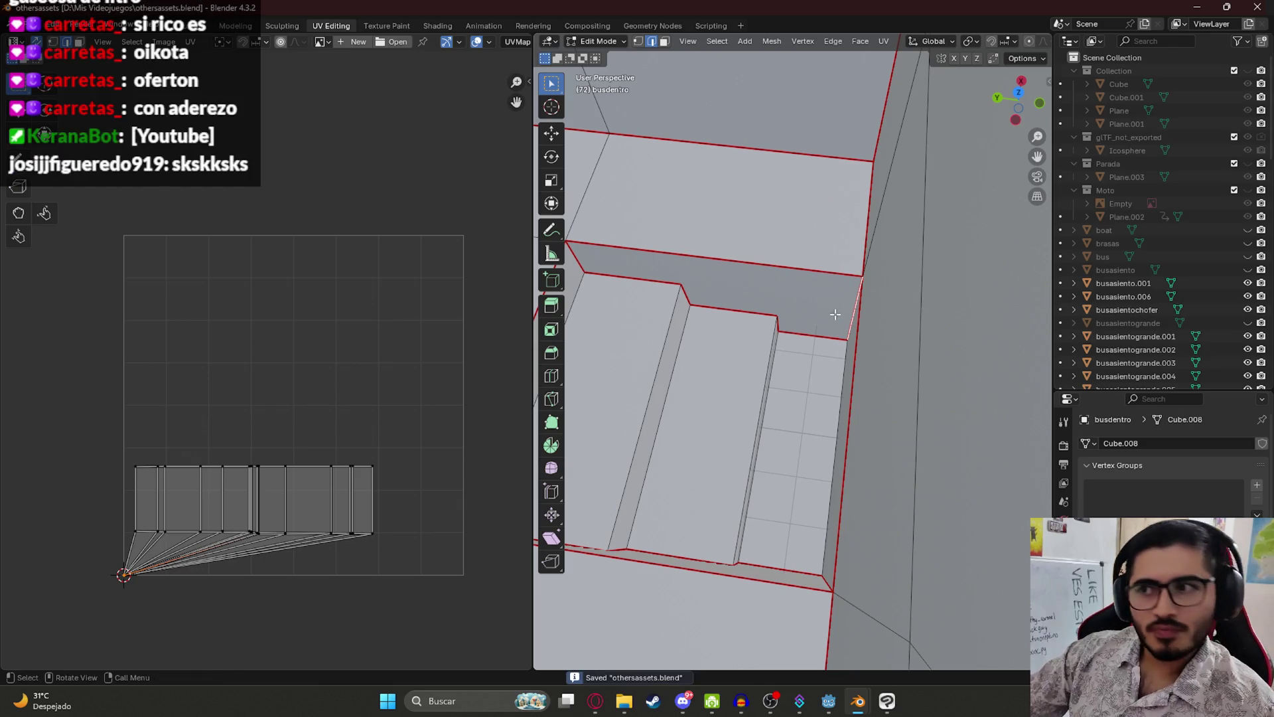
{"action": "scroll", "coordinate": [834, 312], "scroll_direction": "up", "scroll_amount": 2}
{"action": "mouse_move", "coordinate": [825, 298]}
{"action": "middle_mouse_down", "text": "shift"}
{"action": "mouse_move", "coordinate": [982, 352]}
{"action": "mouse_move", "coordinate": [646, 489]}
{"action": "mouse_move", "coordinate": [768, 466]}
{"action": "mouse_move", "coordinate": [764, 517]}
{"action": "middle_mouse_up", "text": "shift"}
{"action": "scroll", "coordinate": [765, 517], "scroll_direction": "down", "scroll_amount": 6}
{"action": "key", "text": "ctrl+s"}
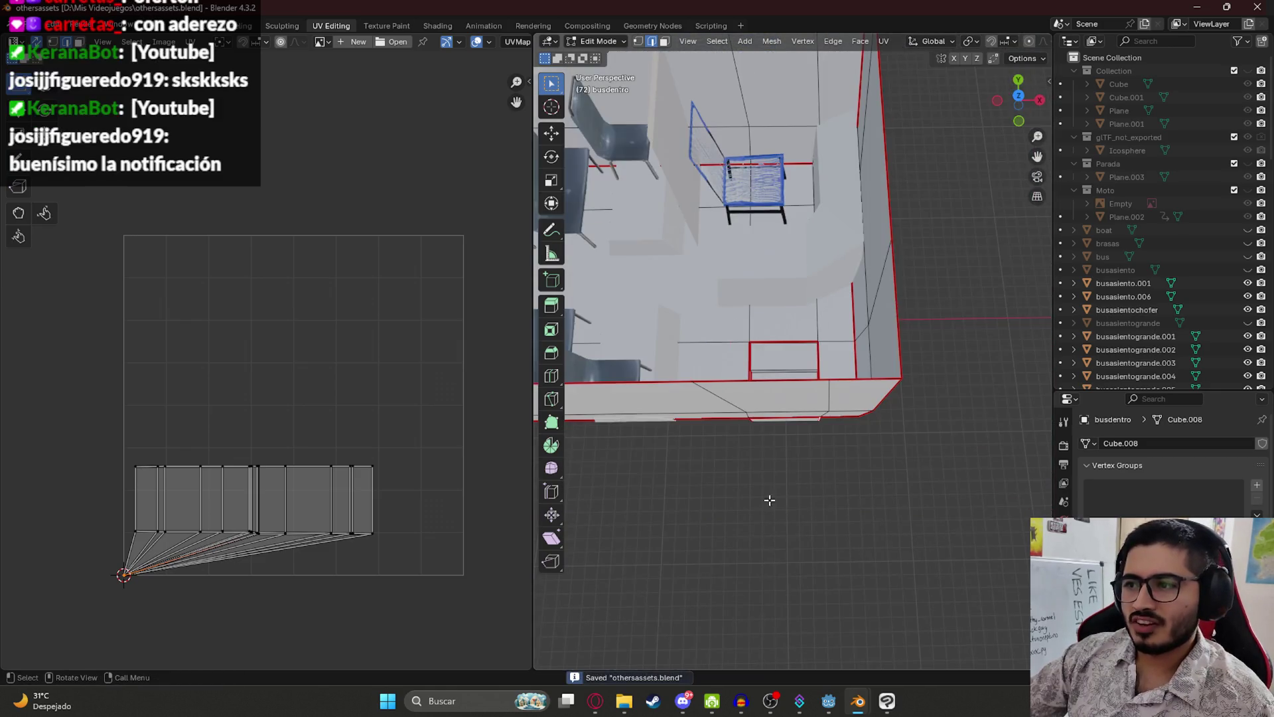
Step: Mark seams on the step beside the seats and save
{"action": "scroll", "coordinate": [749, 478], "scroll_direction": "down", "scroll_amount": 2}
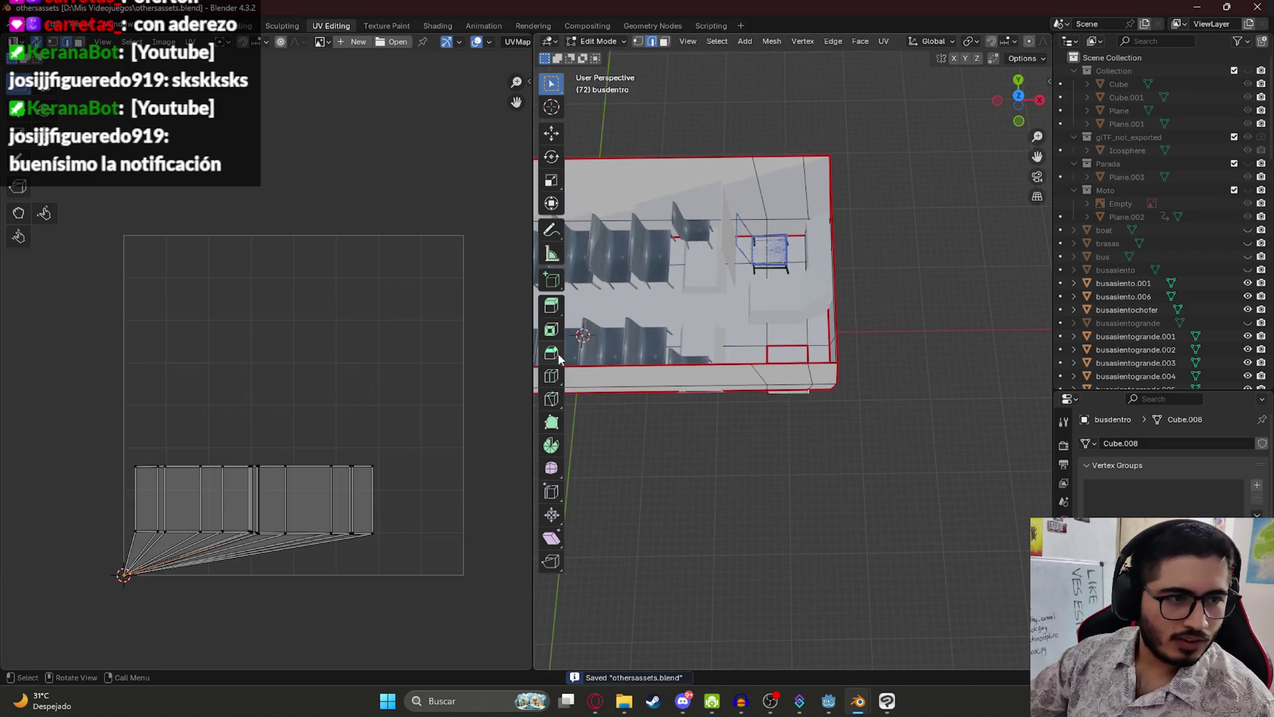
{"action": "middle_click_drag", "start_coordinate": [580, 321], "coordinate": [550, 284]}
{"action": "mouse_move", "coordinate": [743, 299]}
{"action": "middle_mouse_down"}
{"action": "mouse_move", "coordinate": [847, 399]}
{"action": "mouse_move", "coordinate": [719, 331]}
{"action": "mouse_move", "coordinate": [745, 315]}
{"action": "middle_mouse_up"}
{"action": "scroll", "coordinate": [847, 399], "scroll_direction": "up", "scroll_amount": 6}
{"action": "scroll", "coordinate": [720, 331], "scroll_direction": "up", "scroll_amount": 3}
{"action": "scroll", "coordinate": [745, 315], "scroll_direction": "up", "scroll_amount": 3}
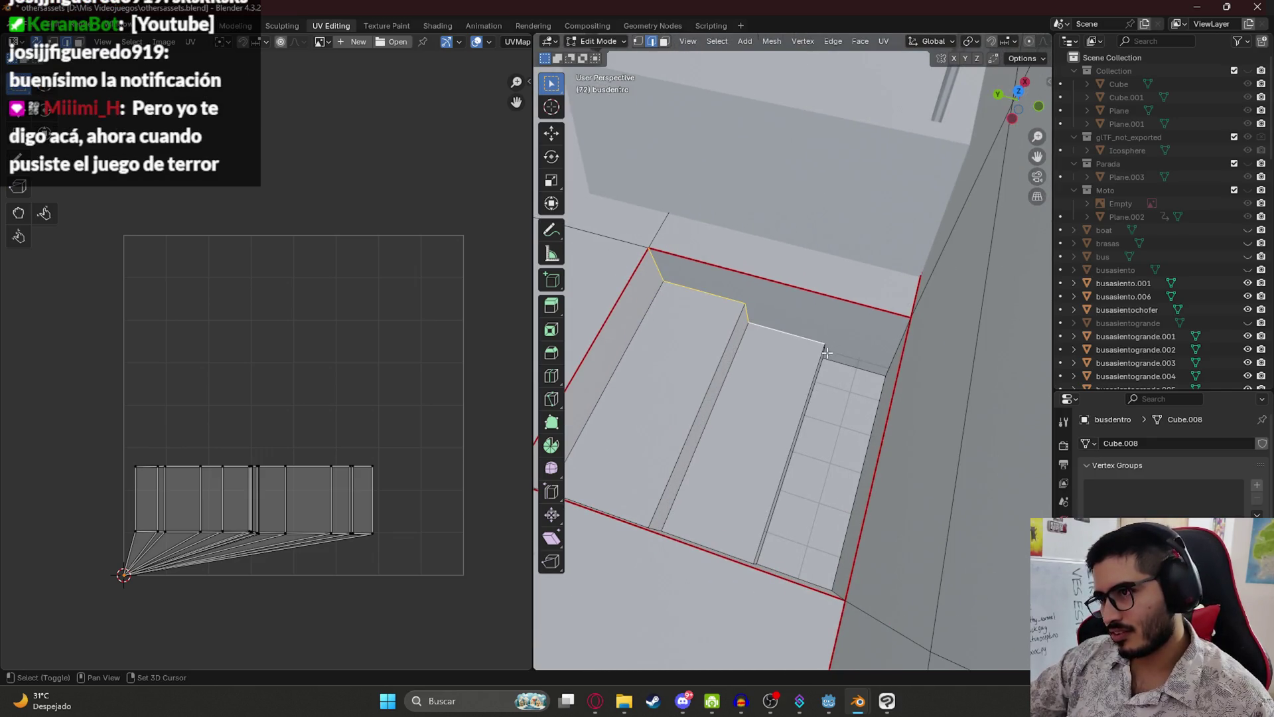
{"action": "middle_click_drag", "start_coordinate": [897, 346], "coordinate": [678, 314]}
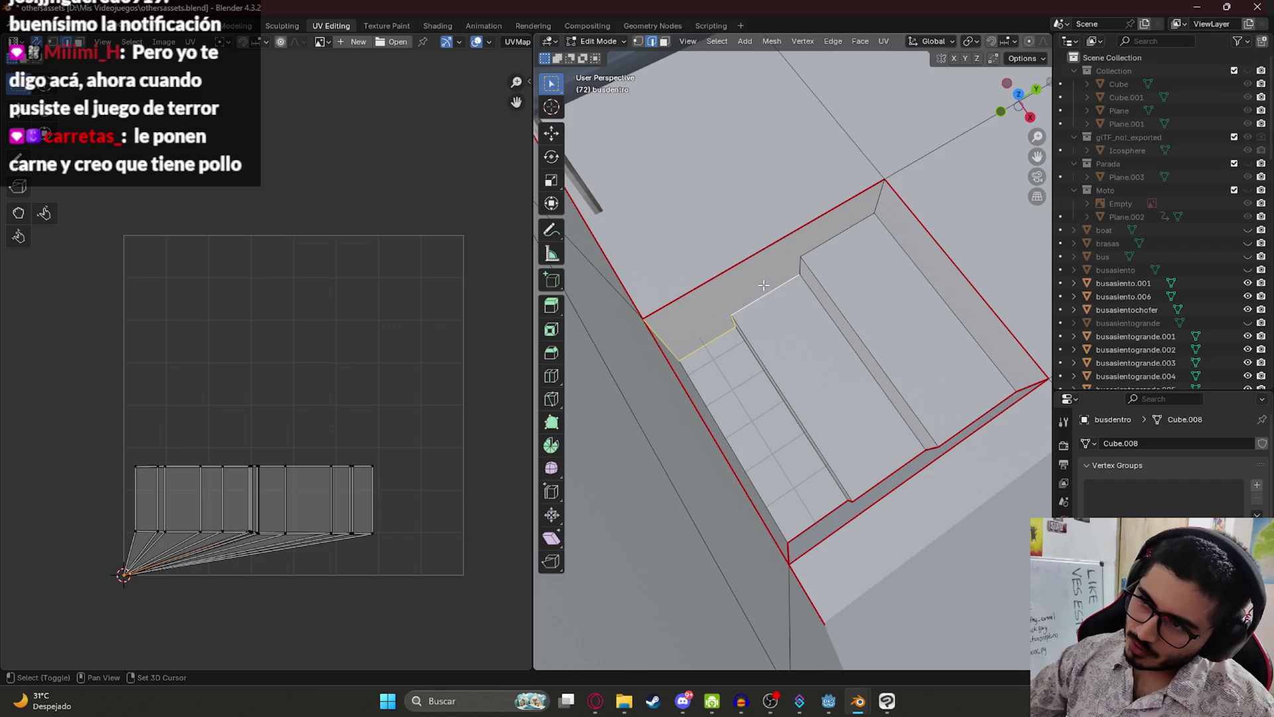
{"action": "right_click", "coordinate": [848, 227]}
{"action": "left_click", "coordinate": [845, 228]}
{"action": "scroll", "coordinate": [845, 232], "scroll_direction": "down", "scroll_amount": 3}
{"action": "key", "text": "ctrl+s"}
Step: Save again and orbit out to a tilted view of the whole bus and seats
{"action": "scroll", "coordinate": [771, 310], "scroll_direction": "up", "scroll_amount": 5}
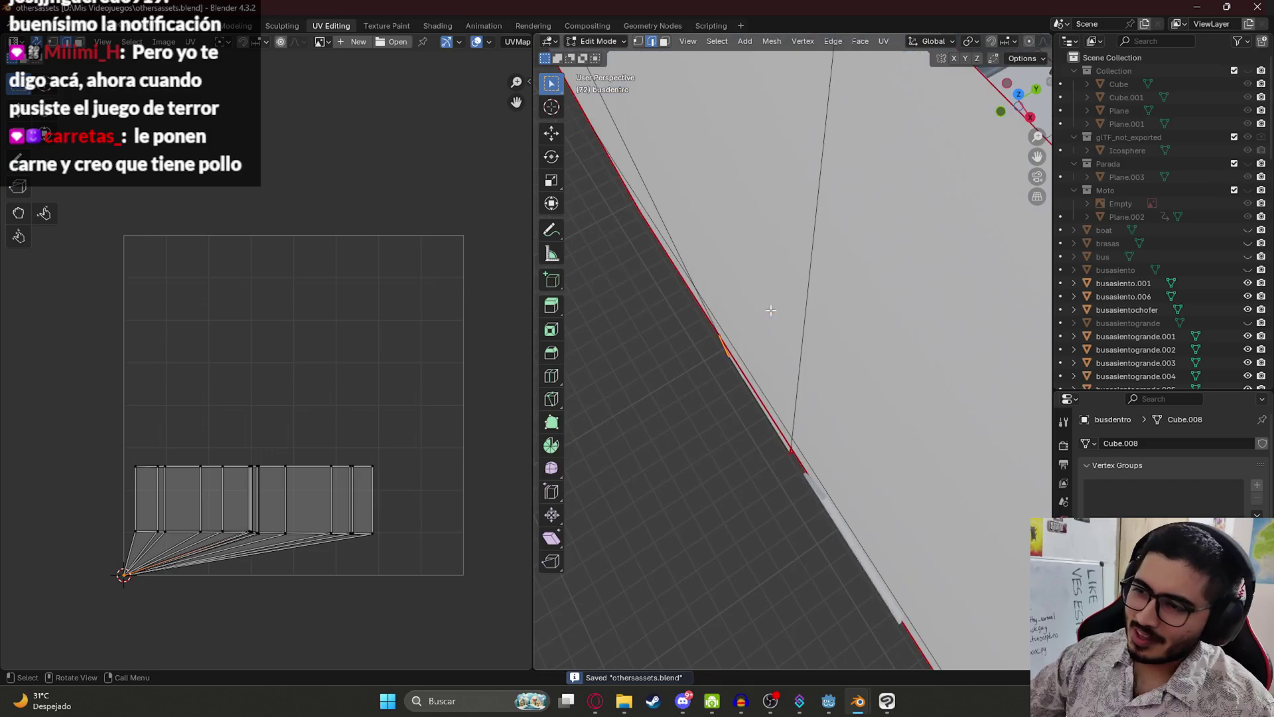
{"action": "scroll", "coordinate": [771, 310], "scroll_direction": "down", "scroll_amount": 3}
{"action": "mouse_move", "coordinate": [837, 323]}
{"action": "middle_mouse_down"}
{"action": "mouse_move", "coordinate": [839, 335]}
{"action": "mouse_move", "coordinate": [810, 305]}
{"action": "mouse_move", "coordinate": [968, 188]}
{"action": "mouse_move", "coordinate": [743, 239]}
{"action": "mouse_move", "coordinate": [776, 333]}
{"action": "middle_mouse_up"}
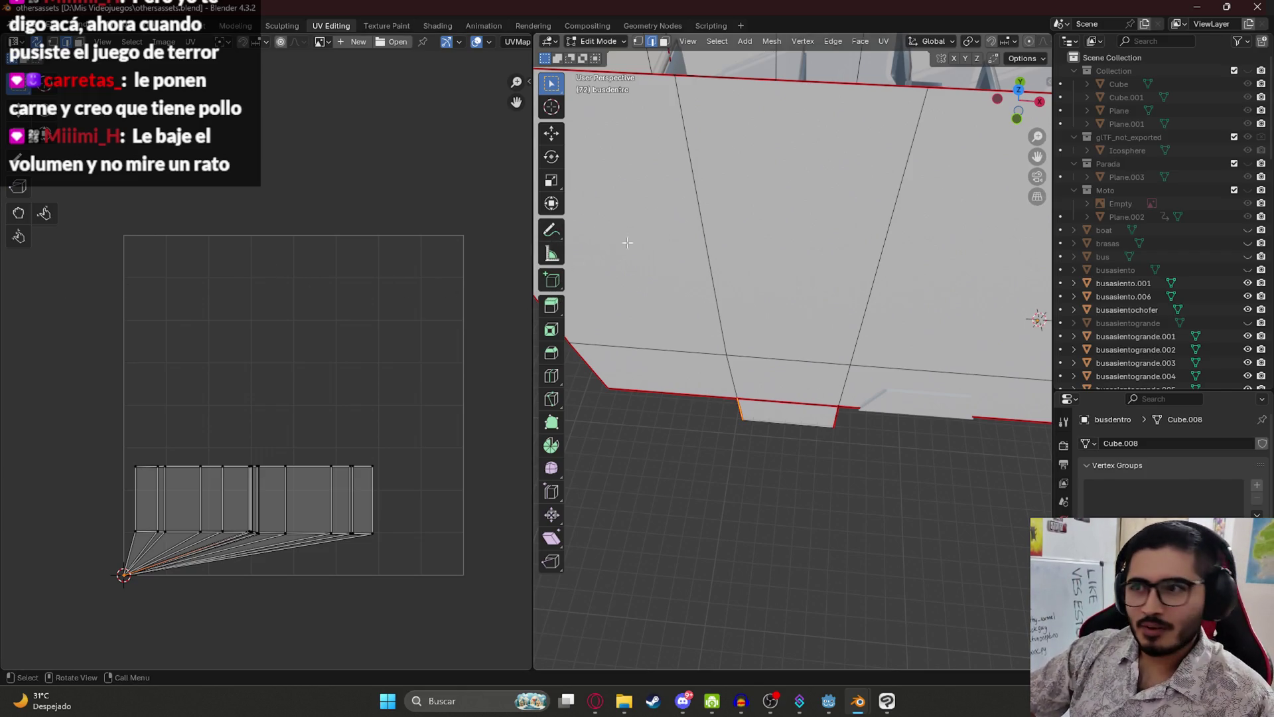
{"action": "scroll", "coordinate": [628, 243], "scroll_direction": "down", "scroll_amount": 8}
{"action": "key", "text": "ctrl+s"}
{"action": "mouse_move", "coordinate": [637, 241]}
{"action": "middle_mouse_down"}
{"action": "mouse_move", "coordinate": [699, 231]}
{"action": "mouse_move", "coordinate": [699, 320]}
{"action": "mouse_move", "coordinate": [717, 378]}
{"action": "middle_mouse_up"}
{"action": "scroll", "coordinate": [900, 353], "scroll_direction": "up", "scroll_amount": 5}
{"action": "mouse_move", "coordinate": [899, 353]}
{"action": "middle_mouse_down"}
{"action": "mouse_move", "coordinate": [830, 348]}
{"action": "mouse_move", "coordinate": [830, 324]}
{"action": "middle_mouse_up"}
Step: Select the face of partition Plane.007 and unwrap it
{"action": "left_click", "coordinate": [830, 348]}
{"action": "left_click", "coordinate": [819, 322]}
{"action": "left_click", "coordinate": [665, 41]}
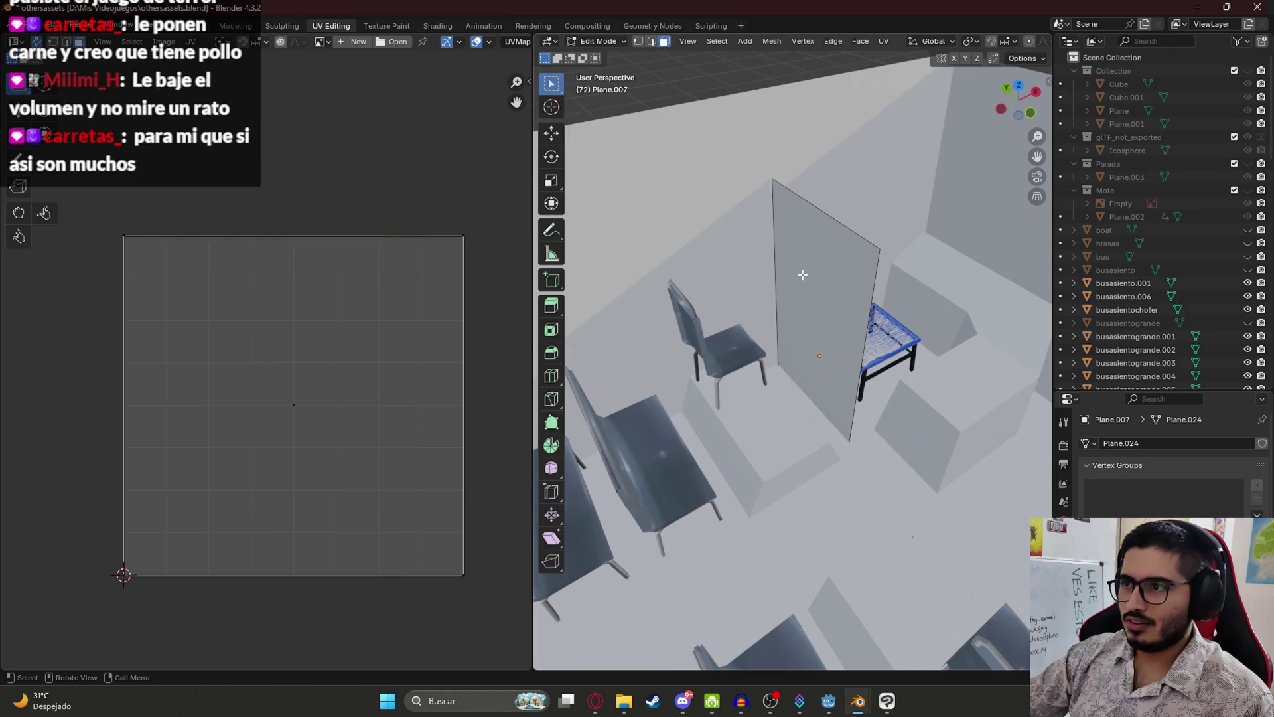
{"action": "left_click", "coordinate": [805, 270]}
{"action": "key", "text": "i"}
{"action": "key", "text": "Escape"}
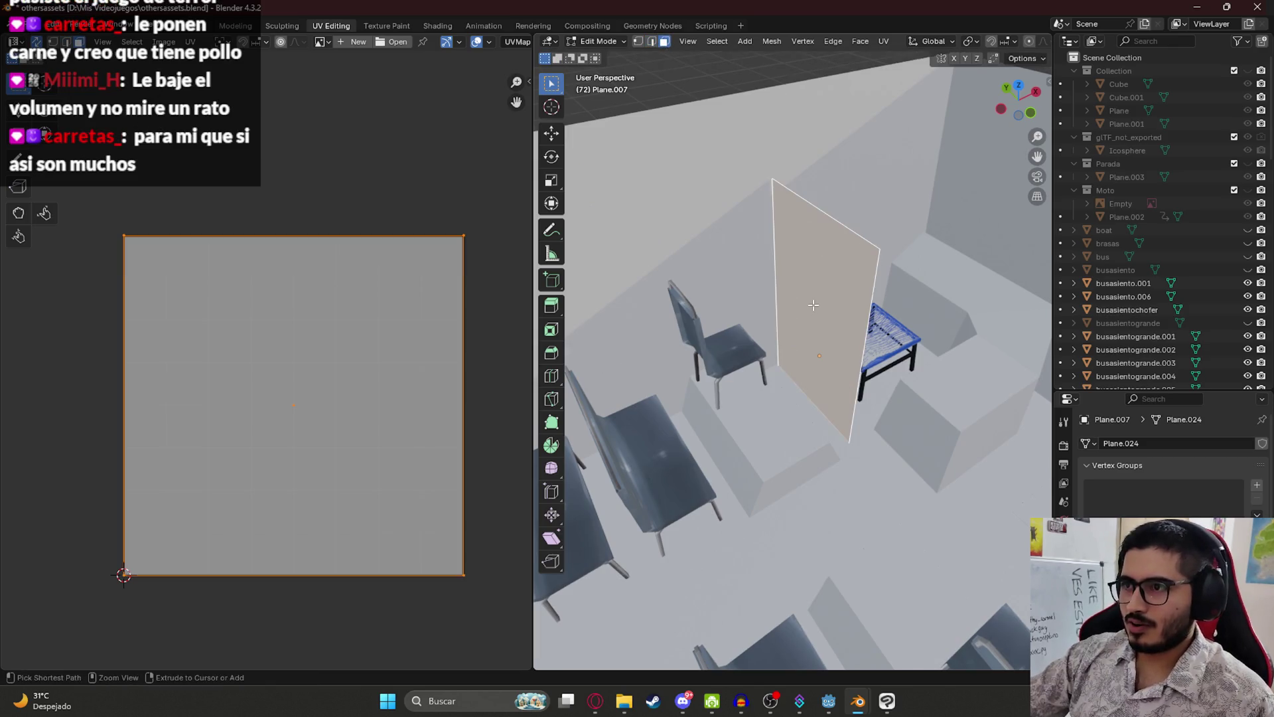
{"action": "key", "text": "u"}
{"action": "mouse_move", "coordinate": [812, 304]}
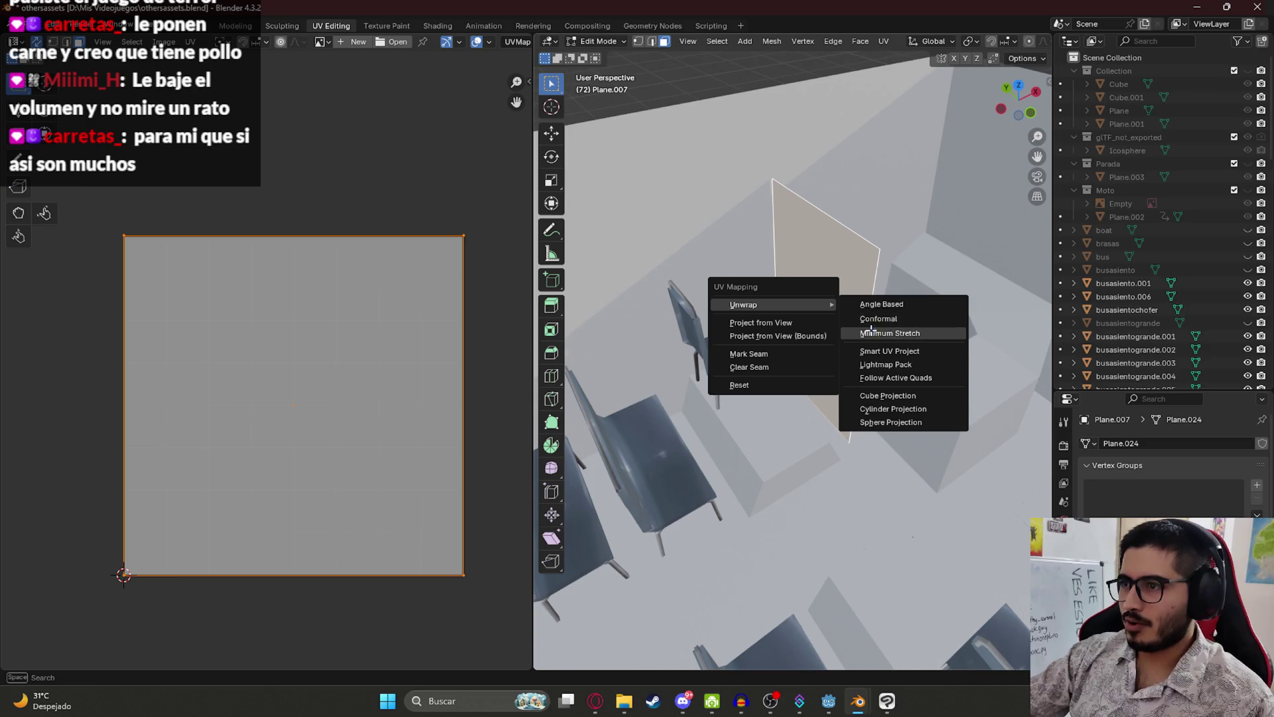
{"action": "left_click", "coordinate": [870, 333]}
Step: Deselect the face and leave Edit Mode on Plane.007
{"action": "scroll", "coordinate": [823, 256], "scroll_direction": "down", "scroll_amount": 4}
{"action": "scroll", "coordinate": [823, 257], "scroll_direction": "up", "scroll_amount": 4}
{"action": "scroll", "coordinate": [890, 289], "scroll_direction": "down", "scroll_amount": 4}
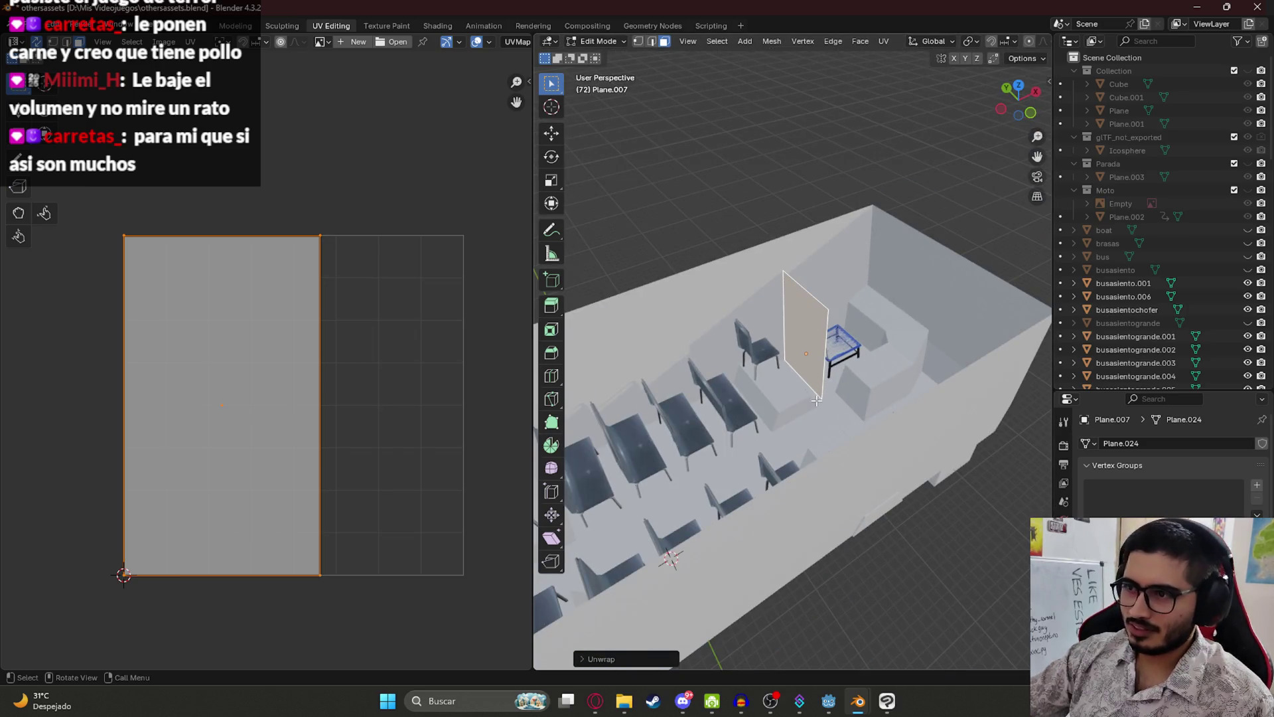
{"action": "left_click", "coordinate": [792, 409]}
{"action": "key", "text": "Tab"}
{"action": "mouse_move", "coordinate": [788, 399]}
{"action": "middle_mouse_down"}
{"action": "mouse_move", "coordinate": [815, 337]}
{"action": "mouse_move", "coordinate": [719, 496]}
{"action": "mouse_move", "coordinate": [768, 425]}
{"action": "mouse_move", "coordinate": [803, 419]}
{"action": "mouse_move", "coordinate": [809, 403]}
{"action": "mouse_move", "coordinate": [812, 428]}
{"action": "mouse_move", "coordinate": [788, 414]}
{"action": "middle_mouse_up"}
Step: Start editing the wheel-well box busrueda.001, save, and bring the browser forward
{"action": "left_click", "coordinate": [740, 479]}
{"action": "key", "text": "Tab"}
{"action": "scroll", "coordinate": [841, 414], "scroll_direction": "up", "scroll_amount": 3}
{"action": "scroll", "coordinate": [807, 398], "scroll_direction": "down", "scroll_amount": 3}
{"action": "key", "text": "ctrl+s"}
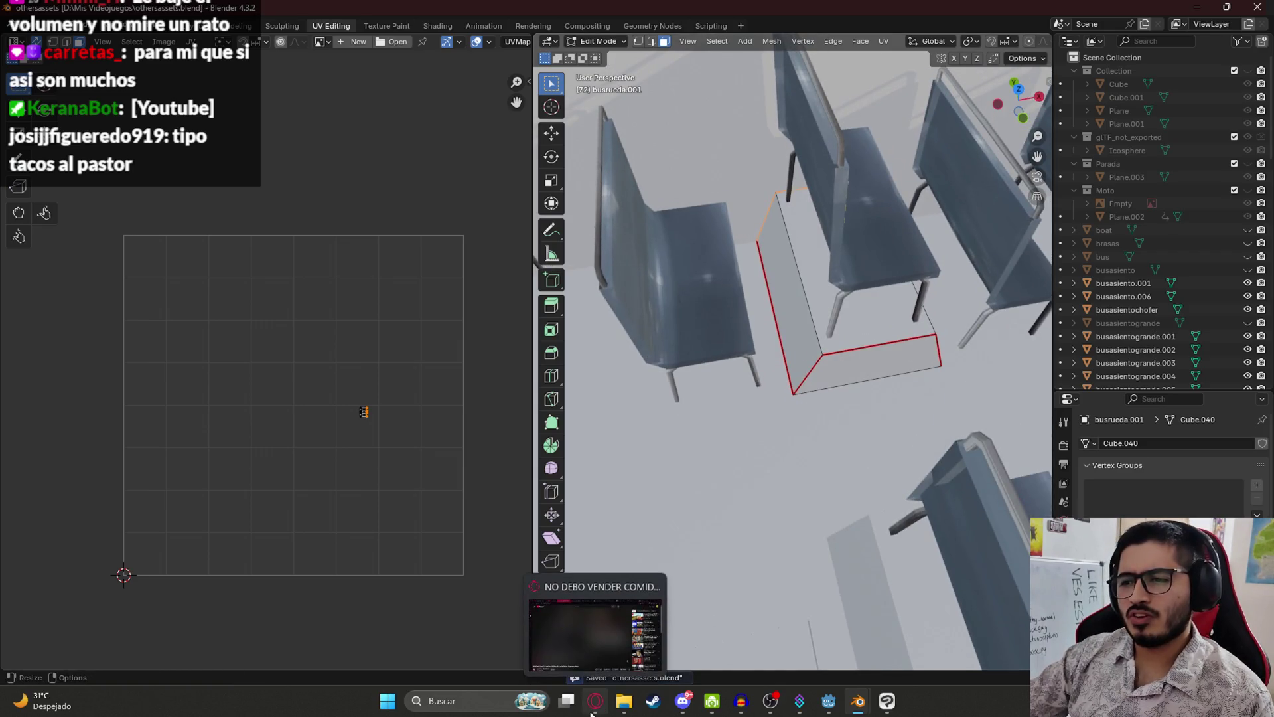
{"action": "left_click", "coordinate": [594, 705]}
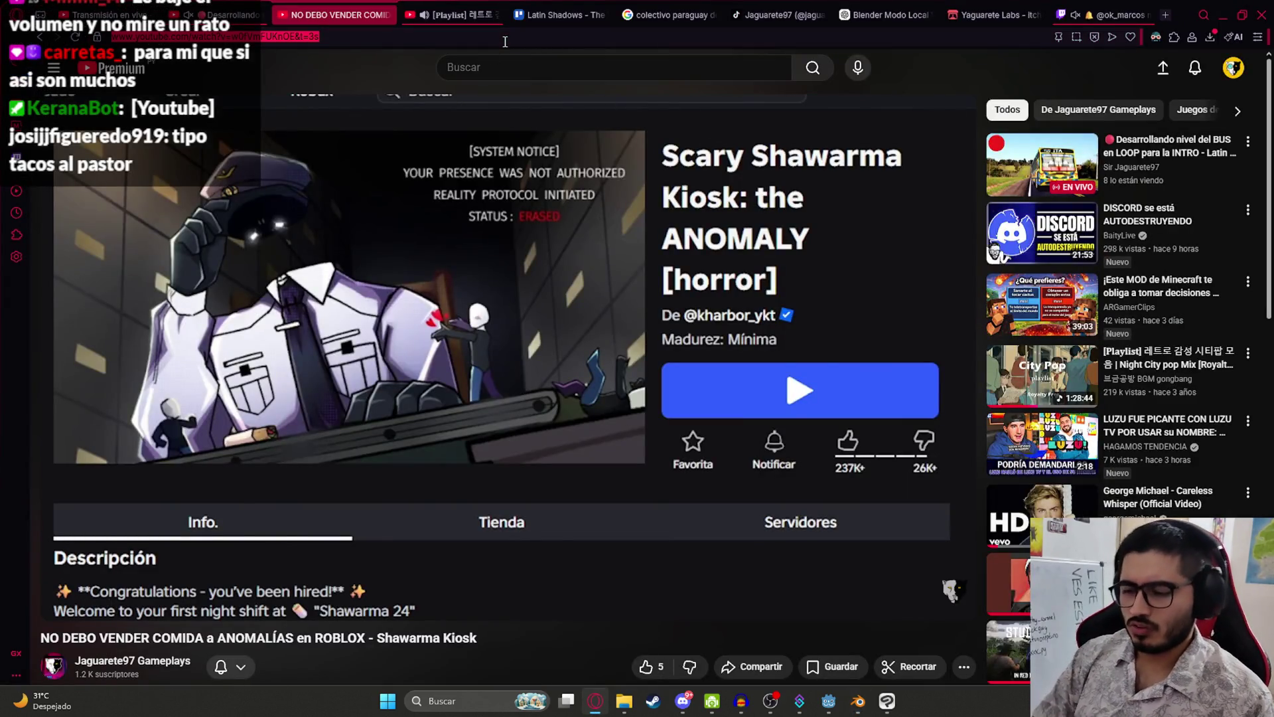
Step: Search Google for 'trompo', then refine the query to 'trompo carne'
{"action": "left_click", "coordinate": [505, 42]}
{"action": "type", "text": "trompo"}
{"action": "key", "text": "Return"}
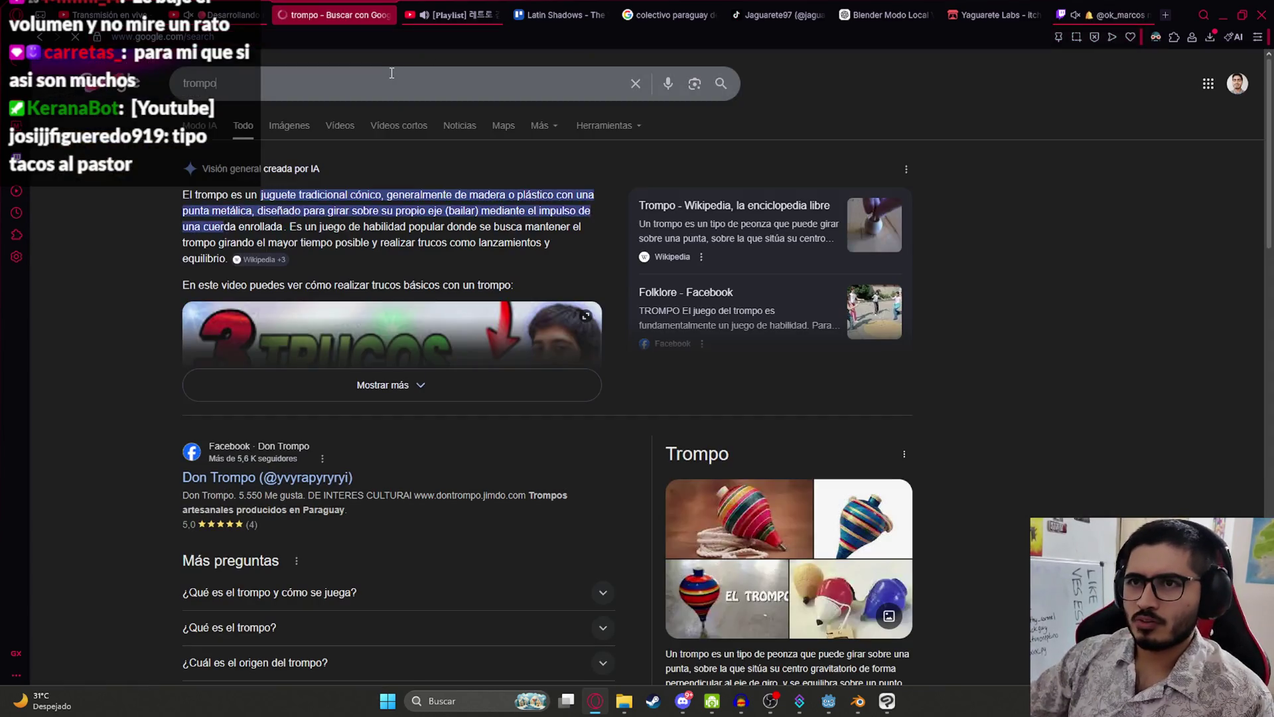
{"action": "left_click", "coordinate": [391, 71]}
{"action": "type", "text": "carne"}
{"action": "key", "text": "Return"}
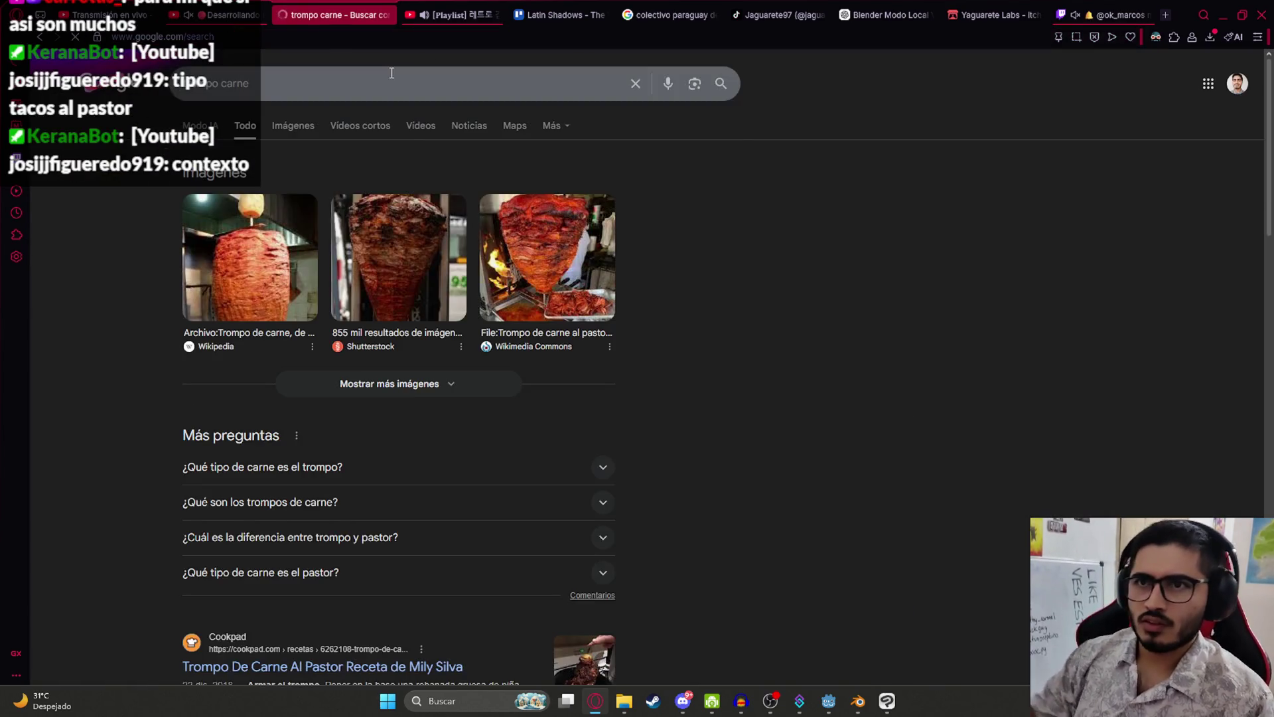
Step: Preview the Shutterstock trompo image in Imágenes, then switch to Clip Studio Paint
{"action": "left_click", "coordinate": [293, 126]}
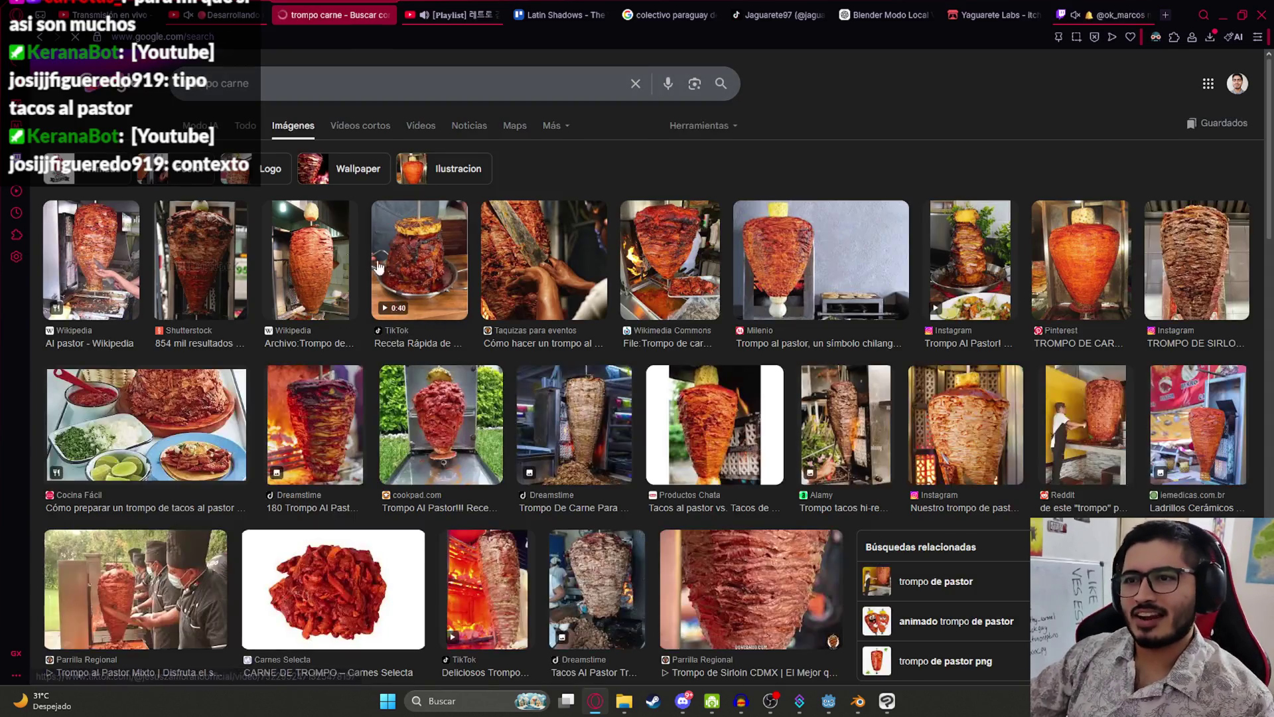
{"action": "left_click", "coordinate": [212, 258]}
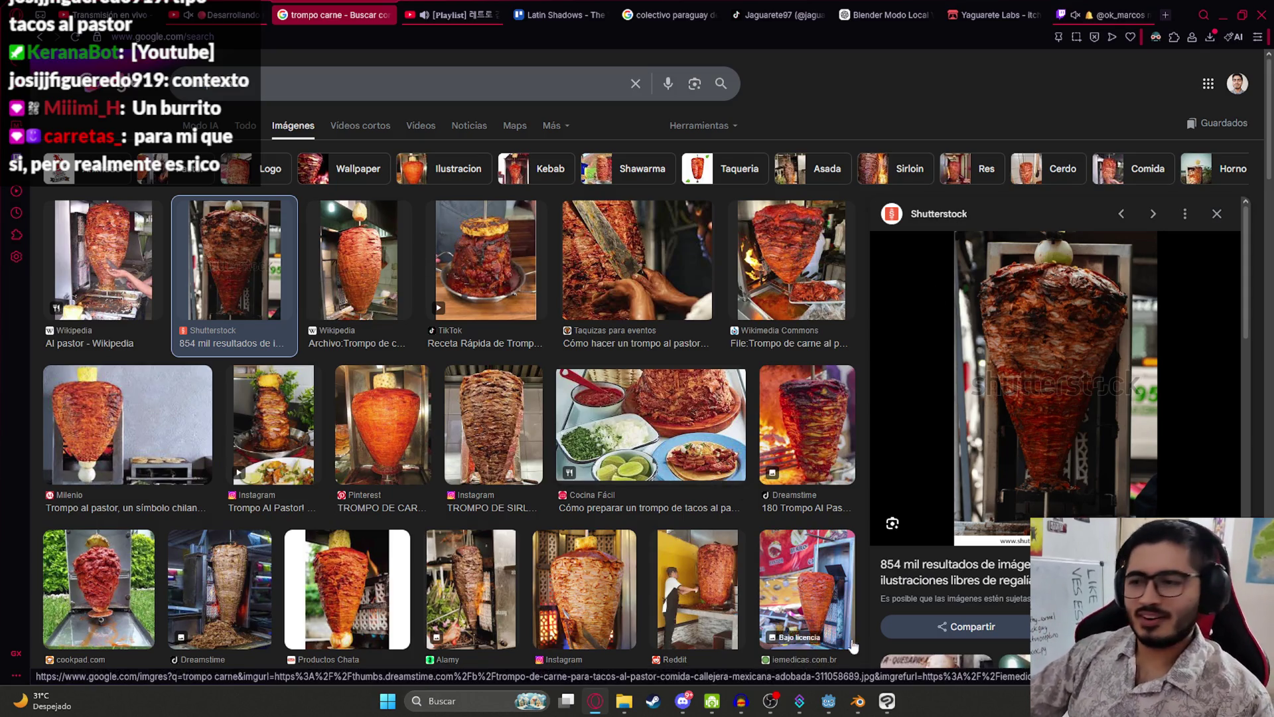
{"action": "left_click", "coordinate": [886, 707]}
Step: Back in Blender, mark seams on the block under the seats and save
{"action": "mouse_move", "coordinate": [859, 704]}
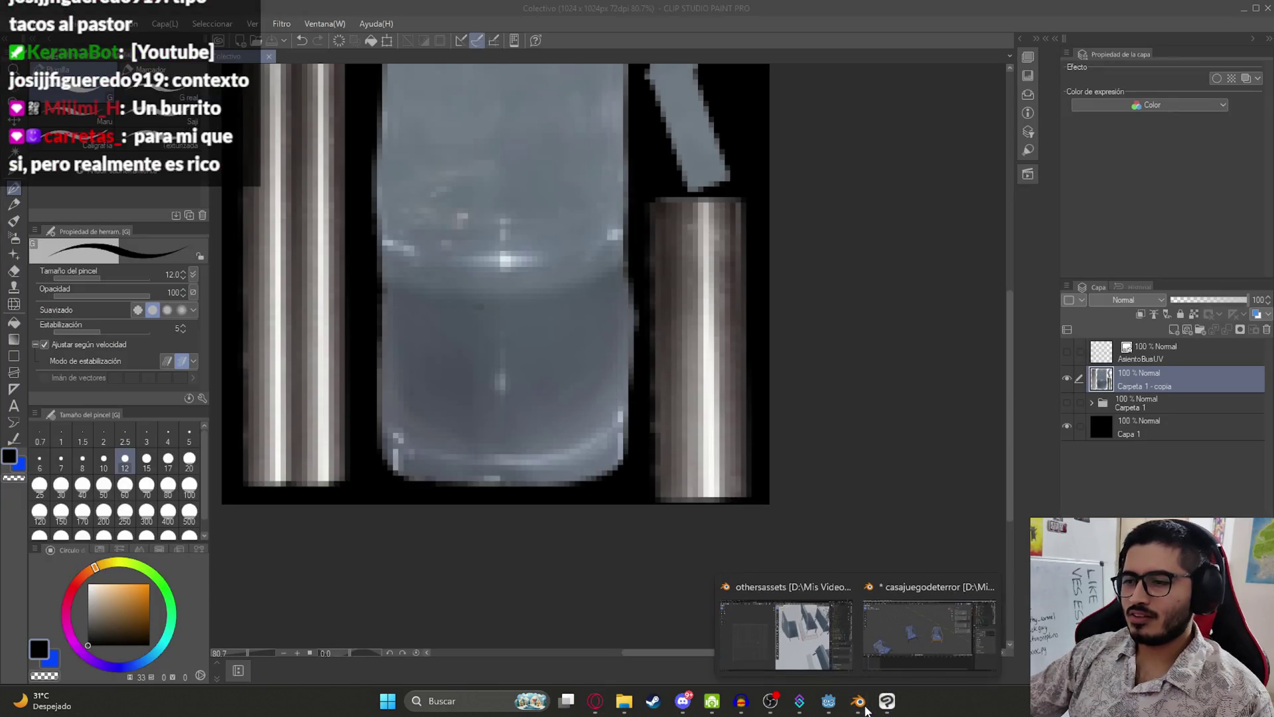
{"action": "left_click", "coordinate": [826, 634]}
{"action": "middle_click_drag", "start_coordinate": [761, 403], "coordinate": [759, 308]}
{"action": "scroll", "coordinate": [759, 308], "scroll_direction": "up", "scroll_amount": 6}
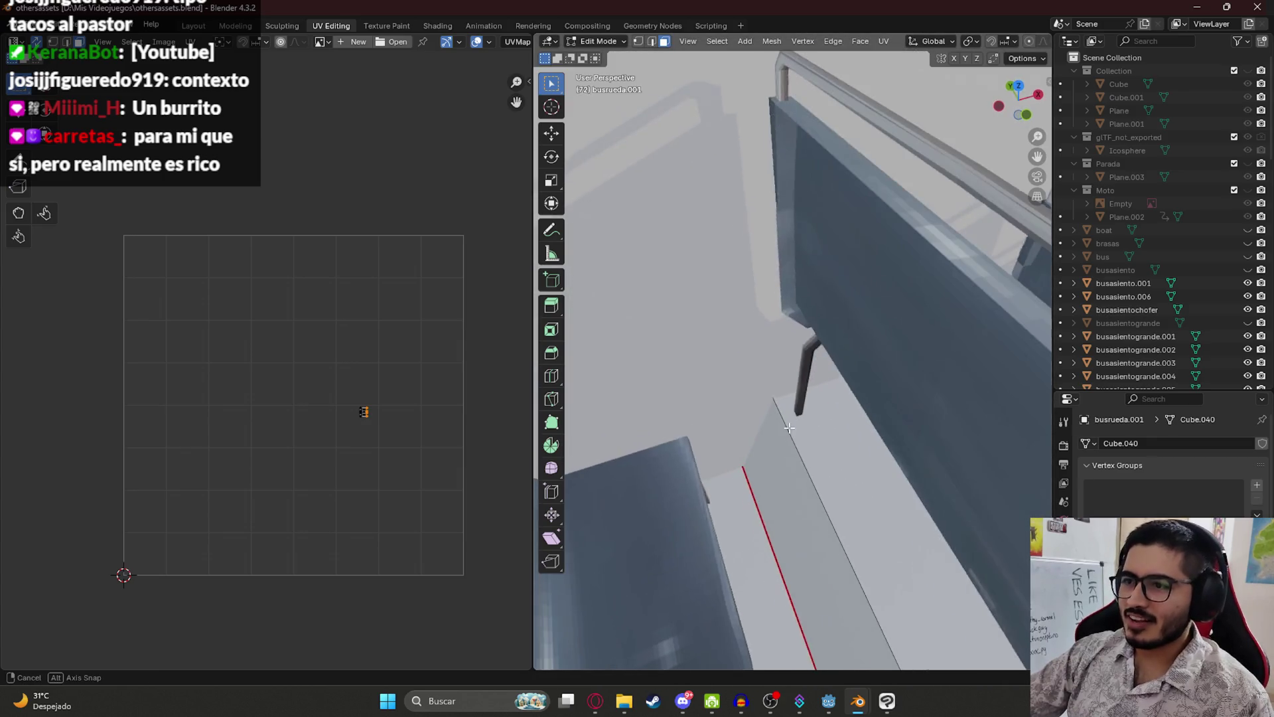
{"action": "mouse_move", "coordinate": [681, 423]}
{"action": "middle_mouse_down"}
{"action": "mouse_move", "coordinate": [839, 421]}
{"action": "mouse_move", "coordinate": [891, 287]}
{"action": "mouse_move", "coordinate": [686, 278]}
{"action": "mouse_move", "coordinate": [762, 338]}
{"action": "middle_mouse_up"}
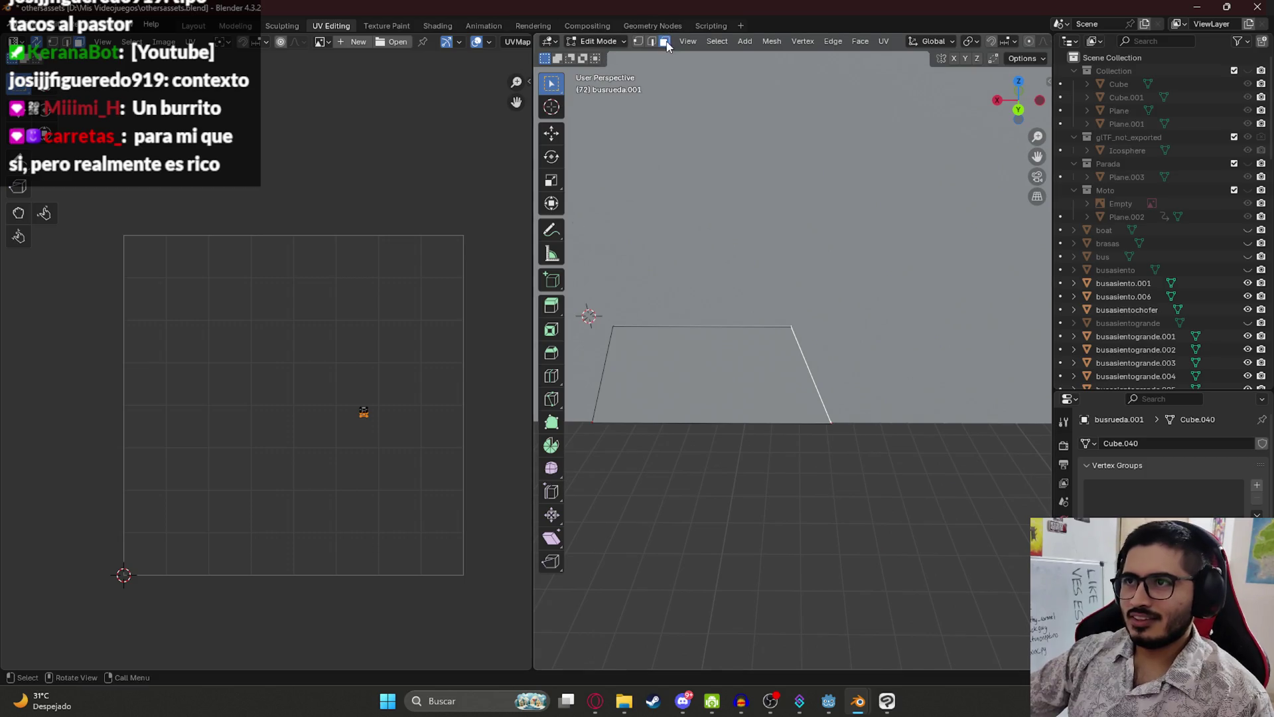
{"action": "right_click", "coordinate": [699, 359]}
{"action": "mouse_move", "coordinate": [714, 327]}
{"action": "middle_mouse_down"}
{"action": "mouse_move", "coordinate": [684, 354]}
{"action": "mouse_move", "coordinate": [795, 355]}
{"action": "mouse_move", "coordinate": [682, 128]}
{"action": "middle_mouse_up"}
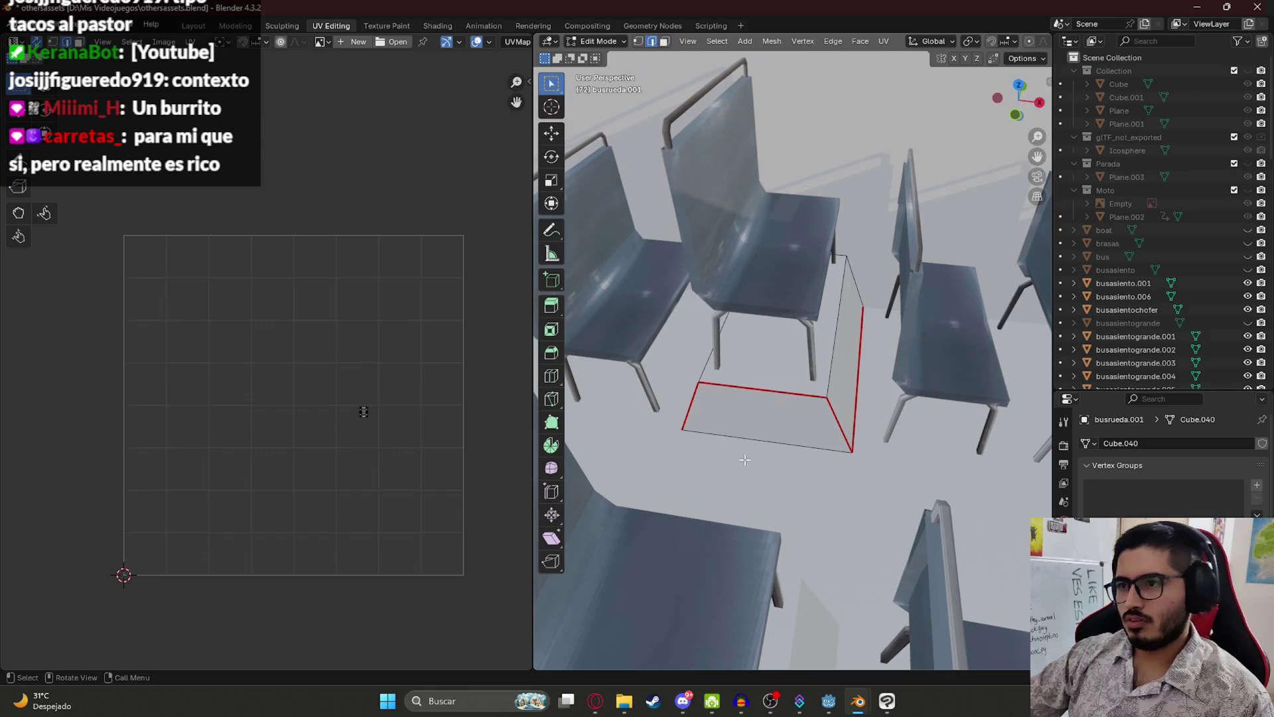
{"action": "right_click", "coordinate": [737, 438]}
{"action": "left_click", "coordinate": [737, 438]}
{"action": "key", "text": "ctrl+s"}
{"action": "mouse_move", "coordinate": [754, 412]}
{"action": "middle_mouse_down"}
{"action": "mouse_move", "coordinate": [822, 372]}
{"action": "mouse_move", "coordinate": [814, 394]}
{"action": "mouse_move", "coordinate": [768, 401]}
{"action": "middle_mouse_up"}
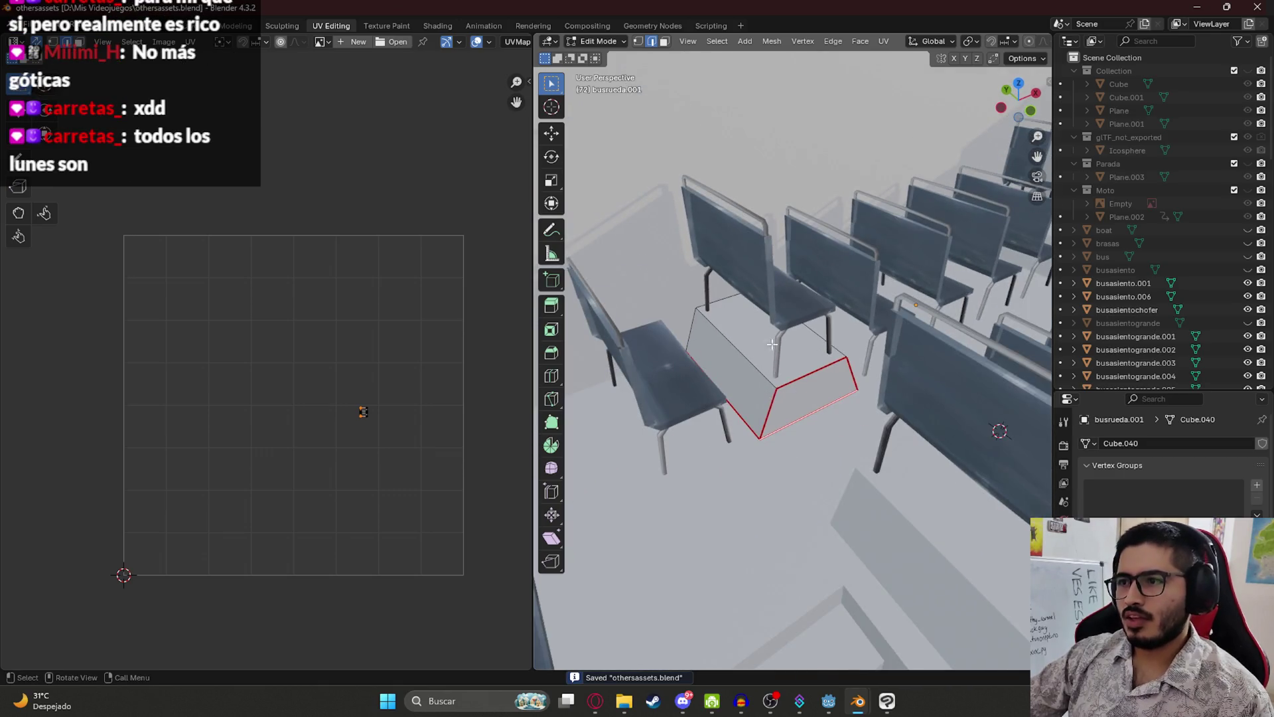
Step: Select the bustablero dashboard piece, save, and return to the trompo image results
{"action": "key", "text": "Tab"}
{"action": "scroll", "coordinate": [888, 396], "scroll_direction": "down", "scroll_amount": 5}
{"action": "mouse_move", "coordinate": [888, 396]}
{"action": "middle_mouse_down"}
{"action": "mouse_move", "coordinate": [869, 381]}
{"action": "mouse_move", "coordinate": [778, 386]}
{"action": "mouse_move", "coordinate": [883, 346]}
{"action": "mouse_move", "coordinate": [829, 309]}
{"action": "mouse_move", "coordinate": [914, 348]}
{"action": "mouse_move", "coordinate": [768, 437]}
{"action": "middle_mouse_up"}
{"action": "key", "text": "Tab"}
{"action": "key", "text": "Tab"}
{"action": "left_click", "coordinate": [934, 338]}
{"action": "key", "text": "Tab"}
{"action": "scroll", "coordinate": [935, 337], "scroll_direction": "up", "scroll_amount": 4}
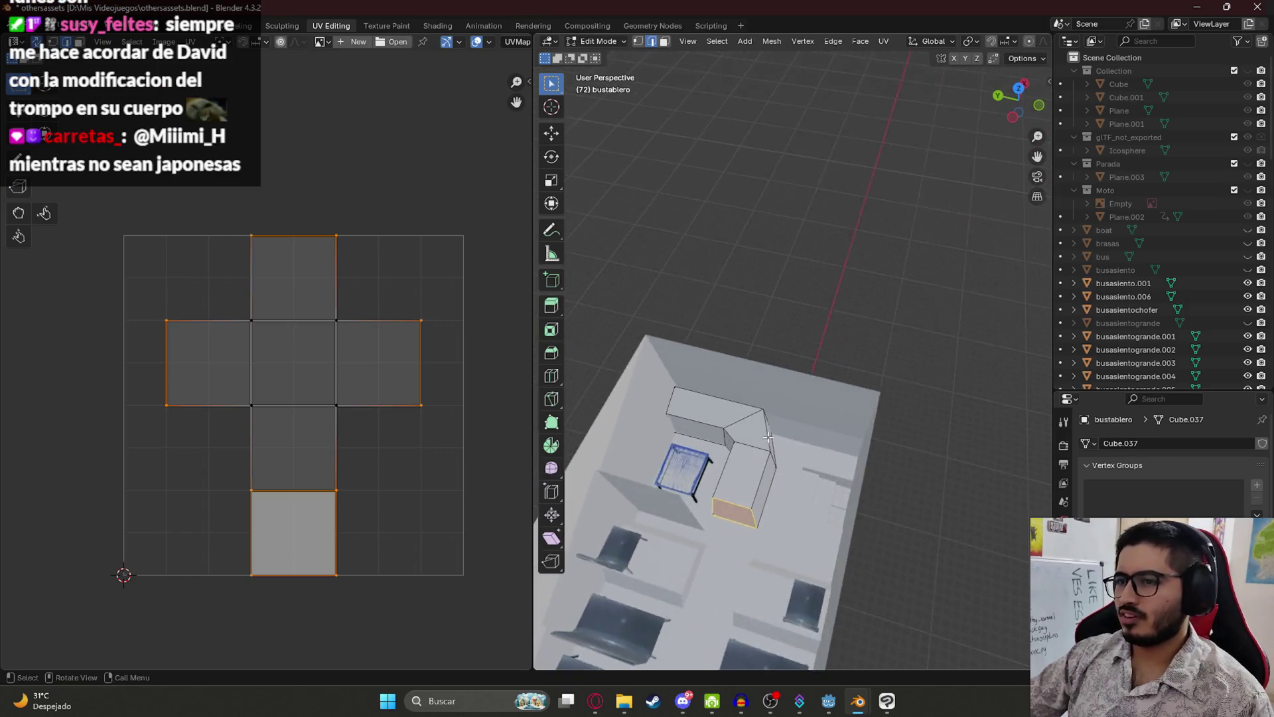
{"action": "scroll", "coordinate": [769, 437], "scroll_direction": "up", "scroll_amount": 5}
{"action": "key", "text": "ctrl+s"}
{"action": "scroll", "coordinate": [830, 465], "scroll_direction": "down", "scroll_amount": 3}
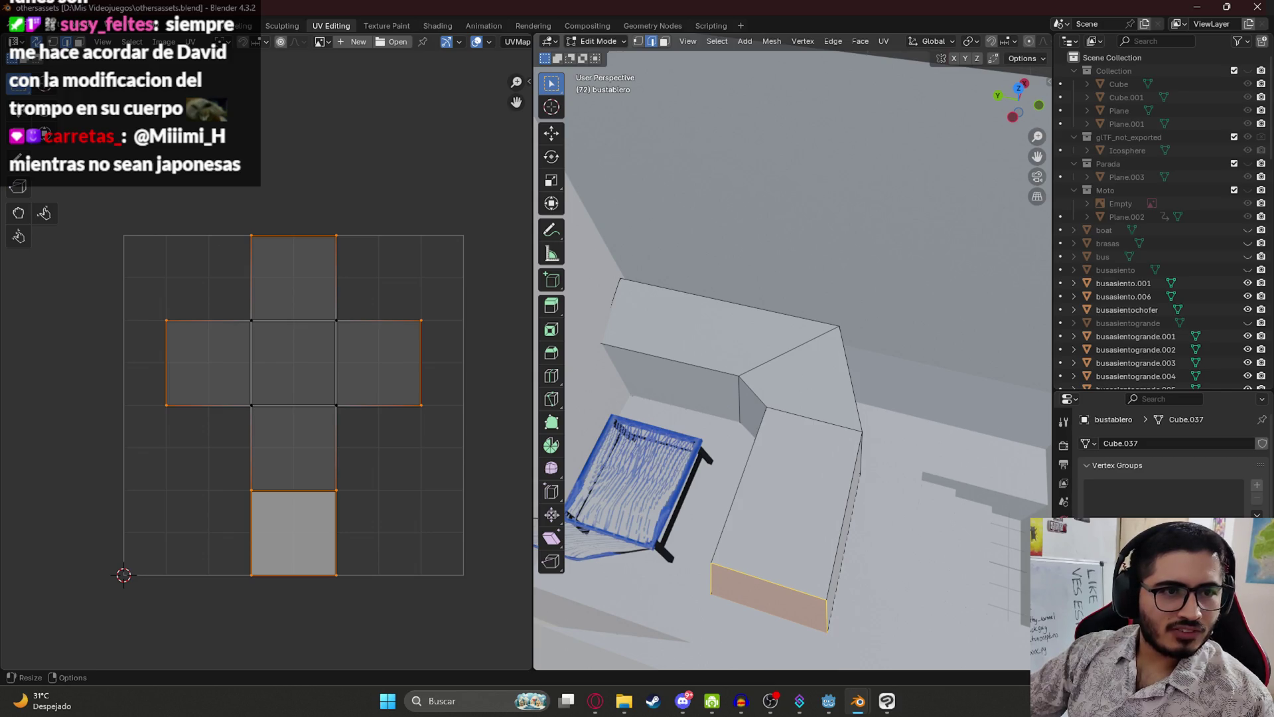
{"action": "left_click", "coordinate": [607, 698]}
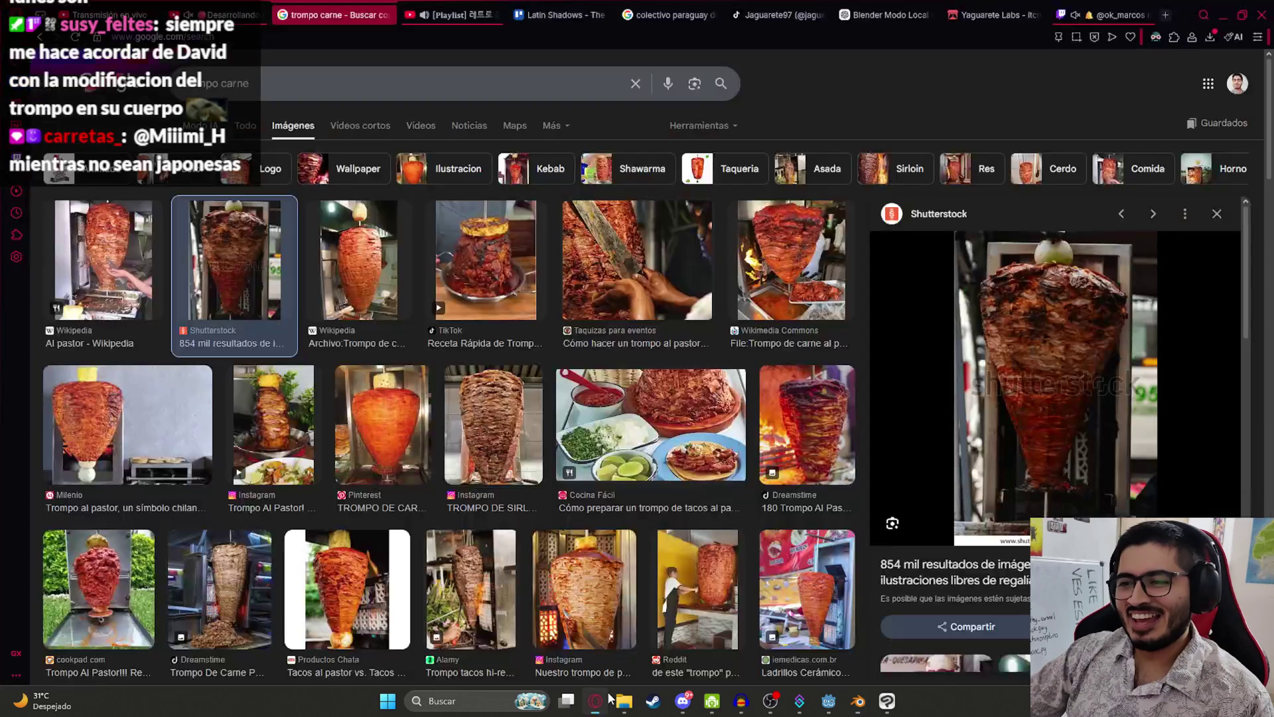
Step: Search images for 'david cyberpunk meme no more modifications'
{"action": "triple_click", "coordinate": [293, 82]}
{"action": "type", "text": "david"}
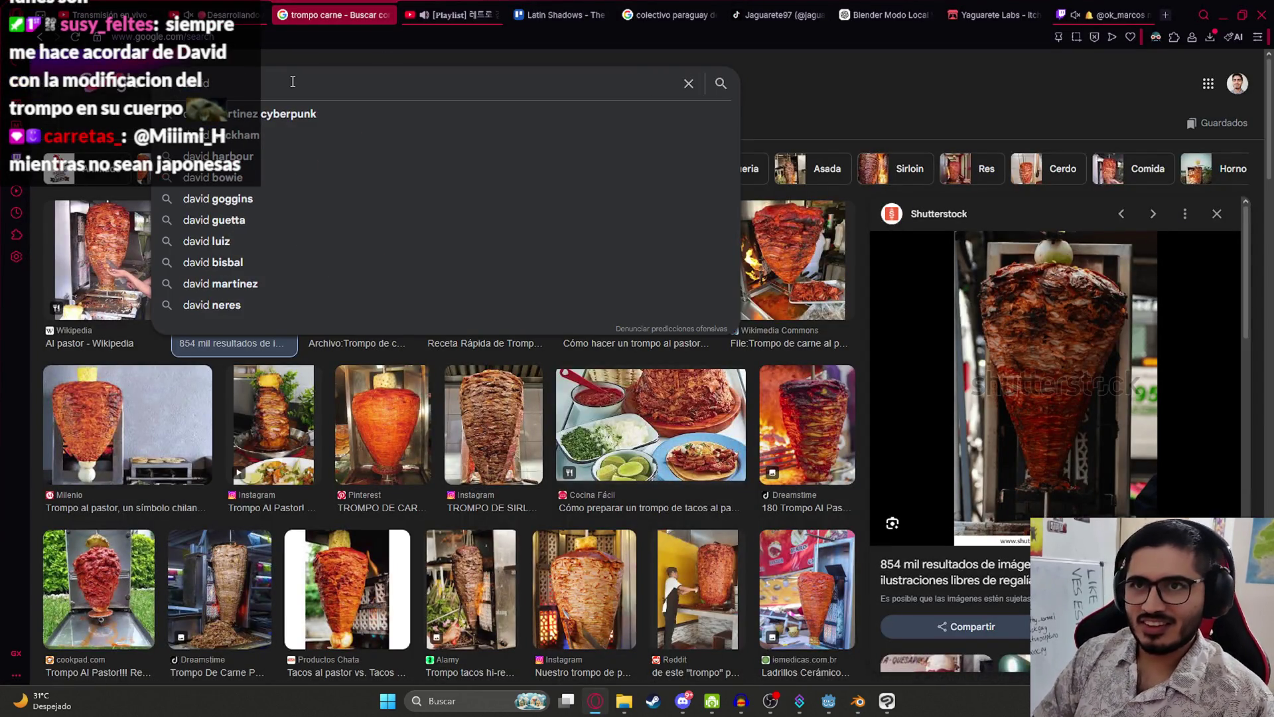
{"action": "type", "text": " cyberpunk me"}
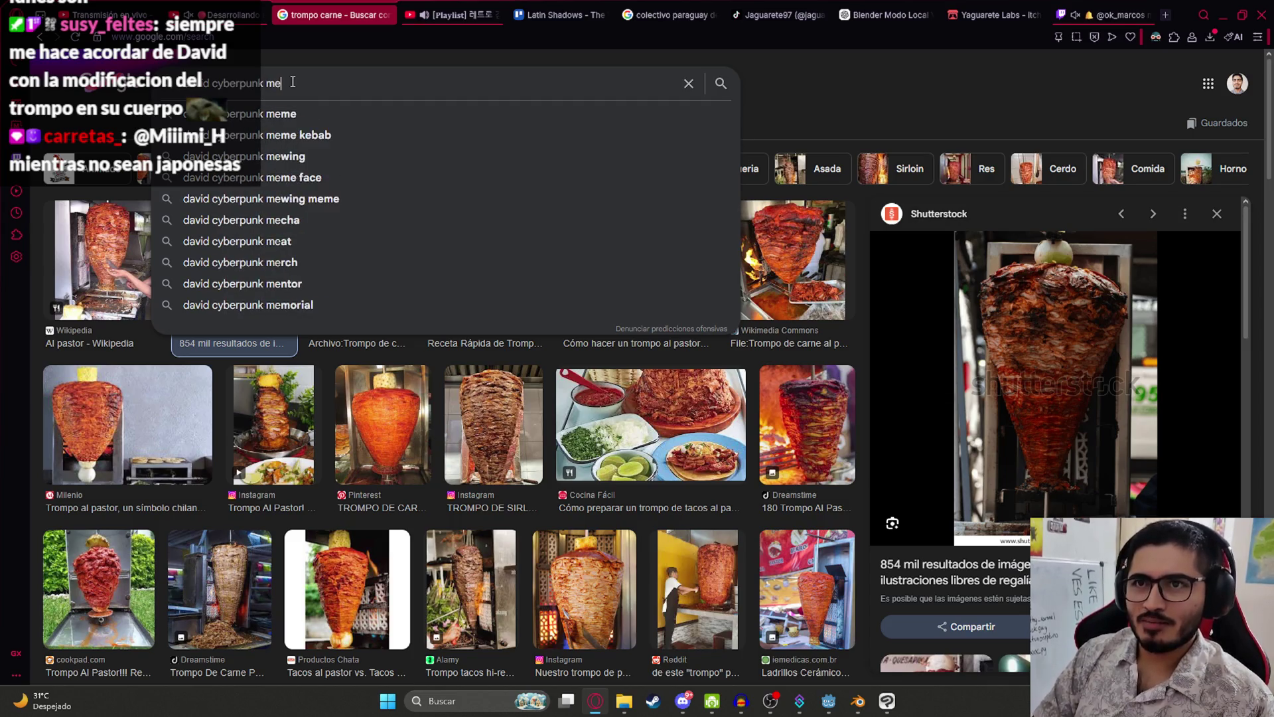
{"action": "type", "text": "me "}
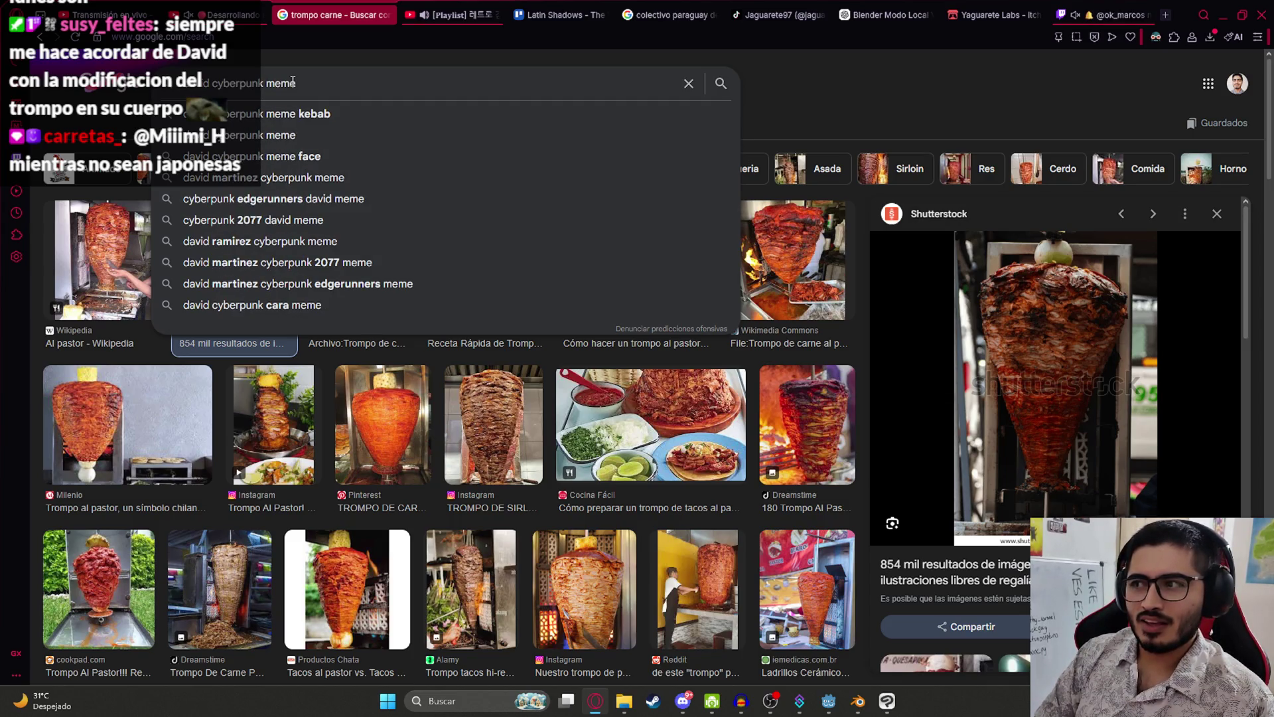
{"action": "type", "text": "mea"}
{"action": "key", "text": "BackSpace"}
{"action": "key", "text": "BackSpace"}
{"action": "key", "text": "BackSpace"}
{"action": "type", "text": "no "}
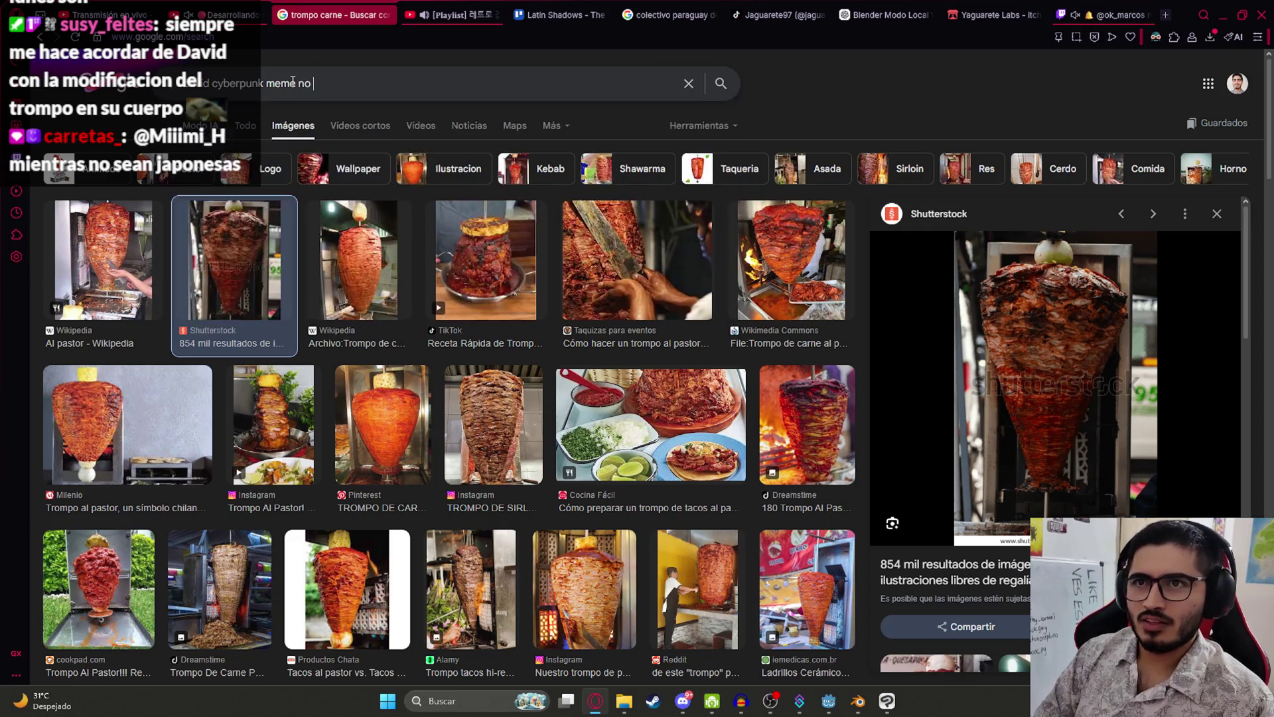
{"action": "type", "text": "s"}
{"action": "key", "text": "Return"}
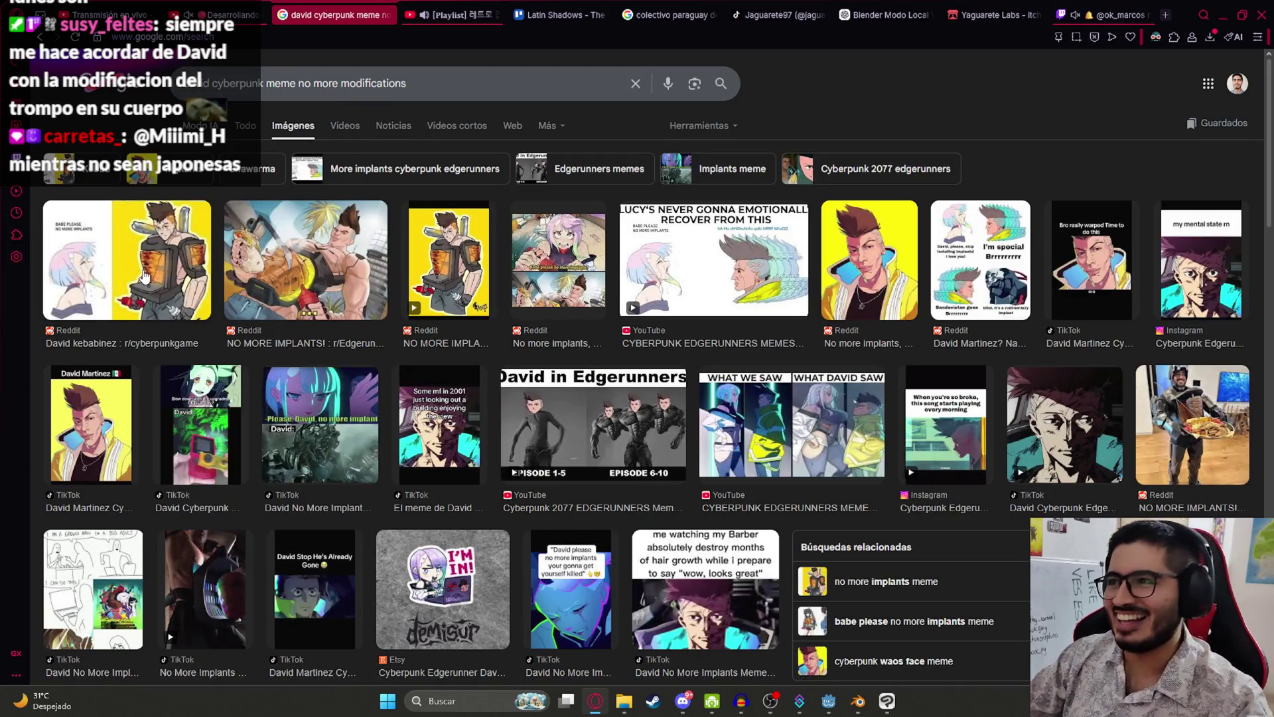
Step: Preview the David kebabinez image, then settle on the NO MORE IMPLANTS! comic
{"action": "left_click", "coordinate": [283, 285]}
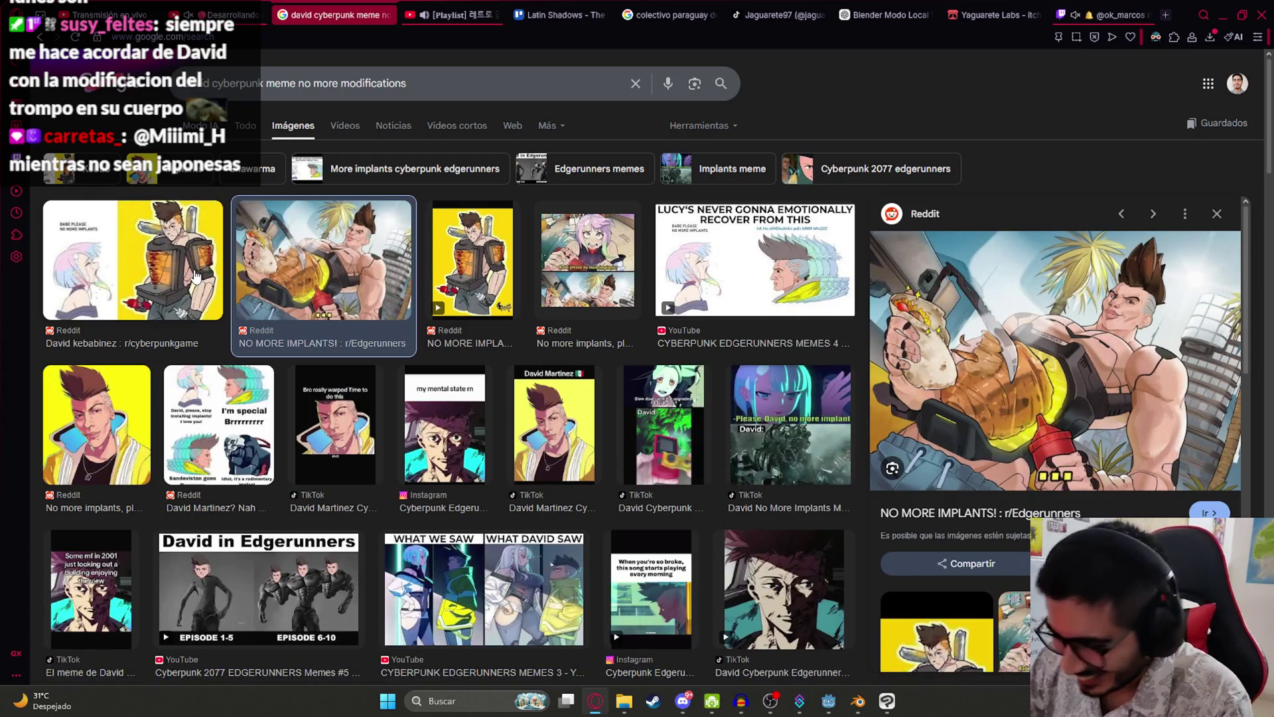
{"action": "left_click", "coordinate": [196, 279]}
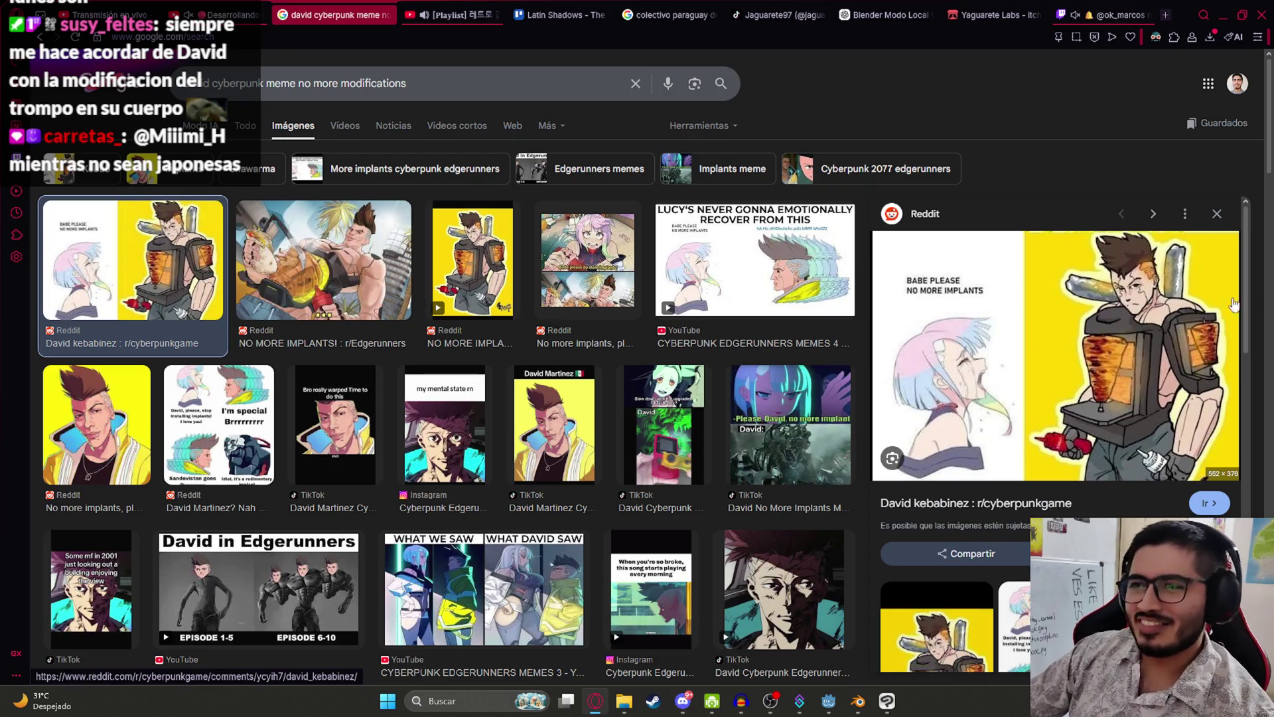
{"action": "left_click", "coordinate": [344, 279]}
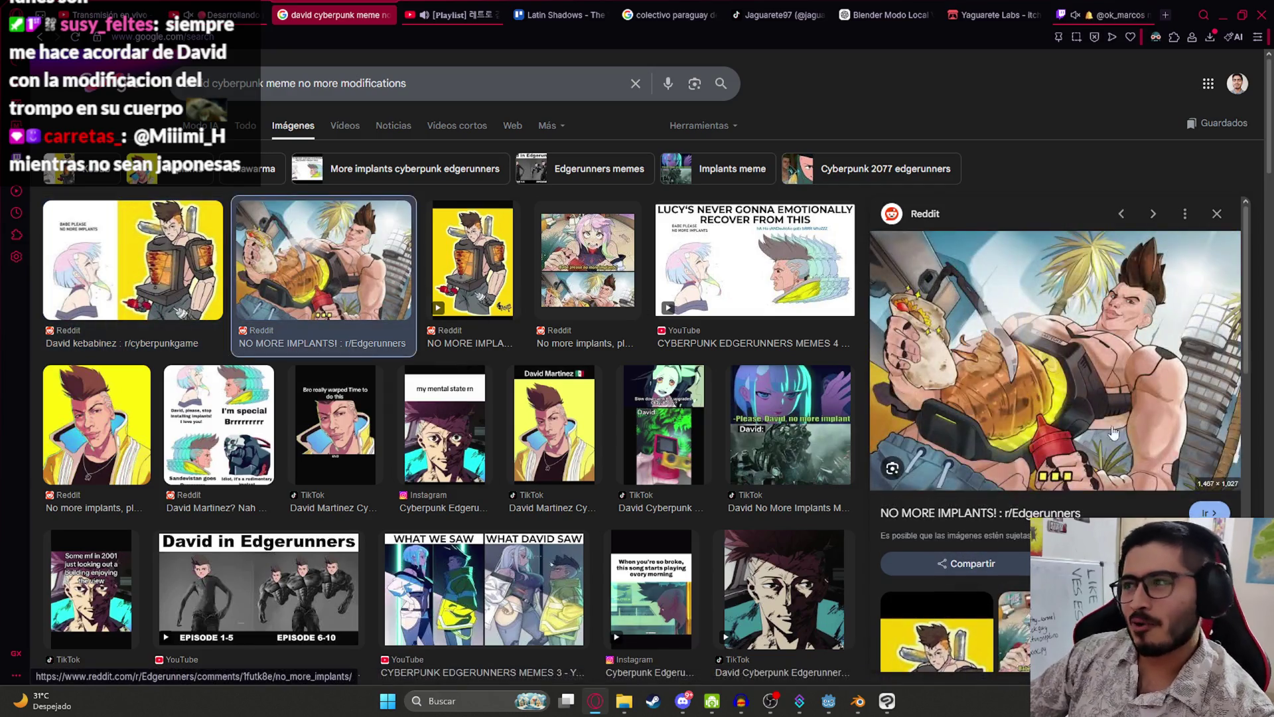
{"action": "scroll", "coordinate": [579, 433], "scroll_direction": "down", "scroll_amount": 3}
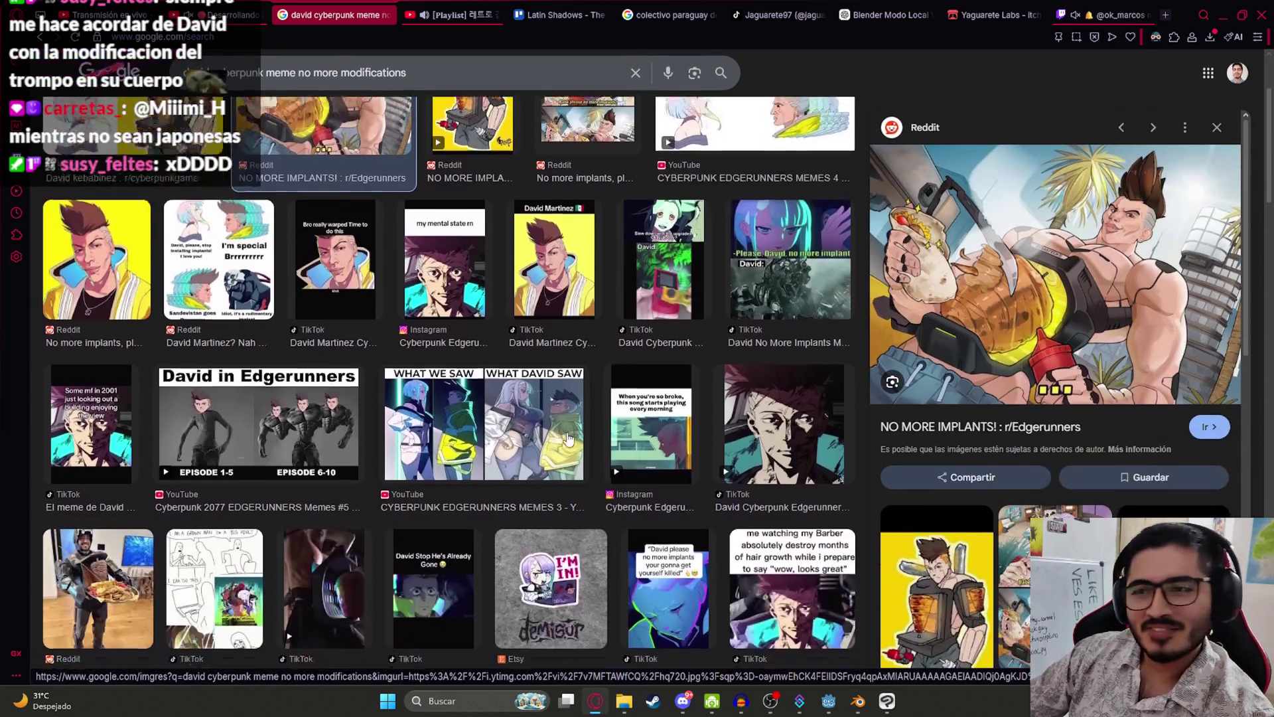
{"action": "scroll", "coordinate": [580, 433], "scroll_direction": "down", "scroll_amount": 8}
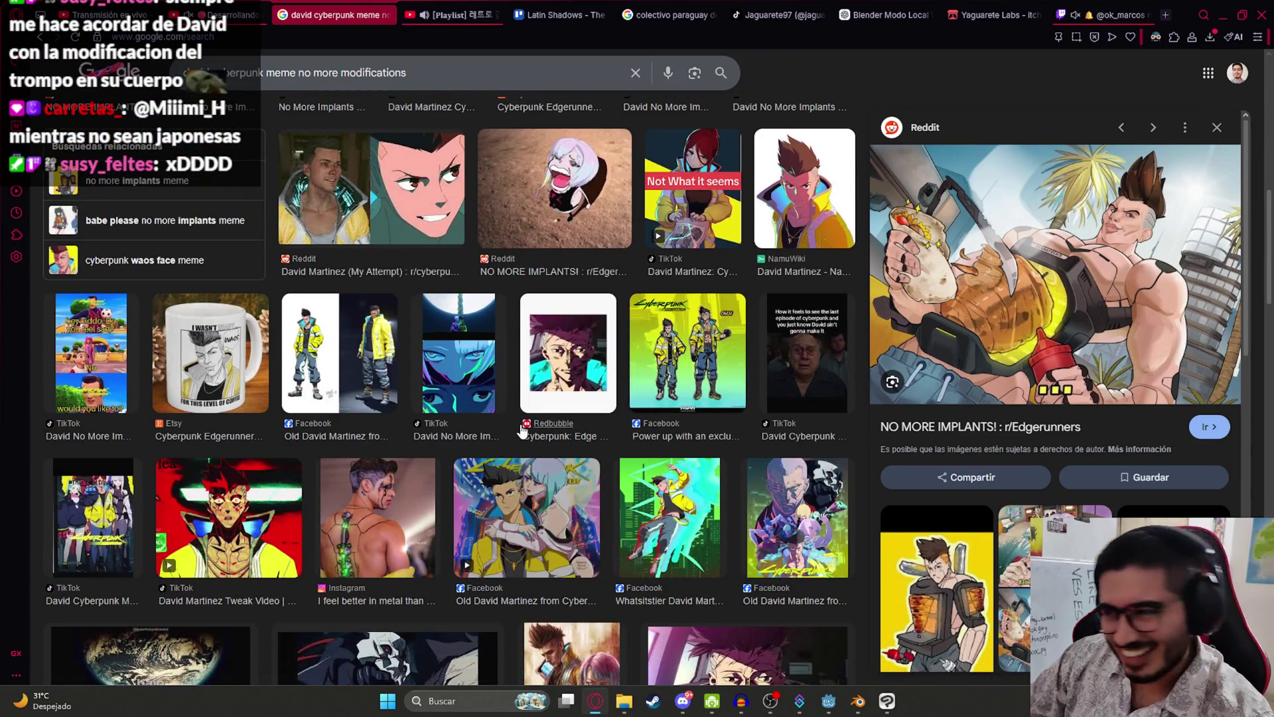
{"action": "scroll", "coordinate": [752, 454], "scroll_direction": "down", "scroll_amount": 1}
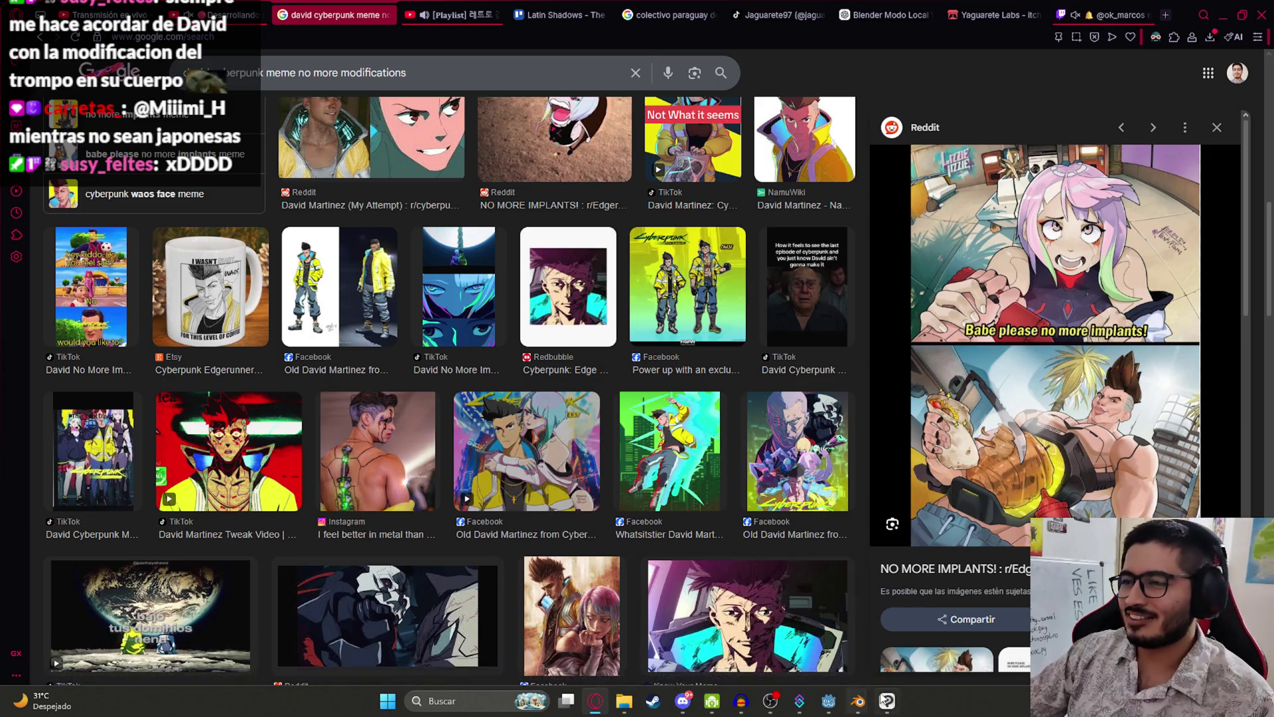
{"action": "mouse_move", "coordinate": [889, 702]}
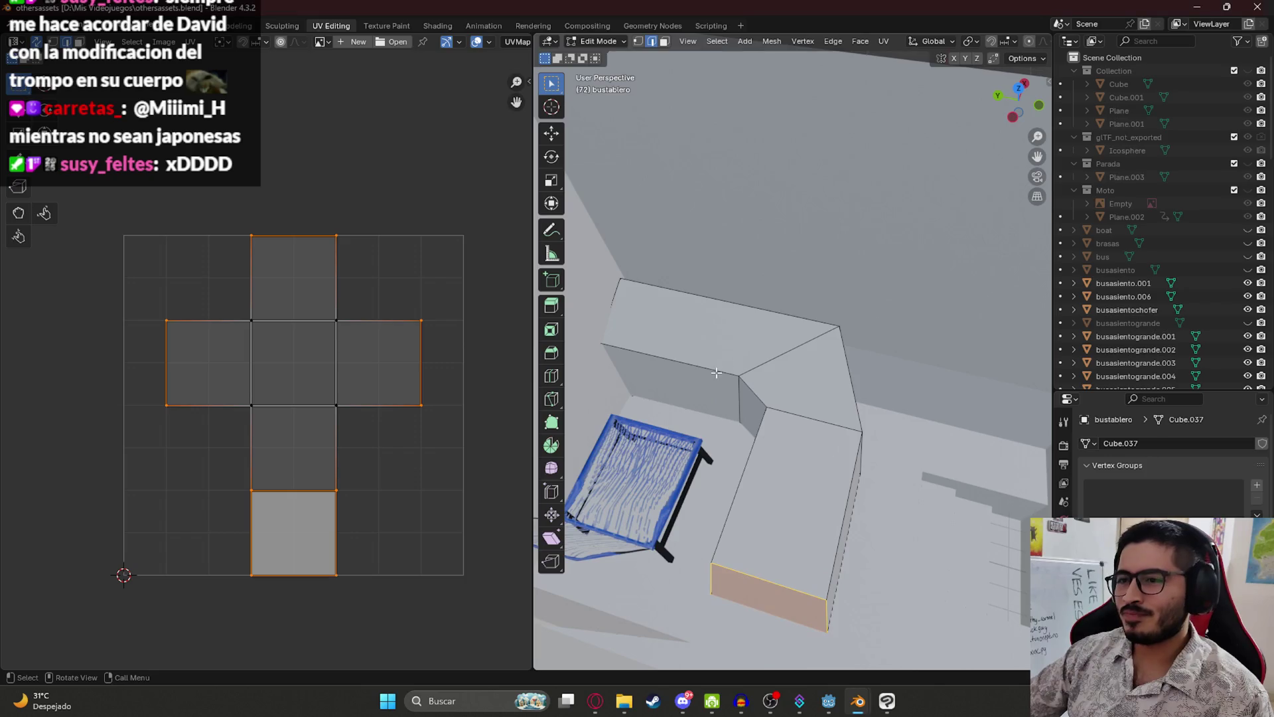
Step: Mark a seam on the edge at the dashboard's inner top corner
{"action": "left_click", "coordinate": [819, 632]}
{"action": "middle_click_drag", "start_coordinate": [705, 199], "coordinate": [707, 382]}
{"action": "left_click", "coordinate": [707, 380]}
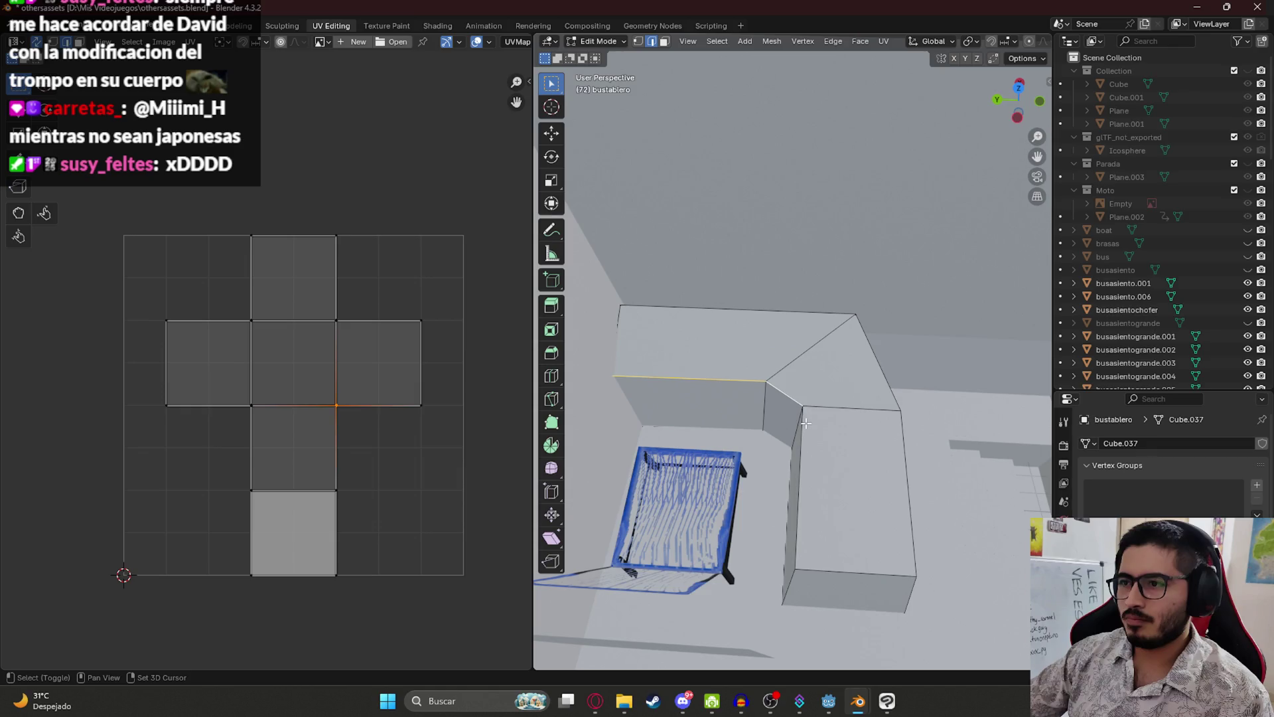
{"action": "right_click", "coordinate": [801, 475]}
{"action": "left_click", "coordinate": [800, 474]}
{"action": "middle_click_drag", "start_coordinate": [800, 474], "coordinate": [789, 468]}
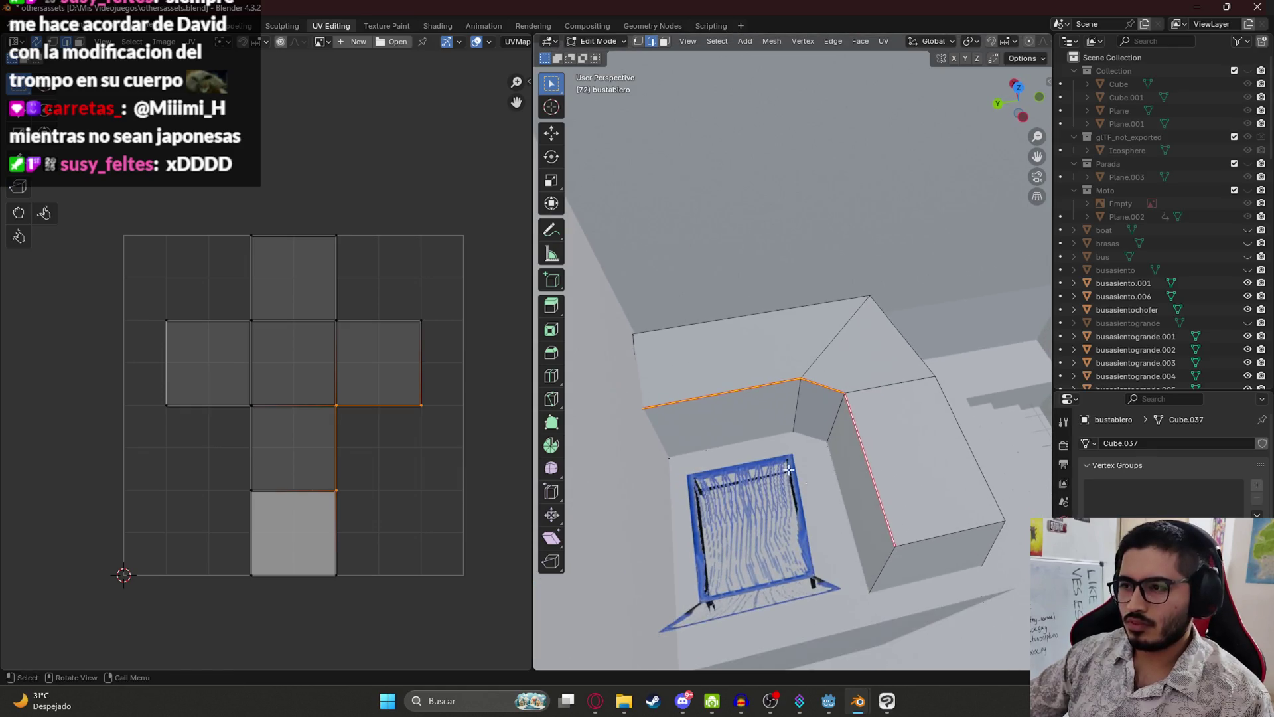
Step: In wireframe shading, mark seams on the hidden inner edges, then one more edge in solid view
{"action": "left_click", "coordinate": [648, 468]}
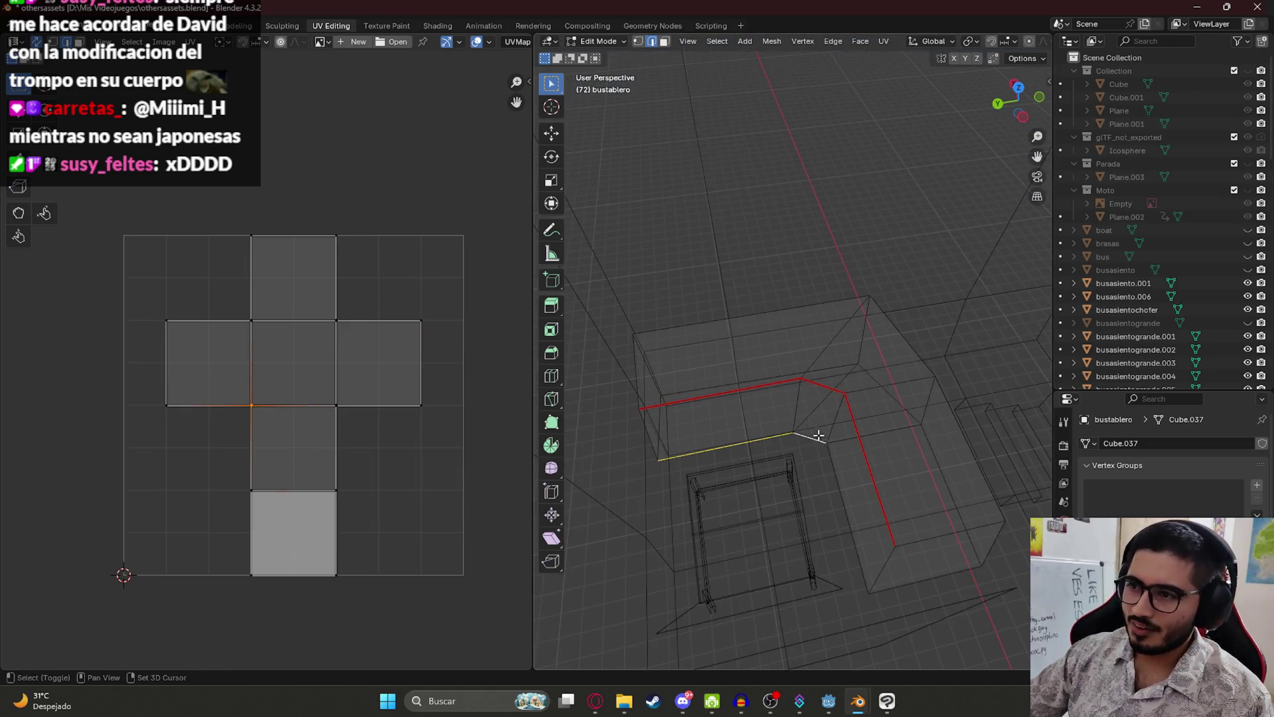
{"action": "right_click", "coordinate": [829, 475]}
{"action": "left_click", "coordinate": [828, 483]}
{"action": "key", "text": "z"}
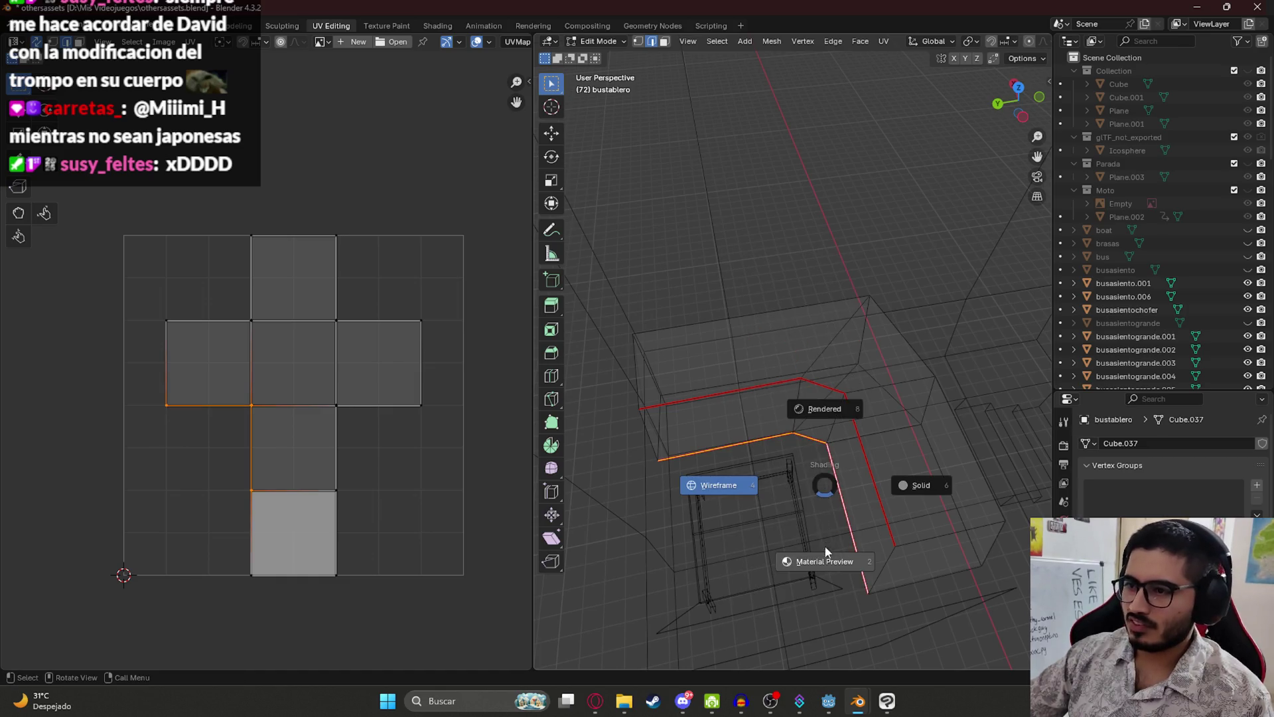
{"action": "left_click", "coordinate": [837, 492]}
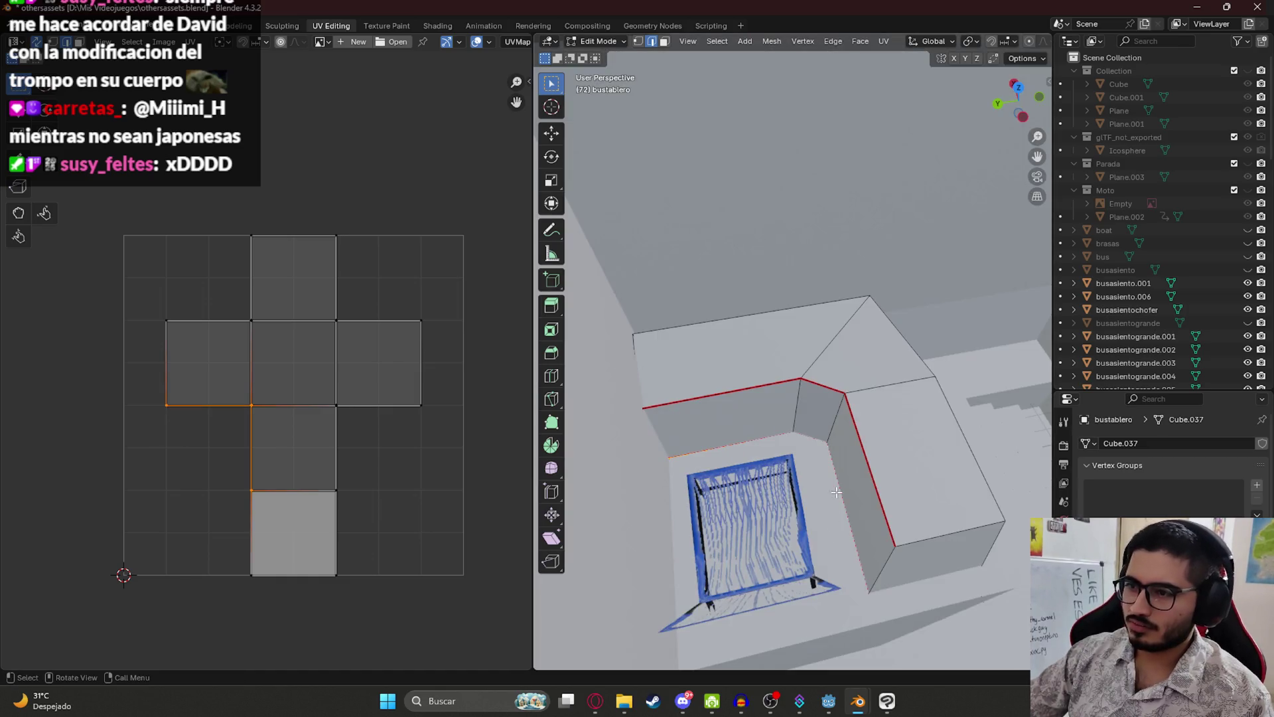
{"action": "right_click", "coordinate": [879, 568]}
{"action": "left_click", "coordinate": [880, 555]}
Step: Mark seams on further hidden dashboard edges through wireframe, returning to solid shading afterwards
{"action": "key", "text": "z"}
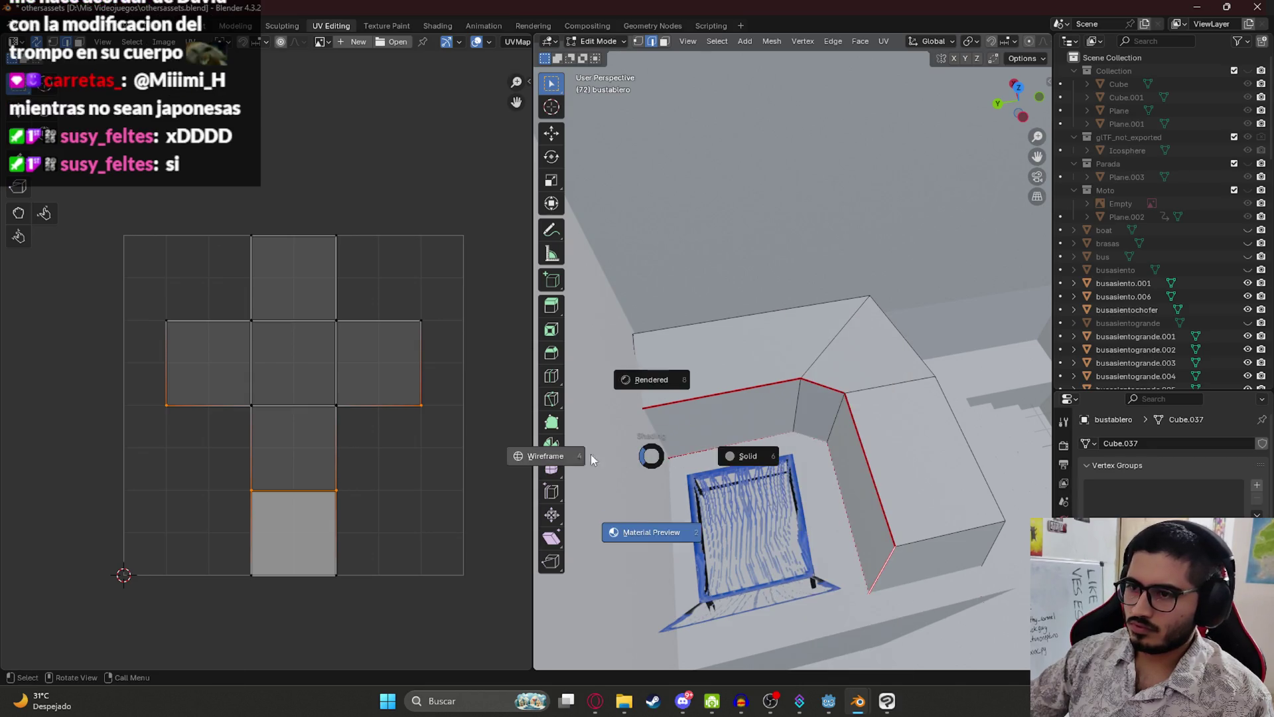
{"action": "left_click", "coordinate": [590, 456]}
{"action": "right_click", "coordinate": [647, 430]}
{"action": "left_click", "coordinate": [648, 429]}
{"action": "key", "text": "z"}
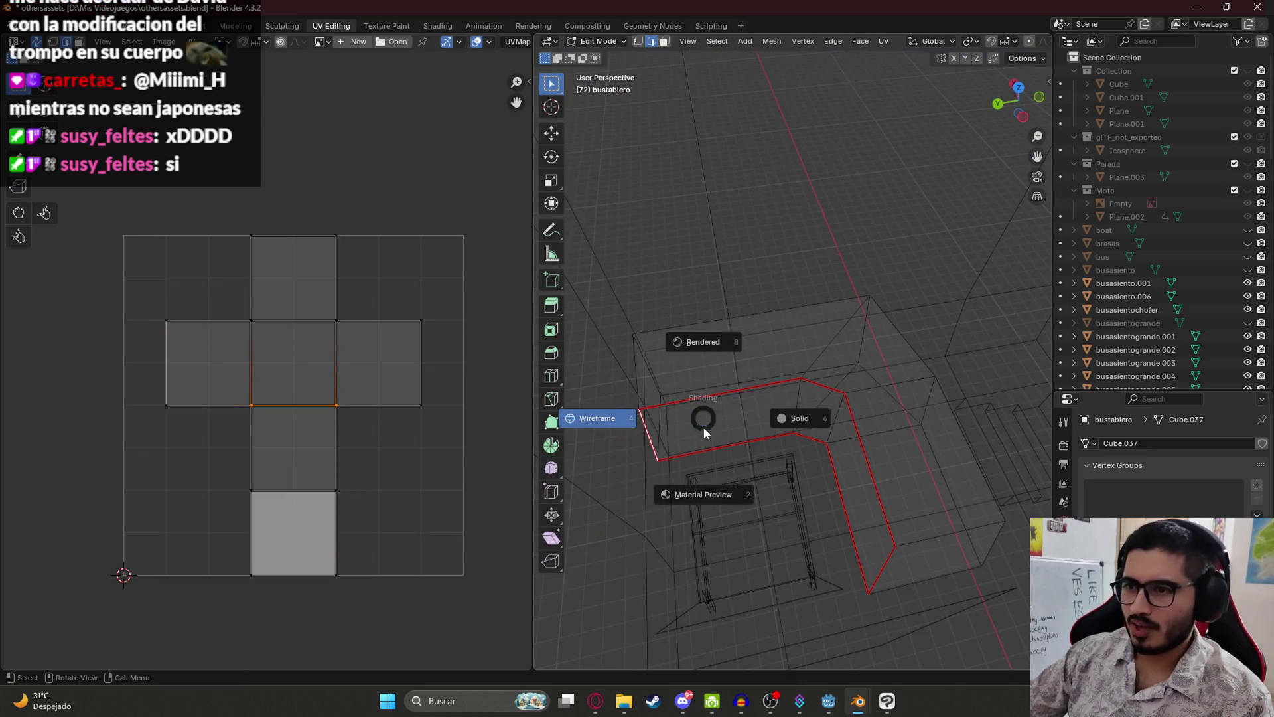
{"action": "left_click", "coordinate": [730, 420]}
Step: Mark seams on the dashboard's right corner and side edges, then save othersassets.blend
{"action": "middle_click_drag", "start_coordinate": [774, 334], "coordinate": [761, 333]}
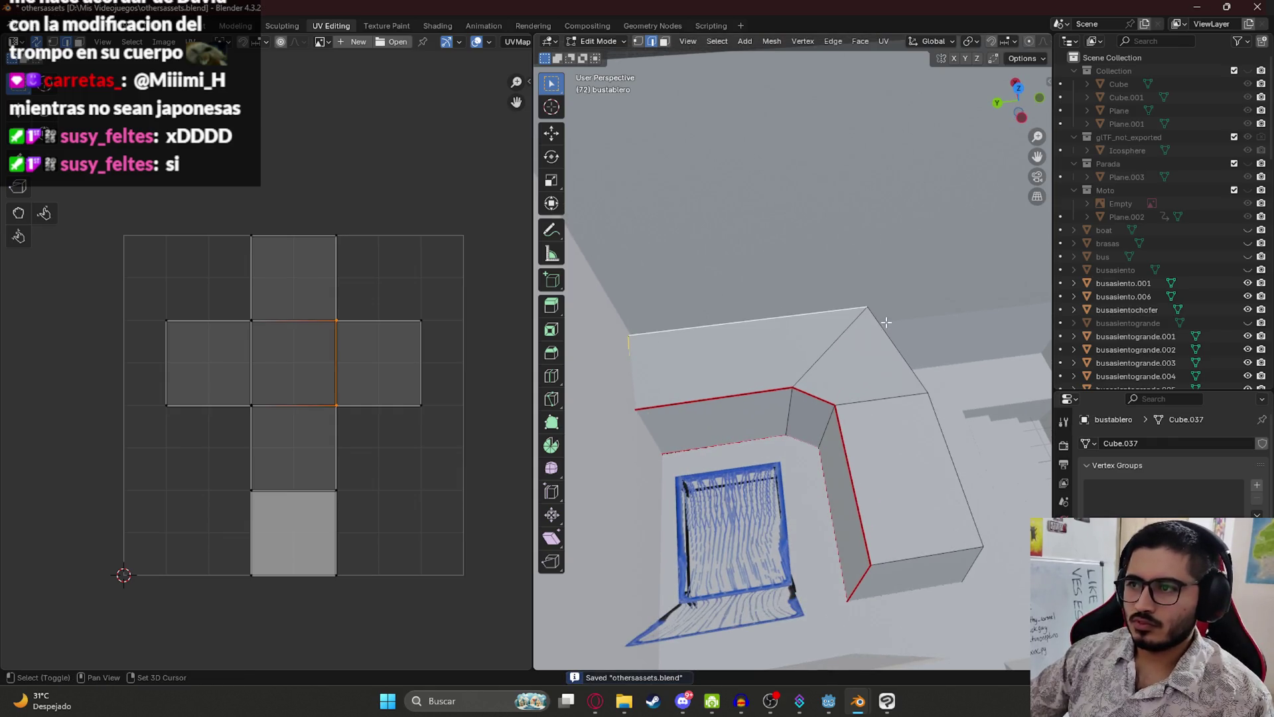
{"action": "left_click", "coordinate": [934, 424], "text": "ctrl"}
{"action": "right_click", "coordinate": [934, 555]}
{"action": "left_click", "coordinate": [934, 553]}
{"action": "mouse_move", "coordinate": [934, 554]}
{"action": "middle_mouse_down"}
{"action": "mouse_move", "coordinate": [741, 480]}
{"action": "mouse_move", "coordinate": [771, 386]}
{"action": "mouse_move", "coordinate": [786, 402]}
{"action": "mouse_move", "coordinate": [812, 384]}
{"action": "middle_mouse_up"}
{"action": "key", "text": "ctrl+s"}
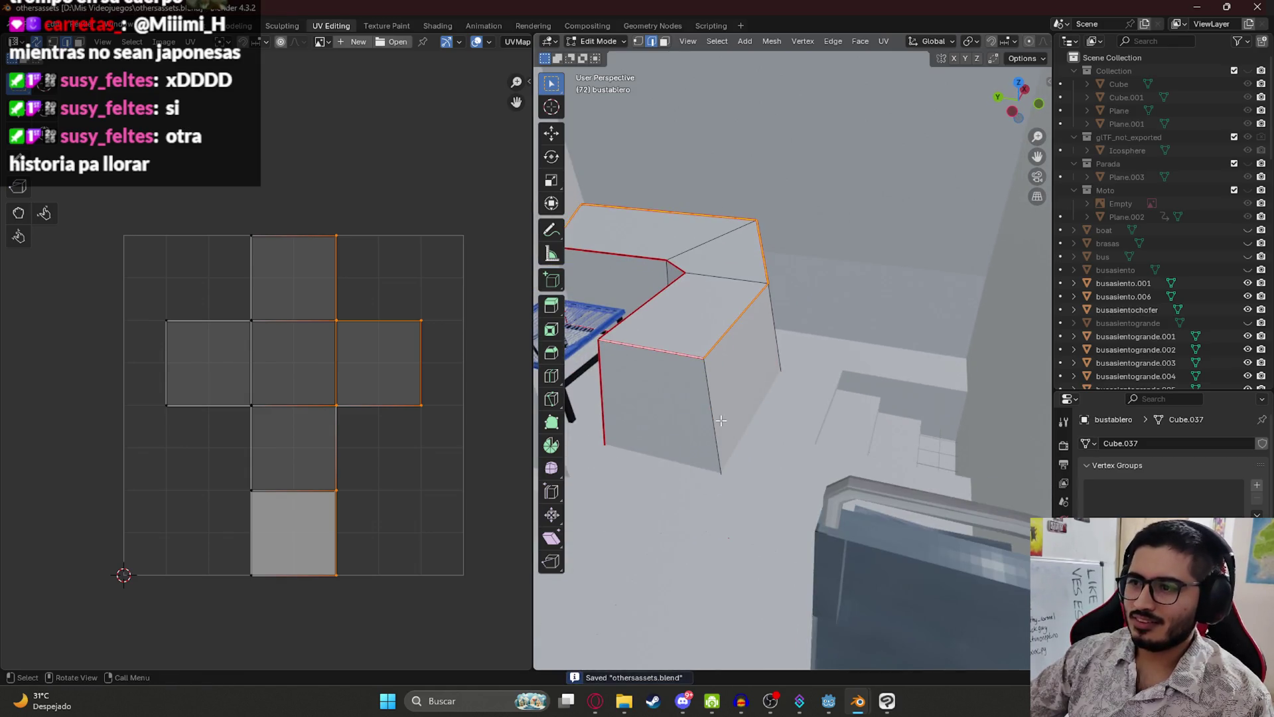
Step: Select another dashboard edge, inspect it up close, and exit to Object Mode
{"action": "left_click", "coordinate": [721, 420]}
{"action": "mouse_move", "coordinate": [721, 420]}
{"action": "middle_mouse_down"}
{"action": "mouse_move", "coordinate": [798, 536]}
{"action": "mouse_move", "coordinate": [813, 522]}
{"action": "middle_mouse_up"}
{"action": "mouse_move", "coordinate": [873, 377]}
{"action": "middle_mouse_down"}
{"action": "mouse_move", "coordinate": [833, 396]}
{"action": "mouse_move", "coordinate": [712, 365]}
{"action": "middle_mouse_up"}
{"action": "scroll", "coordinate": [776, 379], "scroll_direction": "up", "scroll_amount": 5}
{"action": "key", "text": "Tab"}
{"action": "scroll", "coordinate": [824, 377], "scroll_direction": "down", "scroll_amount": 4}
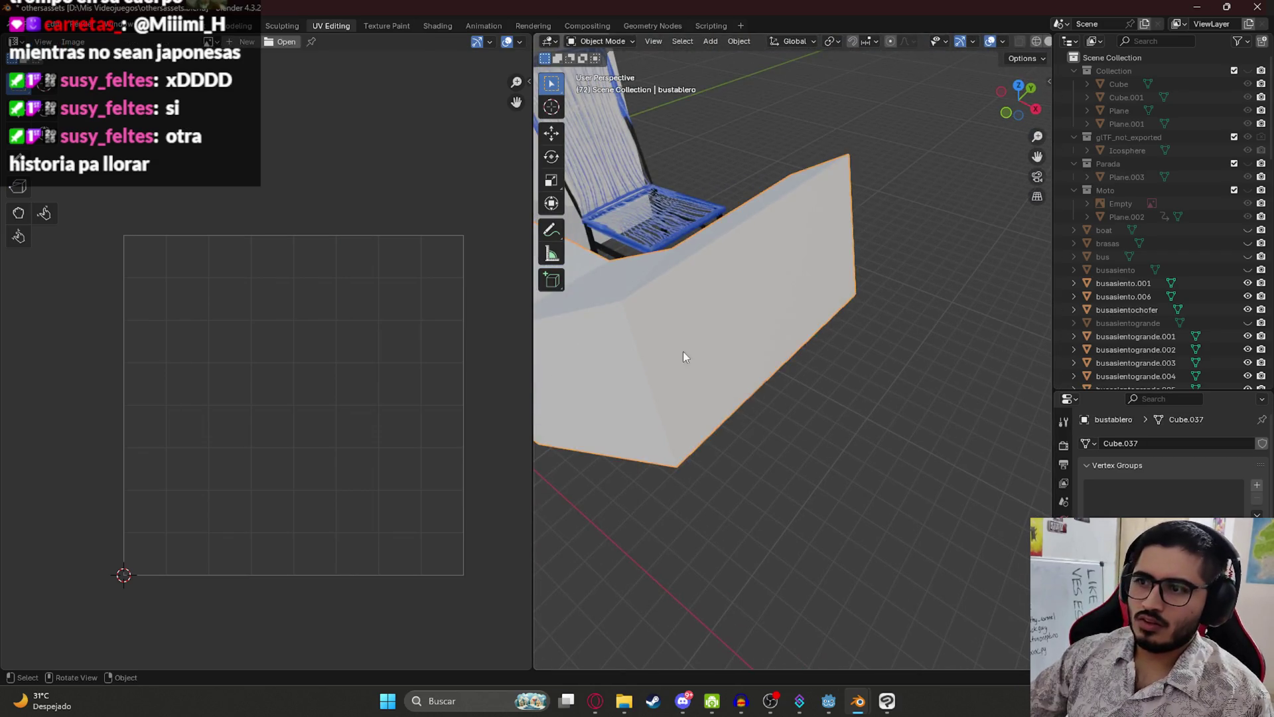
Step: Back in Edit Mode, mark a seam on another outer dashboard edge and save
{"action": "key", "text": "Tab"}
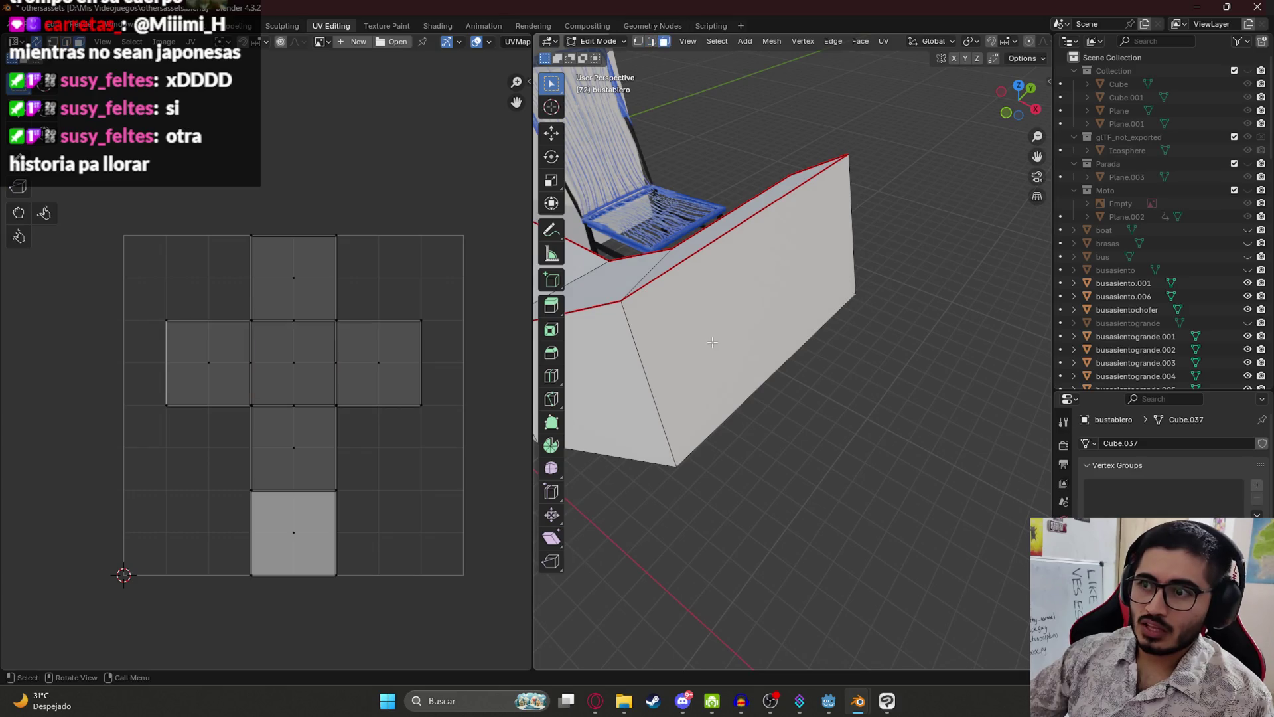
{"action": "right_click", "coordinate": [712, 342]}
{"action": "left_click", "coordinate": [711, 341]}
{"action": "mouse_move", "coordinate": [711, 340]}
{"action": "middle_mouse_down"}
{"action": "mouse_move", "coordinate": [738, 270]}
{"action": "mouse_move", "coordinate": [704, 212]}
{"action": "middle_mouse_up"}
{"action": "mouse_move", "coordinate": [829, 237]}
{"action": "middle_mouse_down"}
{"action": "mouse_move", "coordinate": [739, 298]}
{"action": "mouse_move", "coordinate": [710, 269]}
{"action": "middle_mouse_up"}
{"action": "key", "text": "ctrl+s"}
Step: Trial-delete the dashboard's front-bottom face, then undo to keep it
{"action": "left_click", "coordinate": [664, 42]}
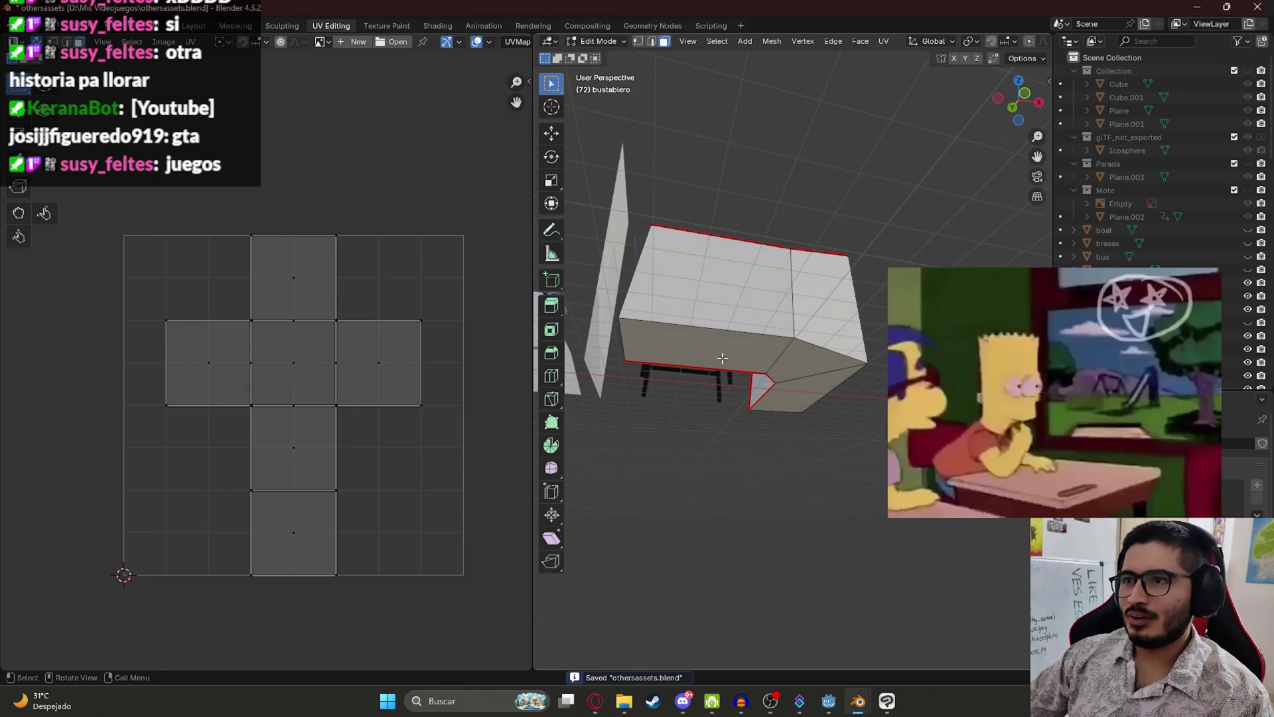
{"action": "left_click", "coordinate": [783, 352]}
{"action": "key", "text": "x"}
{"action": "left_click", "coordinate": [801, 397]}
{"action": "middle_click_drag", "start_coordinate": [802, 396], "coordinate": [765, 318]}
{"action": "key", "text": "ctrl+z"}
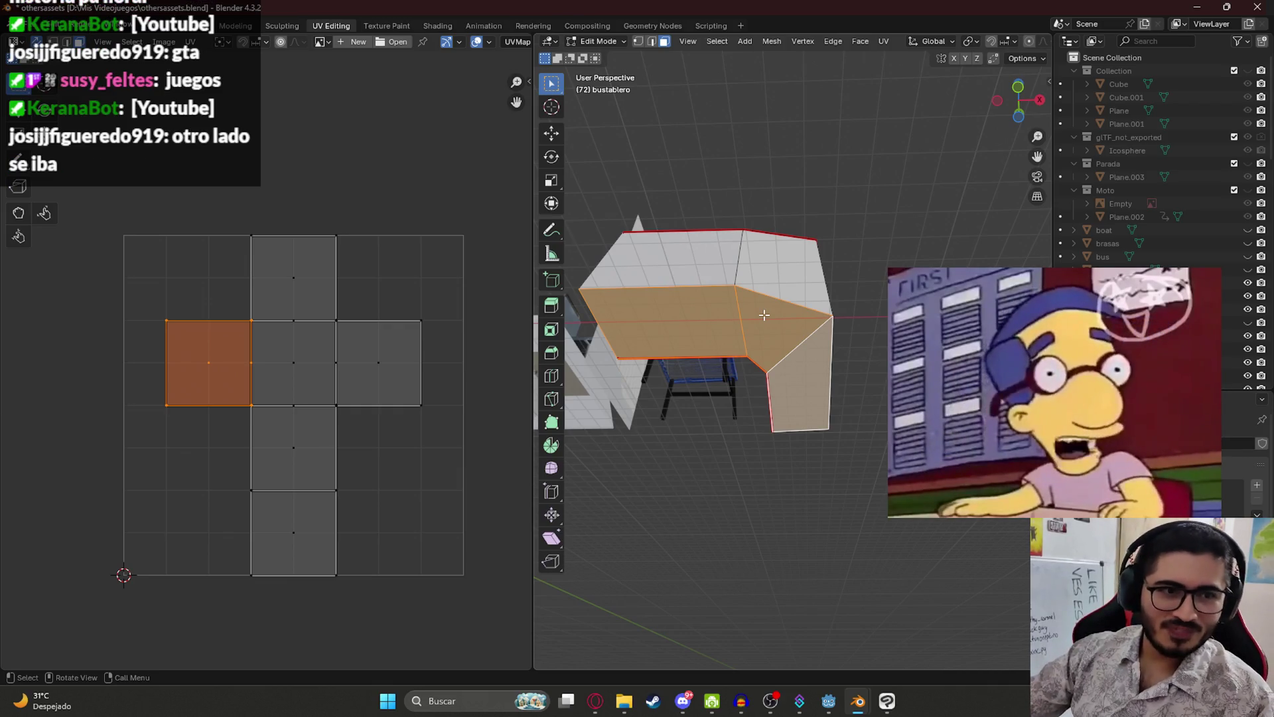
Step: Mark seams on the remaining lower edges, save, and return to Object Mode
{"action": "mouse_move", "coordinate": [798, 312]}
{"action": "middle_mouse_down"}
{"action": "mouse_move", "coordinate": [809, 356]}
{"action": "mouse_move", "coordinate": [755, 239]}
{"action": "mouse_move", "coordinate": [727, 332]}
{"action": "mouse_move", "coordinate": [769, 288]}
{"action": "middle_mouse_up"}
{"action": "scroll", "coordinate": [800, 320], "scroll_direction": "up", "scroll_amount": 3}
{"action": "right_click", "coordinate": [733, 308]}
{"action": "left_click", "coordinate": [733, 308]}
{"action": "mouse_move", "coordinate": [636, 302]}
{"action": "middle_mouse_down"}
{"action": "mouse_move", "coordinate": [702, 305]}
{"action": "mouse_move", "coordinate": [792, 387]}
{"action": "mouse_move", "coordinate": [709, 356]}
{"action": "mouse_move", "coordinate": [864, 346]}
{"action": "mouse_move", "coordinate": [845, 304]}
{"action": "middle_mouse_up"}
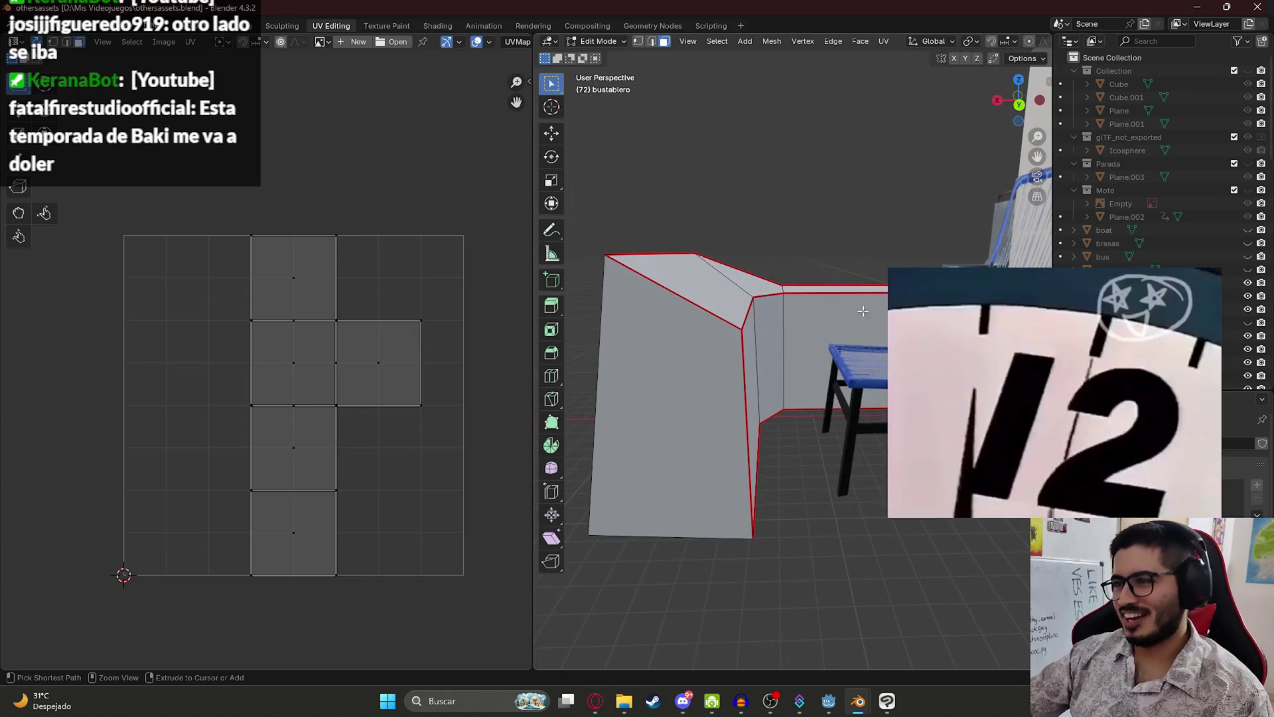
{"action": "key", "text": "ctrl+s"}
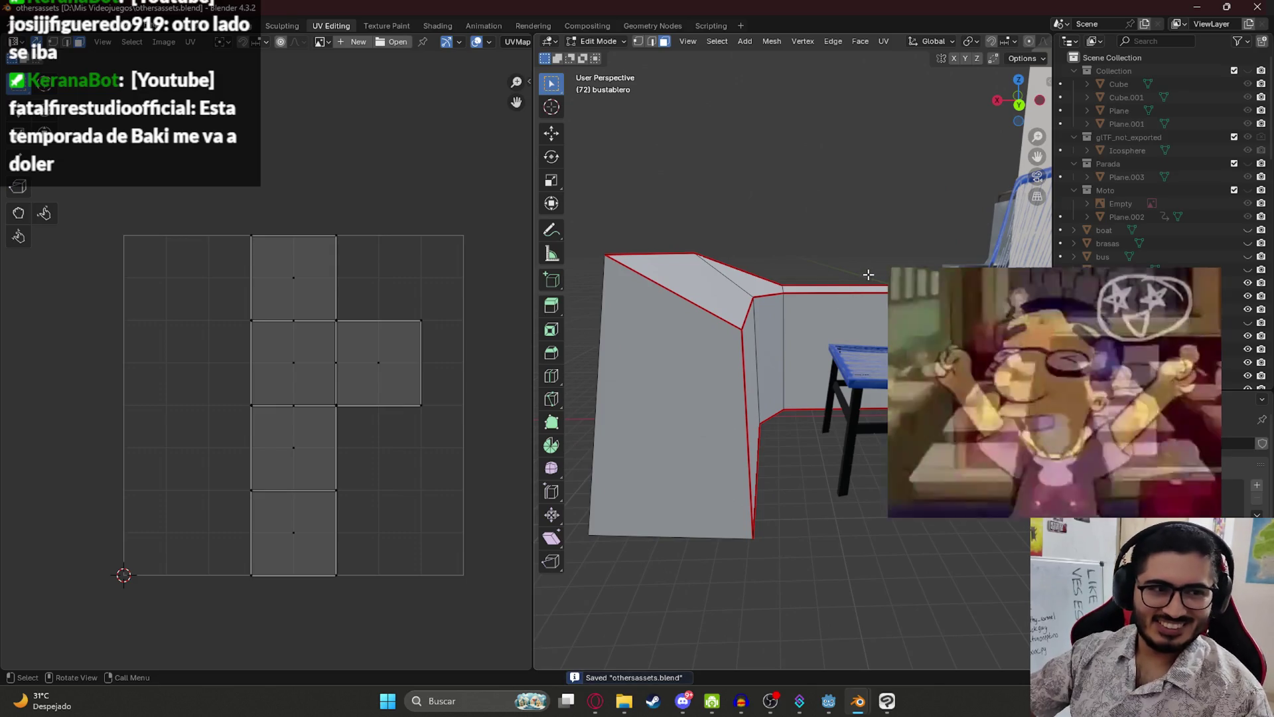
{"action": "middle_click_drag", "start_coordinate": [836, 276], "coordinate": [810, 325]}
{"action": "key", "text": "Tab"}
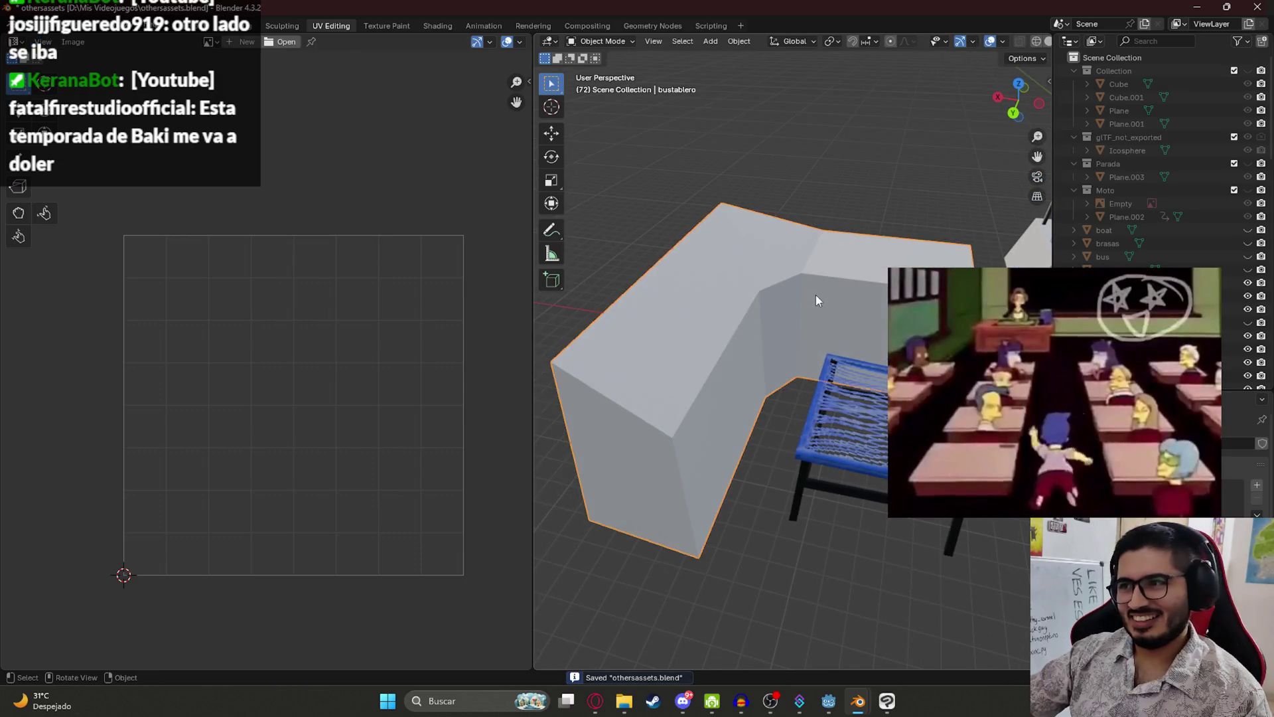
Step: Save othersassets.blend and deselect the dashboard, viewing it alongside the seats
{"action": "scroll", "coordinate": [815, 294], "scroll_direction": "down", "scroll_amount": 5}
{"action": "key", "text": "ctrl+s"}
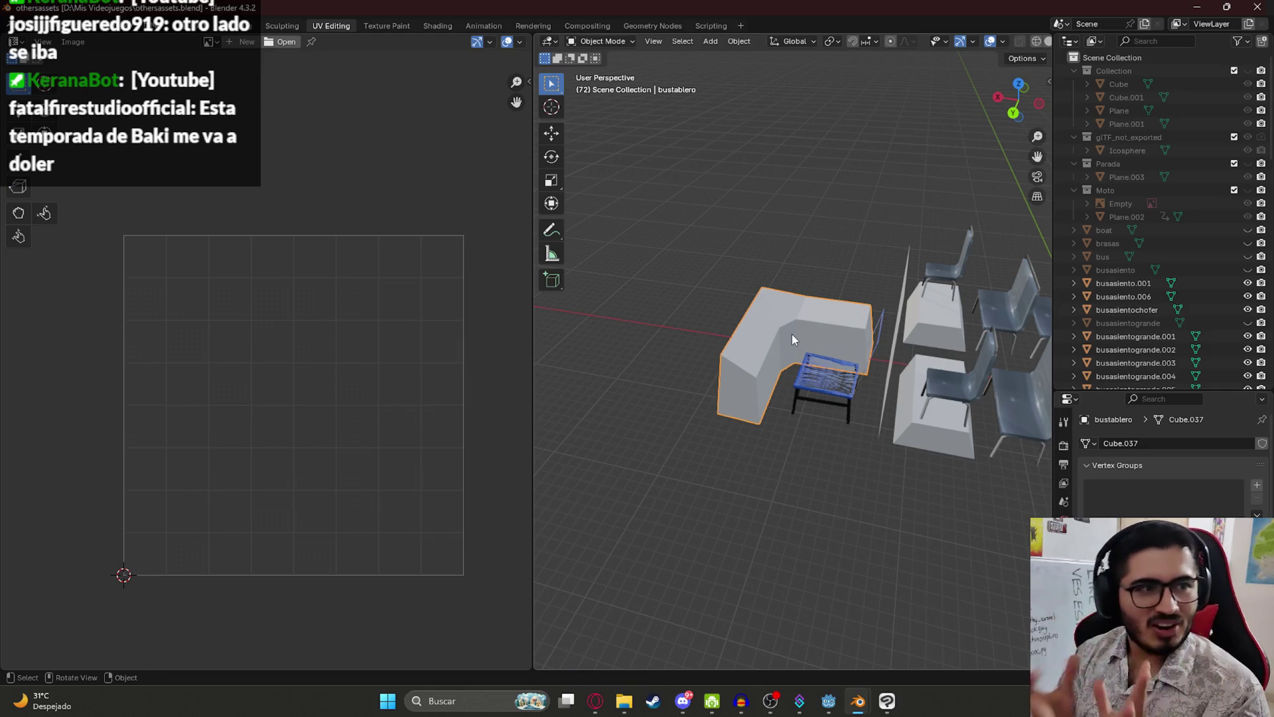
{"action": "scroll", "coordinate": [829, 337], "scroll_direction": "down", "scroll_amount": 4}
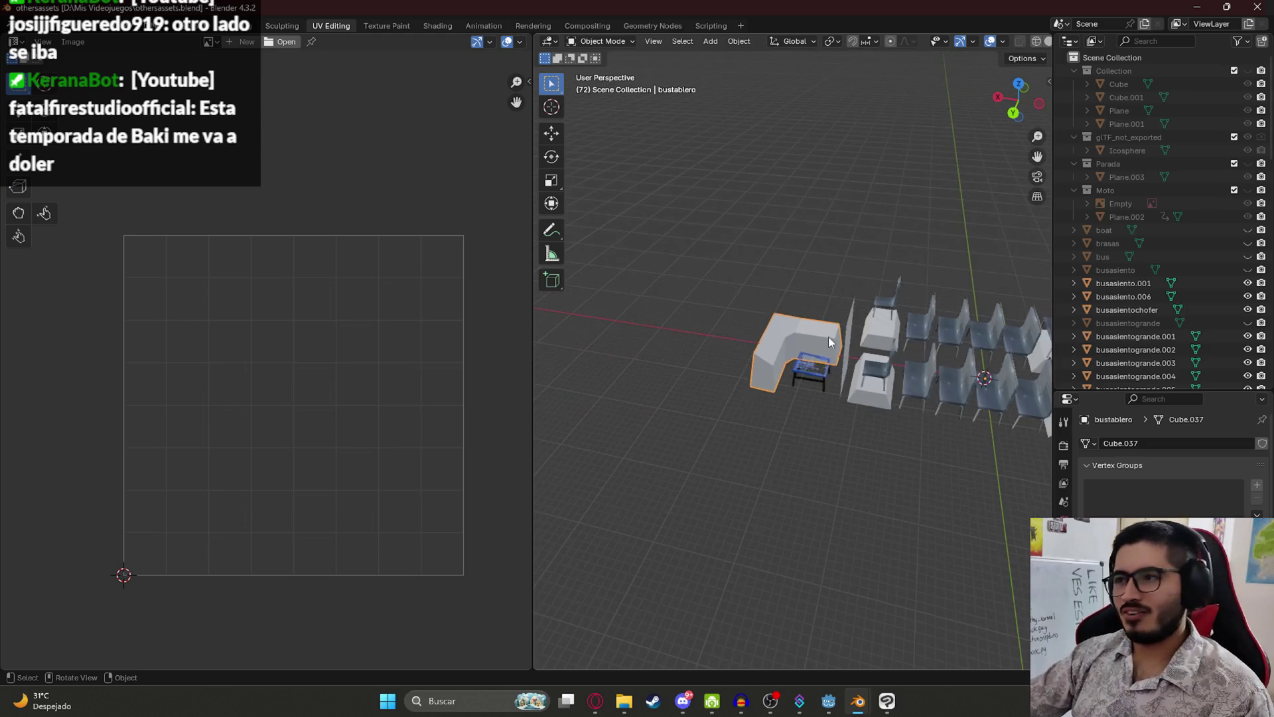
{"action": "key", "text": "ctrl+s"}
{"action": "left_click", "coordinate": [756, 316]}
{"action": "middle_click_drag", "start_coordinate": [878, 350], "coordinate": [847, 352]}
{"action": "scroll", "coordinate": [847, 352], "scroll_direction": "up", "scroll_amount": 3}
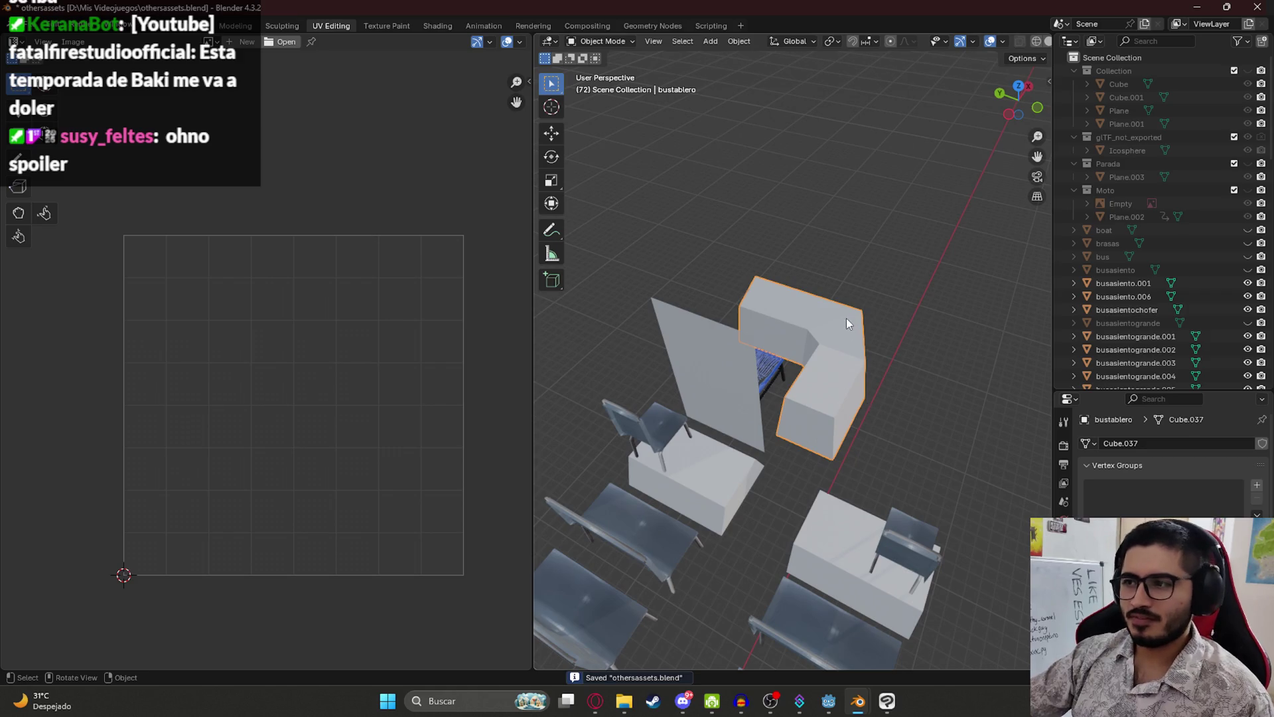
{"action": "scroll", "coordinate": [1245, 247], "scroll_direction": "down", "scroll_amount": 2}
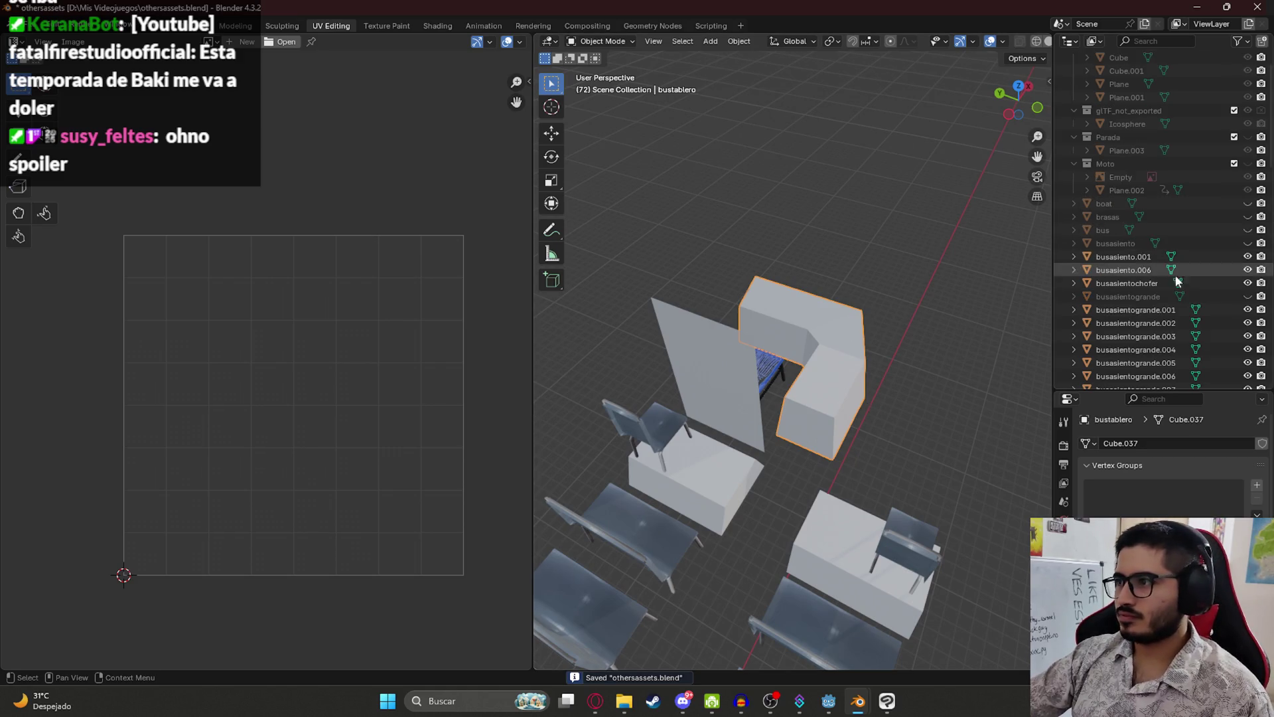
Step: Hide busasiento and unhide busdentro in the Outliner, then save
{"action": "left_click", "coordinate": [1248, 243]}
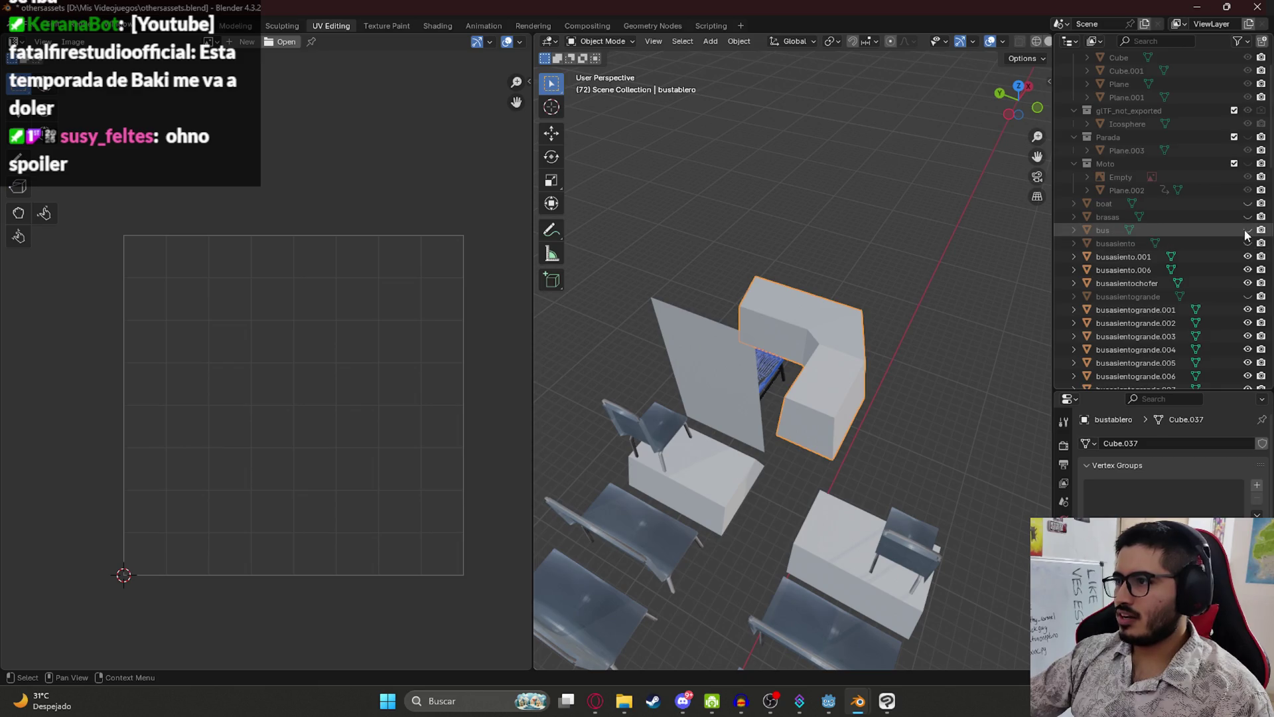
{"action": "scroll", "coordinate": [1244, 300], "scroll_direction": "down", "scroll_amount": 5}
{"action": "scroll", "coordinate": [1244, 300], "scroll_direction": "down", "scroll_amount": 2}
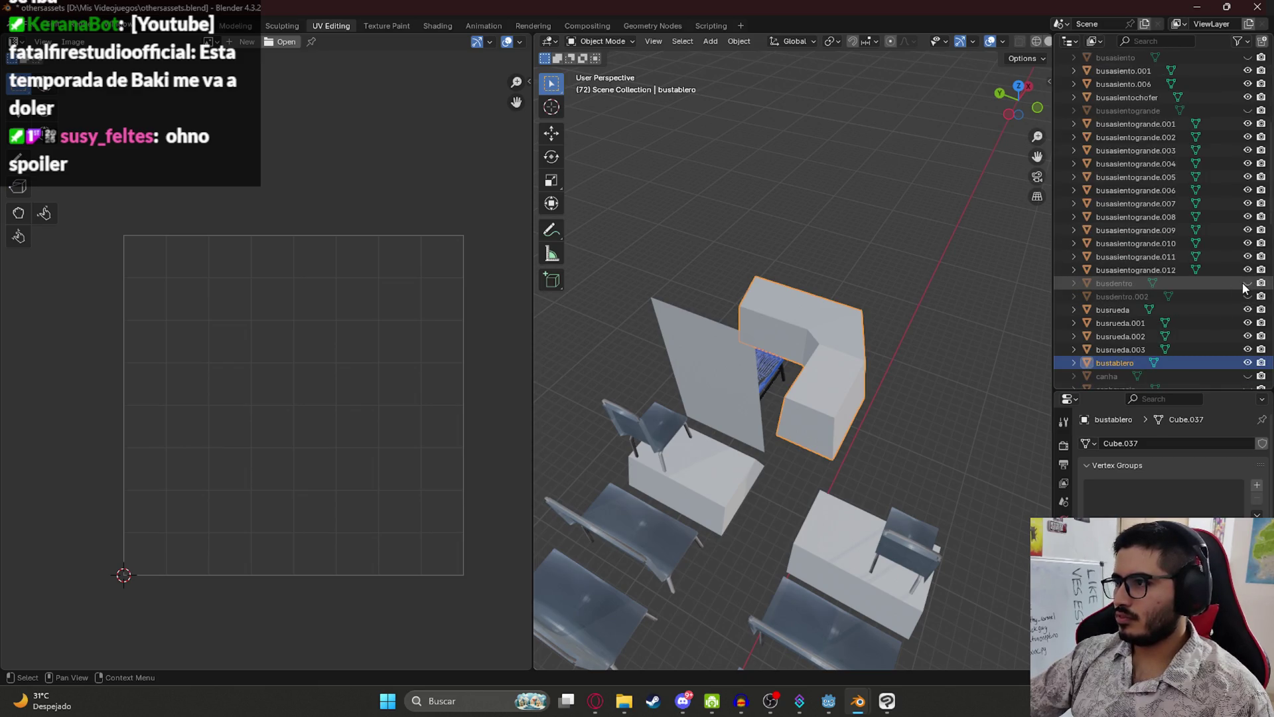
{"action": "left_click", "coordinate": [1248, 283]}
{"action": "scroll", "coordinate": [834, 376], "scroll_direction": "up", "scroll_amount": 2}
{"action": "mouse_move", "coordinate": [911, 359]}
{"action": "middle_mouse_down"}
{"action": "mouse_move", "coordinate": [834, 375]}
{"action": "mouse_move", "coordinate": [881, 389]}
{"action": "mouse_move", "coordinate": [799, 342]}
{"action": "mouse_move", "coordinate": [797, 305]}
{"action": "middle_mouse_up"}
{"action": "key", "text": "ctrl+s"}
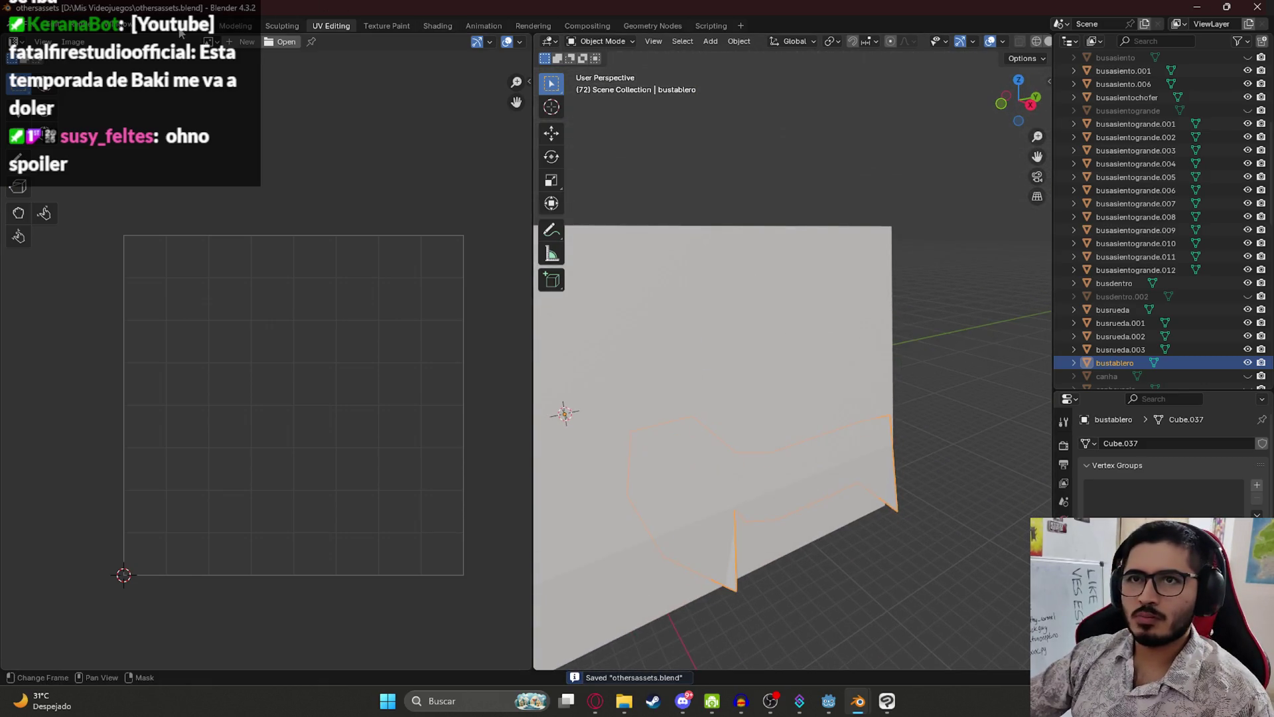
Step: In Layout, select busdentro and view the whole bus with its seat rows from above, then save
{"action": "left_click", "coordinate": [192, 26]}
{"action": "middle_click_drag", "start_coordinate": [597, 285], "coordinate": [684, 272]}
{"action": "left_click", "coordinate": [563, 275]}
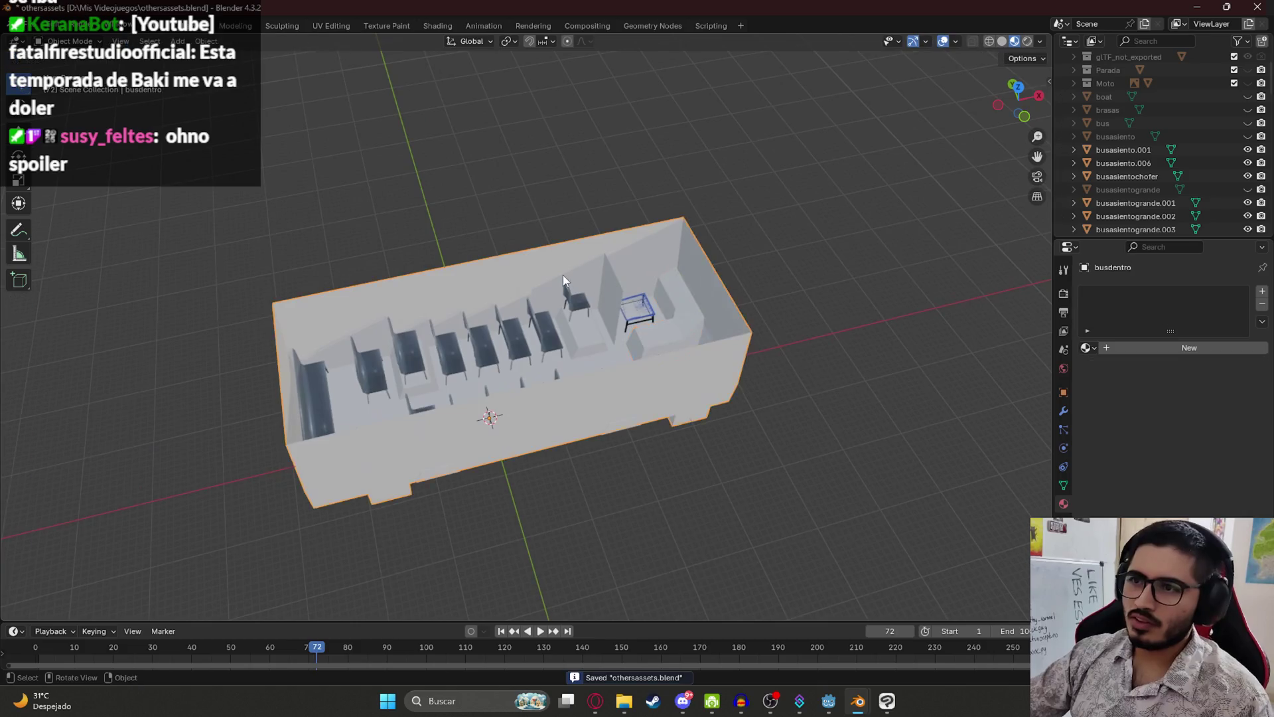
{"action": "key", "text": "Tab"}
{"action": "mouse_move", "coordinate": [563, 275]}
{"action": "middle_mouse_down"}
{"action": "mouse_move", "coordinate": [464, 327]}
{"action": "mouse_move", "coordinate": [369, 303]}
{"action": "mouse_move", "coordinate": [467, 361]}
{"action": "mouse_move", "coordinate": [478, 312]}
{"action": "mouse_move", "coordinate": [608, 362]}
{"action": "mouse_move", "coordinate": [647, 332]}
{"action": "mouse_move", "coordinate": [557, 329]}
{"action": "mouse_move", "coordinate": [584, 358]}
{"action": "mouse_move", "coordinate": [671, 364]}
{"action": "mouse_move", "coordinate": [558, 316]}
{"action": "mouse_move", "coordinate": [779, 347]}
{"action": "mouse_move", "coordinate": [619, 361]}
{"action": "middle_mouse_up"}
{"action": "key", "text": "Tab"}
{"action": "key", "text": "ctrl+s"}
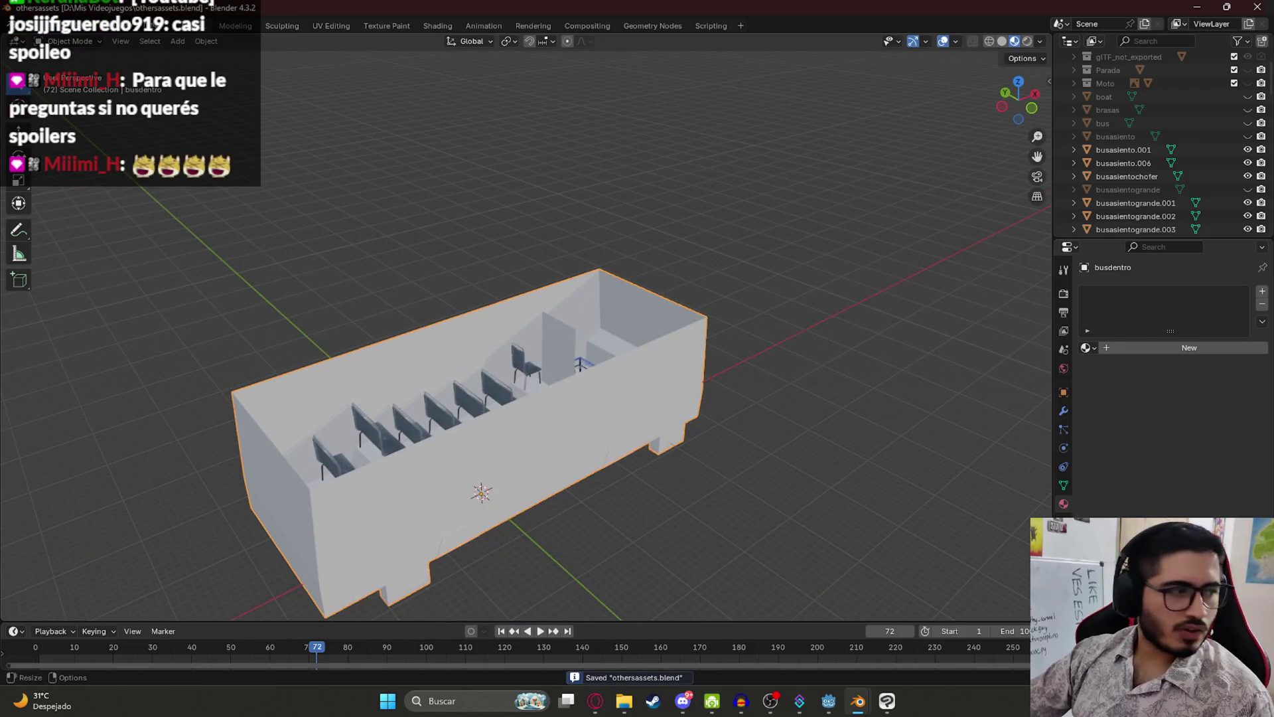